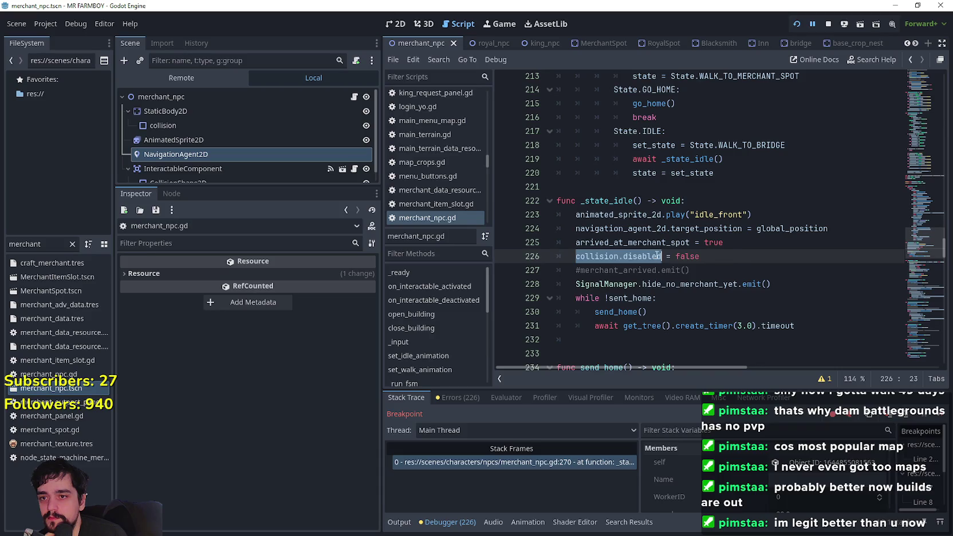
- Scroll through merchant_npc.gd to review the merchant state functions
scroll(739, 259, "up", 2)
left_click_drag(663, 214, 613, 214)
scroll(641, 217, "down", 2)
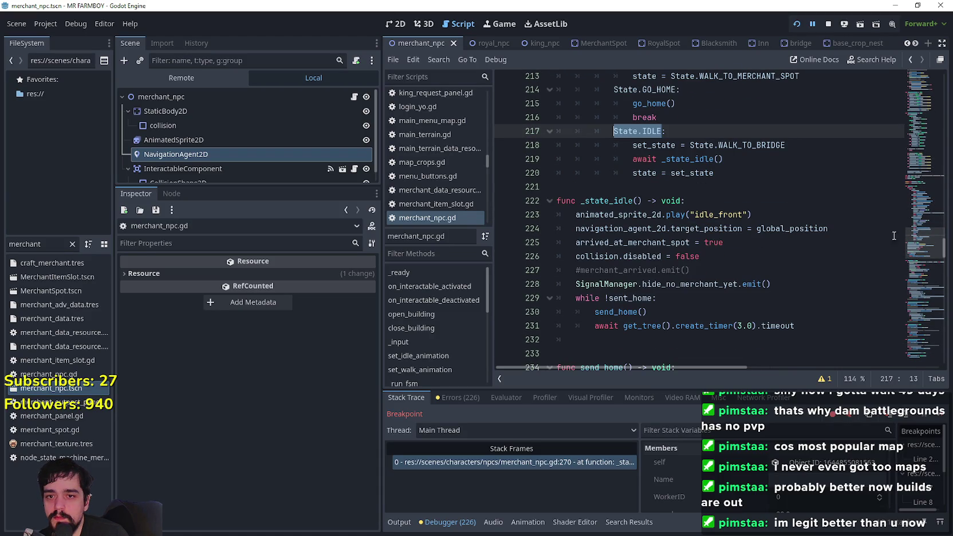
scroll(924, 241, "up", 4)
scroll(925, 241, "down", 8)
scroll(920, 246, "up", 4)
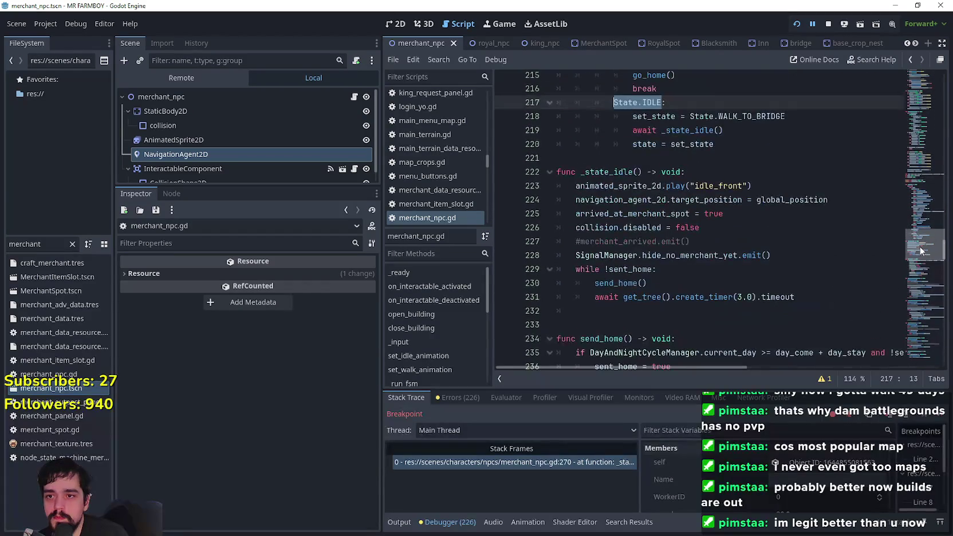
scroll(920, 252, "down", 1)
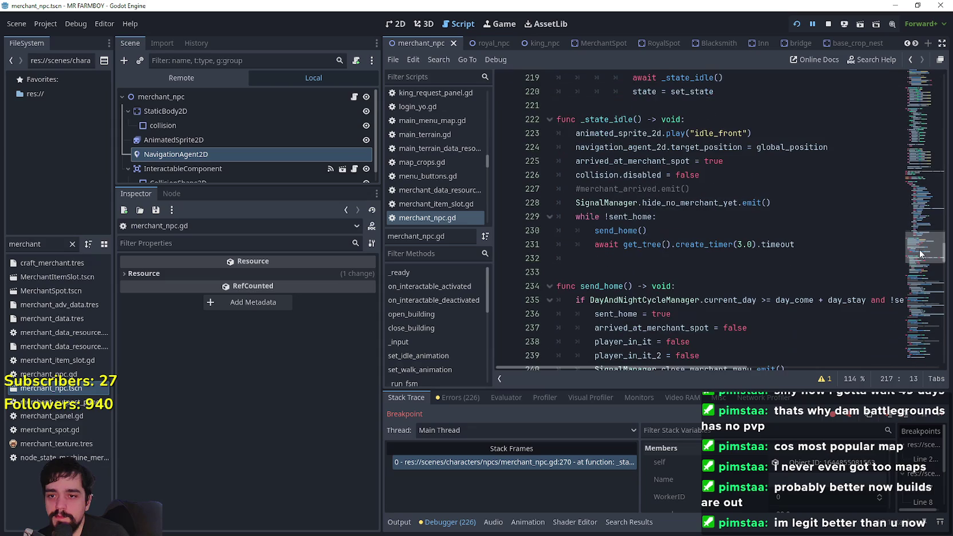
scroll(920, 254, "down", 3)
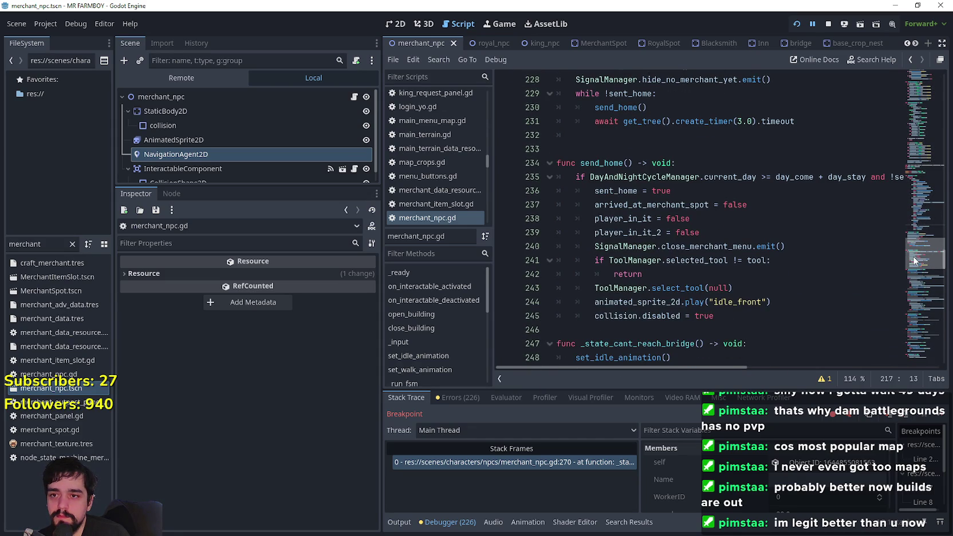
left_click_drag(914, 261, 915, 286)
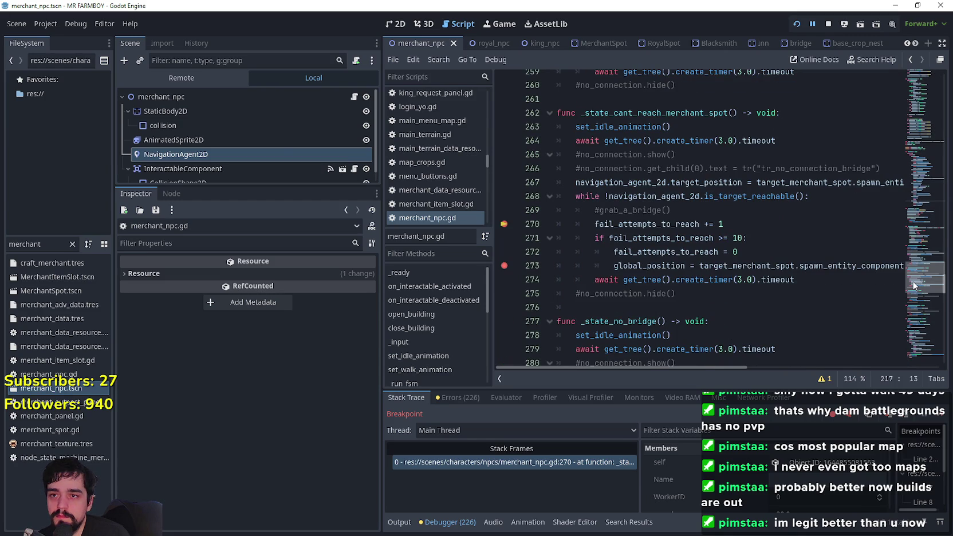
left_click_drag(915, 285, 915, 282)
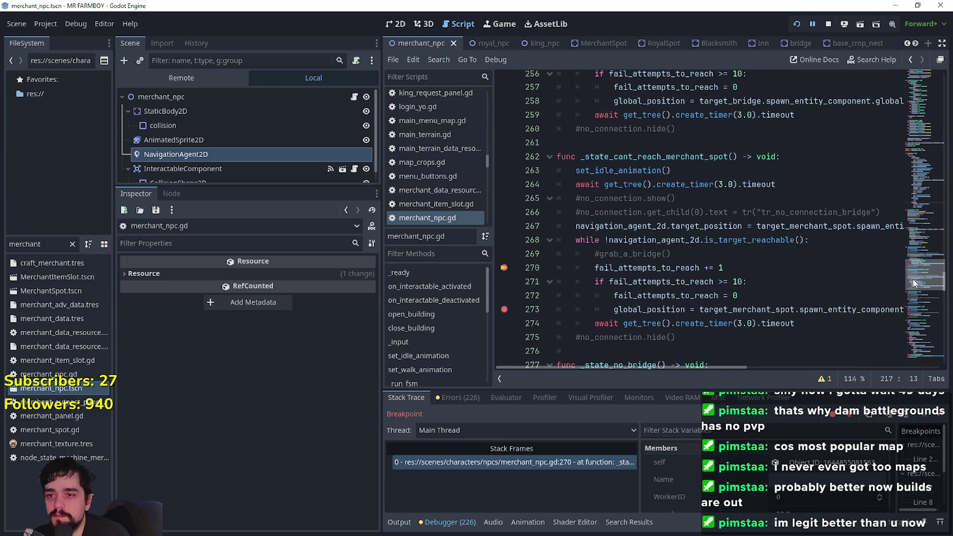
left_click_drag(914, 282, 917, 257)
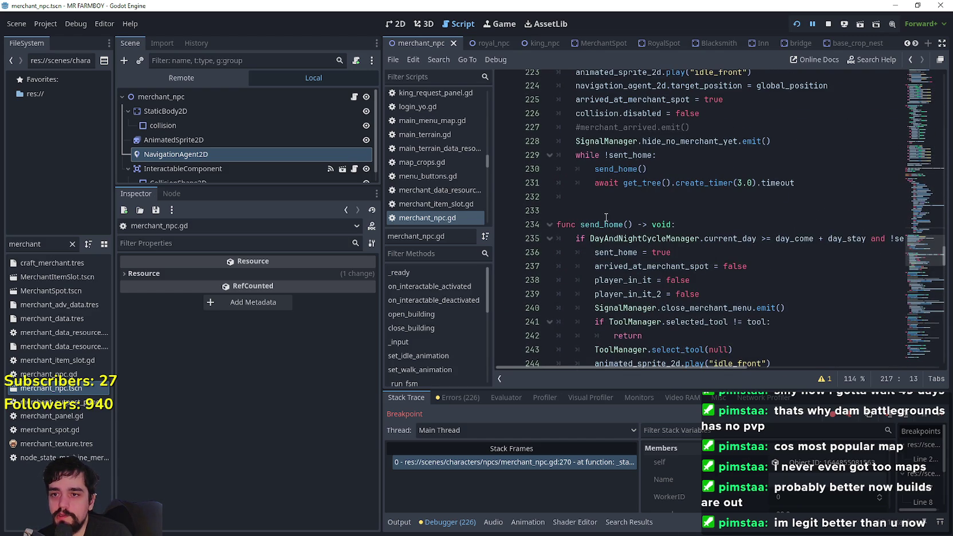
scroll(608, 218, "up", 2)
- Select the _state_idle function name and check its context options
left_click(618, 127)
double_click(618, 127)
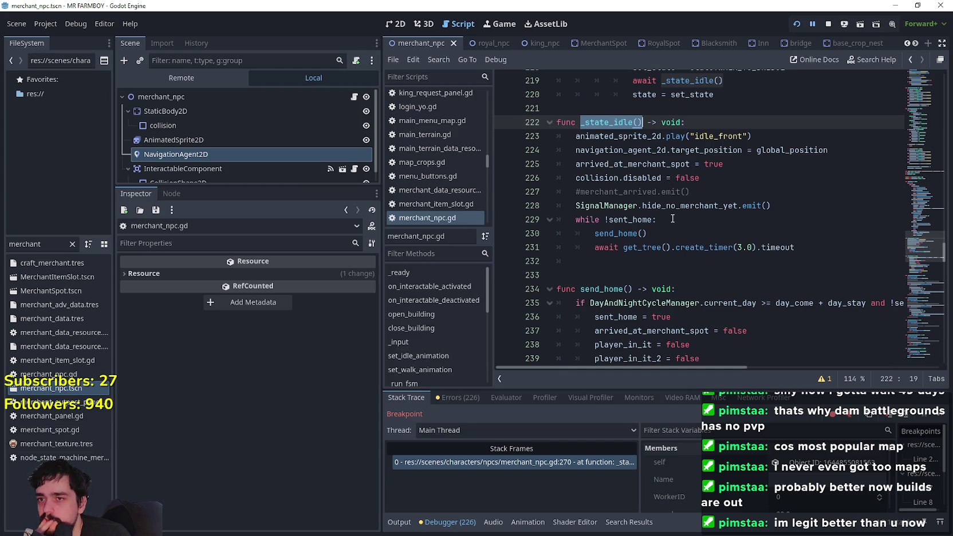
right_click(614, 126)
left_click(631, 198)
- Return to _state_cant_reach_bridge at line 260 and resume the paused game with F12
scroll(643, 220, "down", 5)
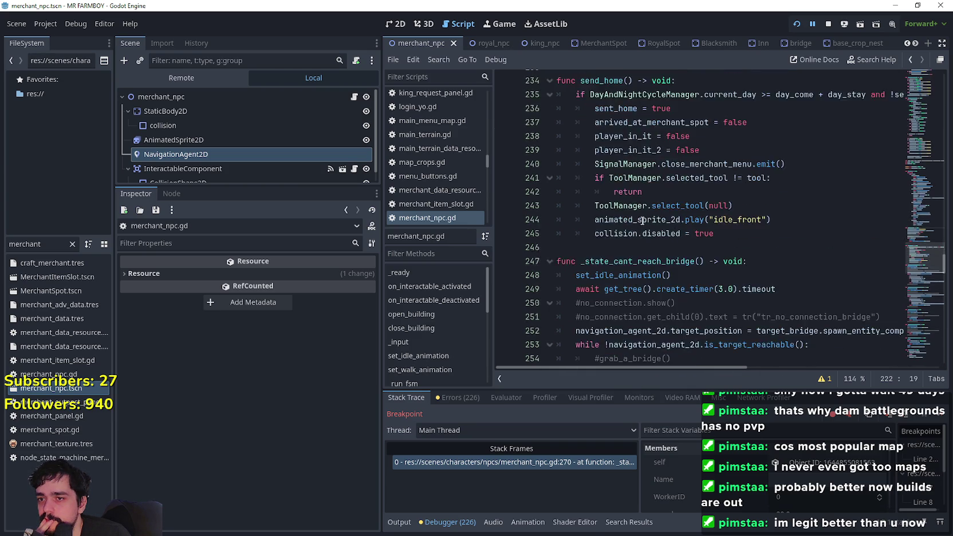
scroll(643, 220, "down", 4)
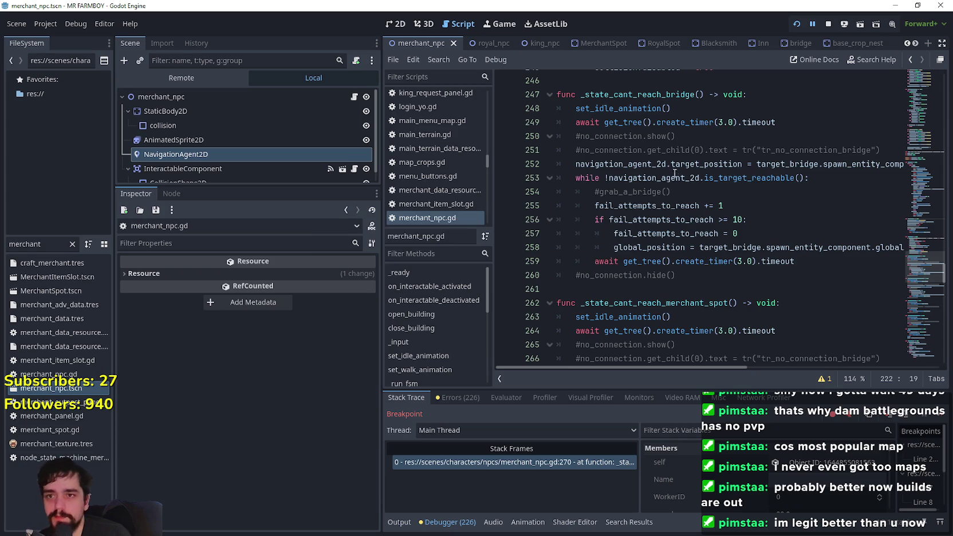
scroll(682, 166, "down", 2)
scroll(685, 165, "down", 2)
scroll(731, 274, "up", 4)
scroll(730, 273, "up", 14)
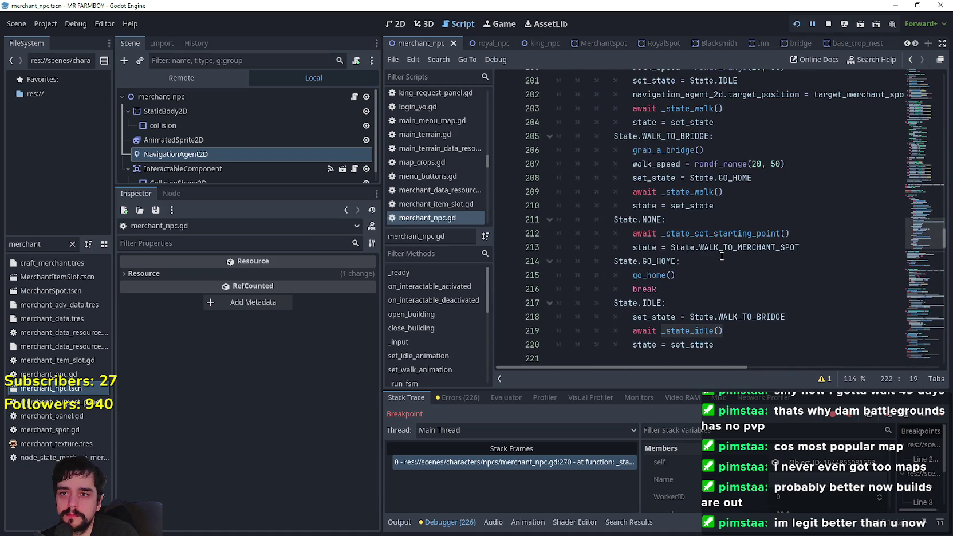
scroll(646, 223, "up", 7)
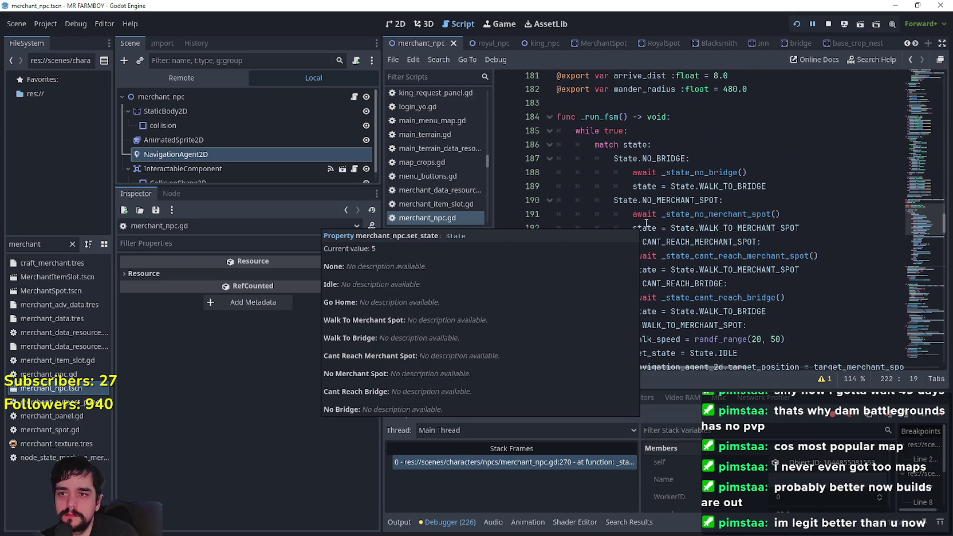
scroll(612, 200, "down", 6)
scroll(612, 201, "down", 15)
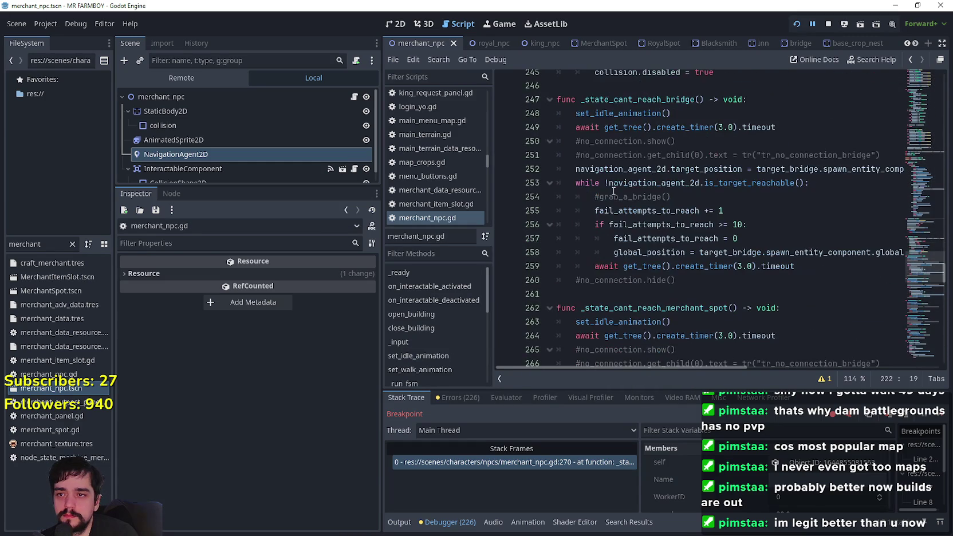
left_click(827, 277)
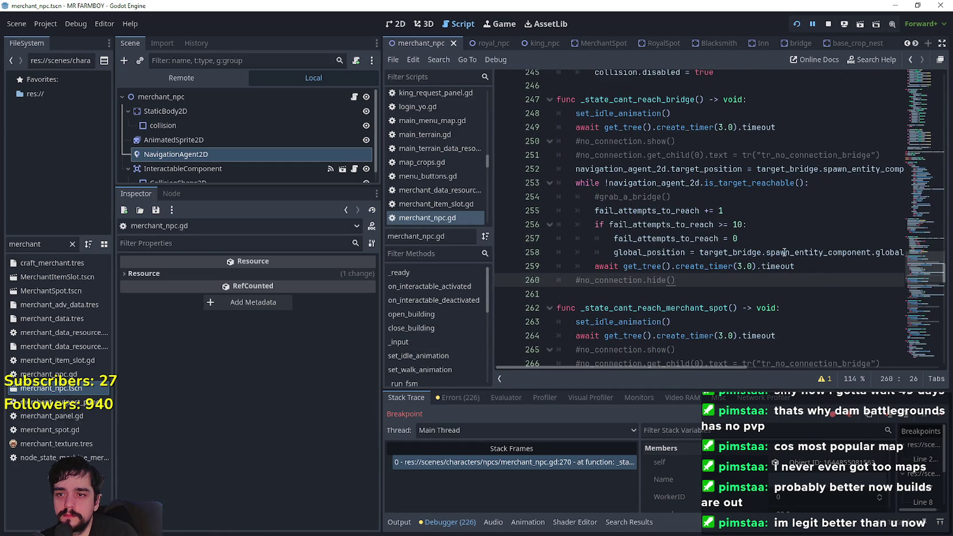
scroll(827, 277, "down", 1)
key("F12")
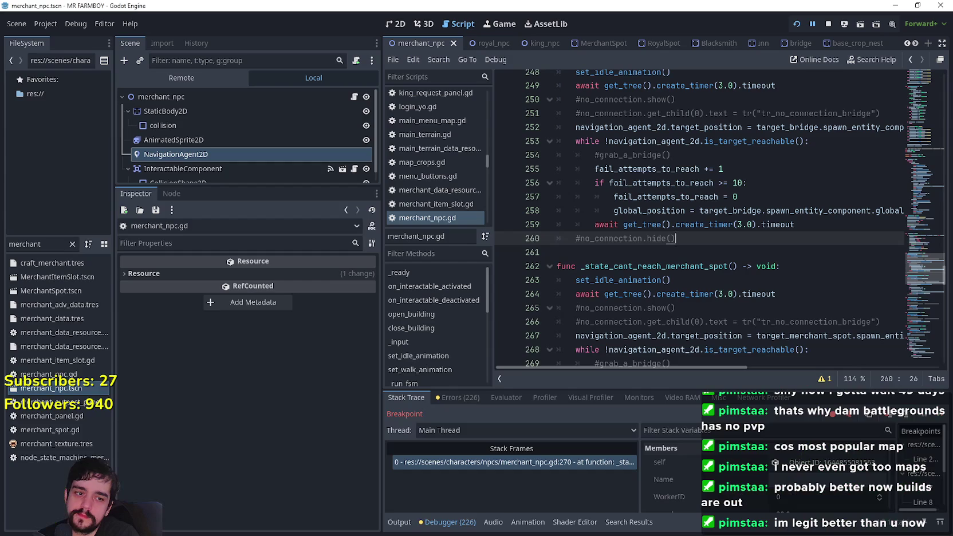
- Review the retry loop from line 261 to line 273's teleport assignment
left_click(594, 254)
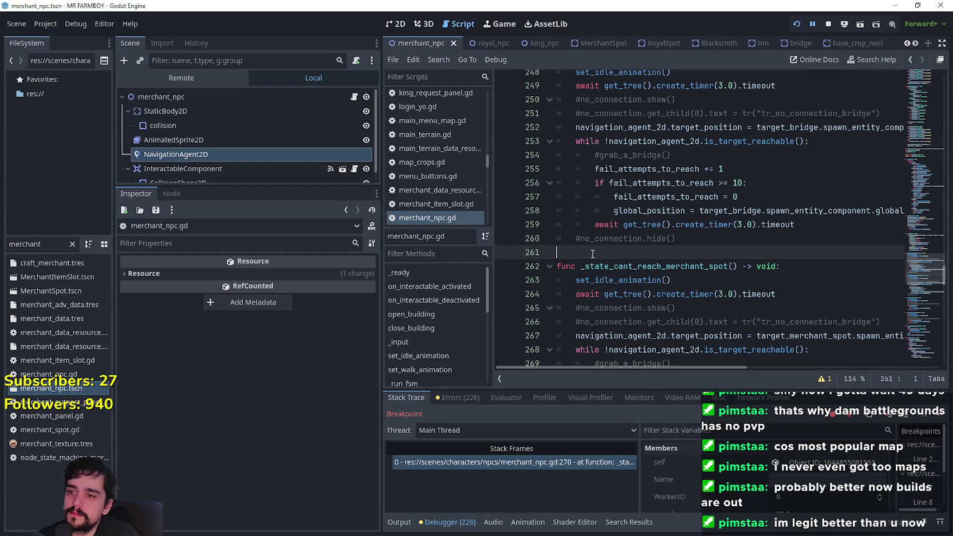
scroll(593, 254, "down", 3)
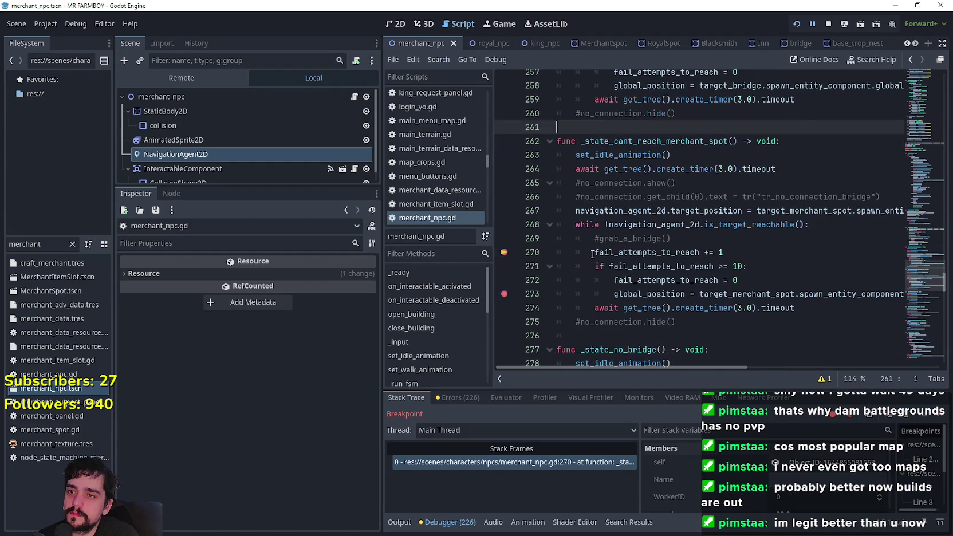
mouse_move(591, 255)
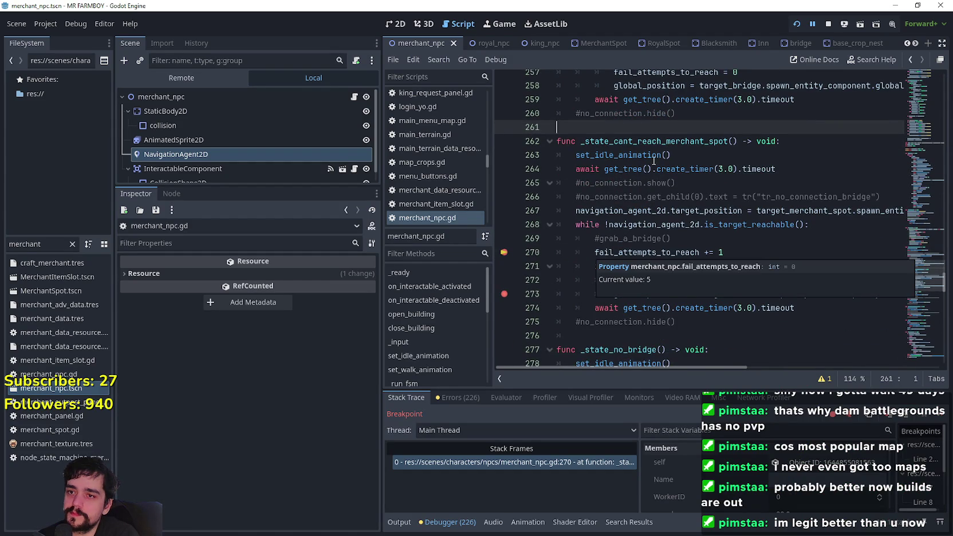
scroll(654, 161, "up", 4)
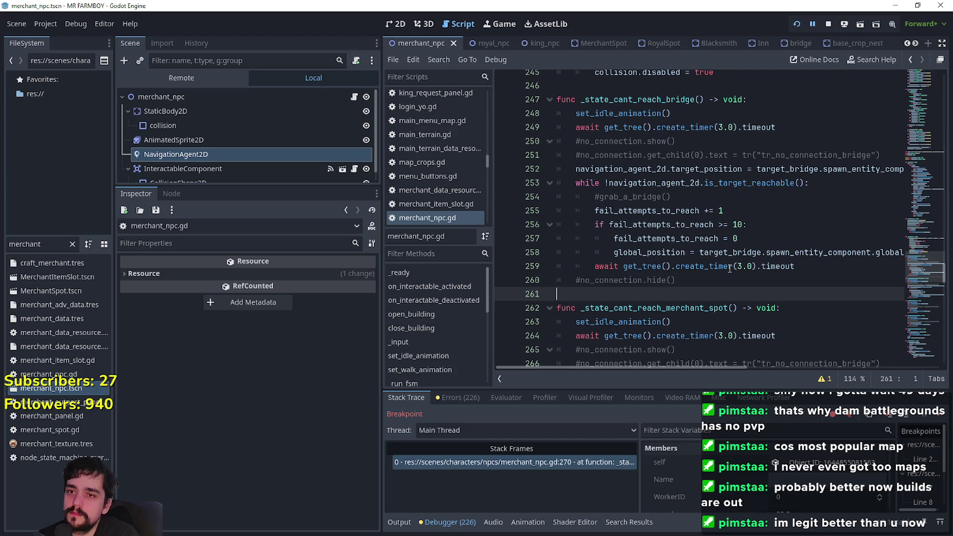
mouse_move(728, 268)
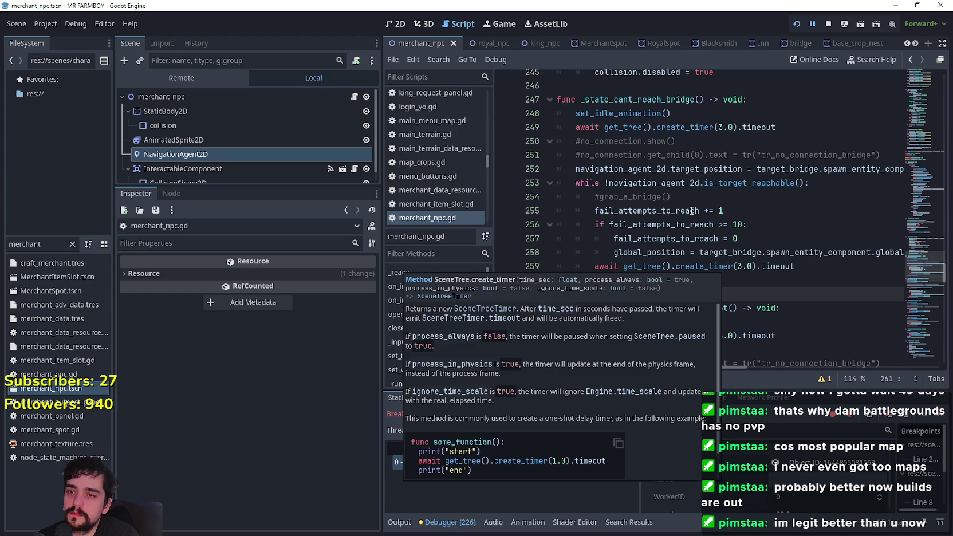
scroll(788, 344, "down", 3)
scroll(782, 312, "down", 3)
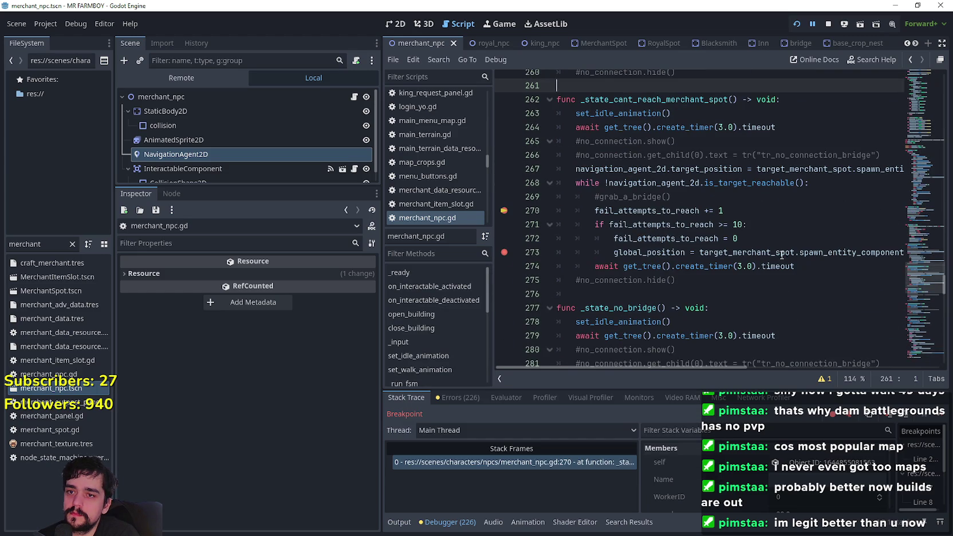
left_click(781, 253)
- Inspect the commented-out grab_a_bridge() call on line 269
left_click(599, 197)
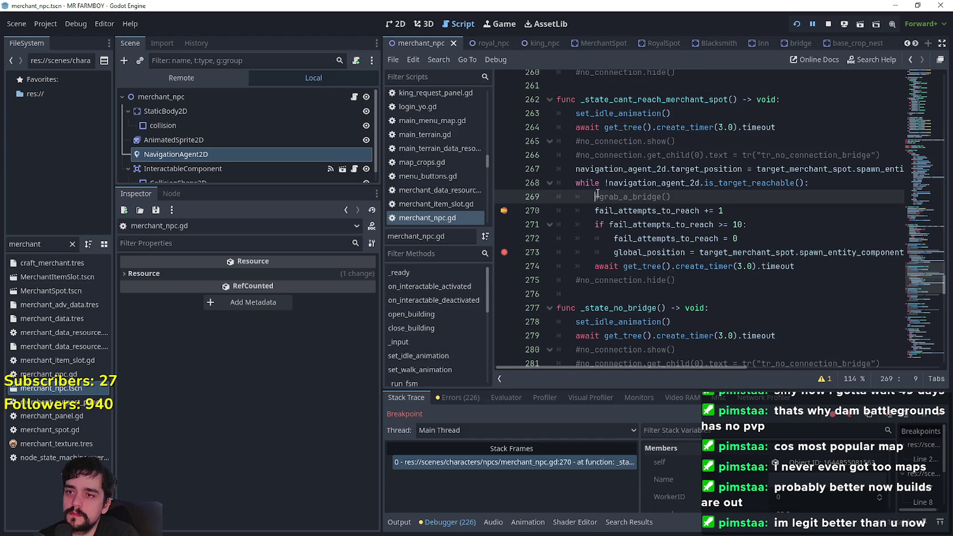
mouse_move(614, 228)
right_click(619, 197)
key("Escape")
- Review the code further down the script around lines 353–365
scroll(761, 290, "down", 7)
scroll(761, 289, "down", 13)
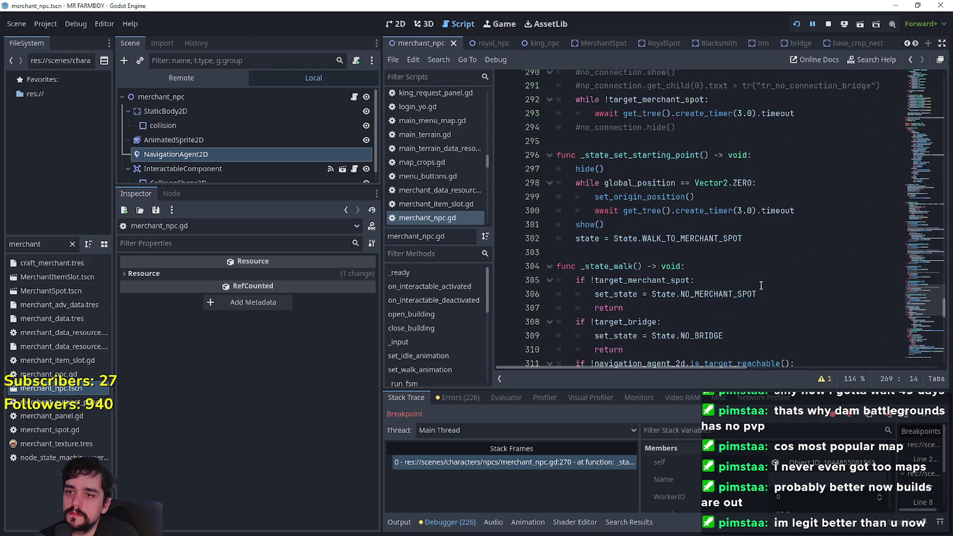
scroll(761, 281, "down", 8)
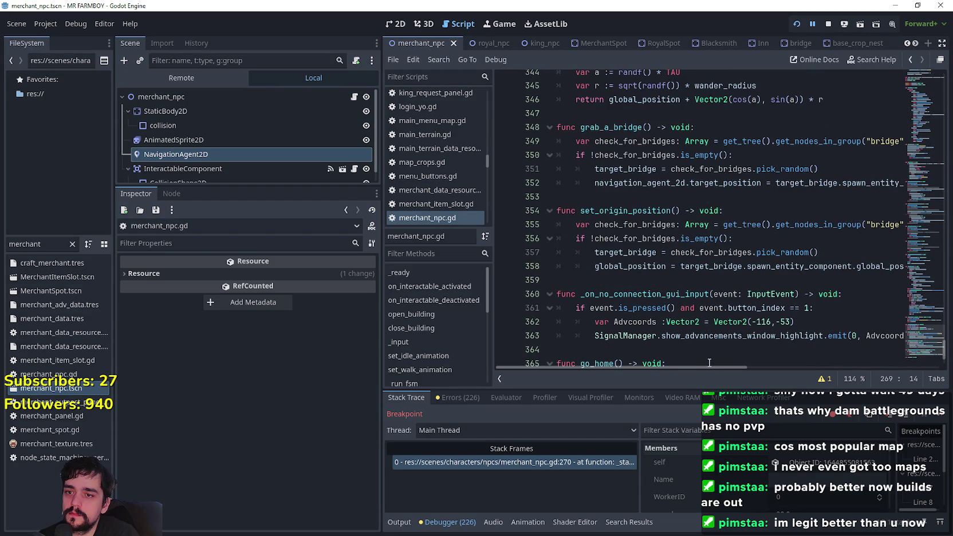
left_click(711, 363)
left_click(676, 197)
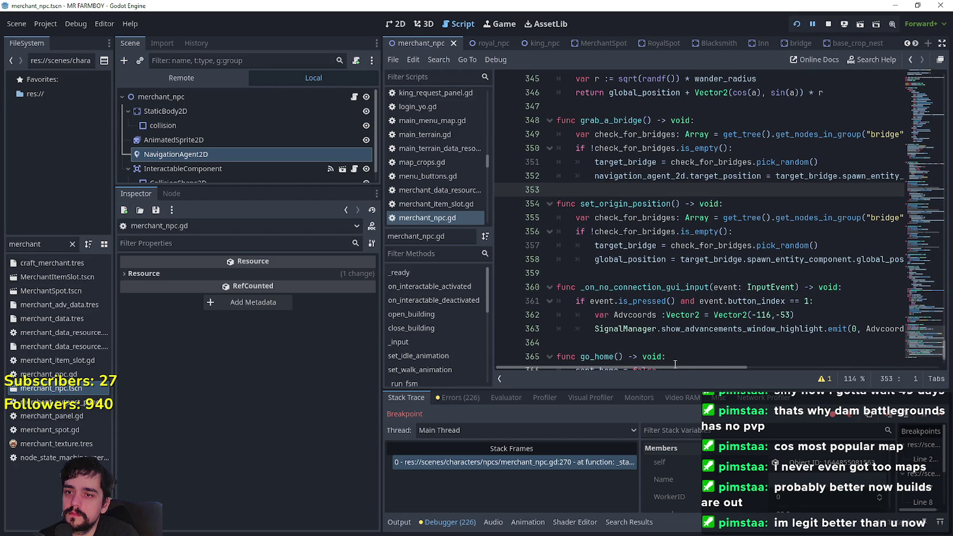
left_click_drag(678, 367, 704, 368)
scroll(705, 364, "left", 2)
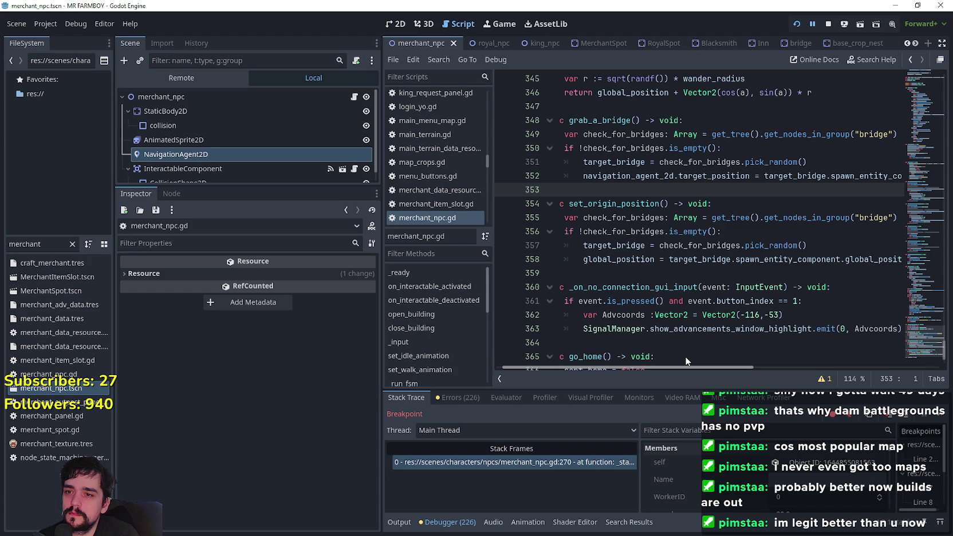
mouse_move(687, 367)
left_mouse_down()
mouse_move(787, 367)
mouse_move(646, 342)
left_mouse_up()
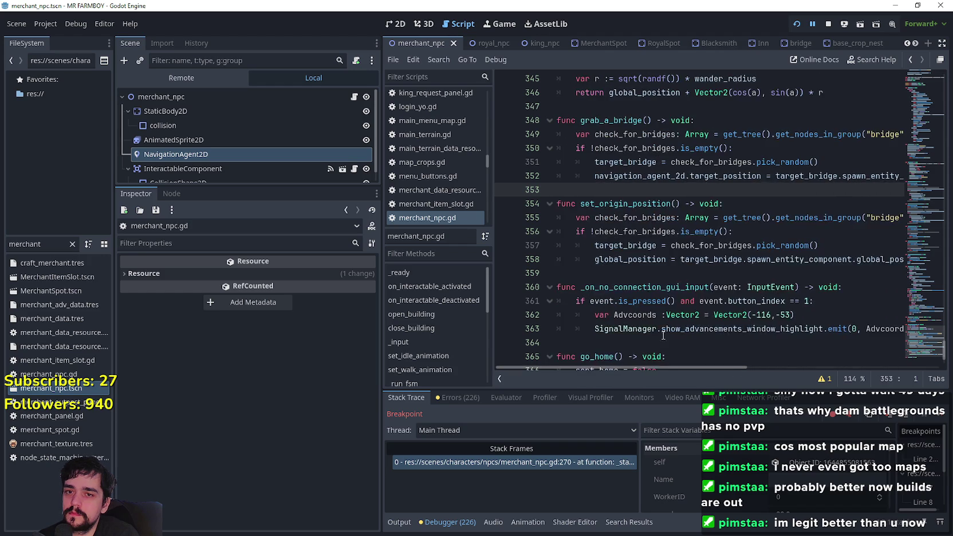
- Navigate back up to the commented grab_a_bridge line 269
scroll(646, 342, "up", 2)
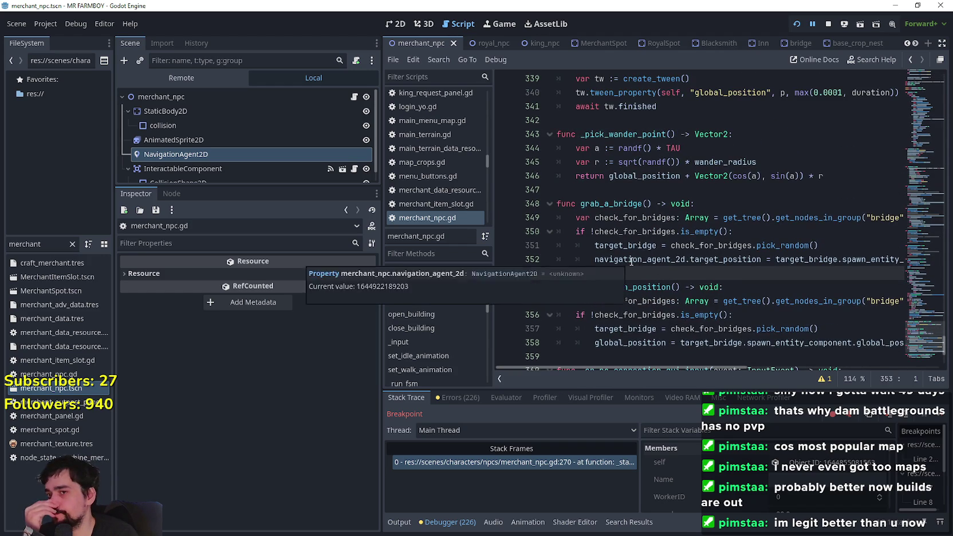
scroll(631, 261, "up", 2)
left_click_drag(581, 287, 651, 287)
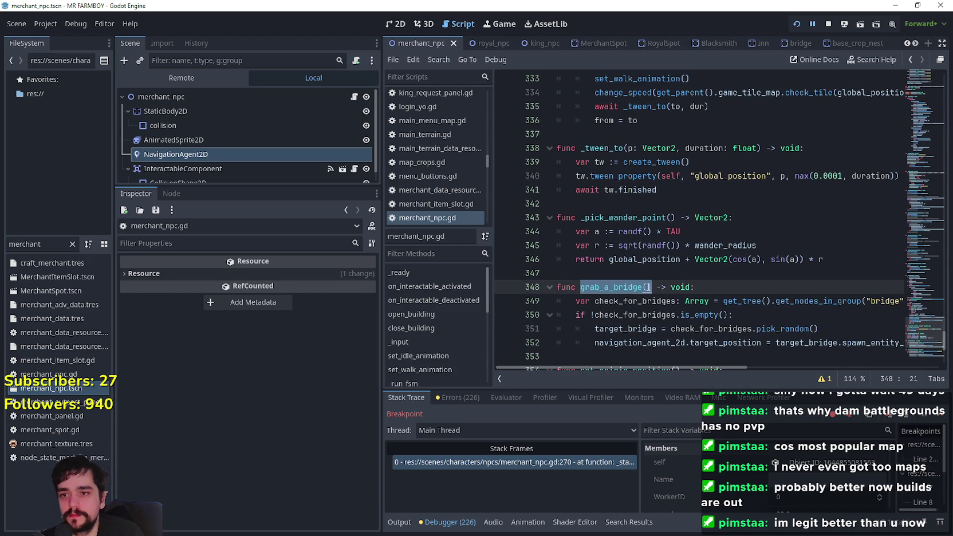
scroll(648, 287, "up", 16)
scroll(653, 282, "up", 3)
scroll(677, 272, "up", 4)
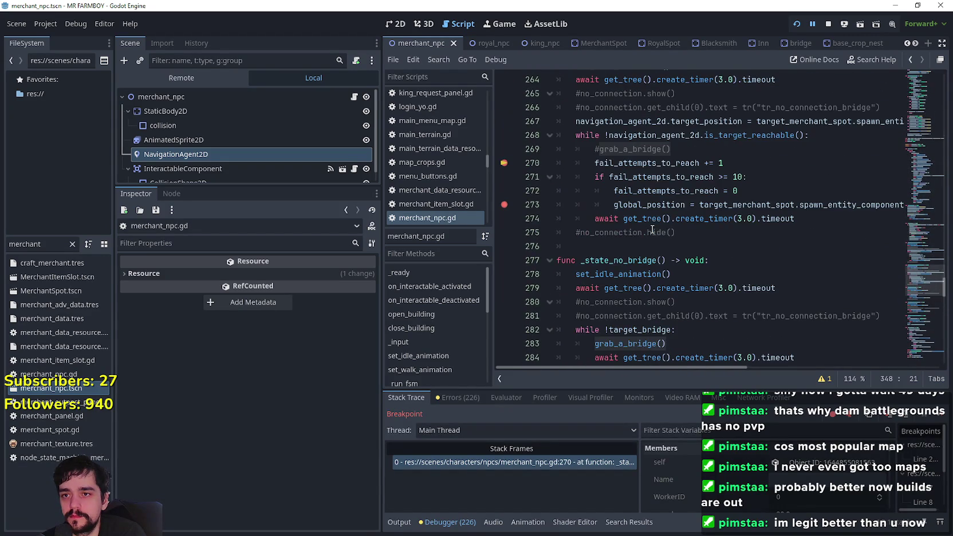
left_click(727, 149)
- Uncomment grab_a_bridge() on line 269 and clear the stray indentation on blank line 276
left_click(601, 150)
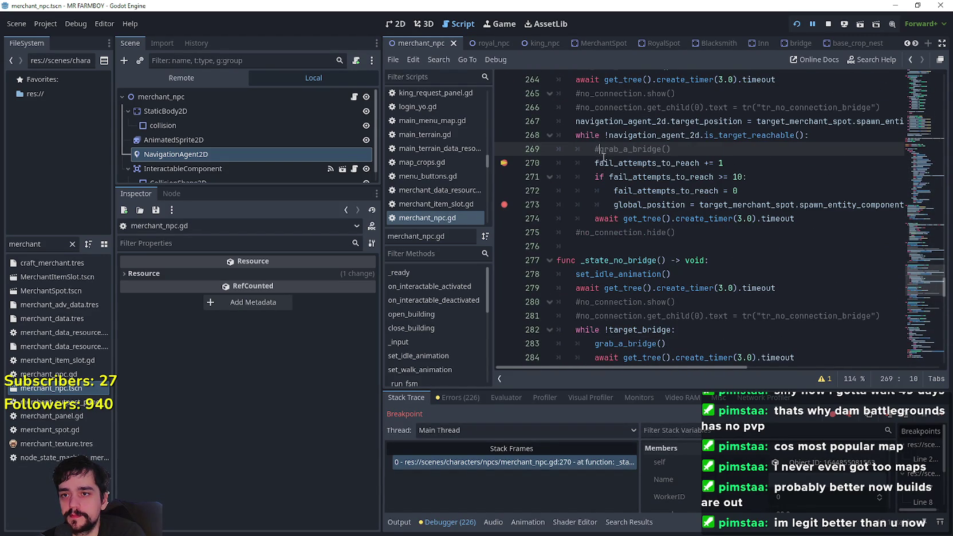
key("BackSpace")
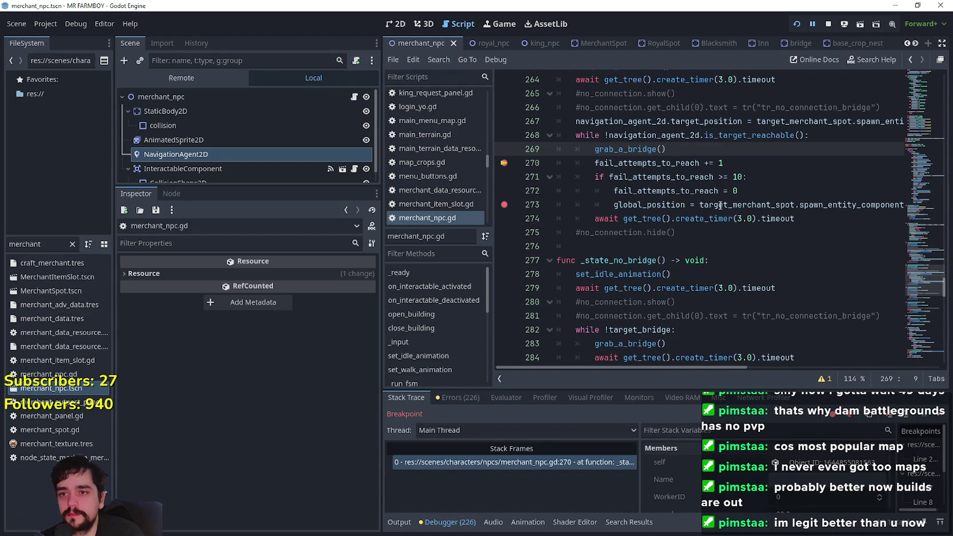
left_click_drag(727, 164, 731, 155)
left_click(752, 178)
scroll(757, 184, "up", 1)
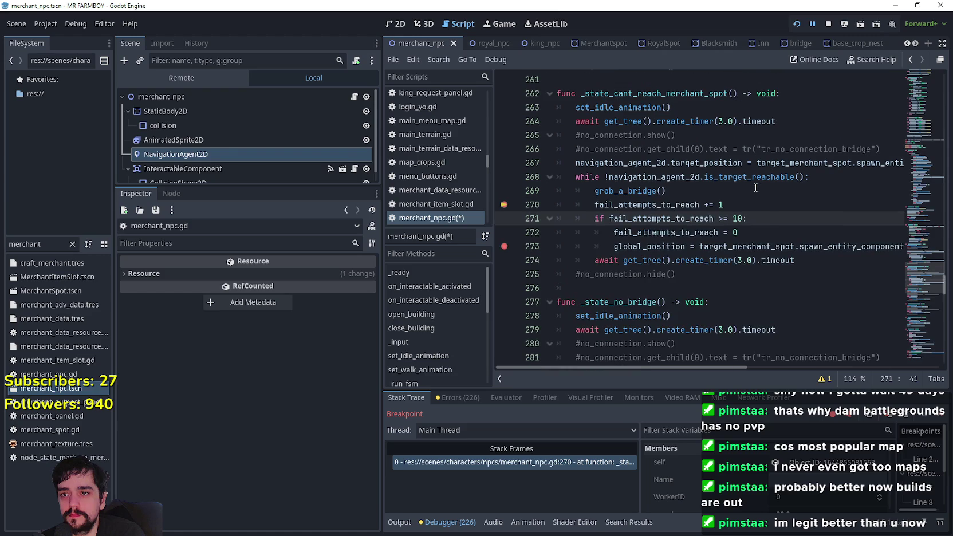
left_click(764, 286)
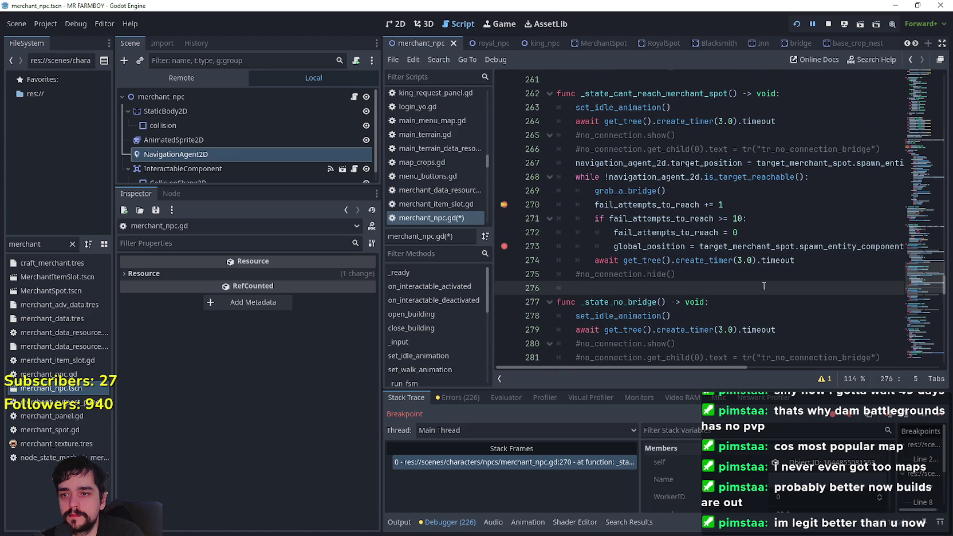
key("BackSpace")
- Stop the debug session and highlight the restored grab_a_bridge() call
left_click(828, 26)
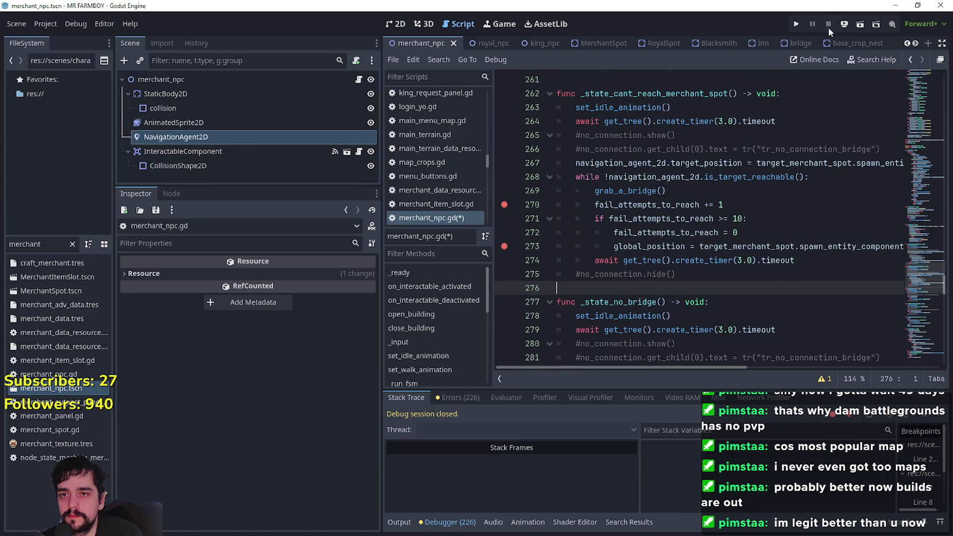
left_click_drag(594, 191, 707, 187)
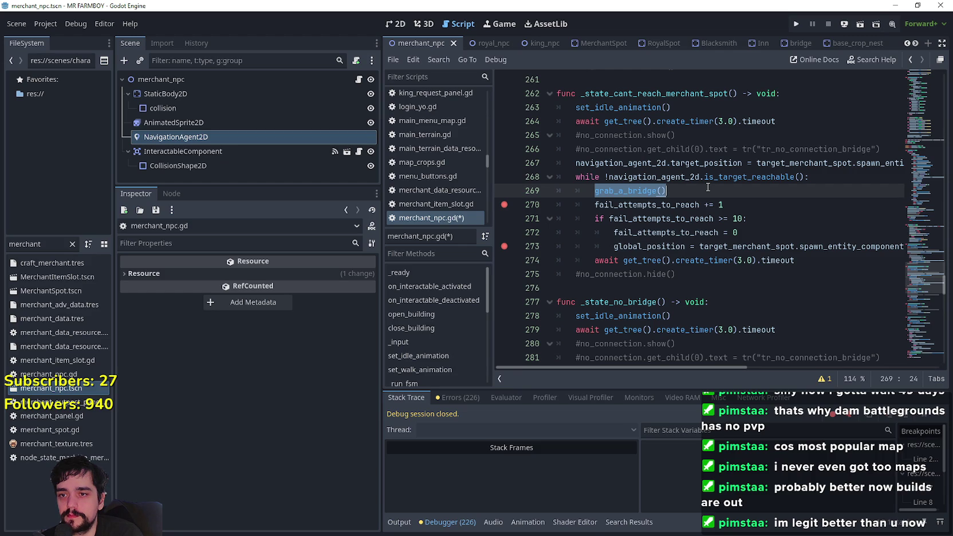
left_click_drag(614, 246, 905, 246)
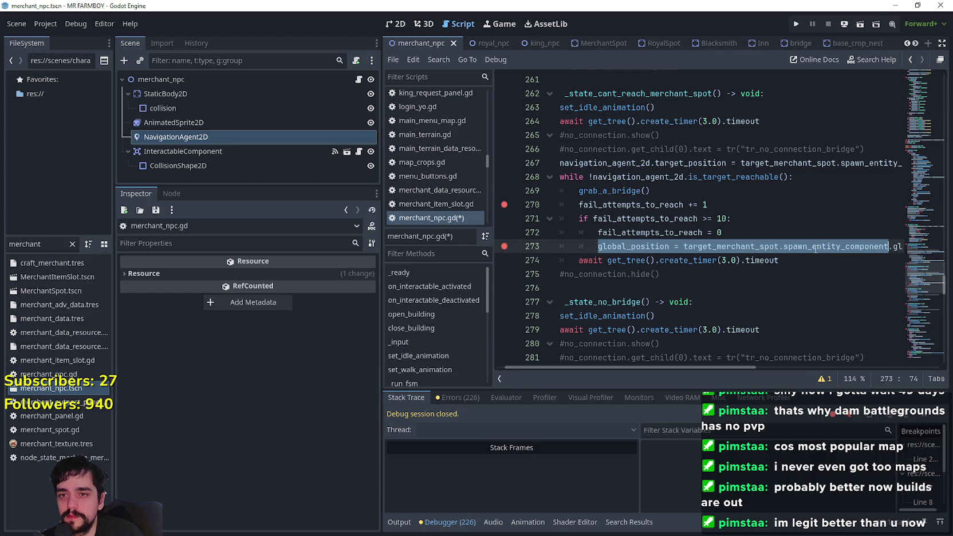
scroll(775, 239, "up", 2)
scroll(688, 236, "up", 10)
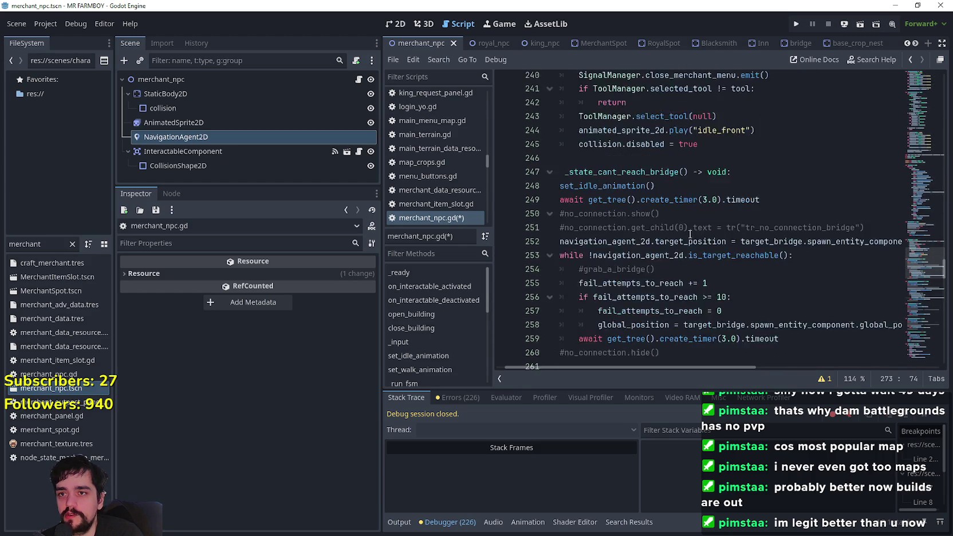
left_click_drag(686, 233, 475, 213)
- Find the State.IDLE case in the state machine and select _state_idle() with its parentheses
scroll(703, 251, "up", 7)
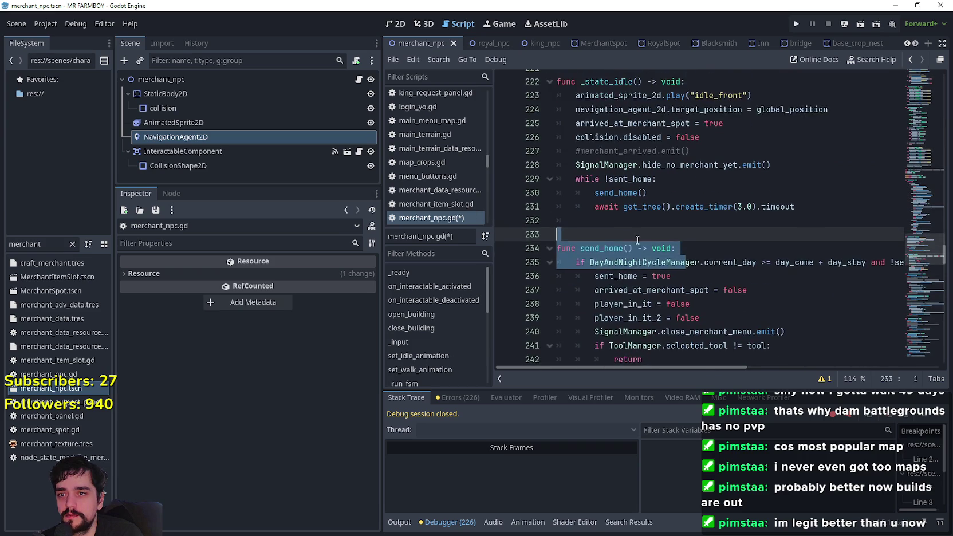
scroll(703, 251, "up", 3)
scroll(687, 247, "down", 3)
scroll(630, 241, "up", 3)
scroll(574, 236, "down", 3)
left_click_drag(614, 251, 672, 248)
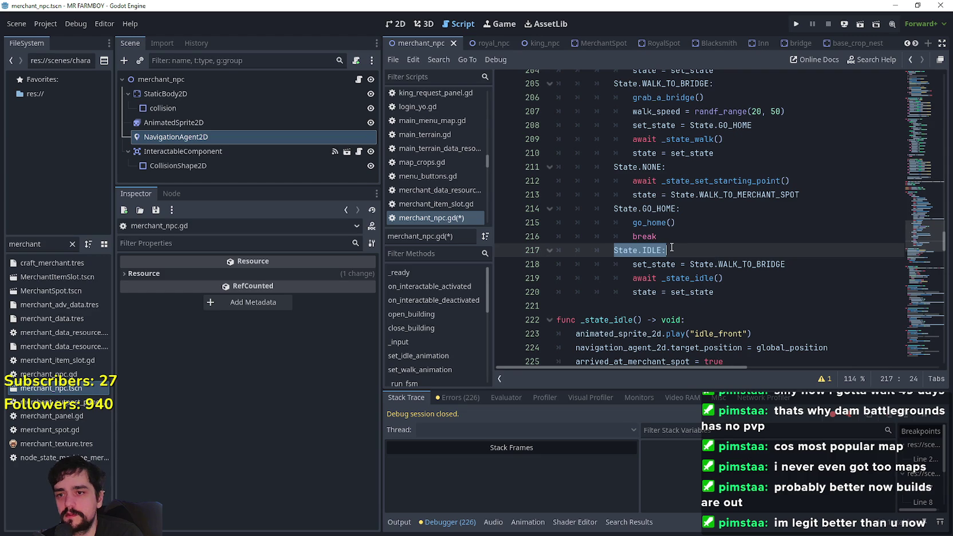
scroll(663, 249, "down", 1)
scroll(663, 248, "down", 5)
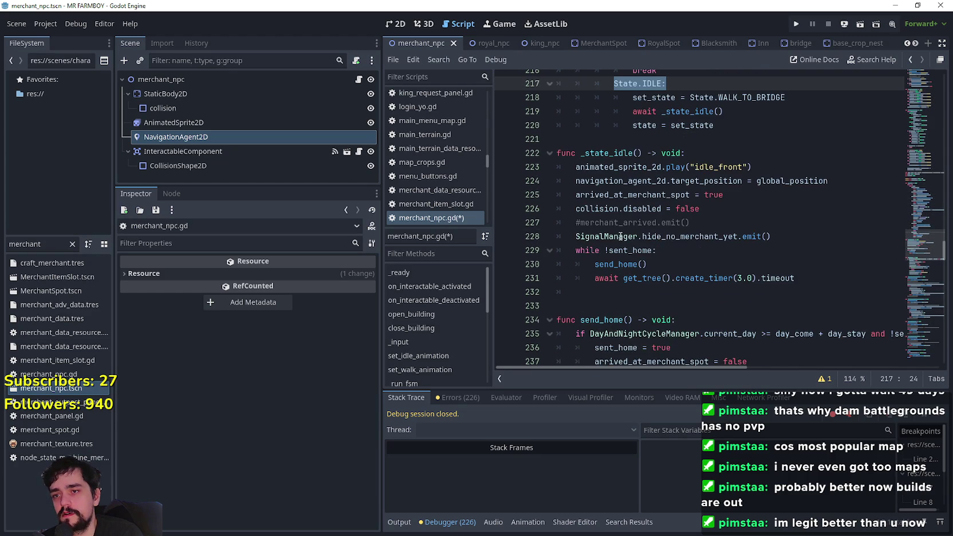
scroll(610, 233, "down", 7)
scroll(610, 234, "up", 4)
scroll(610, 234, "up", 3)
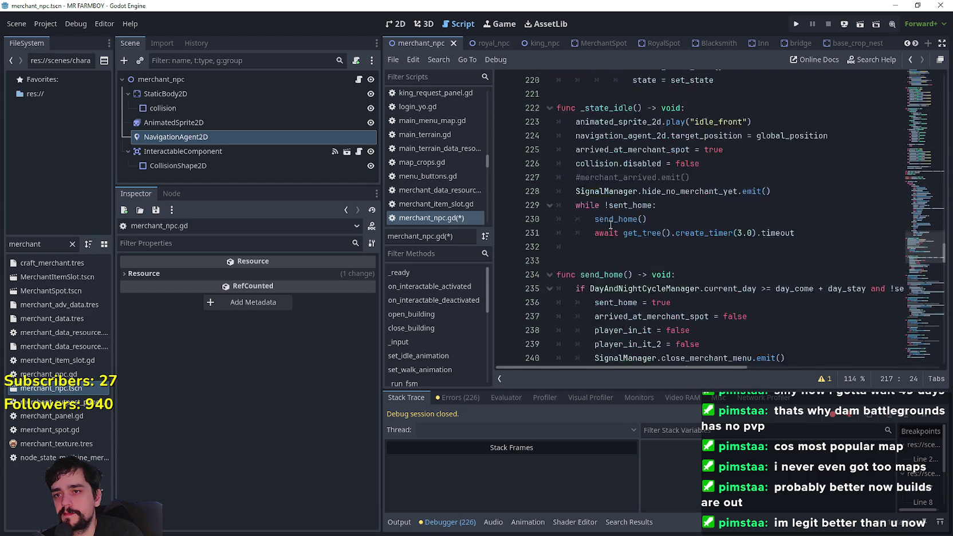
double_click(607, 161)
left_click_drag(638, 159, 642, 161)
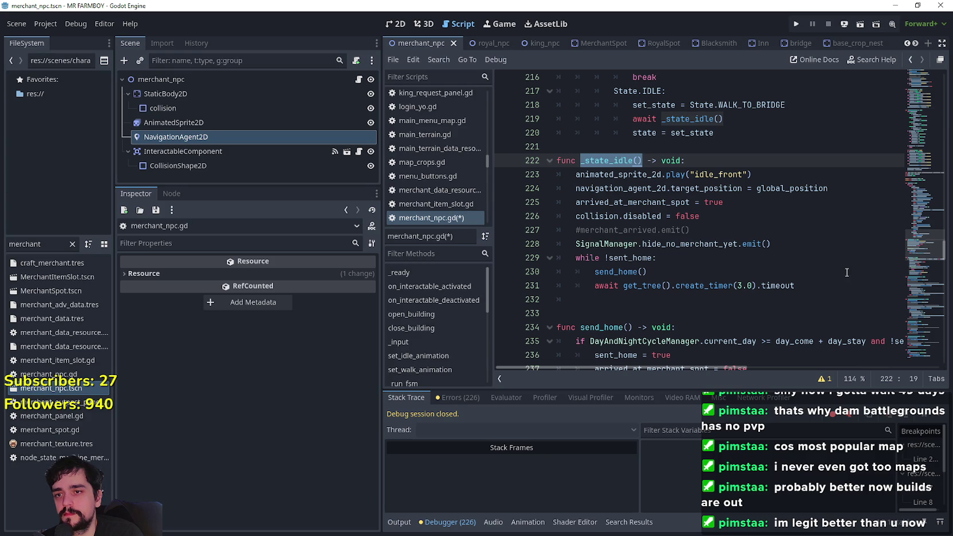
- Review the idle branch, selecting send_home(), WALK_TO_BRIDGE, _state_idle() and the State.IDLE label
mouse_move(723, 185)
double_click(619, 271)
scroll(755, 297, "down", 4)
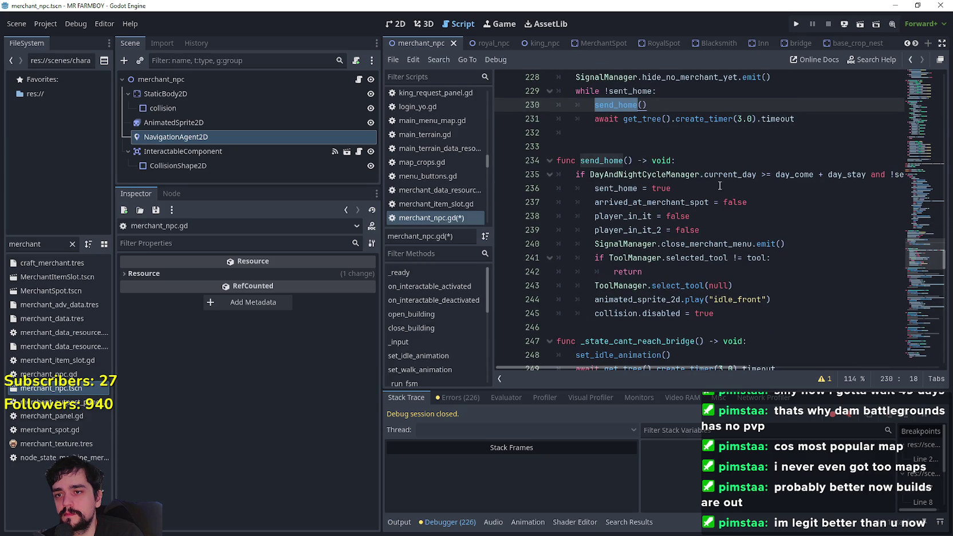
scroll(715, 189, "up", 4)
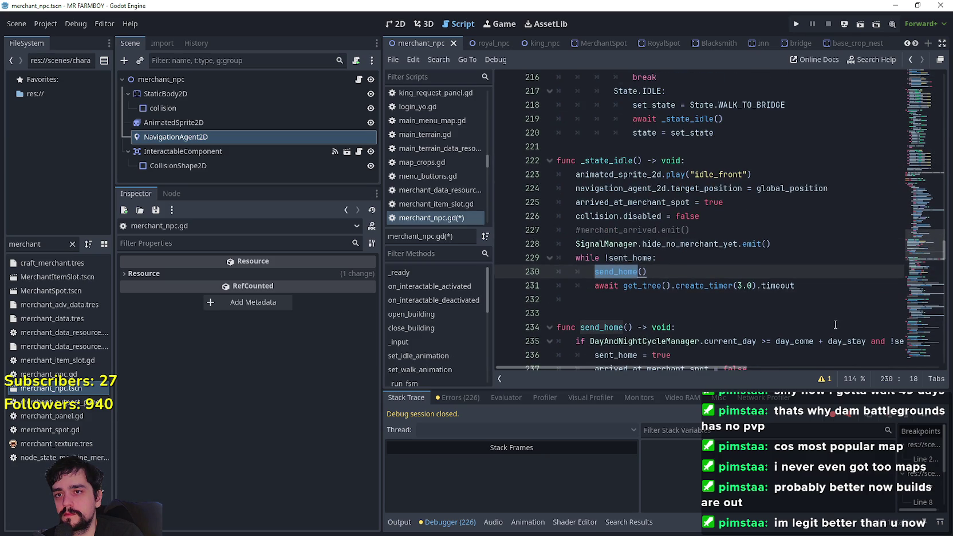
double_click(754, 105)
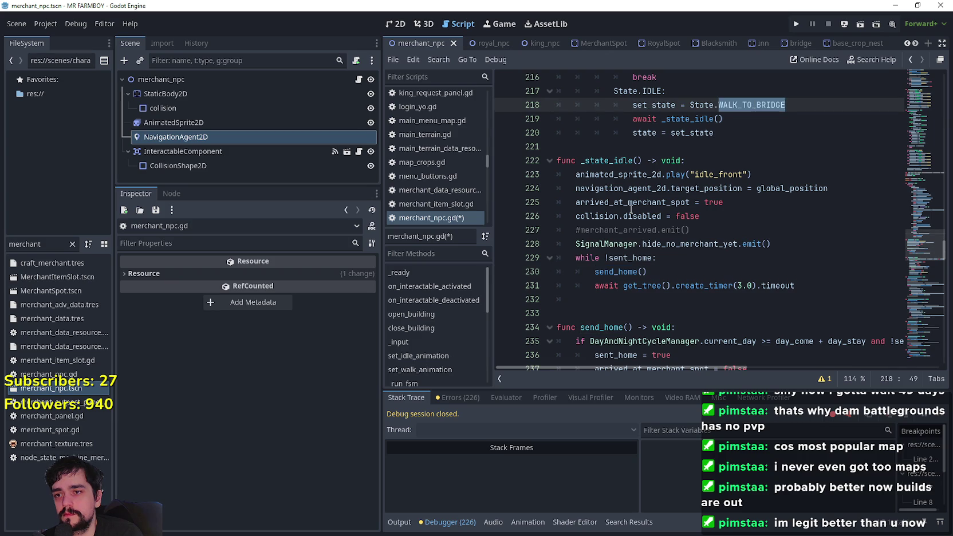
left_click_drag(580, 160, 644, 157)
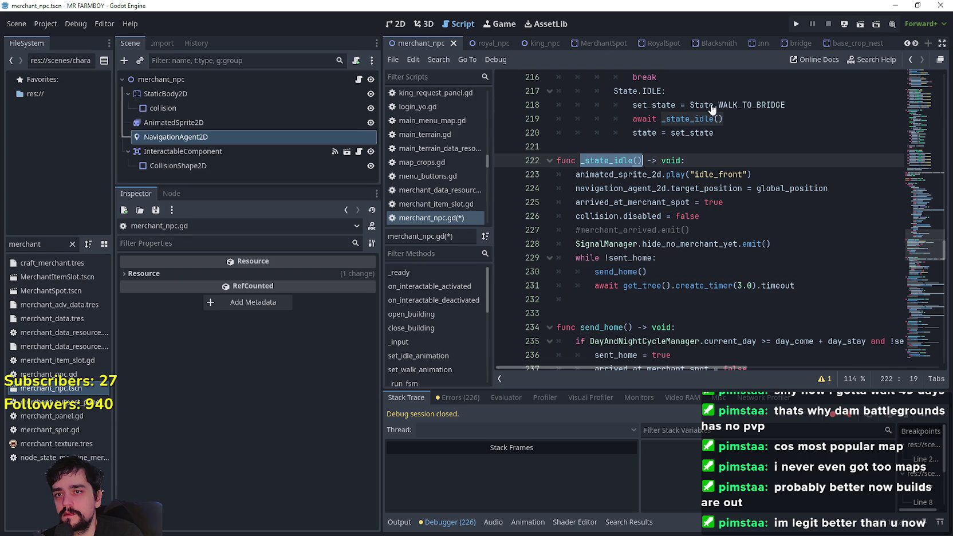
left_click_drag(634, 90, 689, 96)
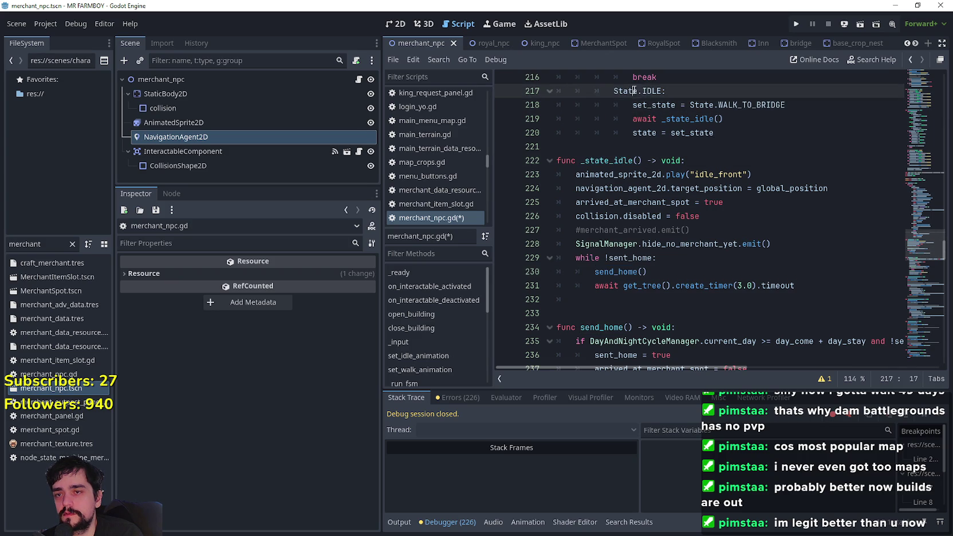
key("shift+Left")
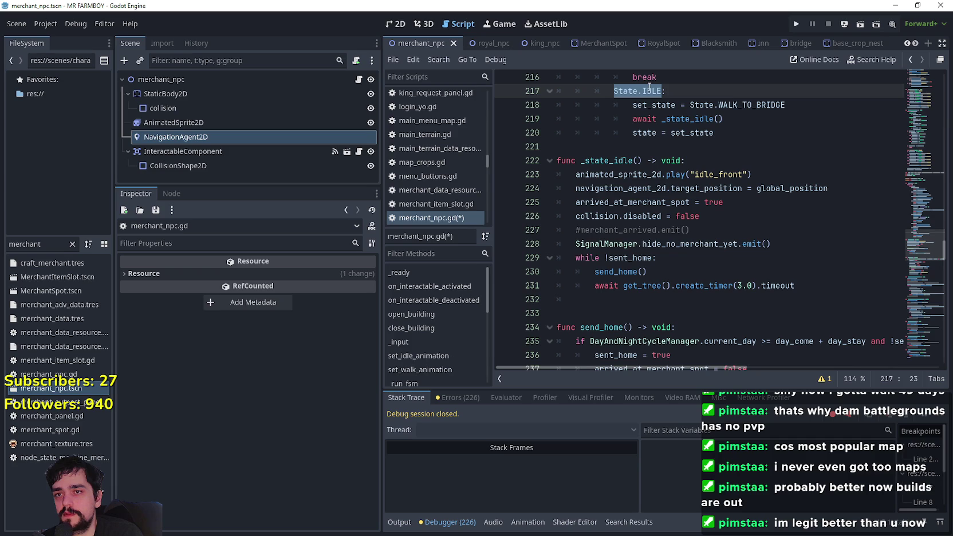
left_click_drag(785, 105, 634, 105)
- Select lines 201–204, from set_state = State.IDLE through state = set_state
scroll(659, 172, "down", 5)
scroll(646, 229, "down", 4)
left_click(925, 245)
left_click_drag(924, 245, 924, 221)
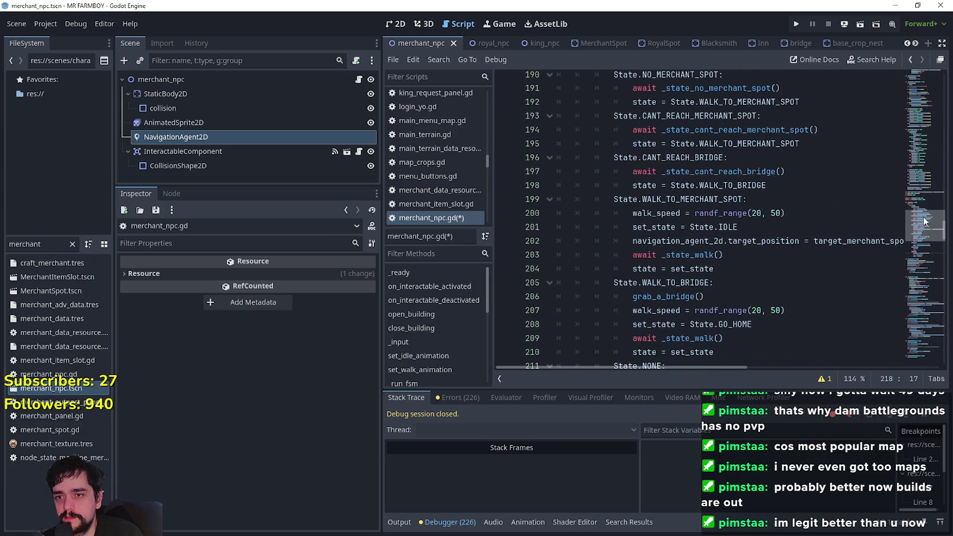
scroll(925, 221, "down", 1)
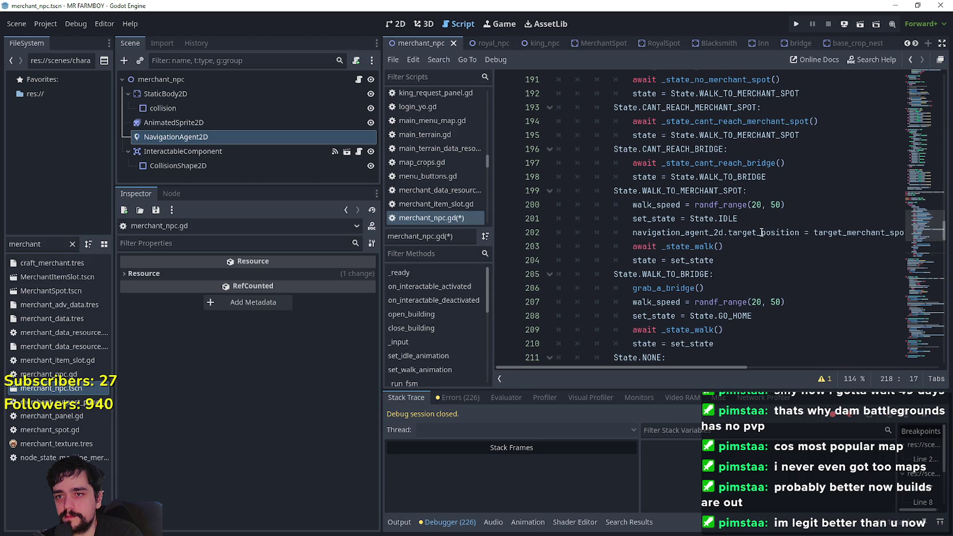
left_click_drag(738, 218, 632, 221)
double_click(642, 220)
left_click_drag(738, 219, 678, 219)
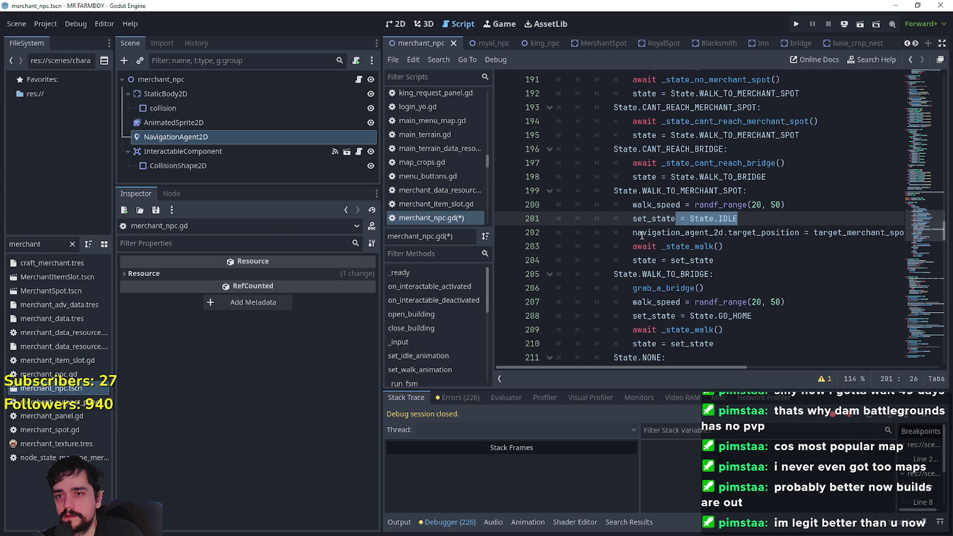
double_click(655, 262)
double_click(698, 259)
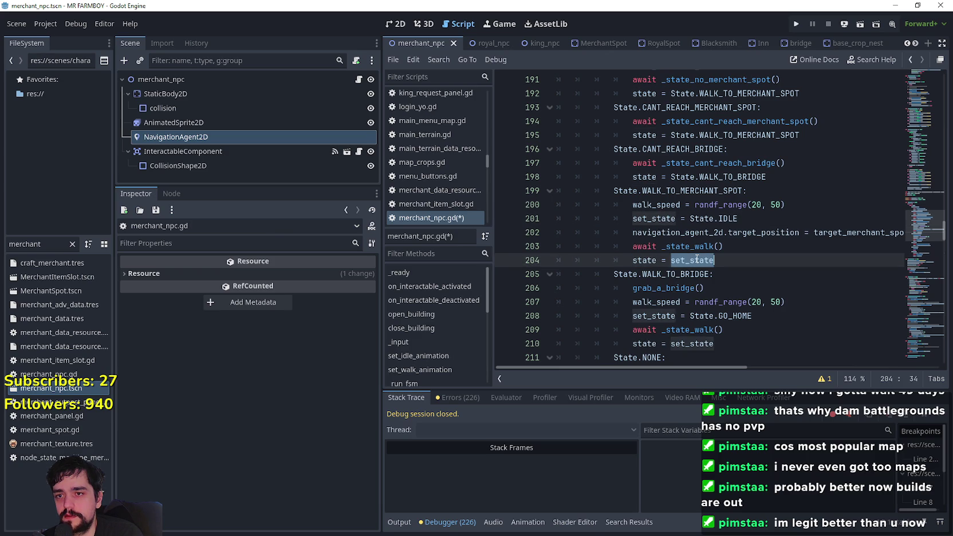
mouse_move(694, 261)
left_mouse_down()
mouse_move(584, 233)
mouse_move(738, 261)
mouse_move(551, 221)
left_mouse_up()
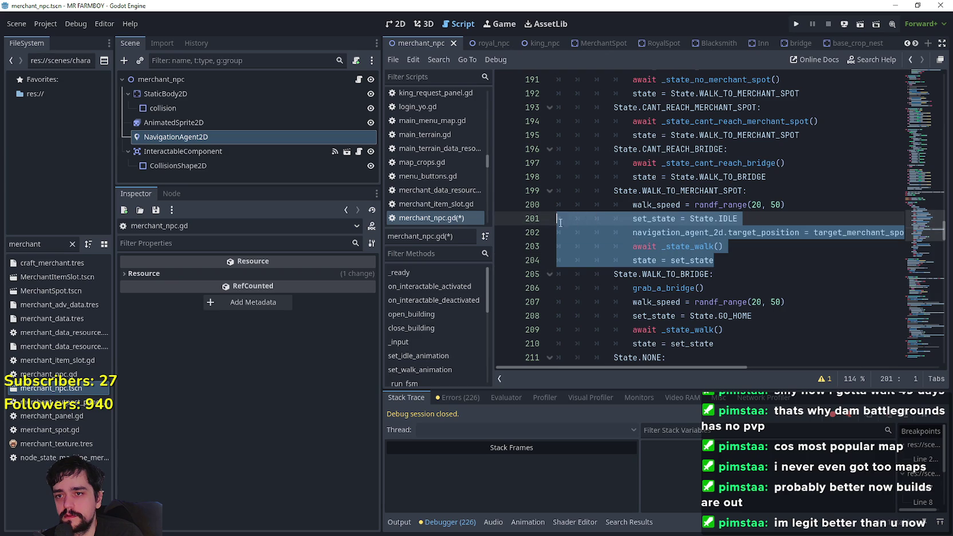
- Paste the four idle-reset lines on a new line below the global_position teleport line
scroll(616, 234, "down", 10)
scroll(616, 229, "down", 9)
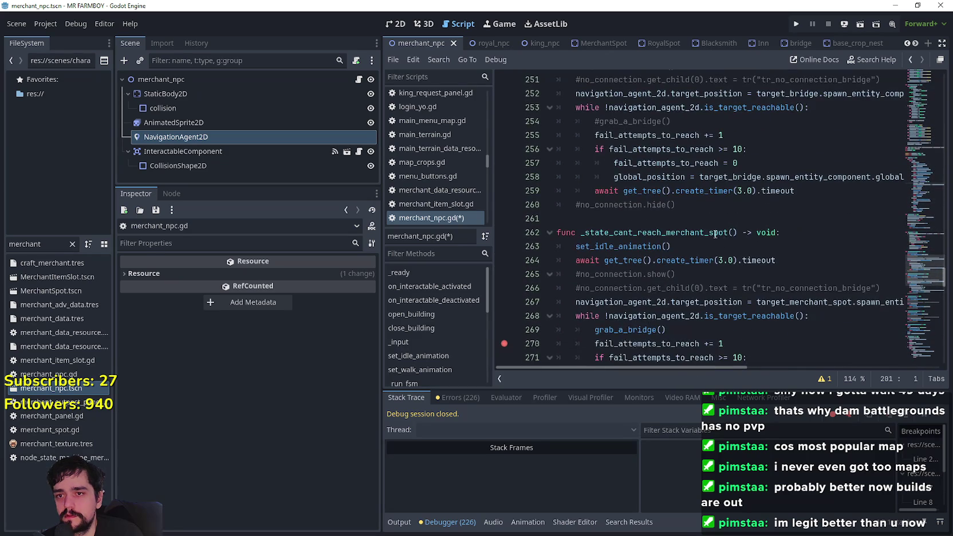
scroll(716, 236, "up", 3)
scroll(716, 237, "down", 6)
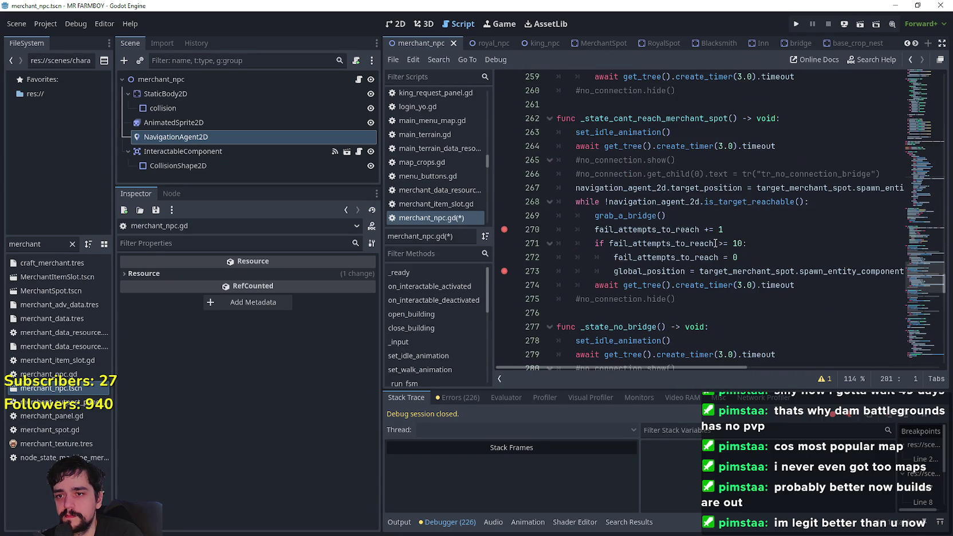
left_click(768, 259)
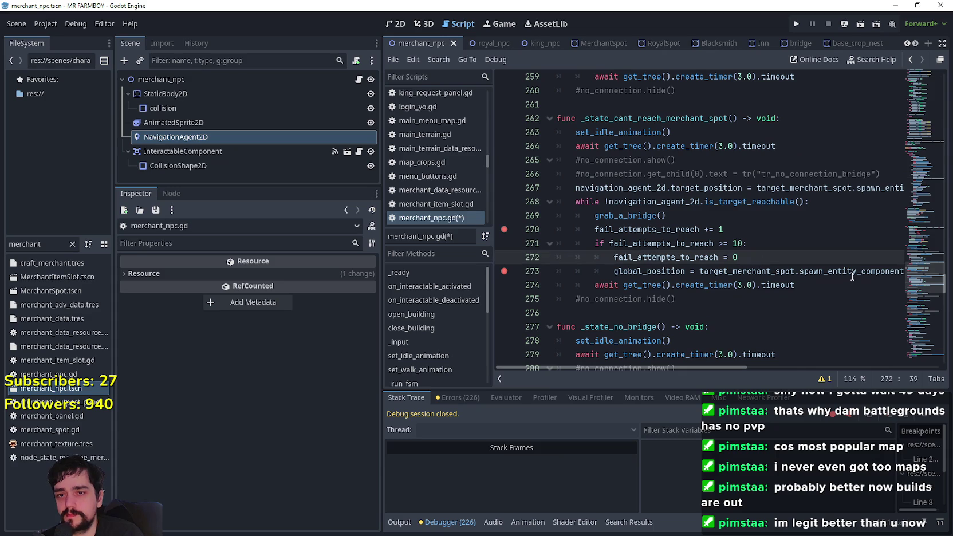
left_click_drag(854, 271, 904, 273)
key("End")
key("Return")
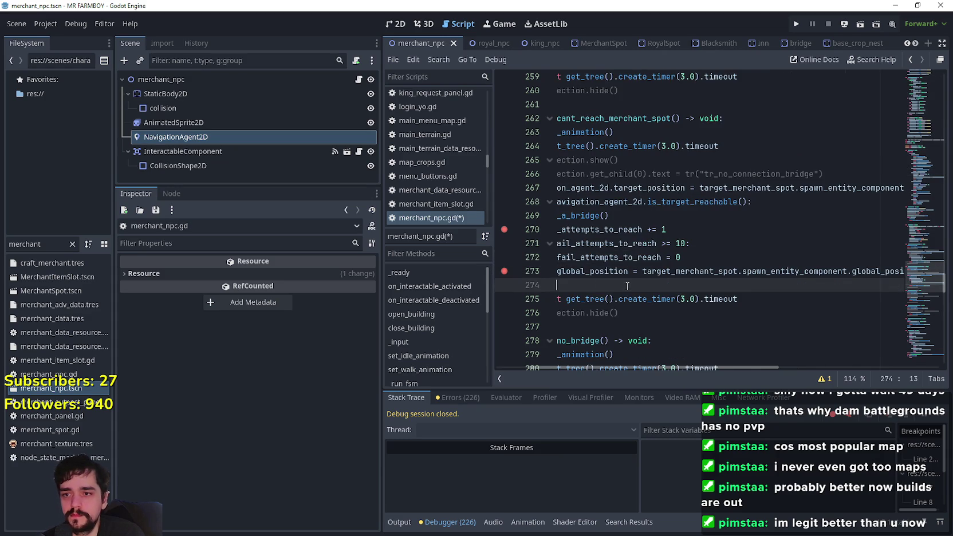
key("Tab")
key("ctrl+v")
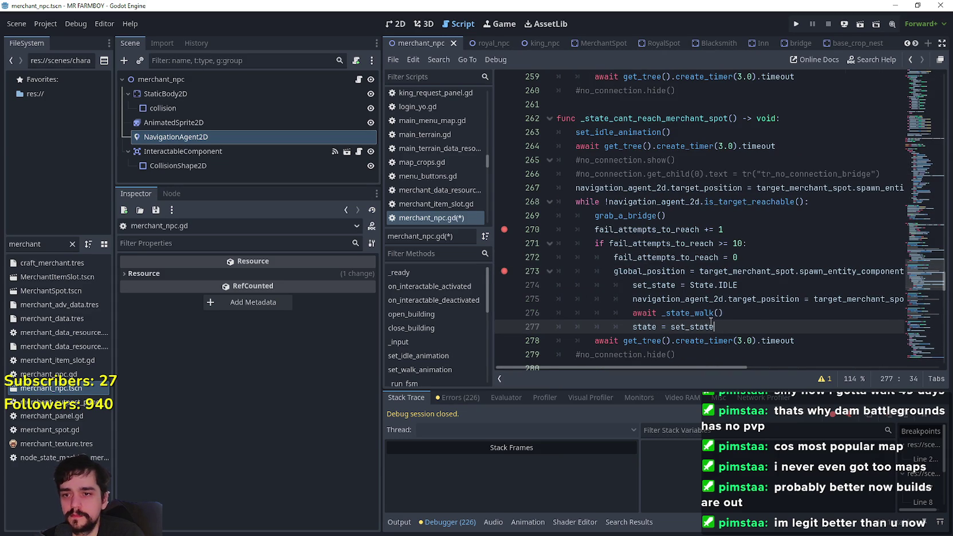
- Dedent the pasted lines 274–277 one level and replace set_state with State.IDLE
left_click_drag(722, 330, 519, 285)
key("shift+Tab")
key("End")
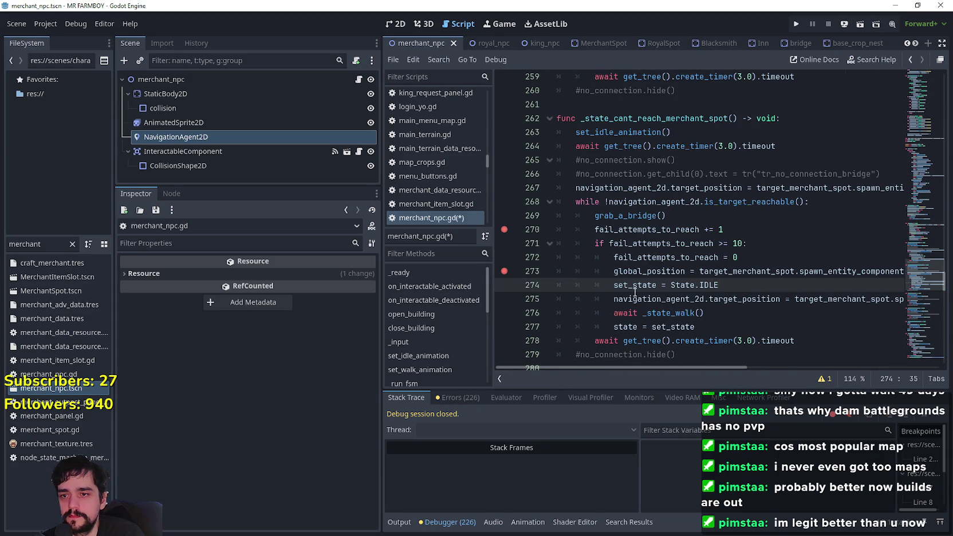
left_click_drag(671, 285, 720, 285)
key("ctrl+c")
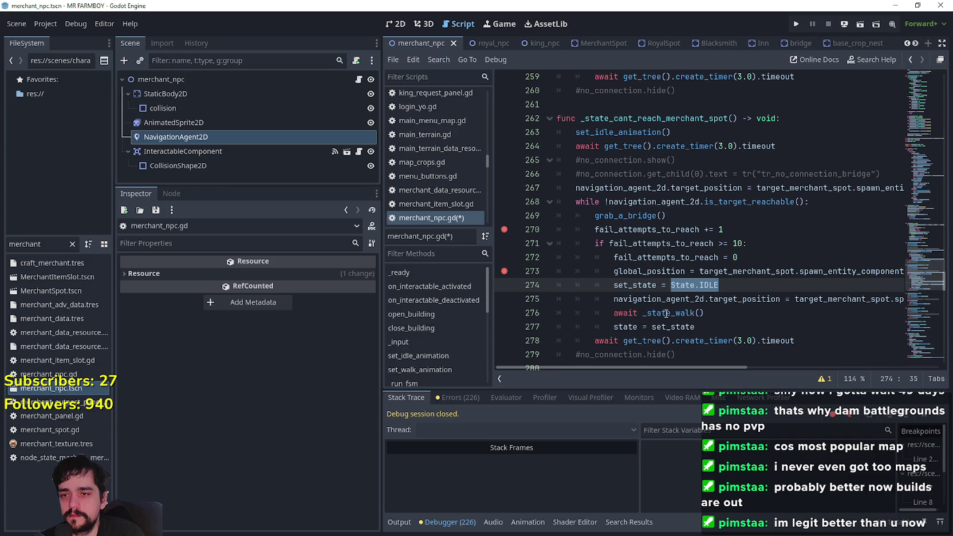
double_click(671, 327)
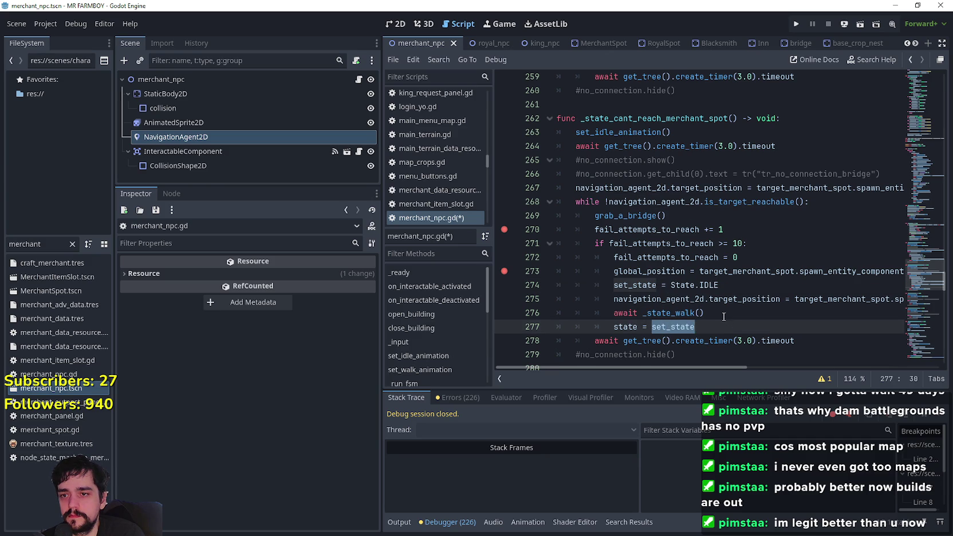
key("ctrl+v")
- Remove the await _state_walk() line and the global_position line from the retry block
mouse_move(705, 313)
left_mouse_down()
mouse_move(566, 295)
mouse_move(550, 308)
left_mouse_up()
key("ctrl+x")
key("BackSpace")
left_click_drag(802, 271, 422, 271)
key("ctrl+x")
key("BackSpace")
key("Down")
key("Down")
key("Down")
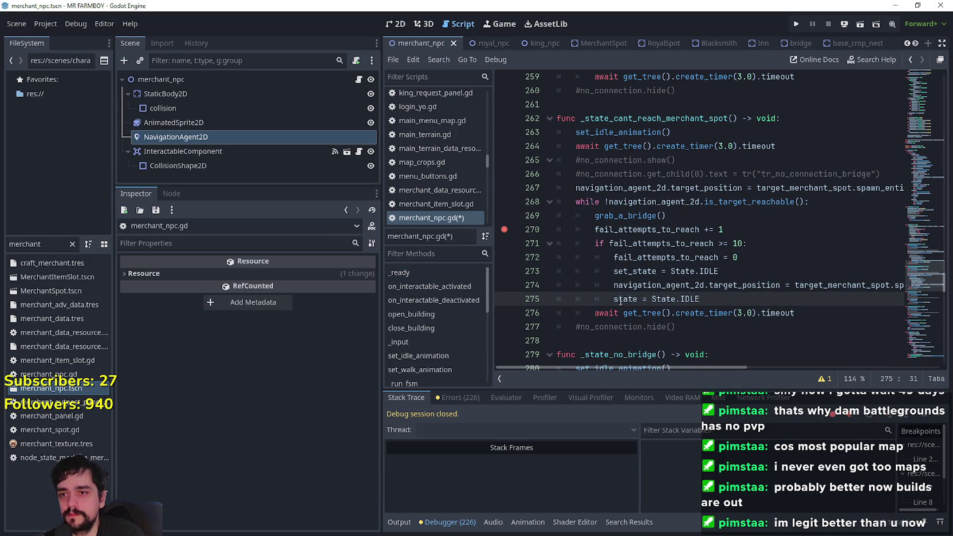
- Open a new empty line below state = State.IDLE in the retry block
left_click(686, 257)
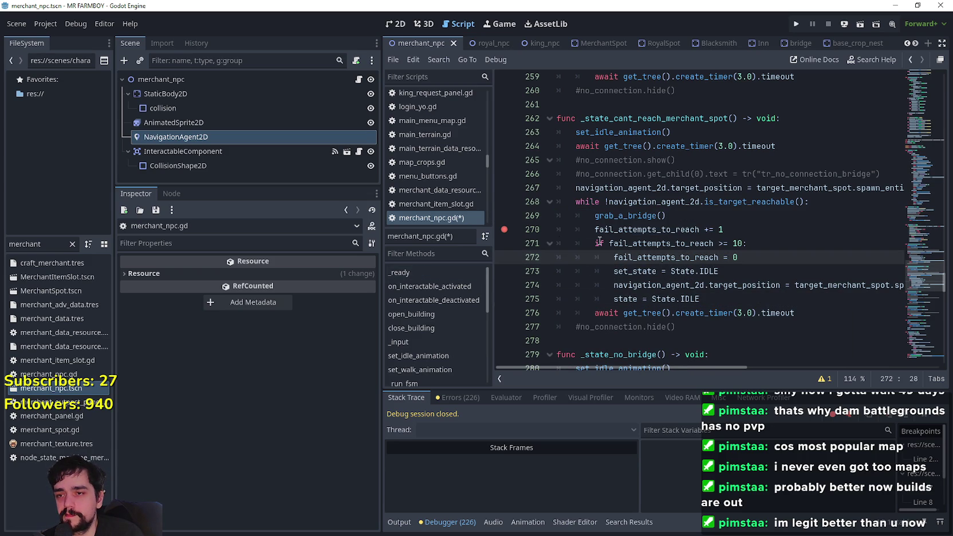
left_click(536, 229)
left_click(712, 287)
key("Down")
key("Down")
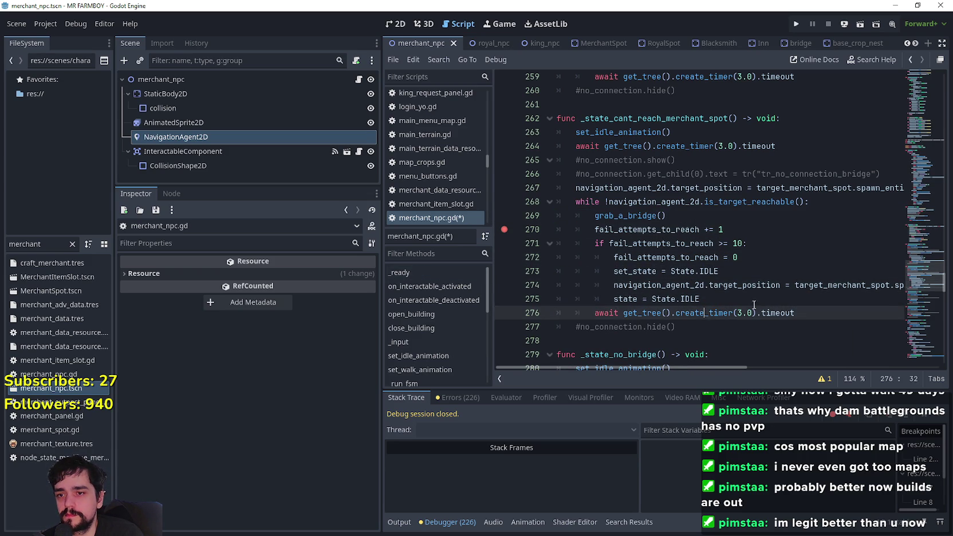
key("Up")
left_click(623, 313)
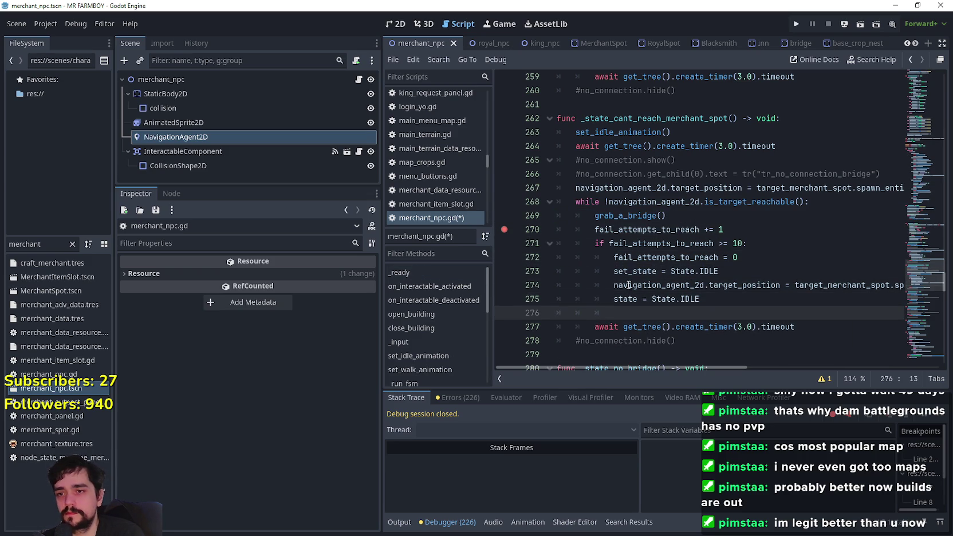
- Insert a _state_idle() call on the new line, using the function name copied from above
scroll(627, 248, "up", 4)
scroll(627, 248, "up", 4)
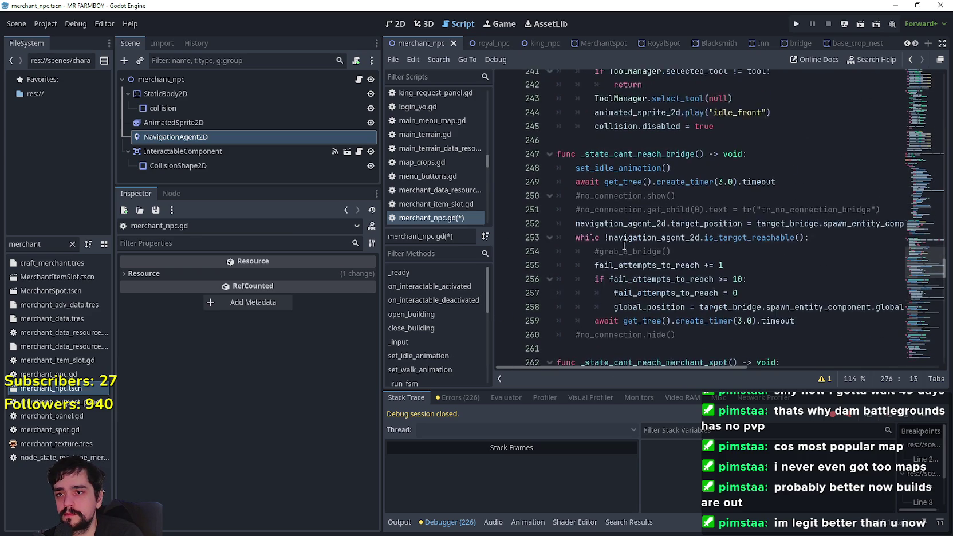
scroll(627, 201, "up", 7)
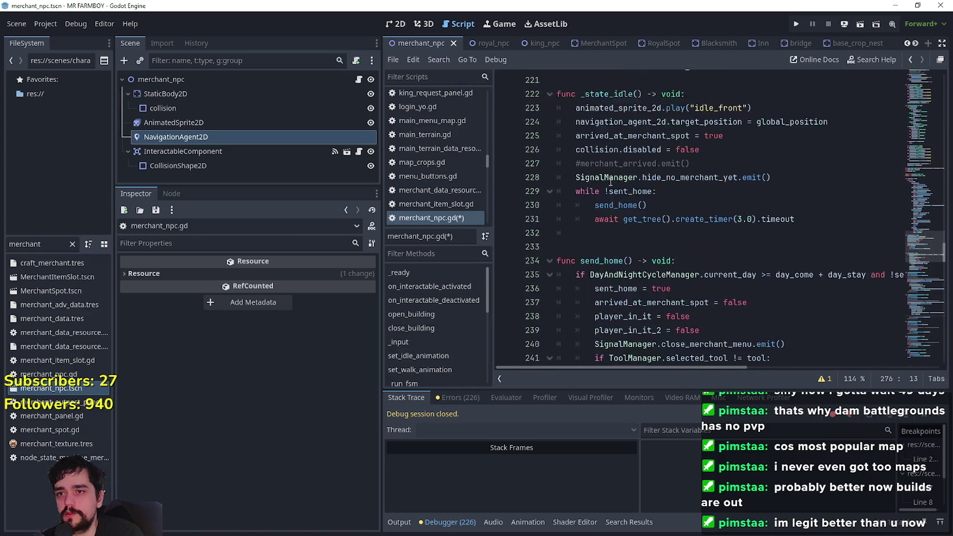
double_click(629, 198)
left_click(642, 196)
scroll(628, 227, "down", 15)
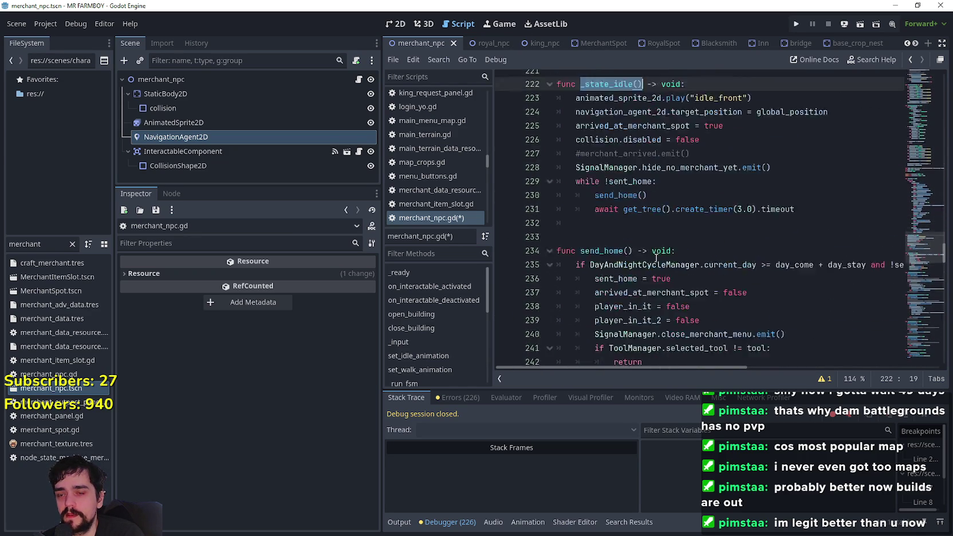
scroll(627, 226, "down", 2)
left_click(630, 238)
key("ctrl+v")
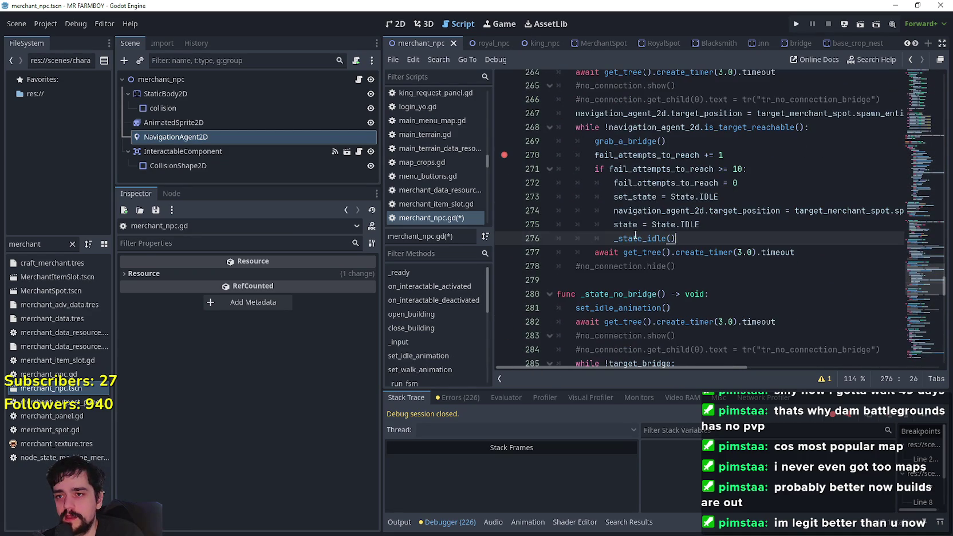
left_click(585, 127)
left_click_drag(585, 127, 813, 125)
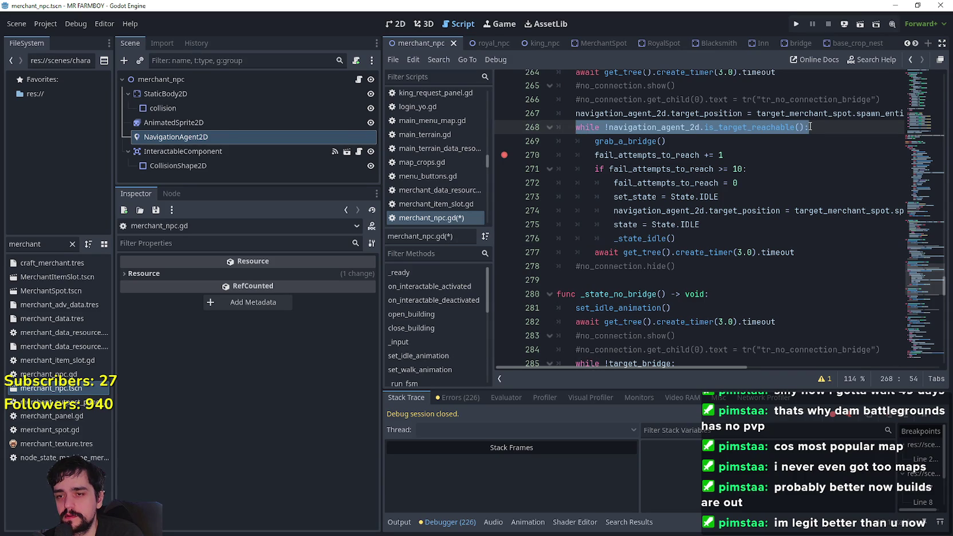
left_click(709, 237)
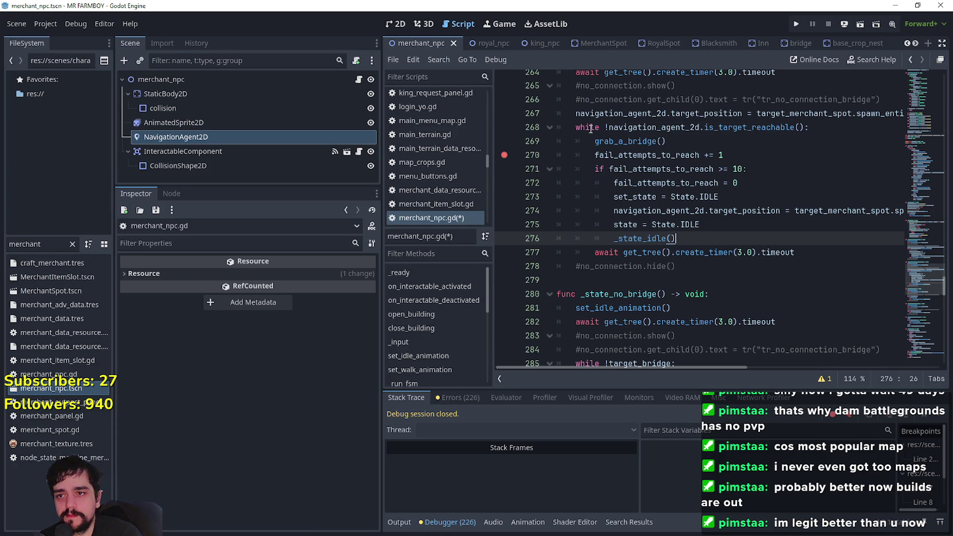
- Add a break line after _state_idle(), set a breakpoint on it, and save the script
key("Return")
type("break")
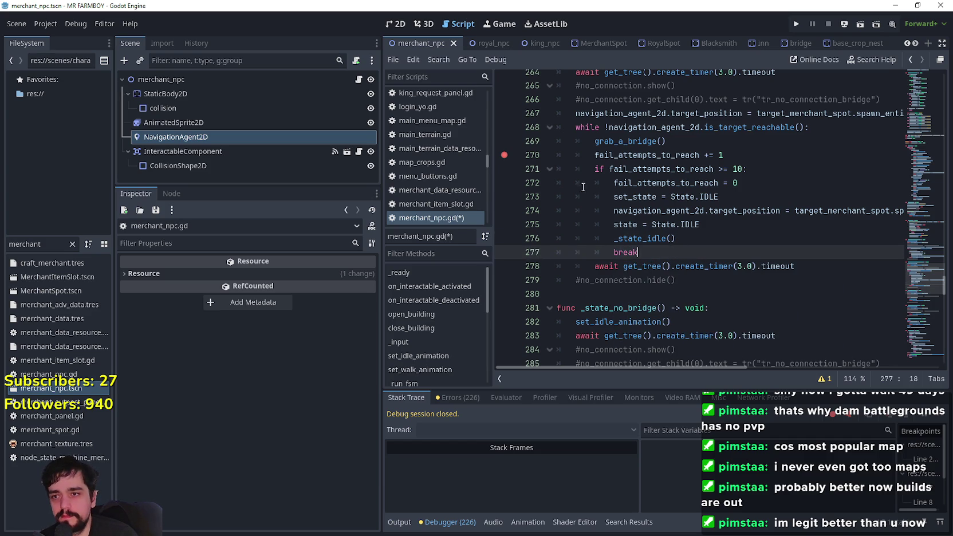
left_click(680, 266)
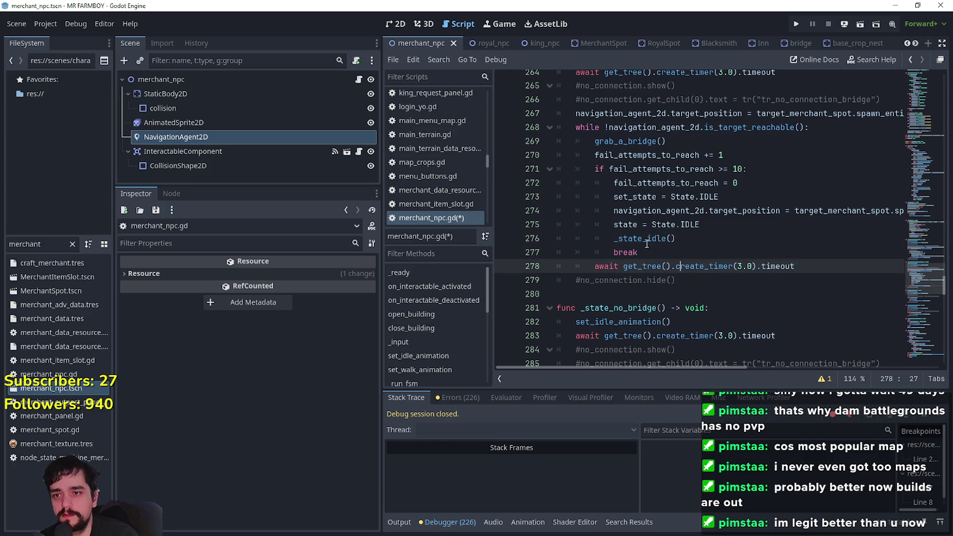
key("Up")
left_click(504, 155, "shift")
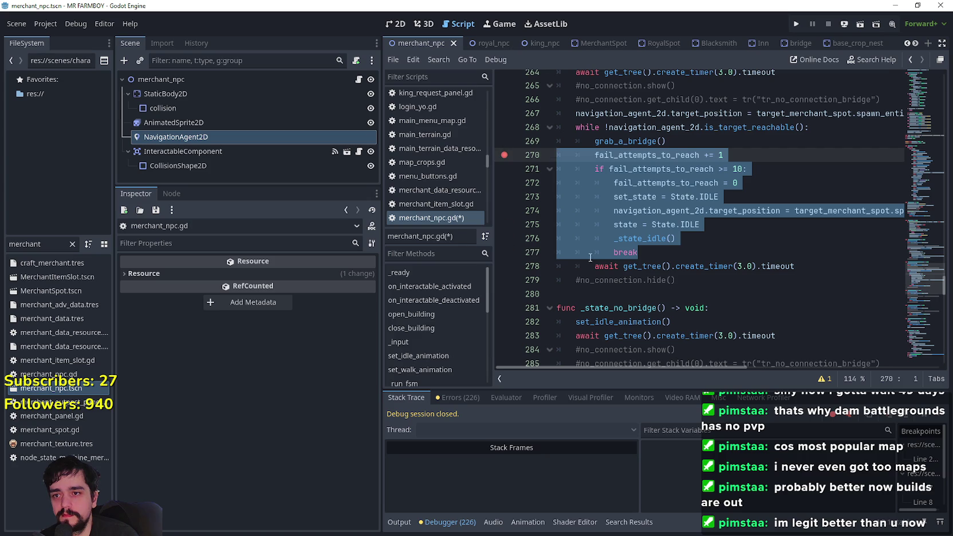
left_click(658, 256)
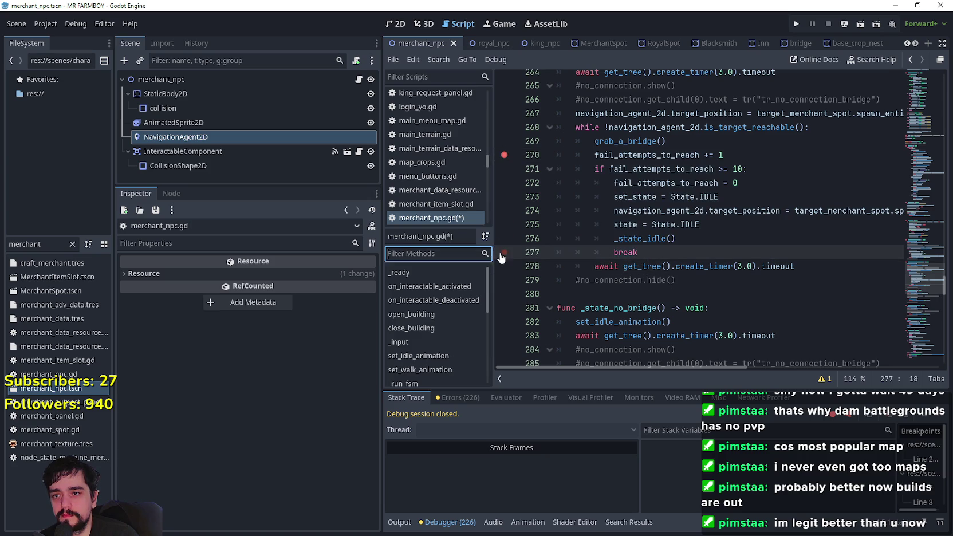
key("ctrl+s")
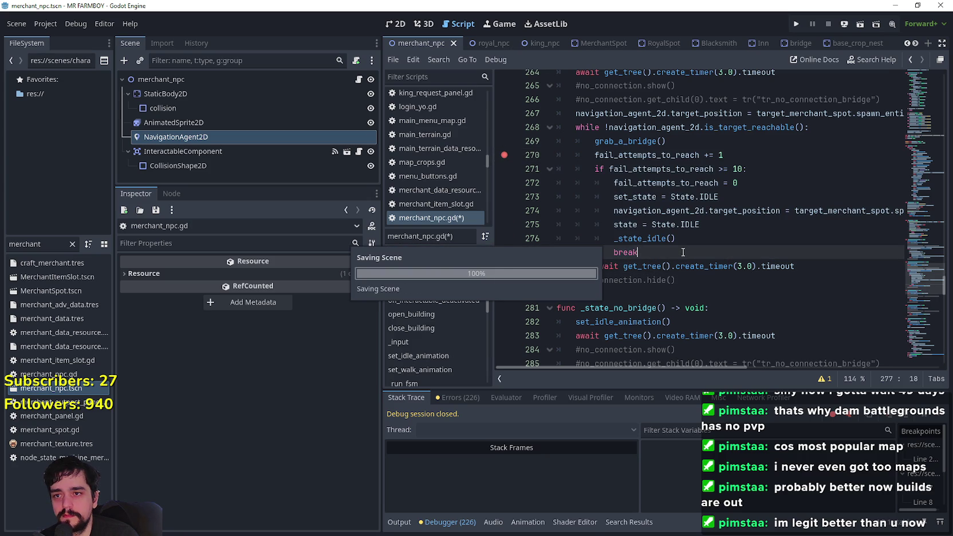
- Comment out grab_a_bridge() on line 269 with # and save the script again
left_click(595, 141)
type("#")
left_click(705, 224)
key("ctrl+s")
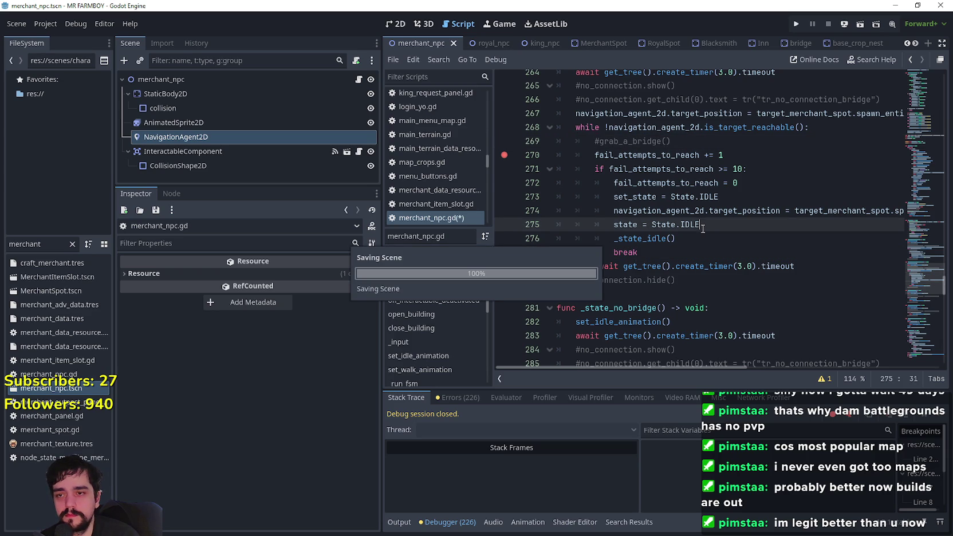
key("Down")
key("Down")
key("F9")
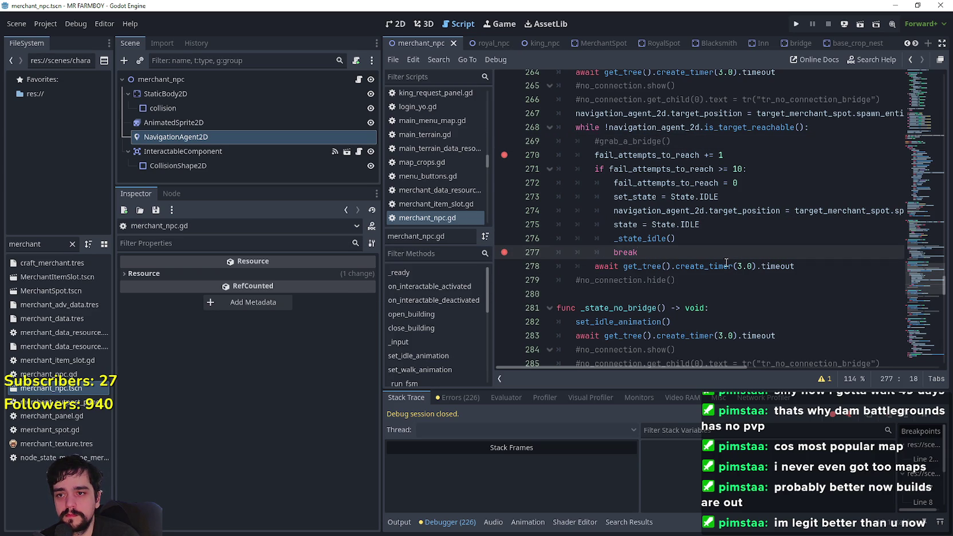
double_click(643, 237)
left_click(652, 237)
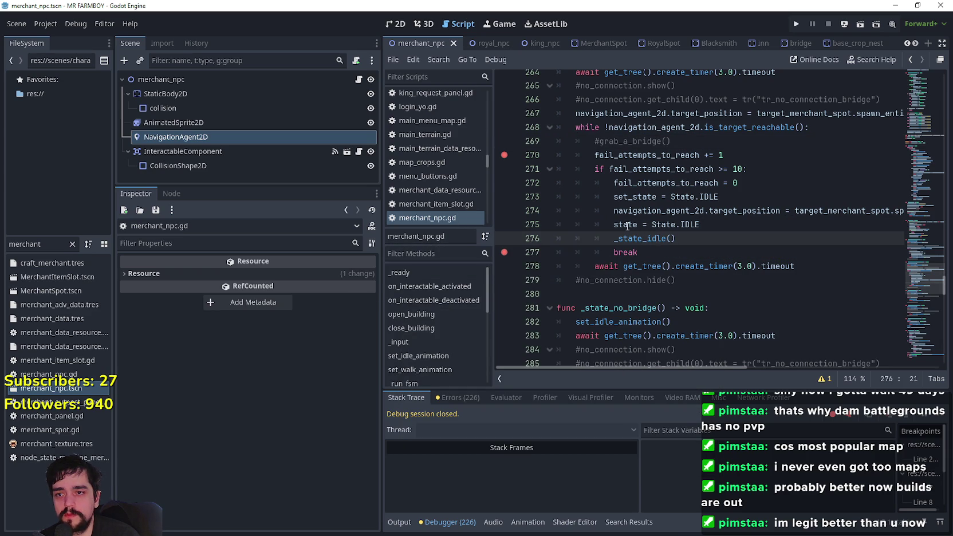
key("Down")
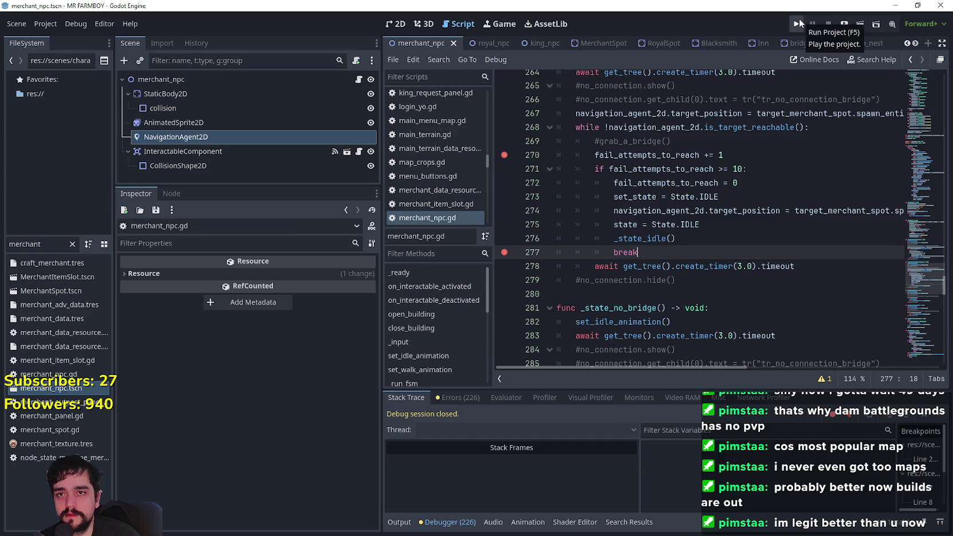
- Run MR FARMBOY in a maximized window, load Save 1 via Continue, and pause it with Esc
left_click(799, 23)
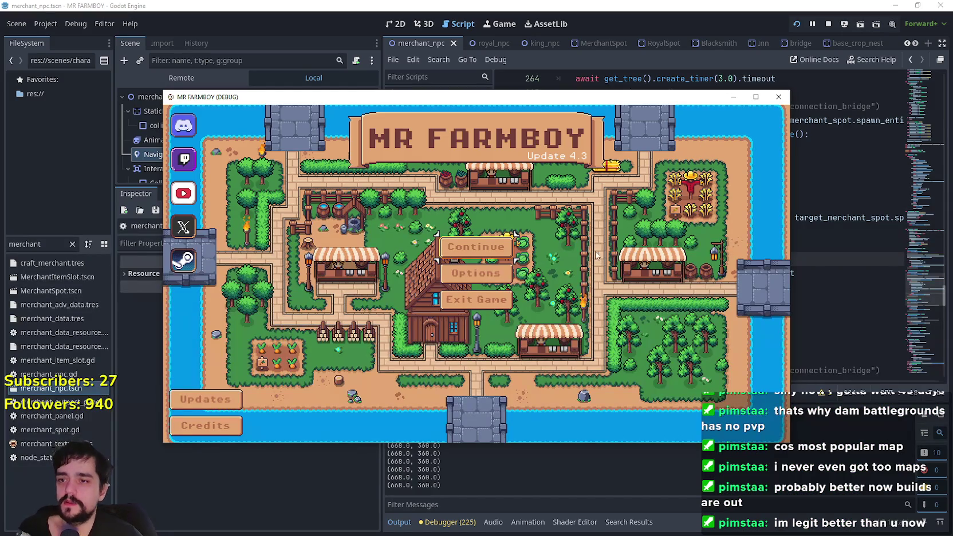
left_click(756, 97)
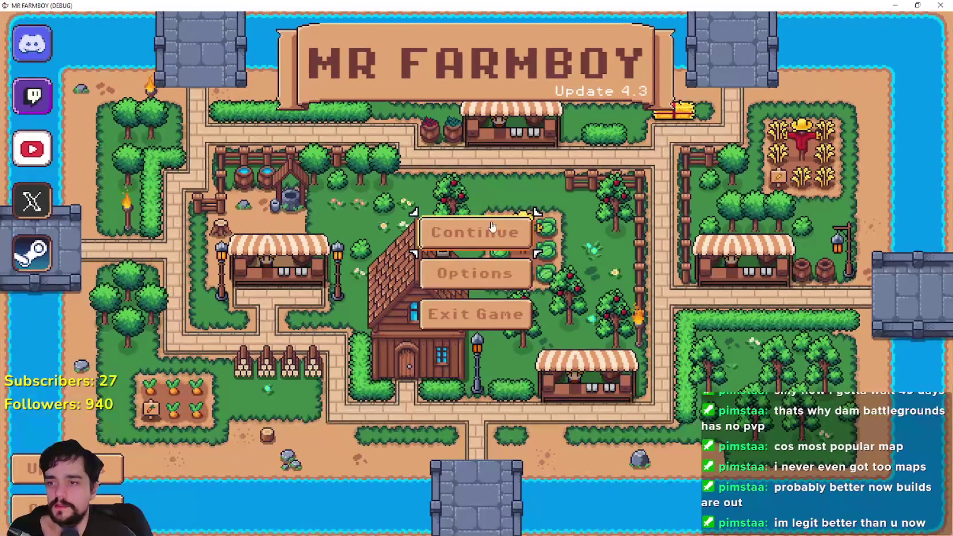
left_click(492, 231)
left_click(473, 193)
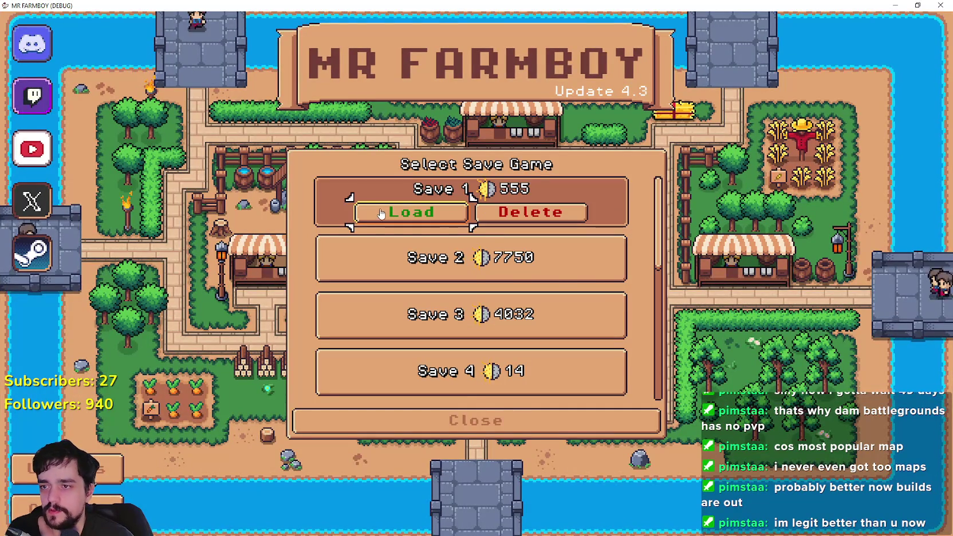
left_click(390, 212)
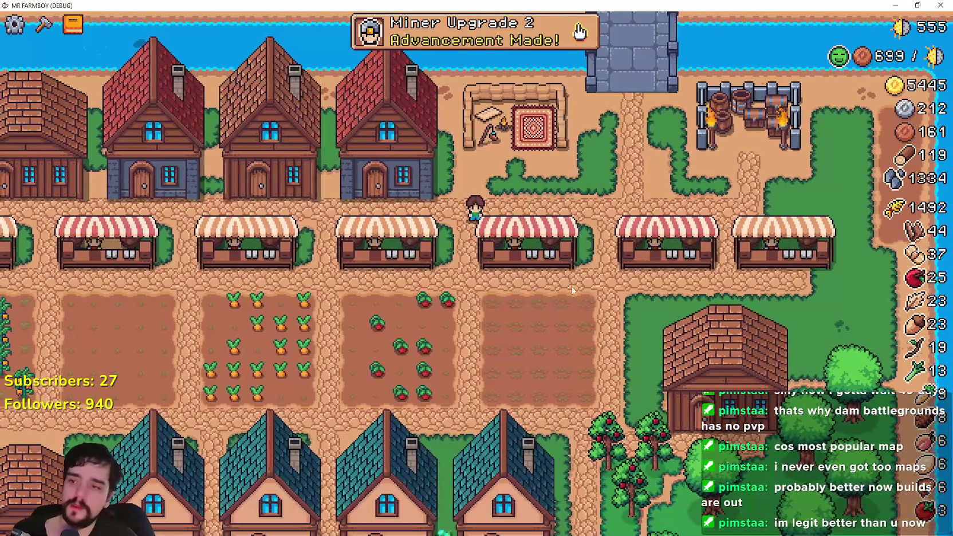
key("Escape")
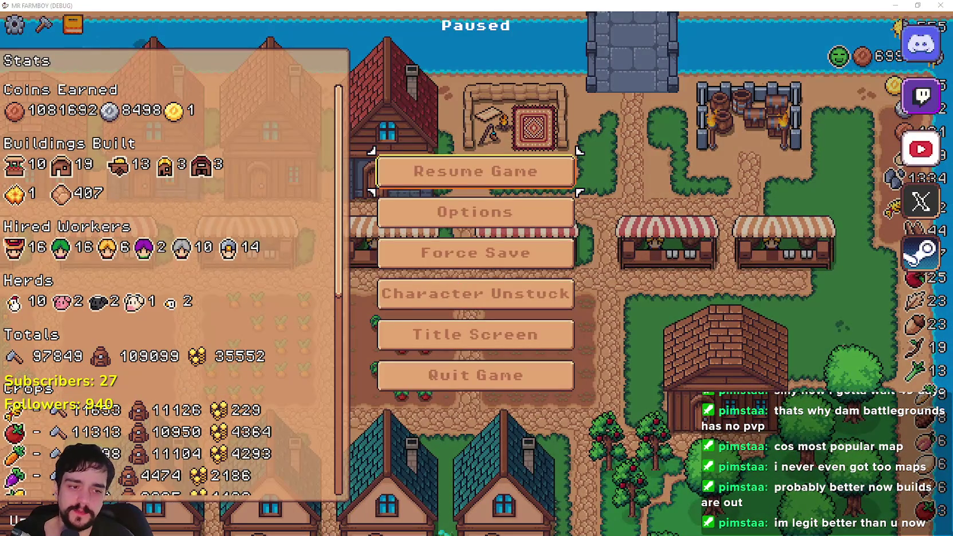
- In the Remote tree, set DayAndNightCycleManager's game_speed to 500.0
key("alt+Tab")
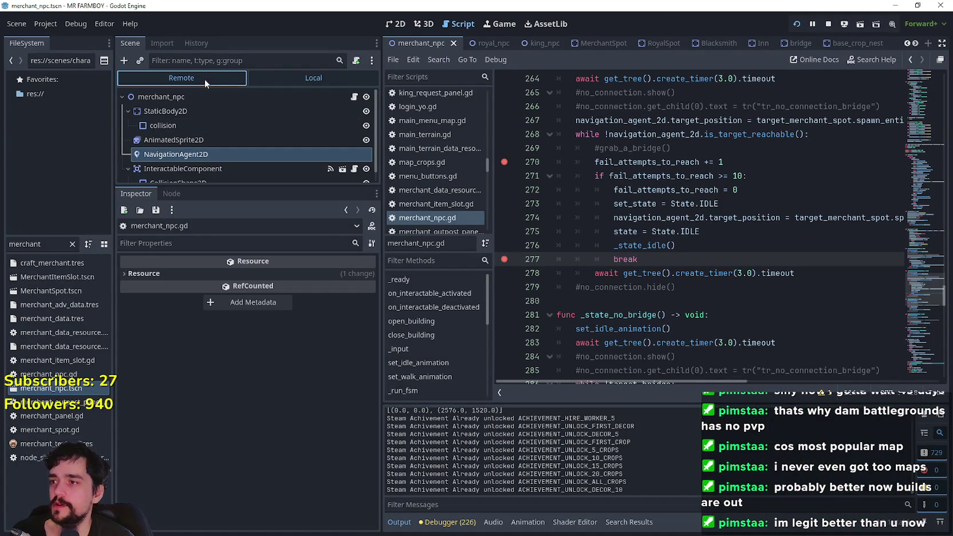
left_click(205, 79)
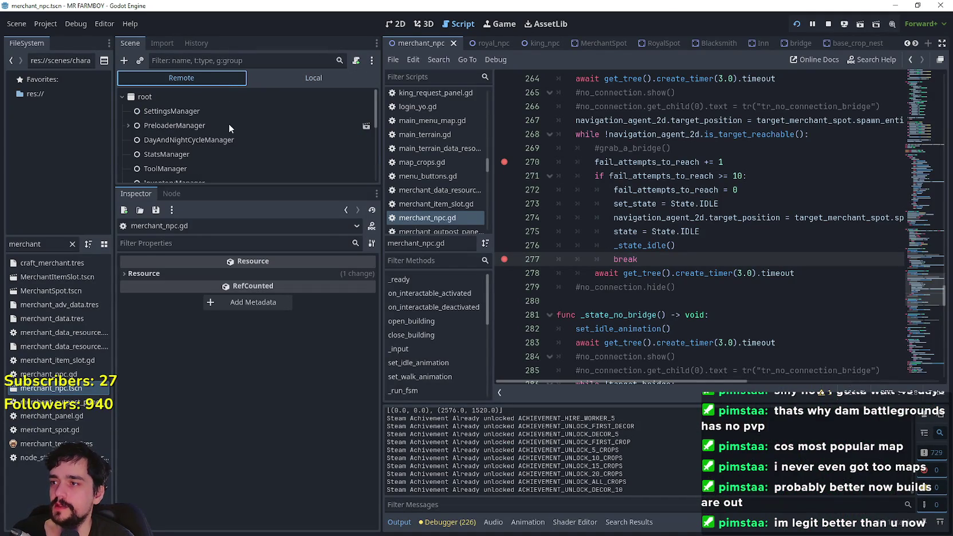
left_click(205, 143)
left_click(285, 271)
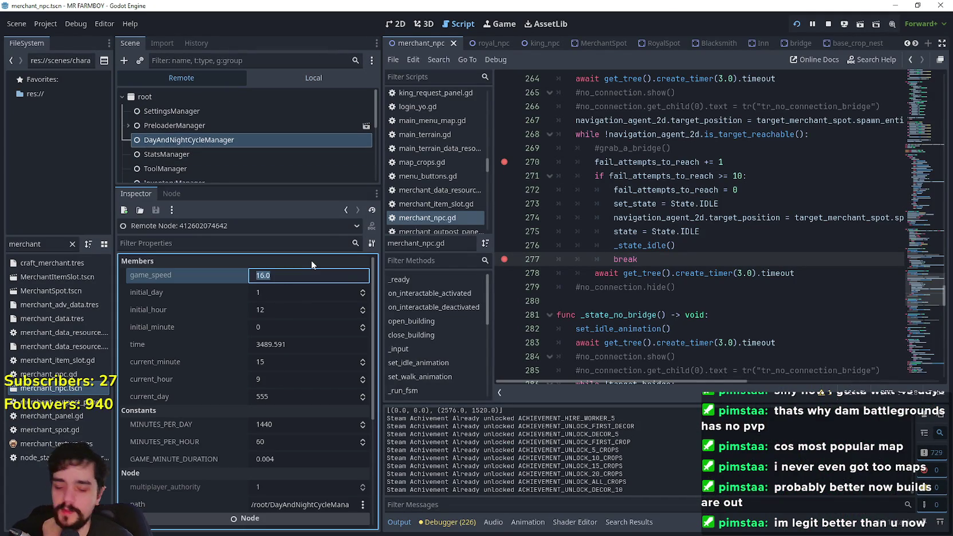
type("500")
key("Return")
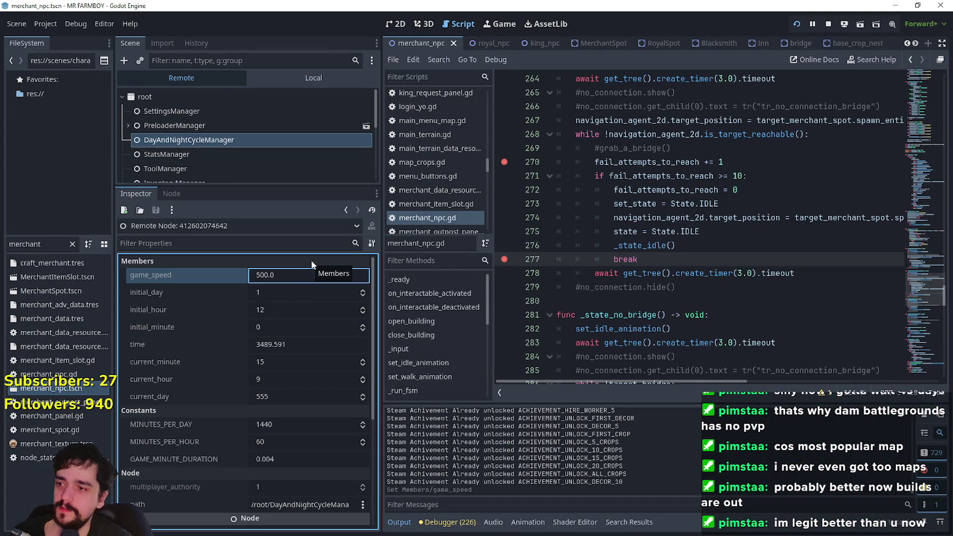
- Return to the Local tree, select AnimatedSprite2D, and bring the game window forward
left_click(313, 78)
left_click(201, 140)
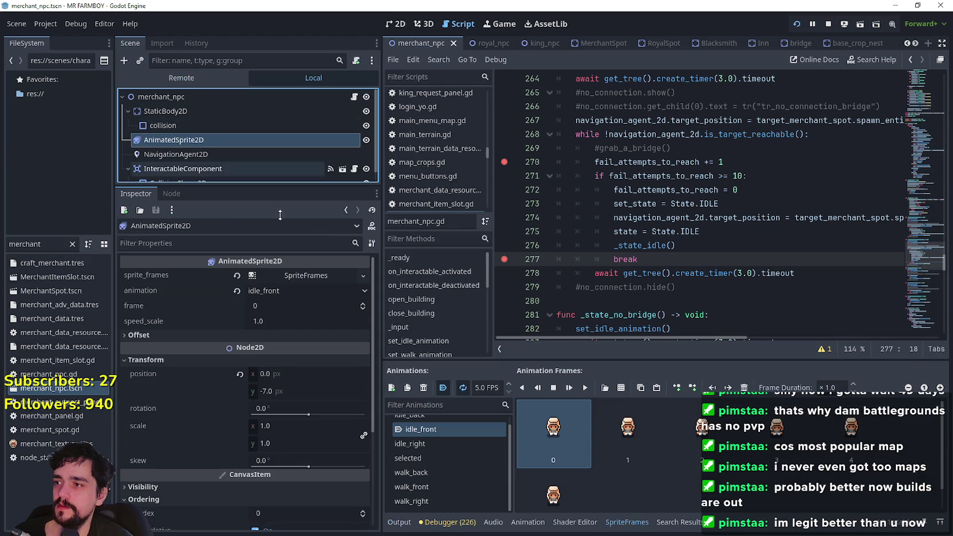
left_click(664, 260)
key("alt+Tab")
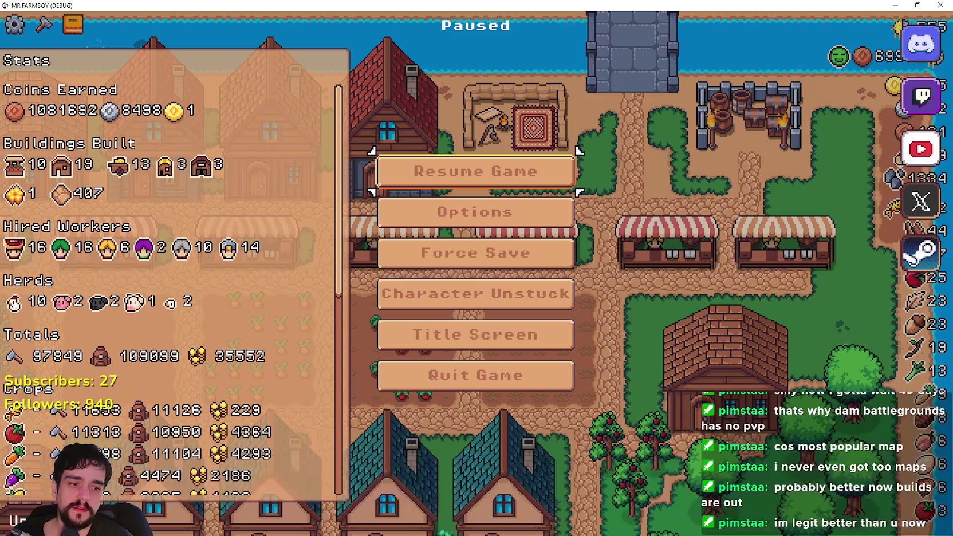
- Resume the game and walk the farmer with WASD while the village runs fast
key("Escape")
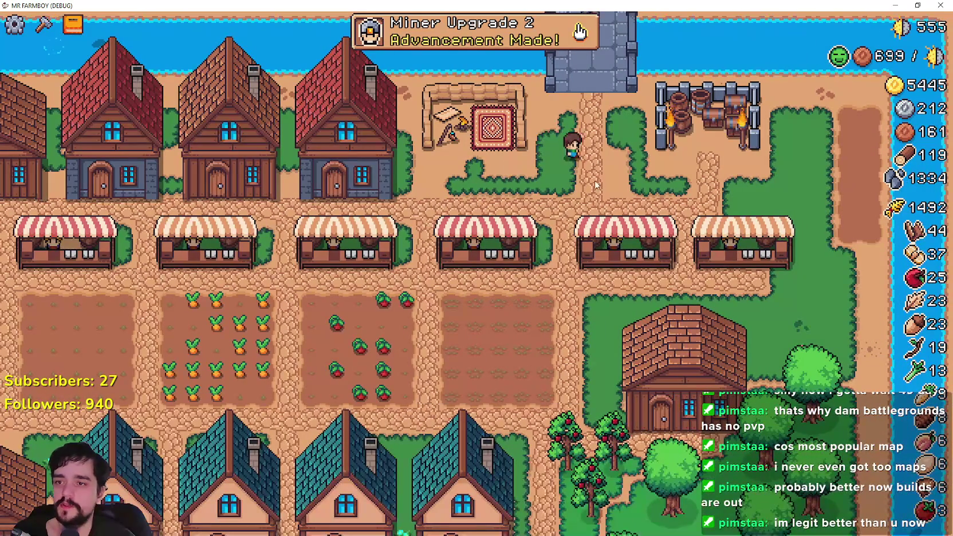
scroll(426, 319, "up", 3)
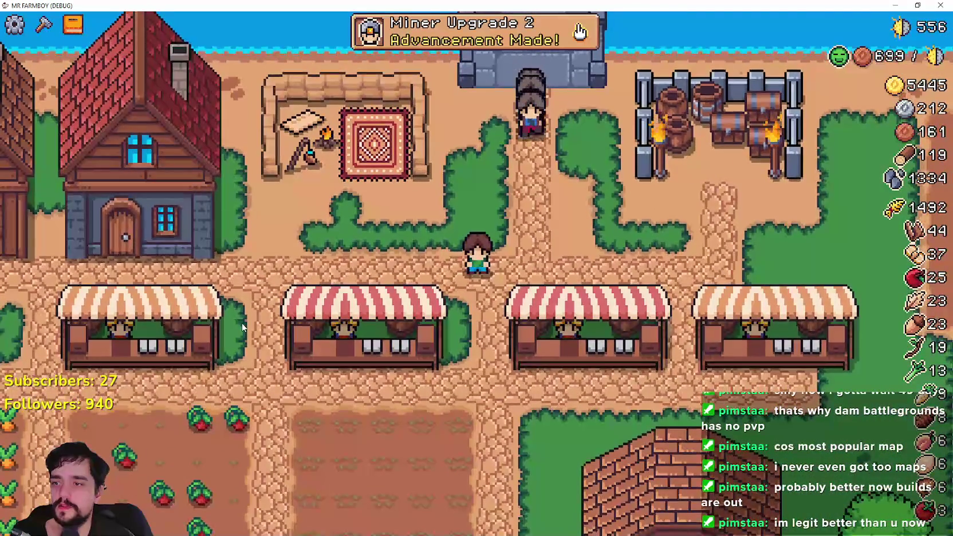
key("a")
key("w")
key("s")
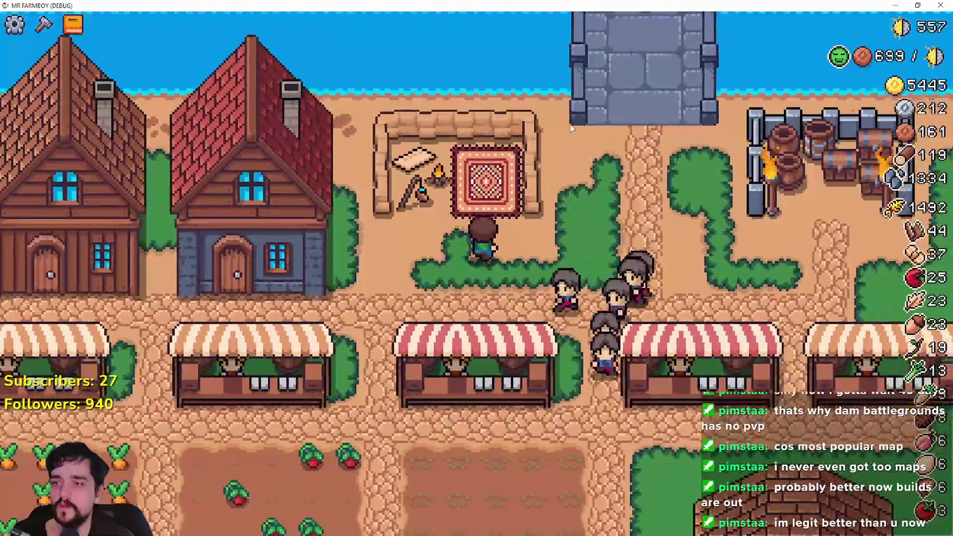
key("a")
scroll(506, 335, "down", 2)
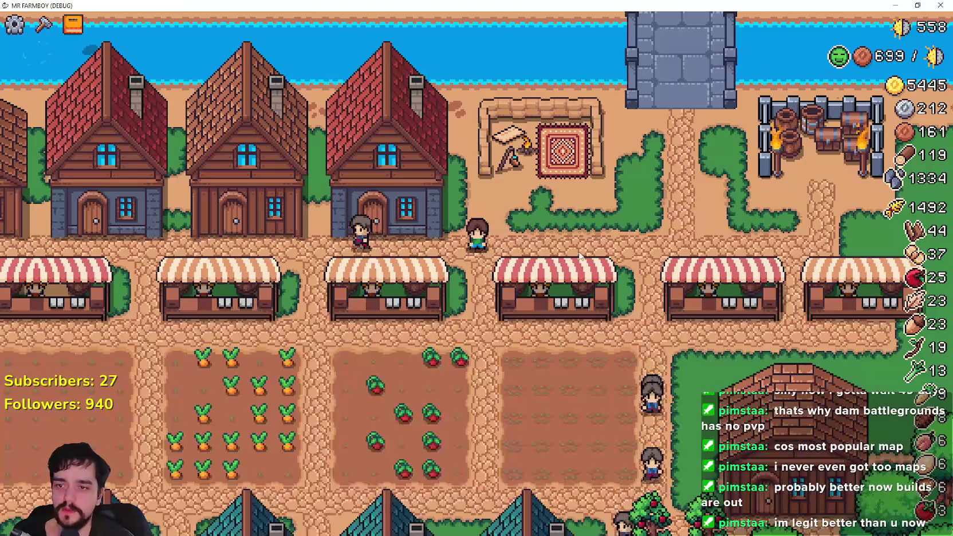
- Pause, switch to Godot, and select DayAndNightCycleManager in the Remote scene tree
key("alt+Tab")
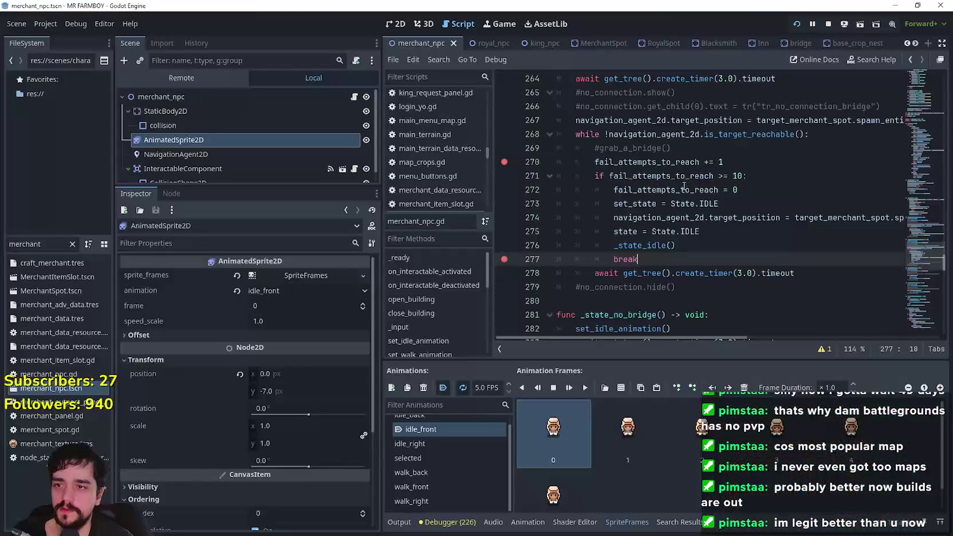
key("alt+Tab")
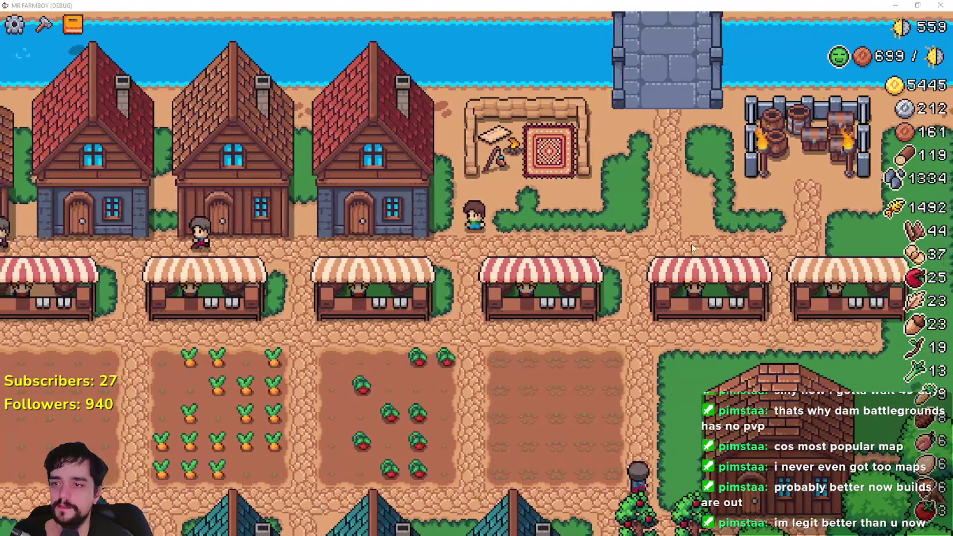
key("alt+Tab")
key("alt+Tab")
scroll(572, 229, "down", 5)
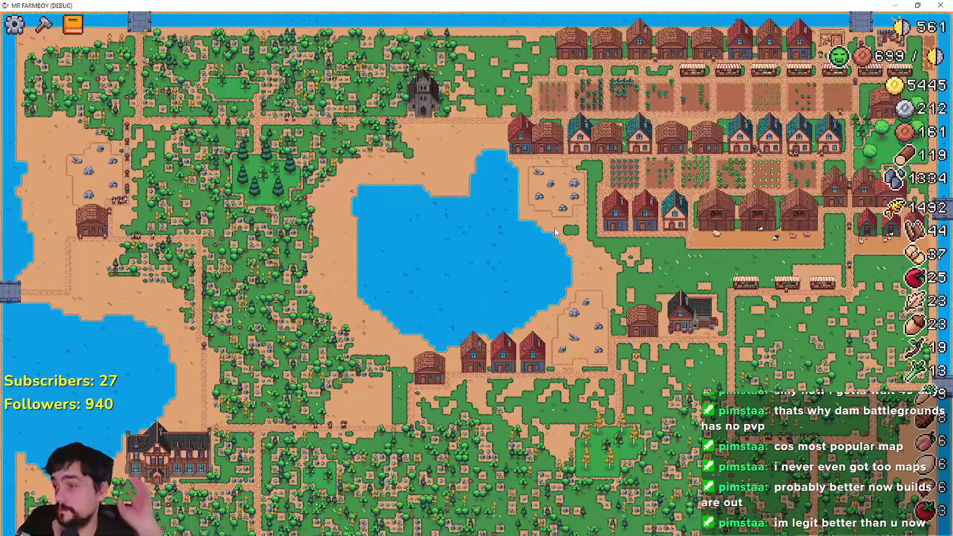
key("alt+Tab")
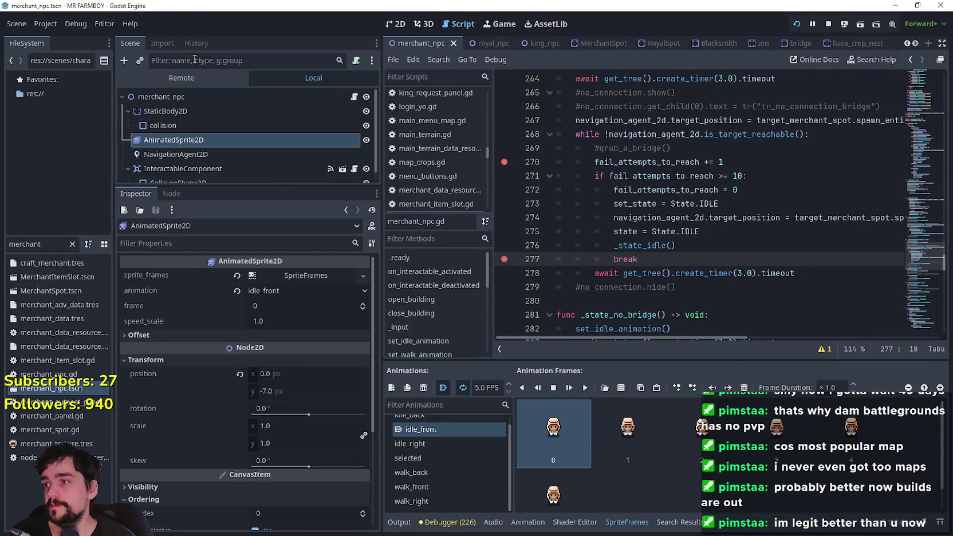
left_click(202, 81)
left_click(235, 140)
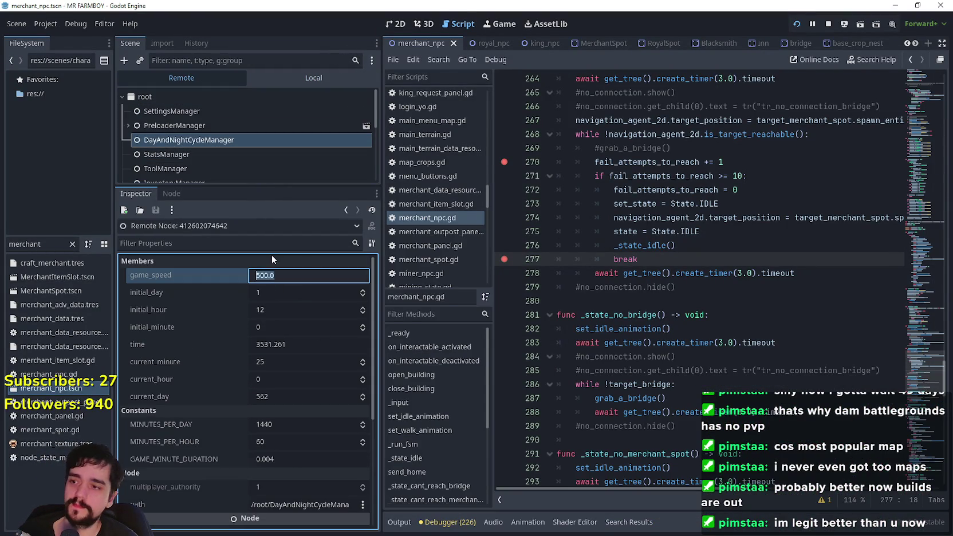
- Undo the stray 16 and line break accidentally typed into line 270 of the script
type("6")
key("Return")
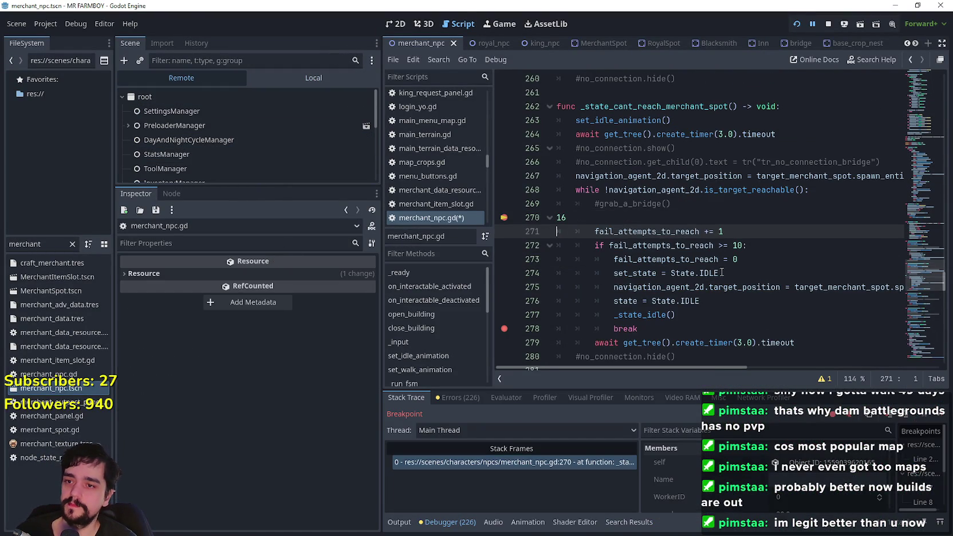
key("BackSpace")
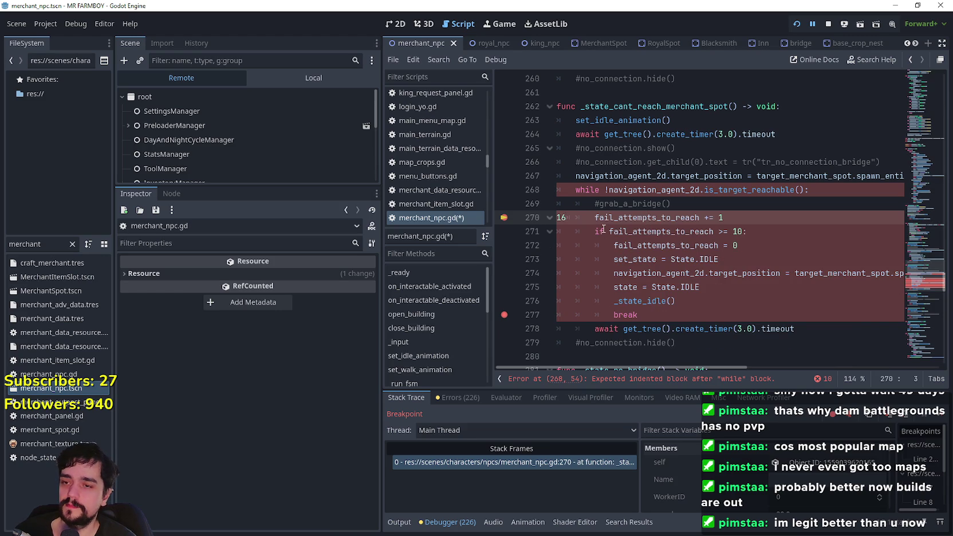
key("ctrl+z")
key("ctrl+z")
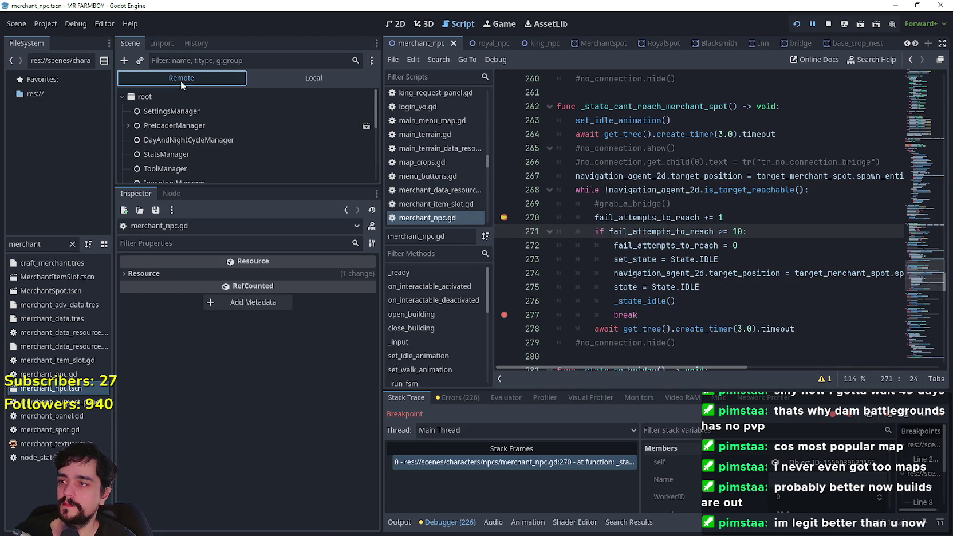
- Set the remote game_speed back to 16.0, return to the Local tree, and save
left_click(191, 144)
left_click(290, 273)
type("16")
key("Return")
left_click(264, 78)
left_click(242, 140)
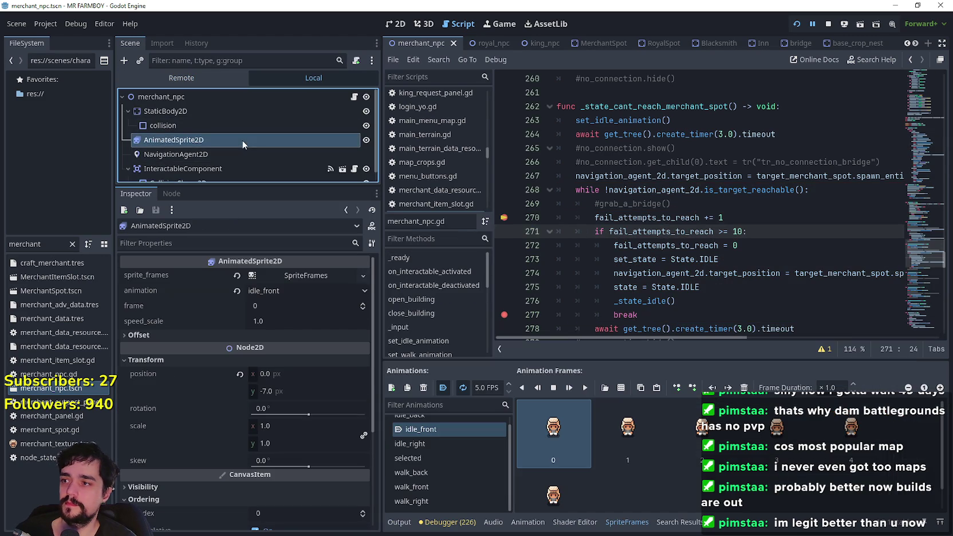
left_click(749, 241)
key("ctrl+s")
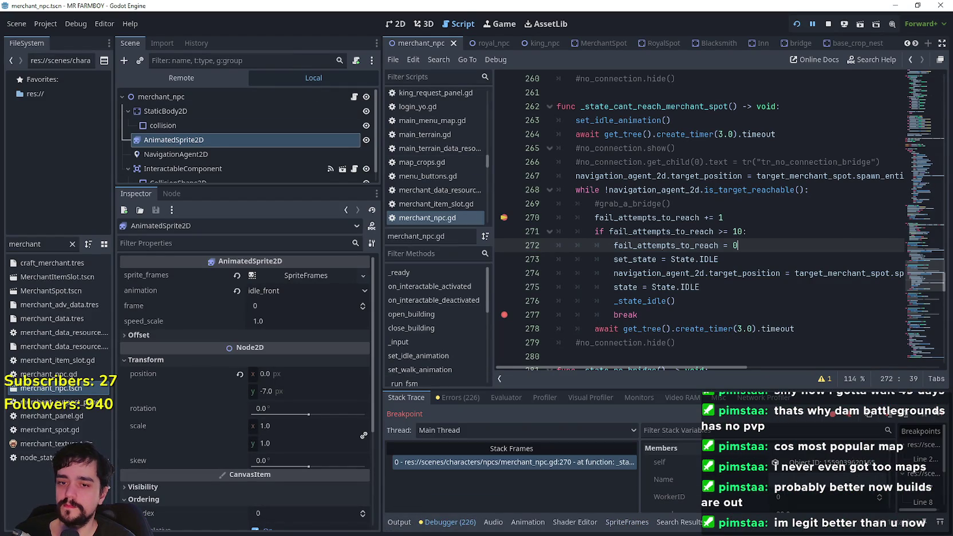
- Continue execution past the breakpoint, resume the game, and open the Advancements panel
key("F12")
left_click(497, 165)
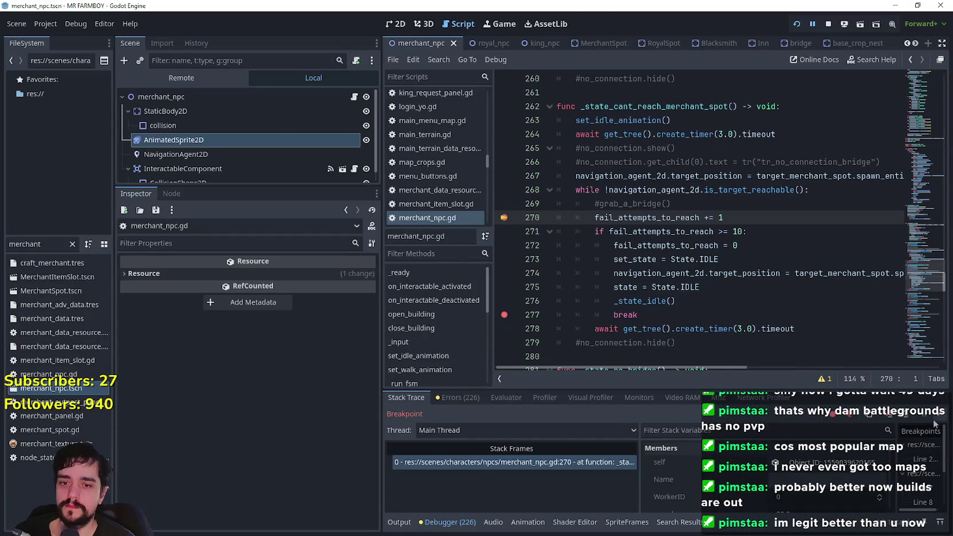
key("F12")
key("Tab")
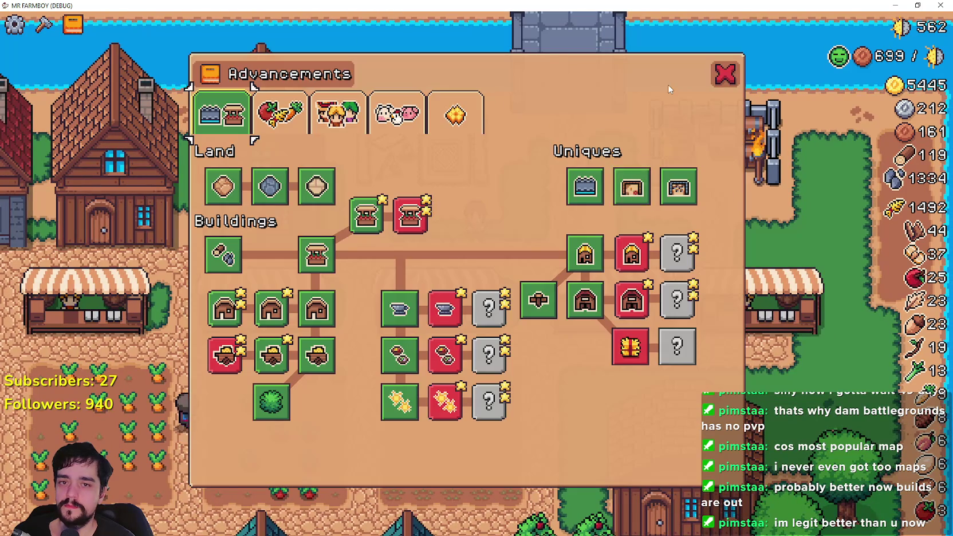
- Close Advancements and keep continuing past the line-270 breakpoint until the line-277 break hits, then resume
key("Tab")
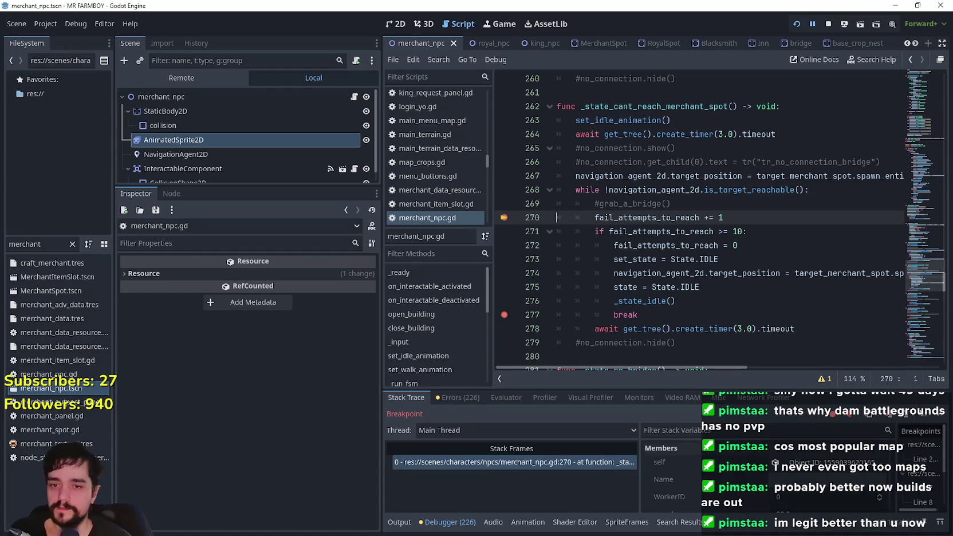
key("F12")
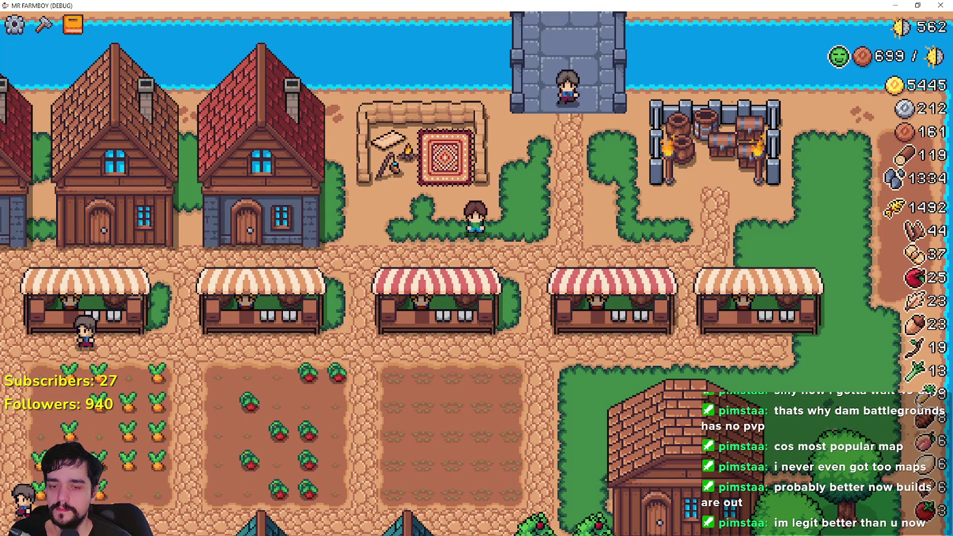
key("F12")
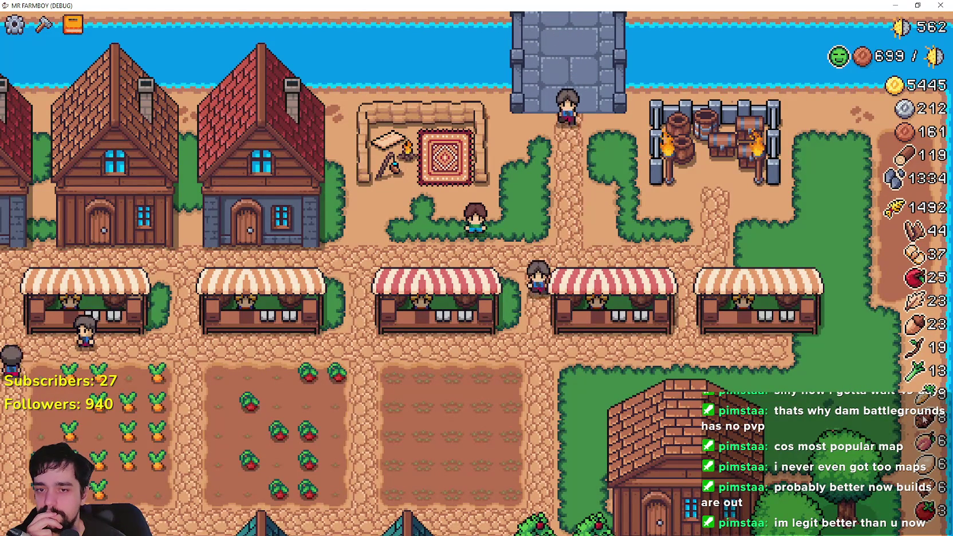
key("F12")
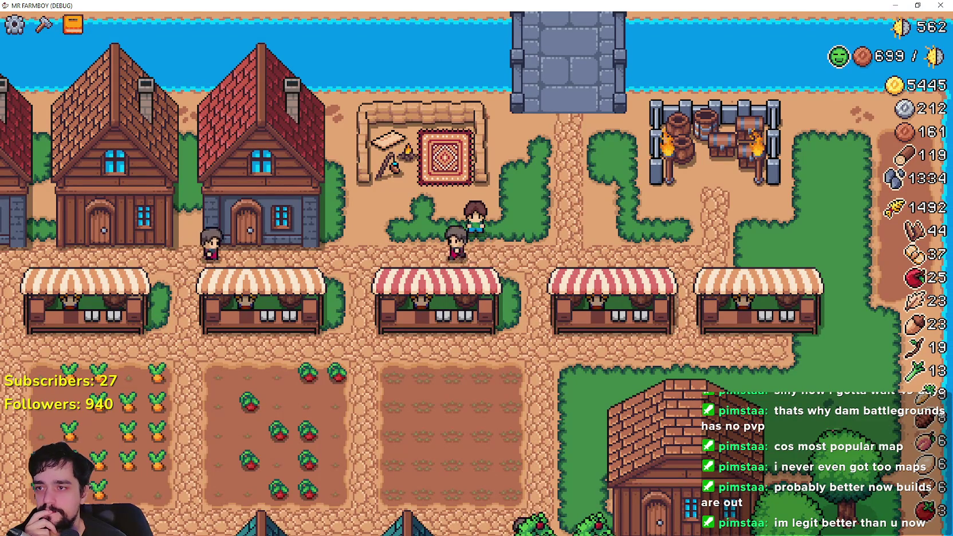
key("F12")
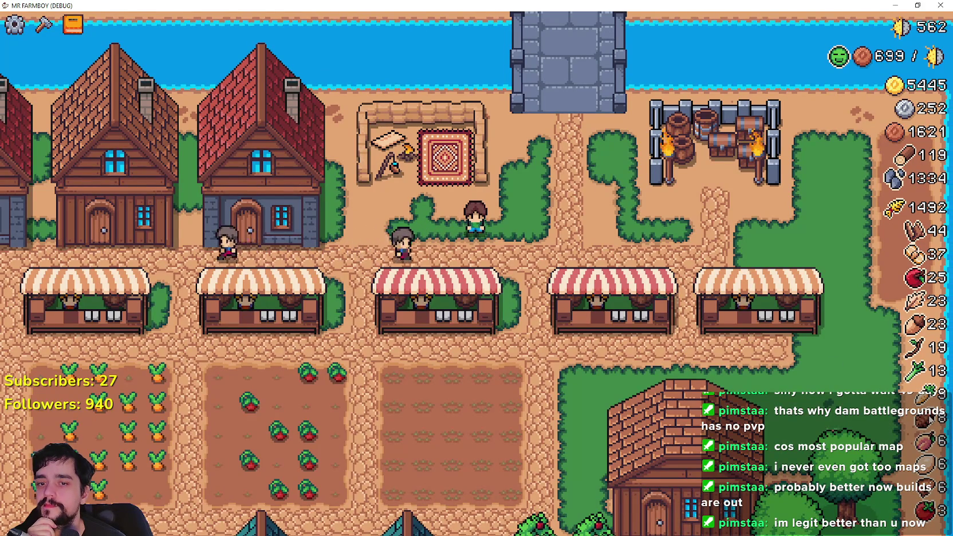
key("F12")
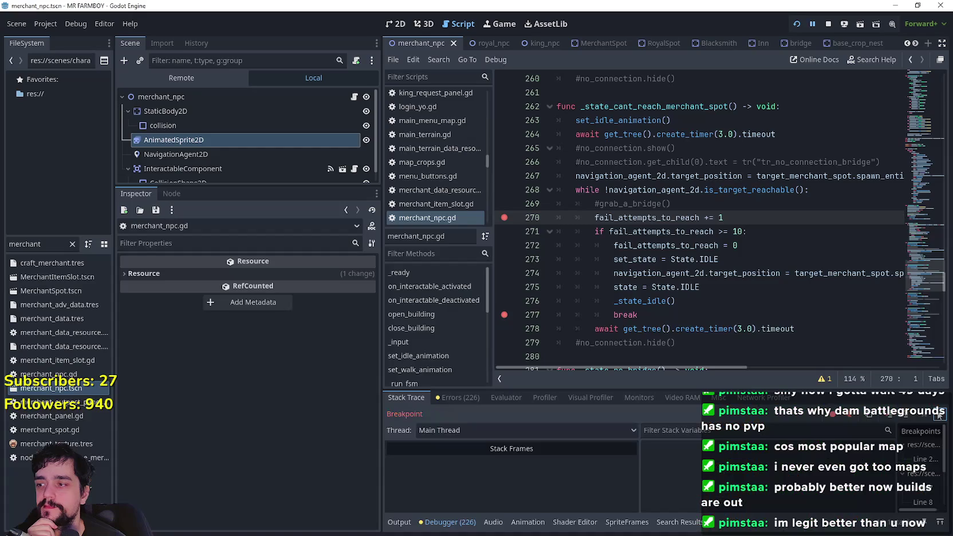
key("F12")
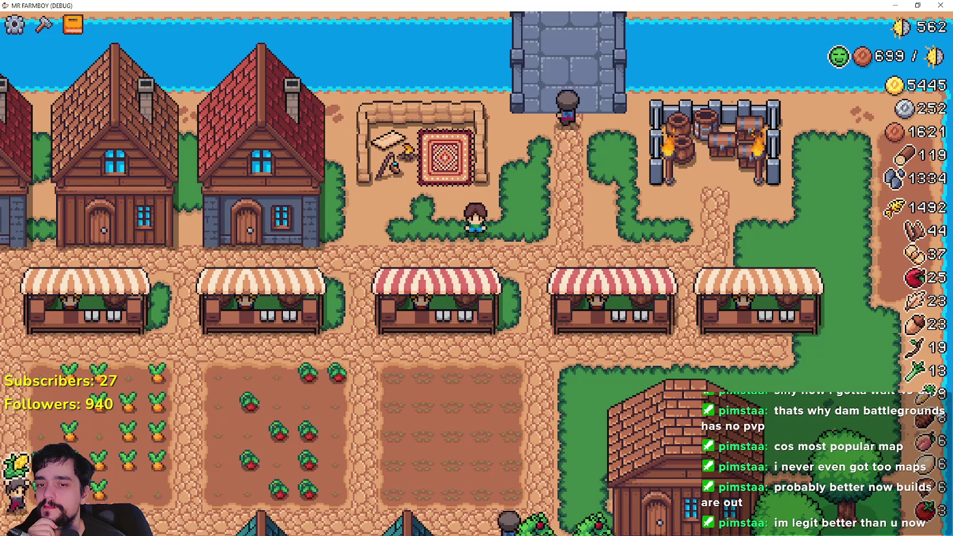
key("F12")
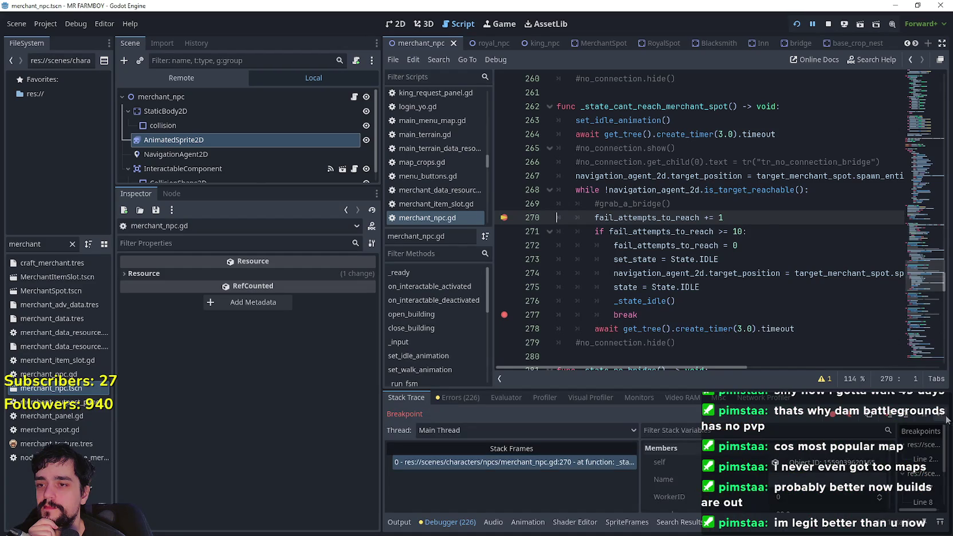
left_click(939, 419)
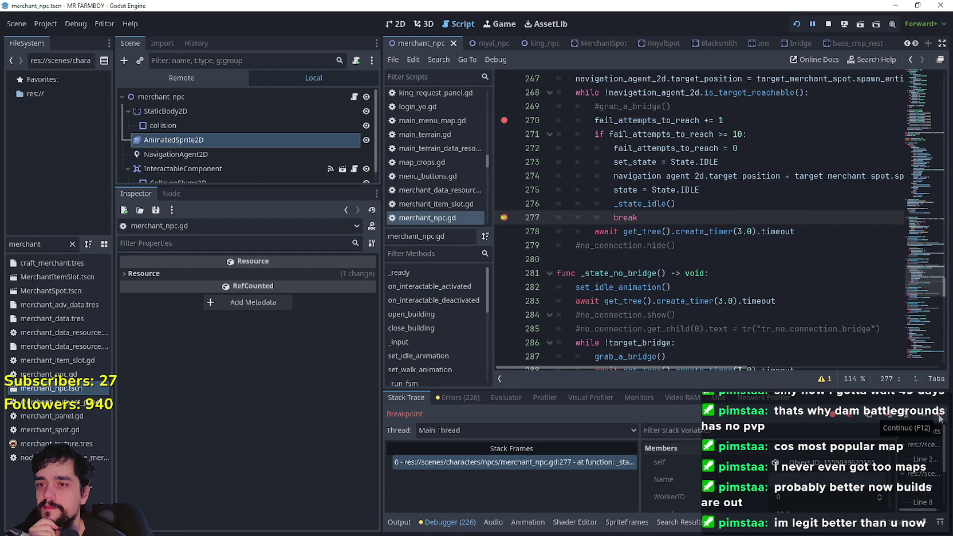
left_click(939, 419)
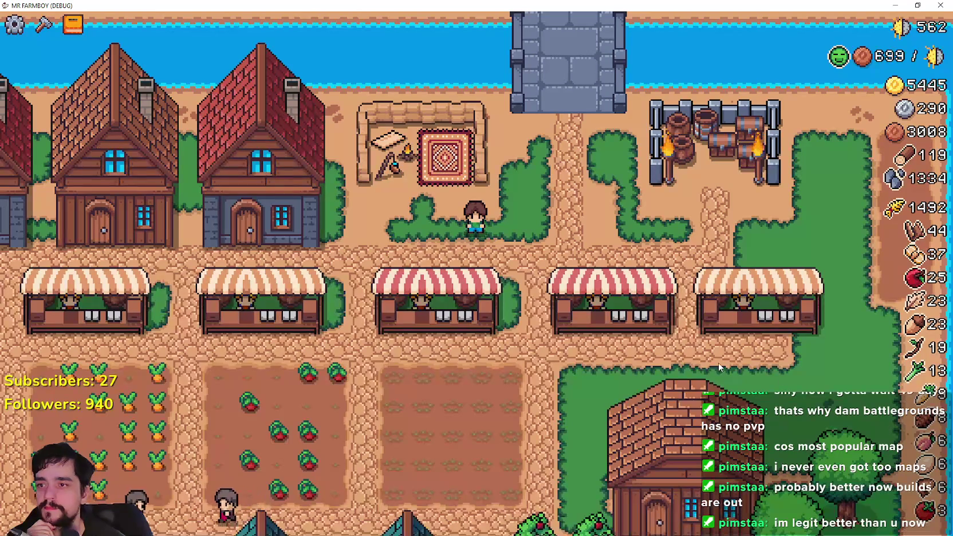
scroll(598, 314, "down", 5)
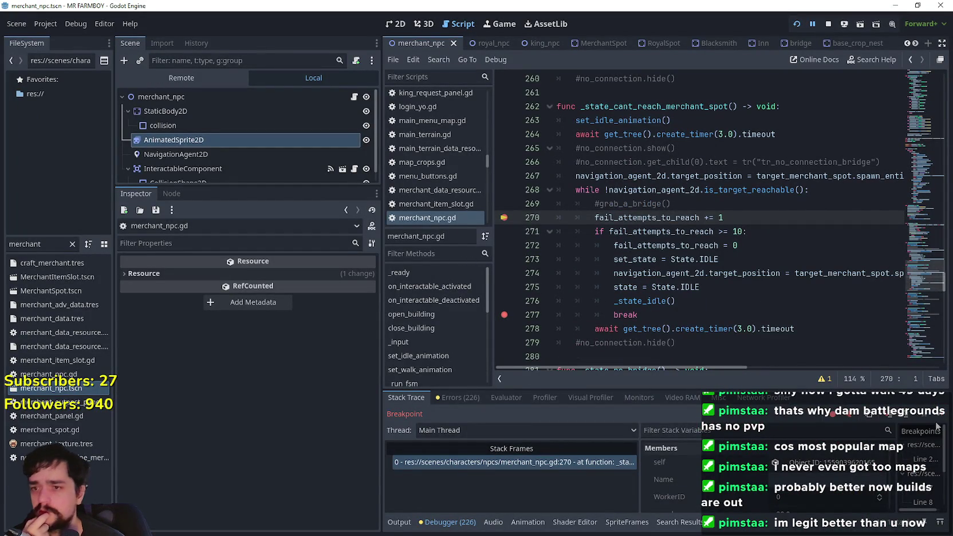
- Stop debugging and change line 274 to global_position = target_merchant_spot…, then save the script
double_click(643, 299)
mouse_move(787, 330)
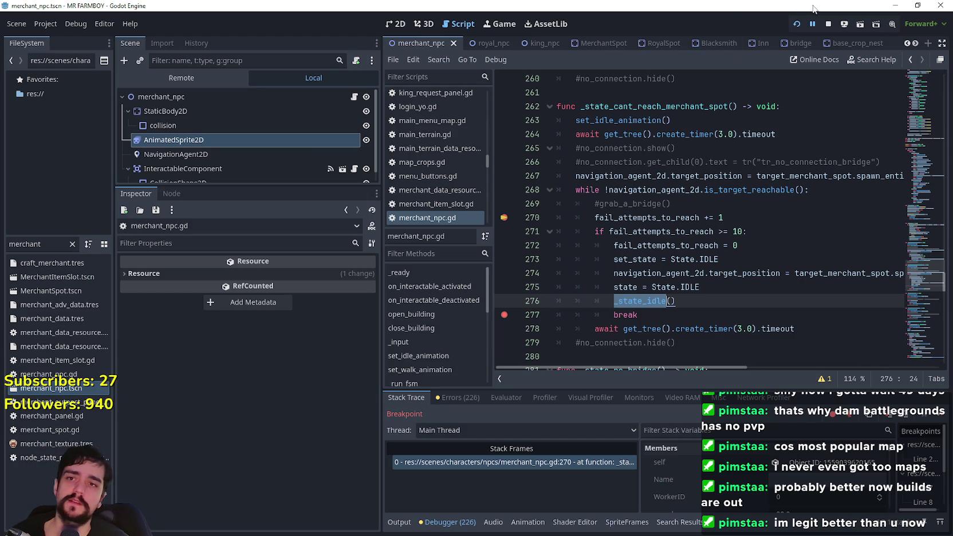
double_click(710, 274)
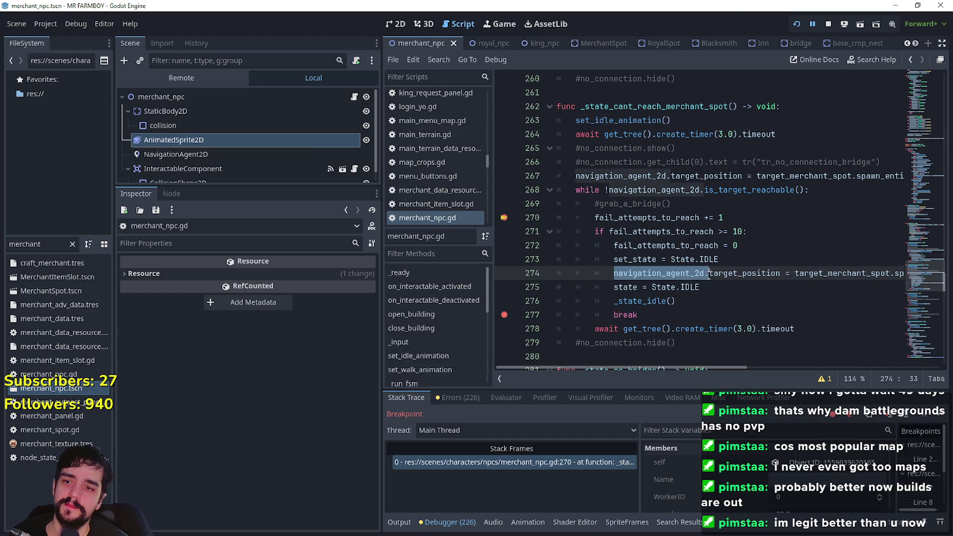
key("BackSpace")
left_click(716, 292)
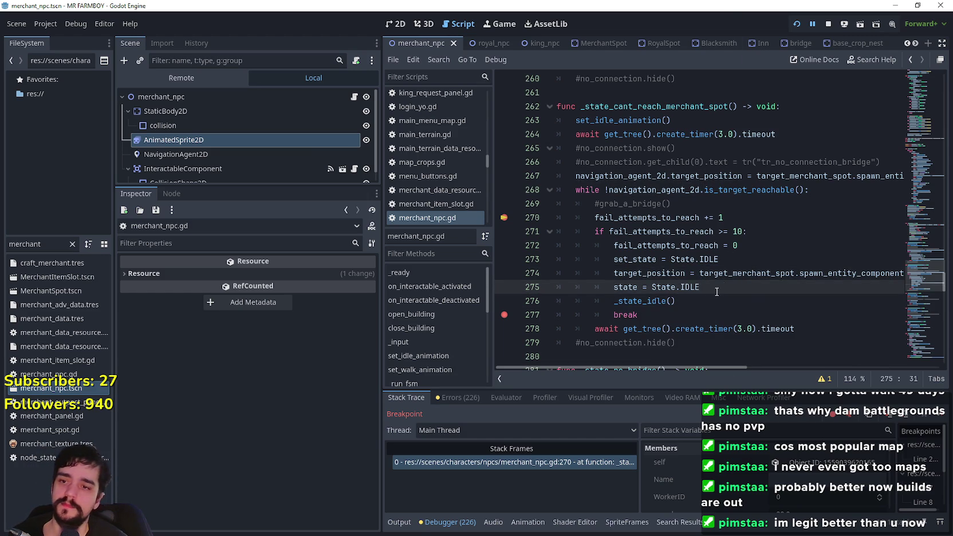
left_click(828, 24)
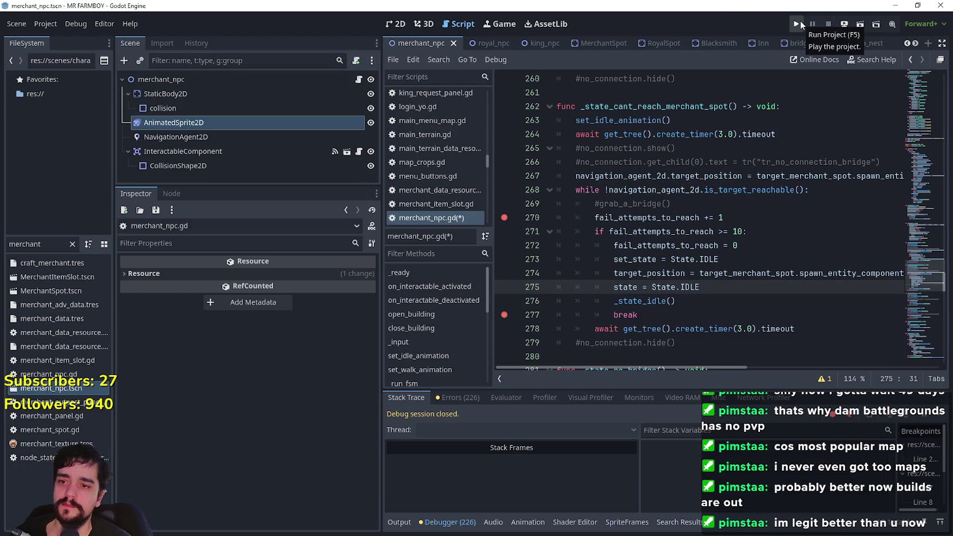
double_click(656, 274)
type("global")
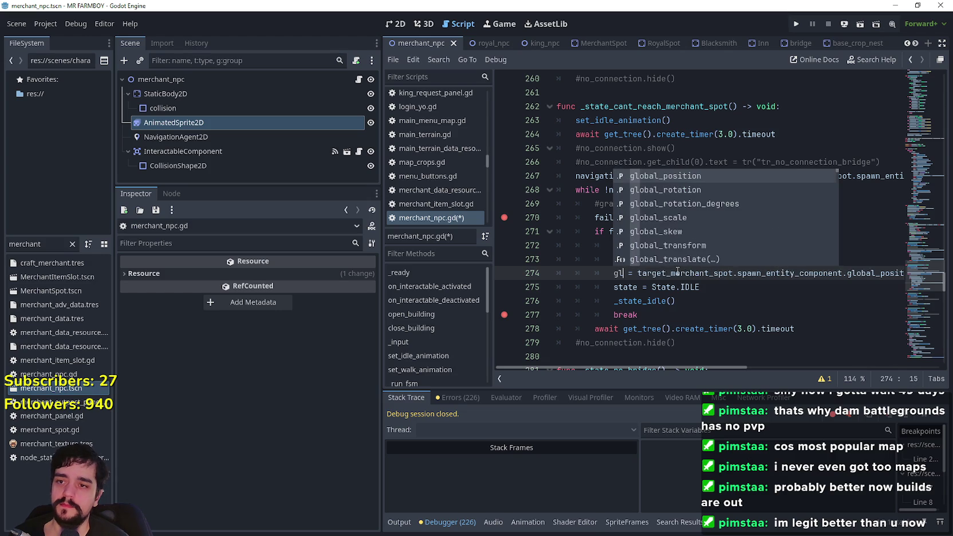
key("Return")
key("ctrl+s")
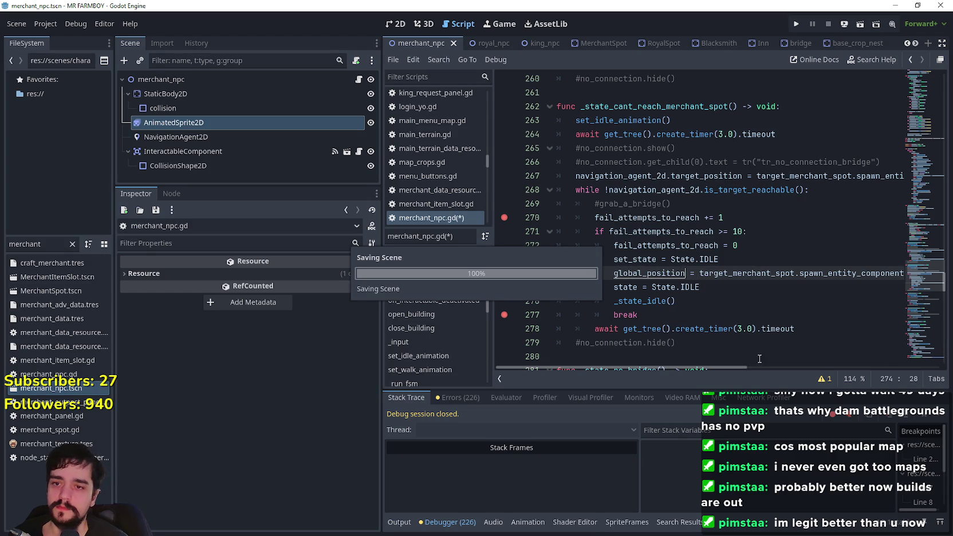
key("Down")
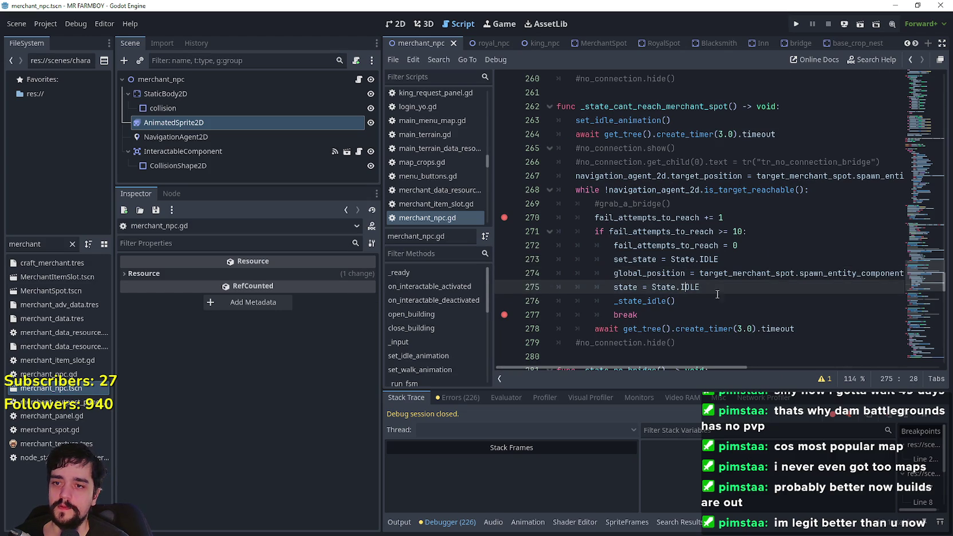
- Relaunch the game, load a save via Continue, maximize its window, and return to Godot
left_click(796, 27)
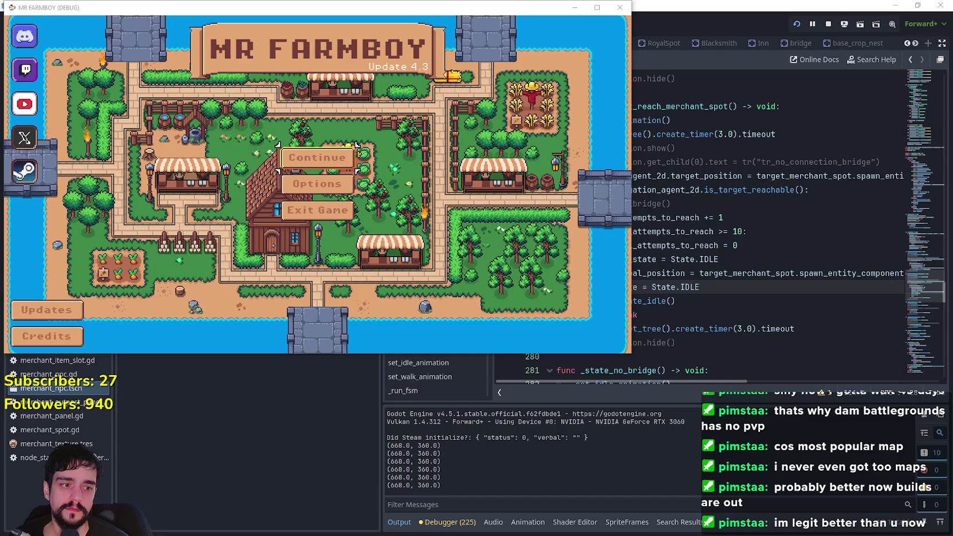
left_click(316, 158)
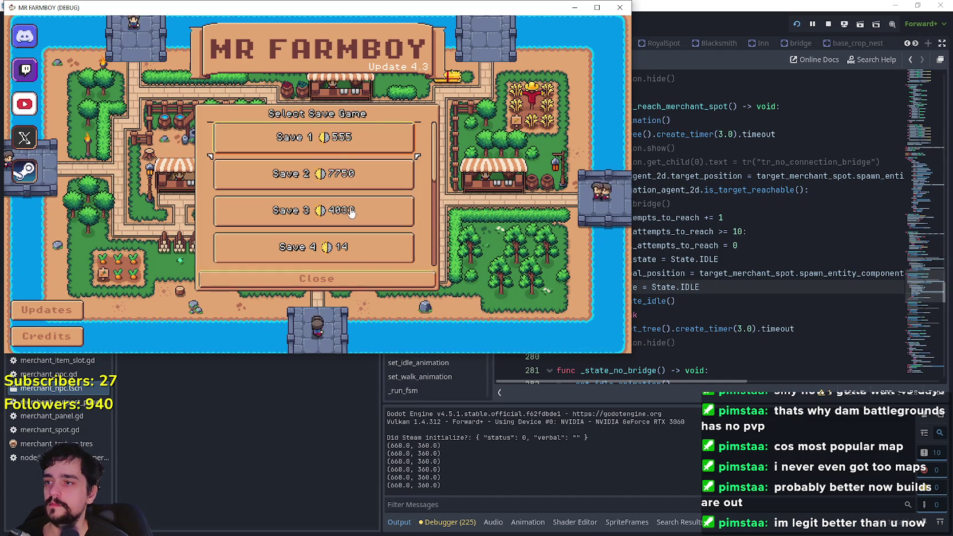
left_click(272, 145)
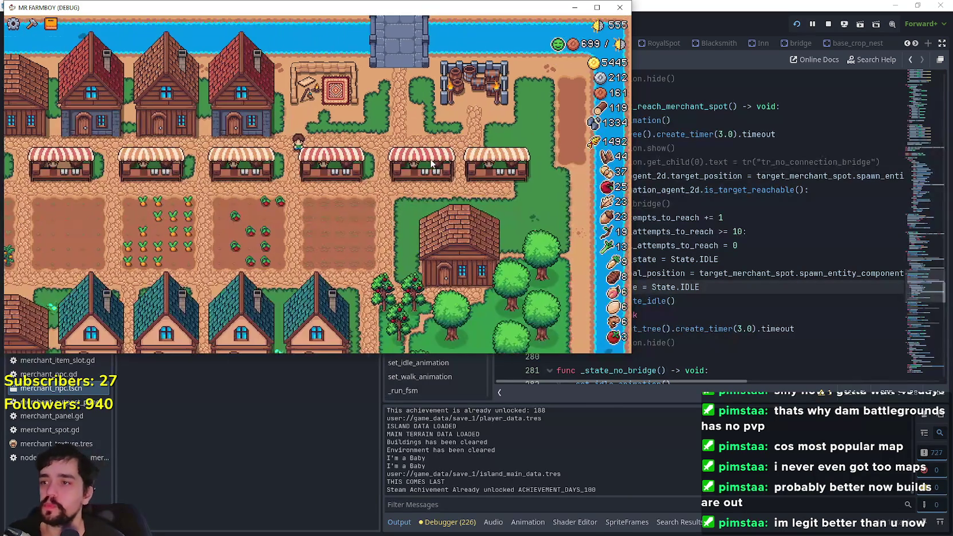
left_click(594, 7)
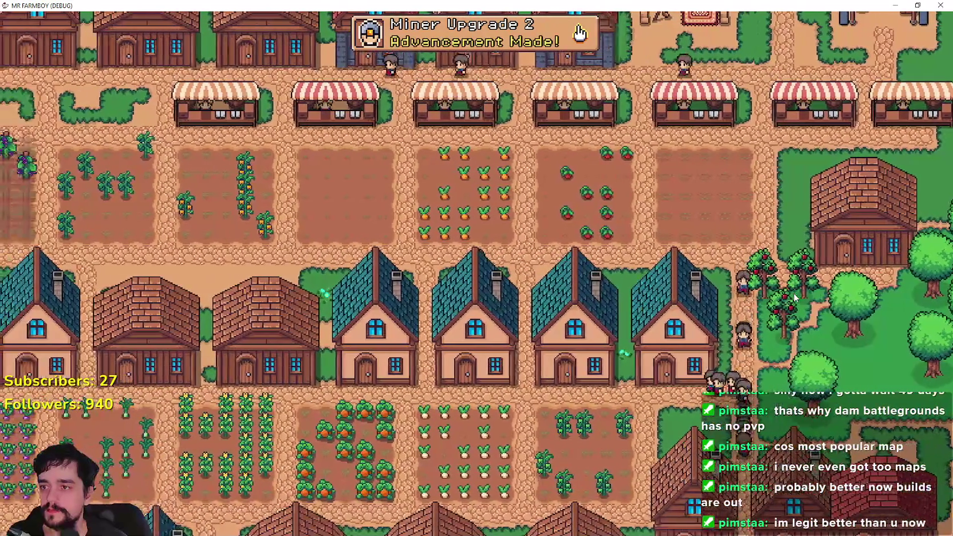
key("alt+Tab")
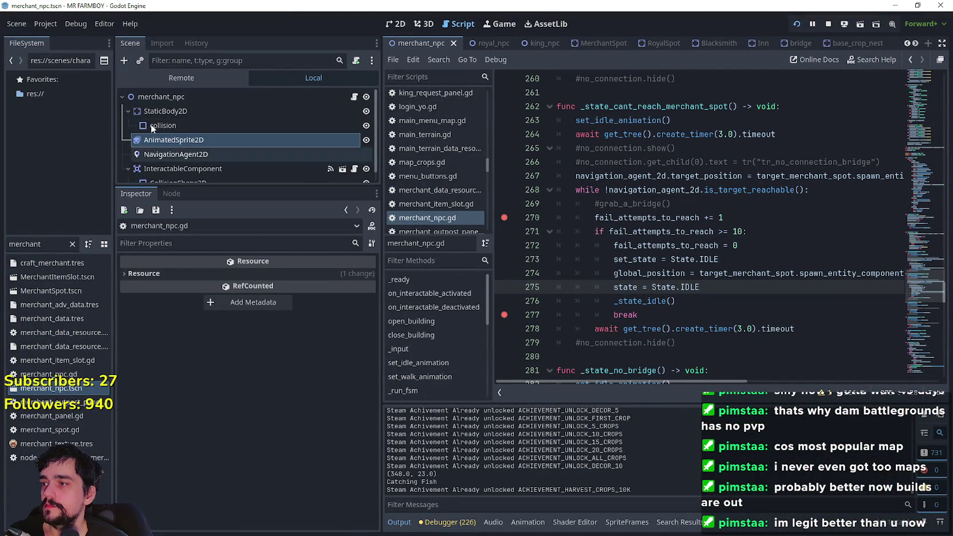
- In the Remote tree, set DayAndNightCycleManager's game_speed to 500
left_click(182, 78)
left_click(210, 143)
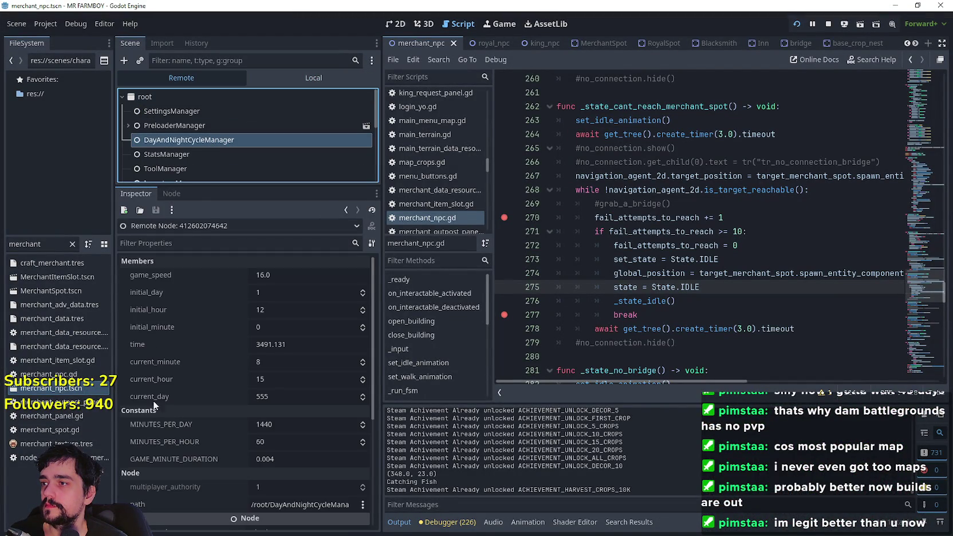
left_click(288, 278)
type("5")
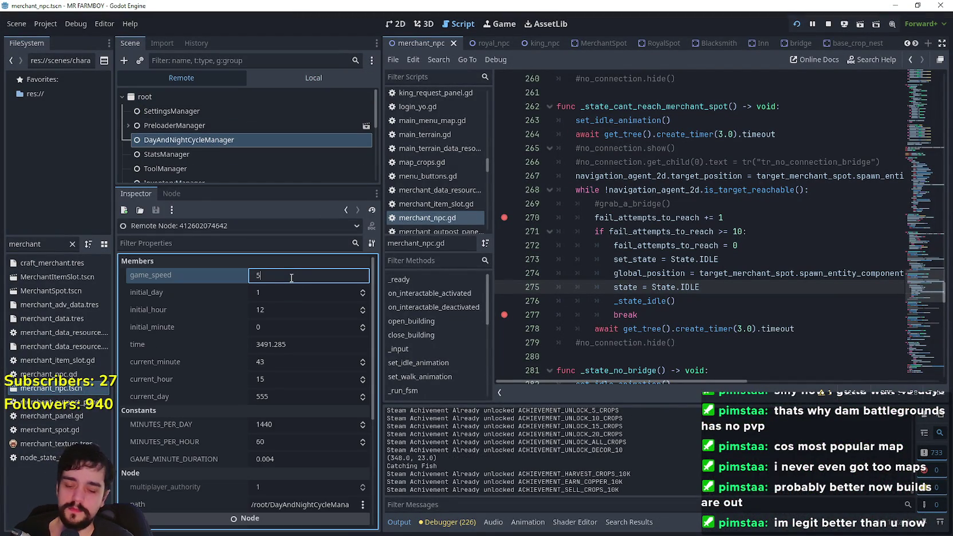
type("00")
key("Return")
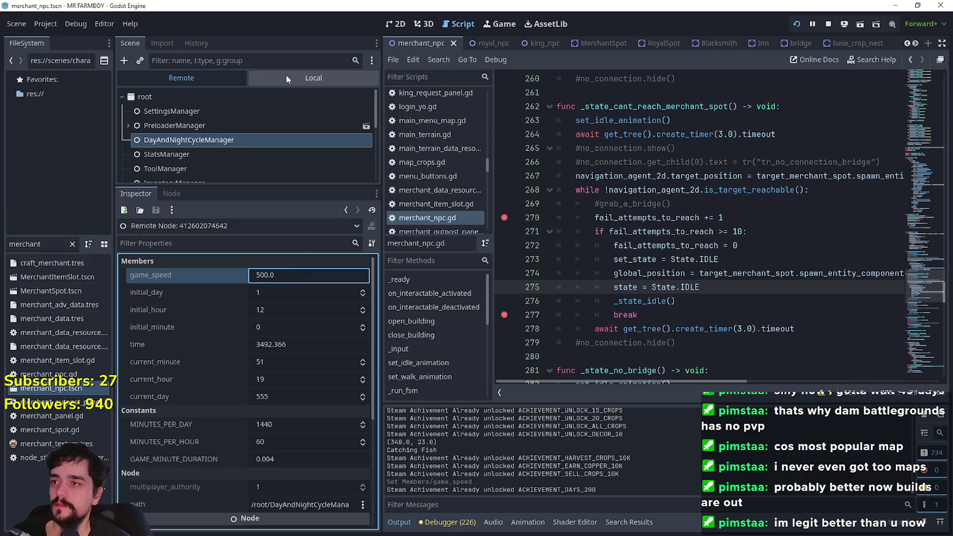
- Walk the player north toward the rug area in the running game, then pause it
left_click(286, 75)
left_click(298, 140)
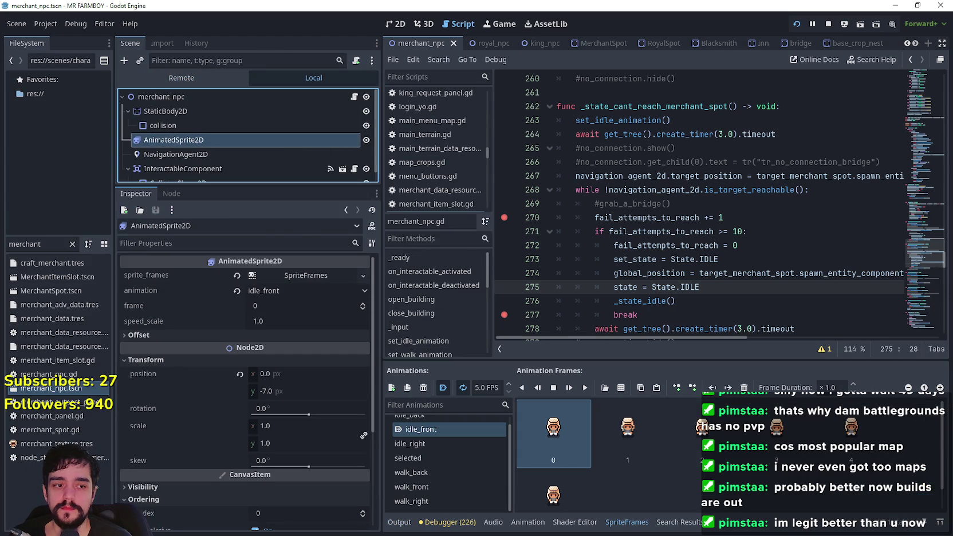
key("alt+Tab")
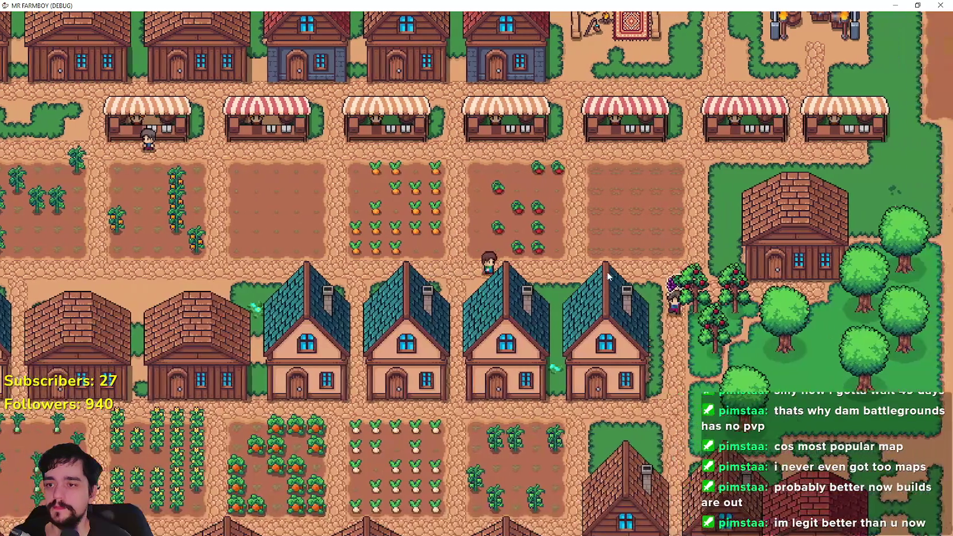
key("w")
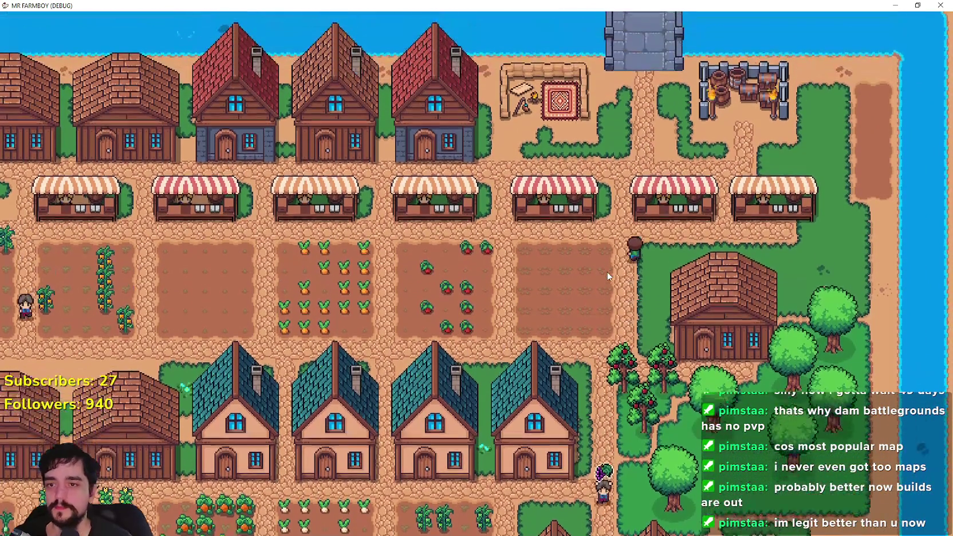
key("a")
scroll(609, 277, "up", 3)
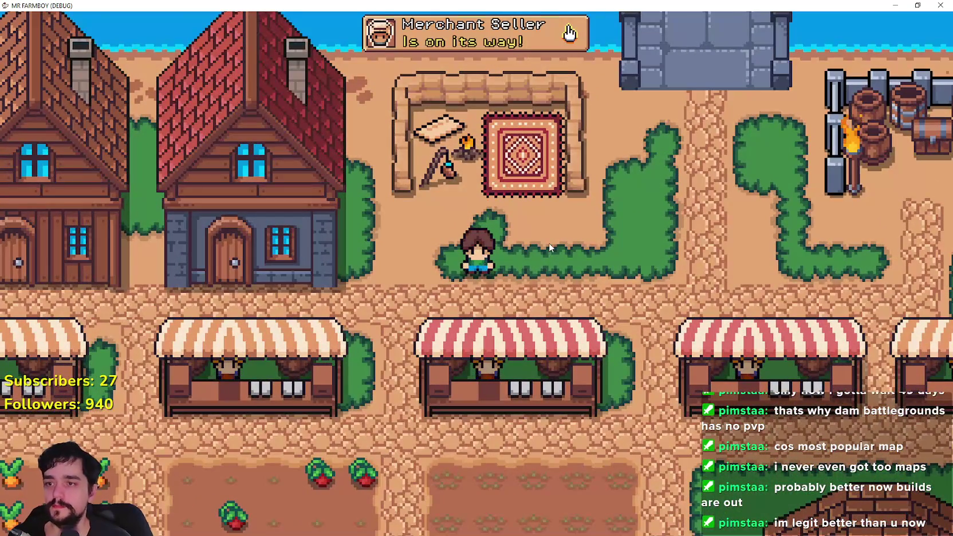
key("Escape")
left_click(564, 248)
- Restore DayAndNightCycleManager's live game_speed to 16
key("alt+Tab")
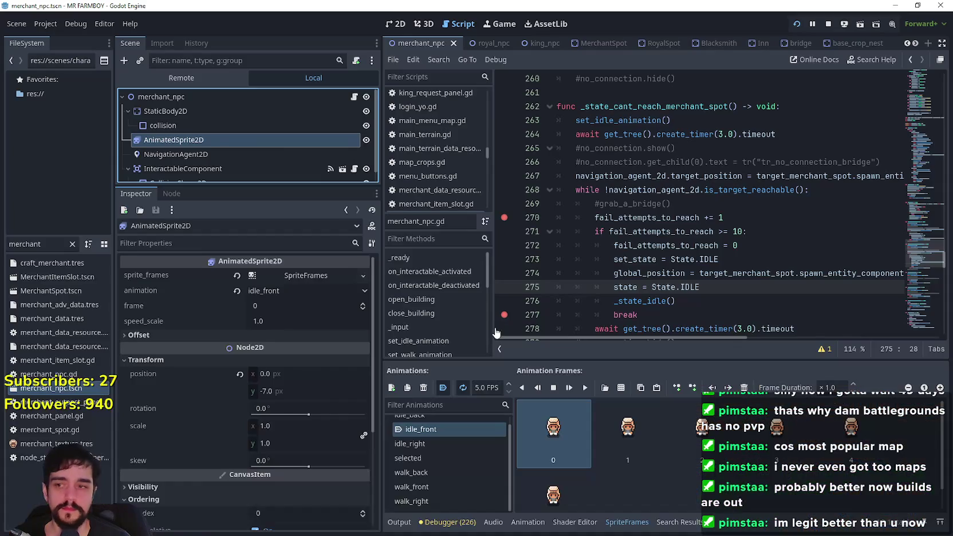
left_click(189, 79)
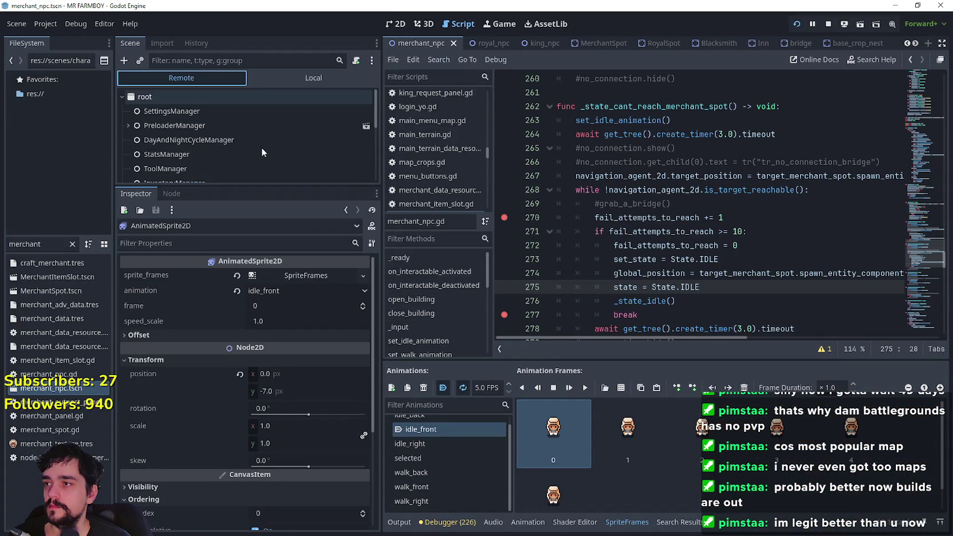
left_click(257, 142)
left_click(292, 276)
type("16")
key("Return")
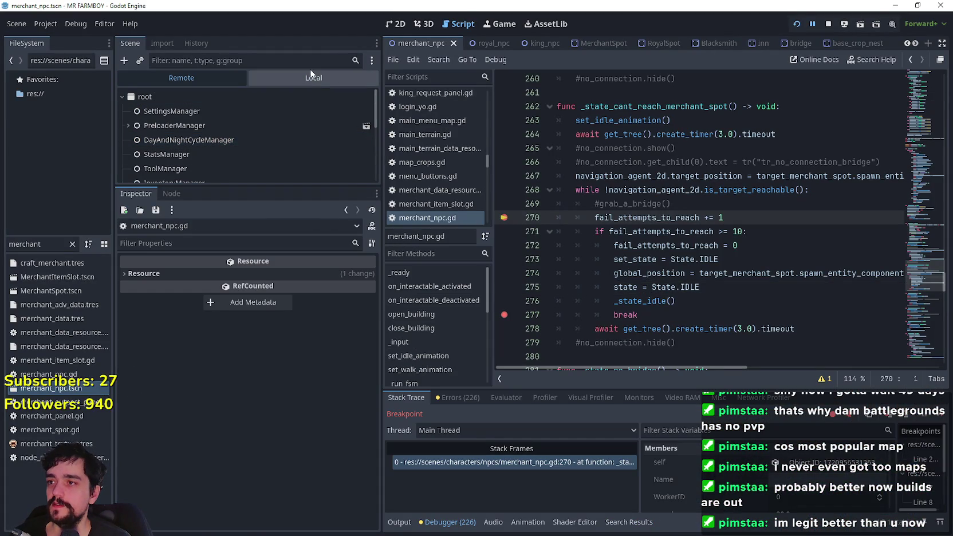
- Check the stack trace at merchant_npc.gd:270 and resume the paused game
left_click(305, 80)
left_click(273, 139)
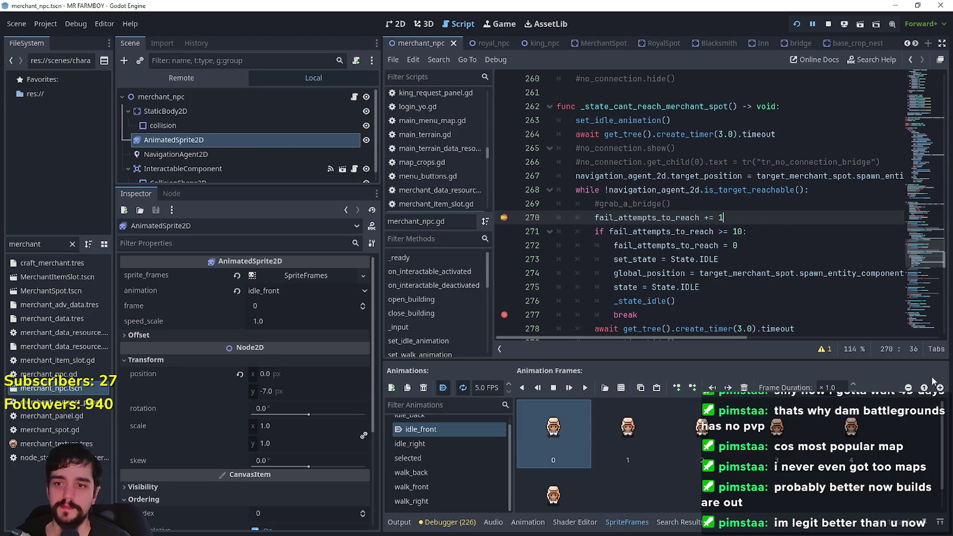
left_click(445, 522)
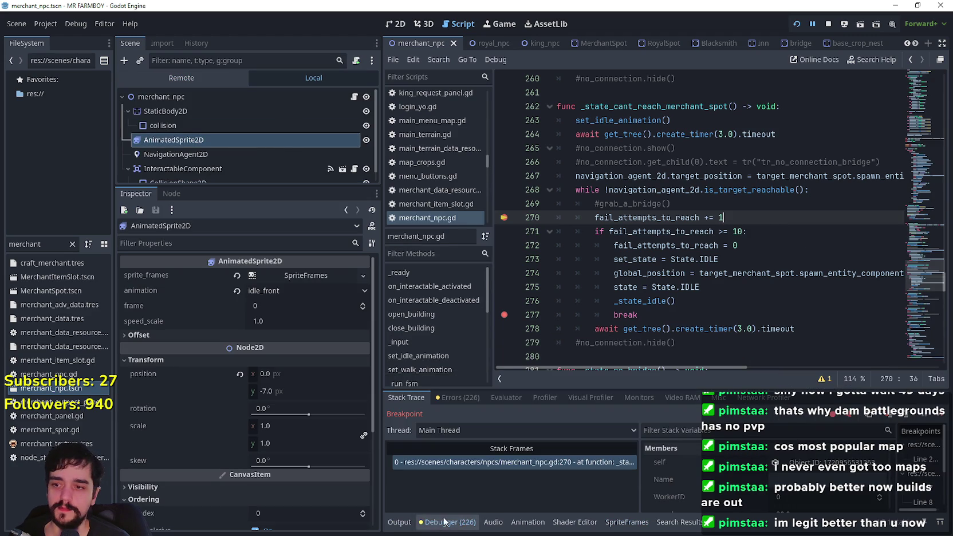
left_click(940, 415)
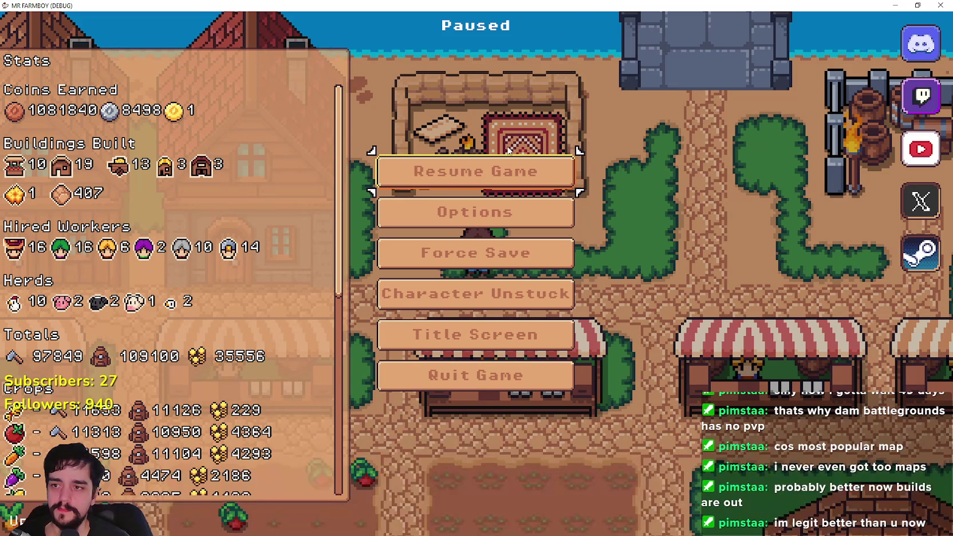
left_click(505, 170)
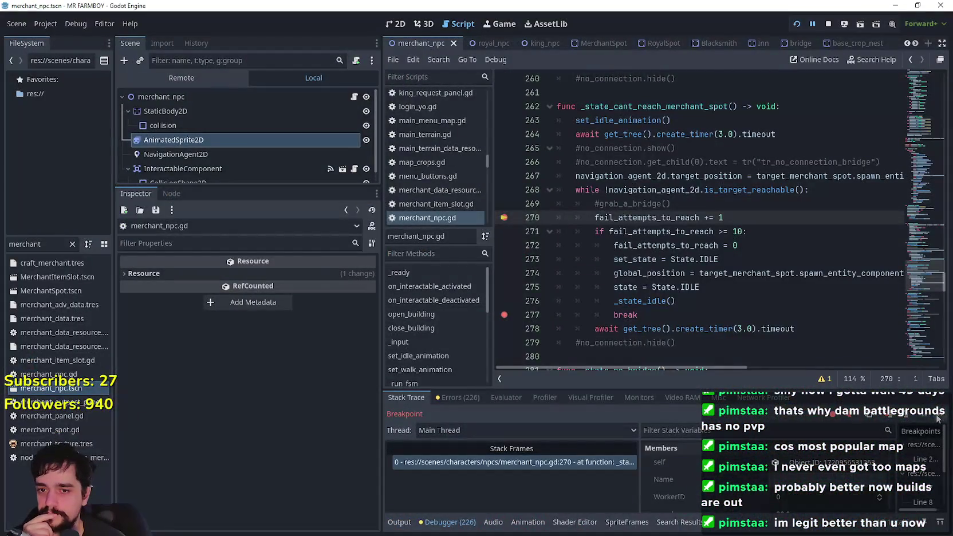
- Continue repeatedly past the line 270 and line 277 breakpoints until line 270 halts again
left_click(939, 418)
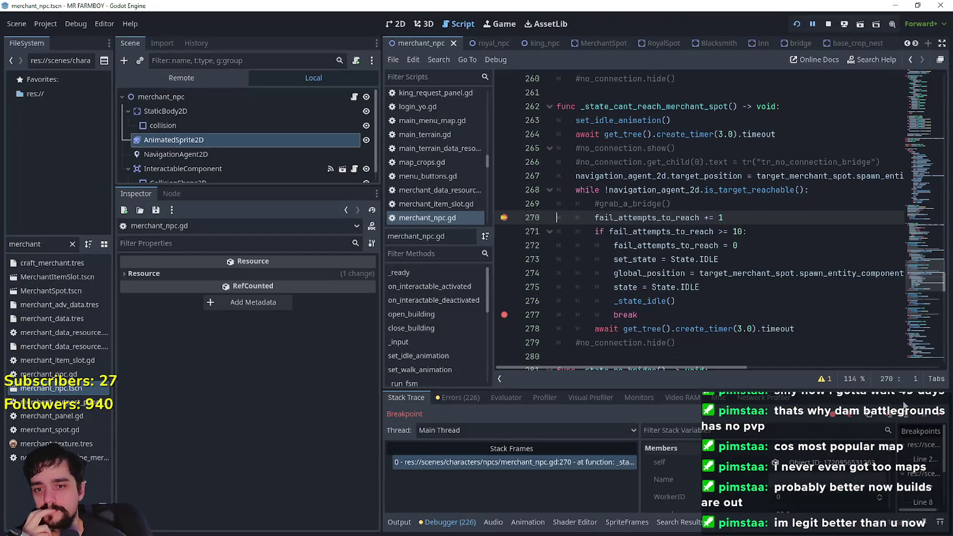
left_click(942, 421)
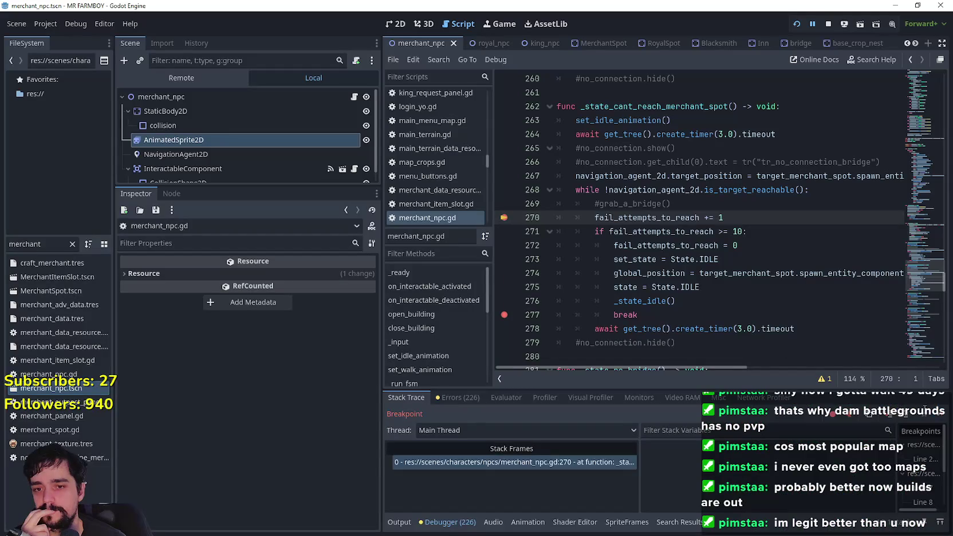
left_click(943, 419)
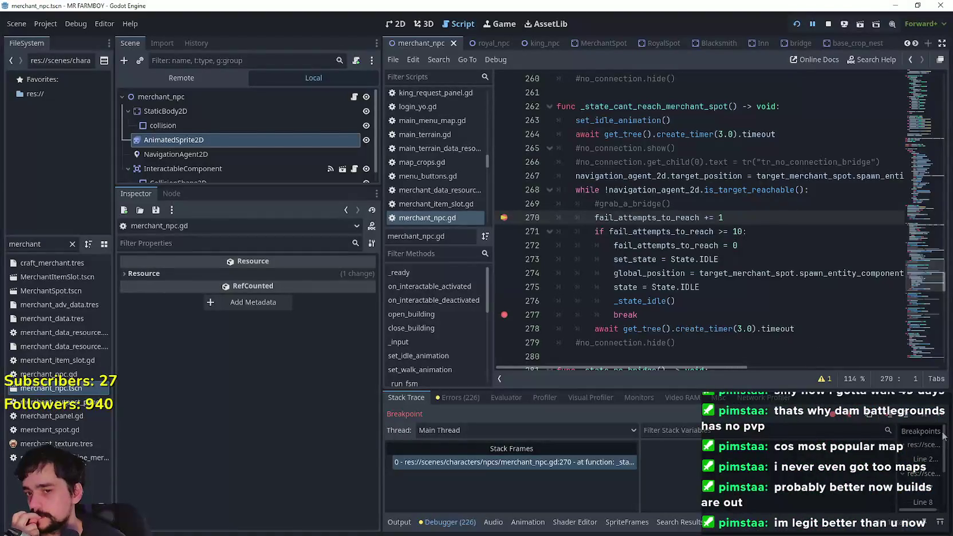
left_click(939, 421)
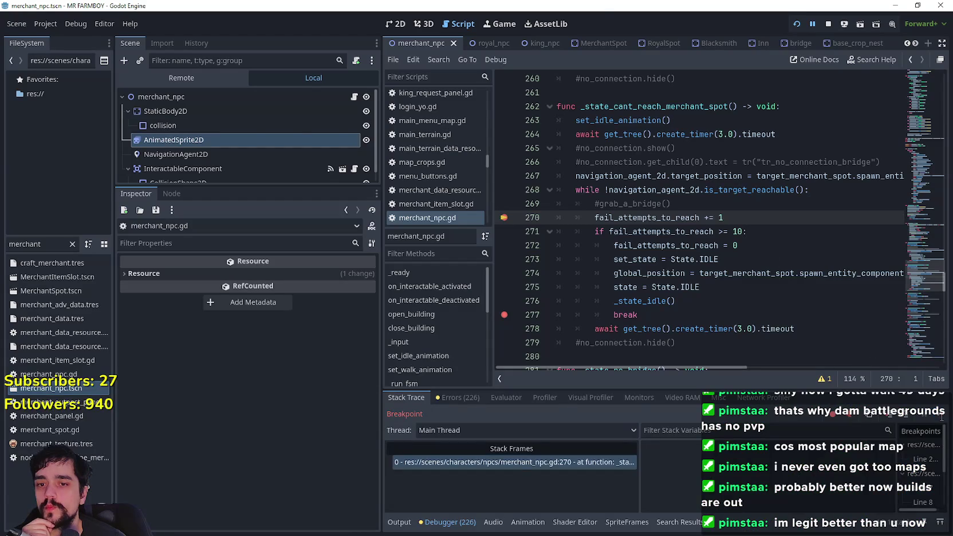
left_click(943, 421)
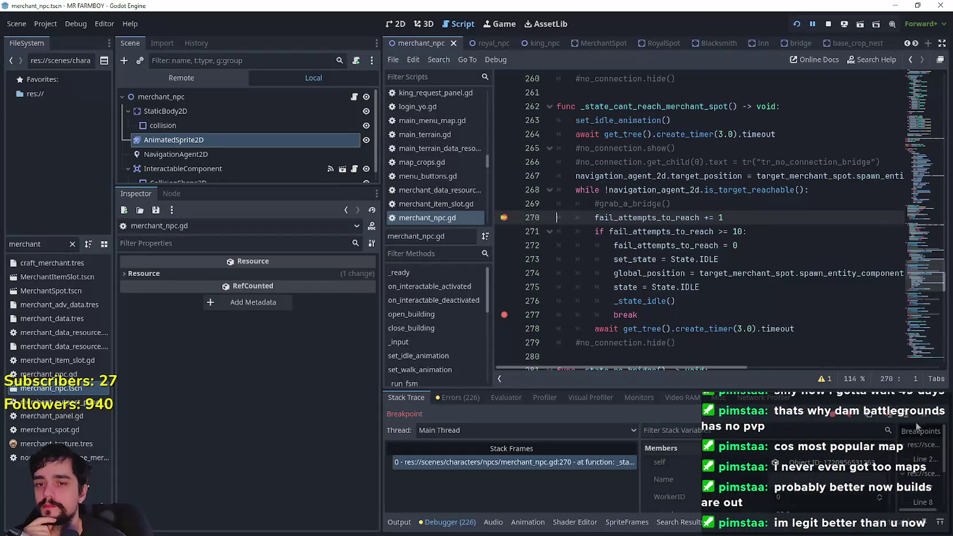
left_click(944, 418)
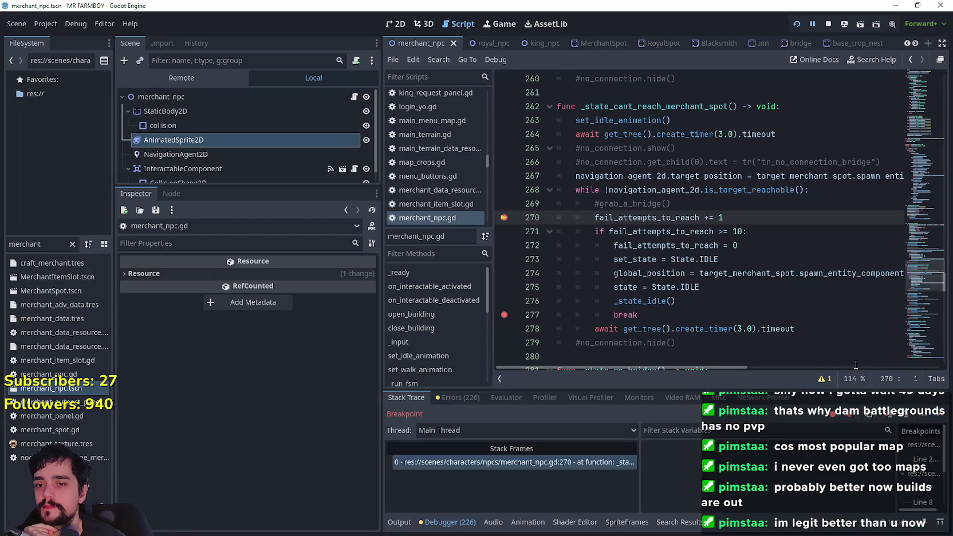
left_click(929, 417)
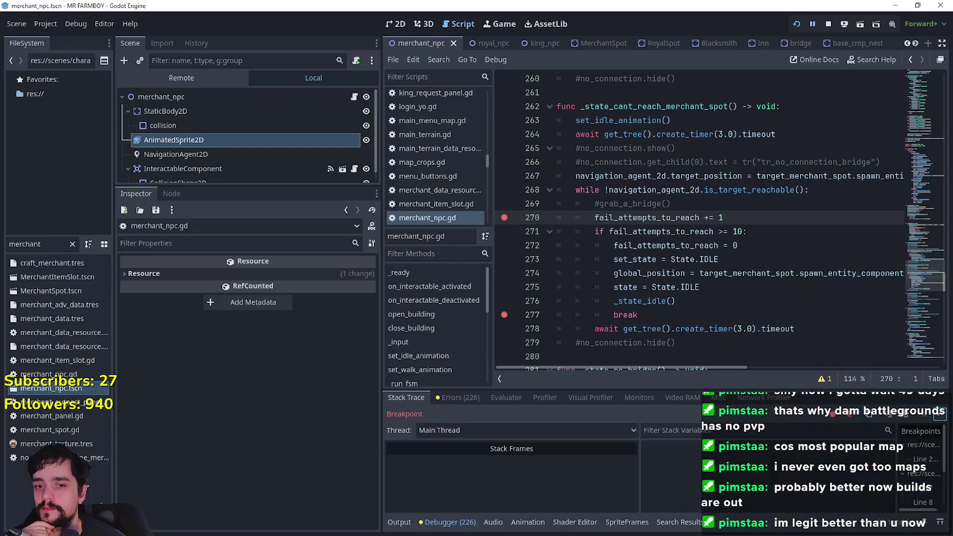
left_click(943, 419)
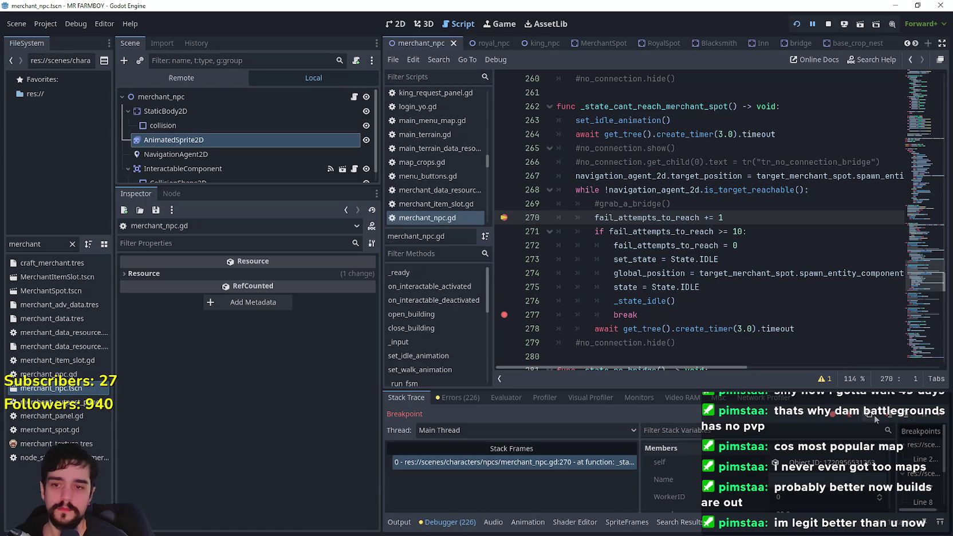
left_click(942, 415)
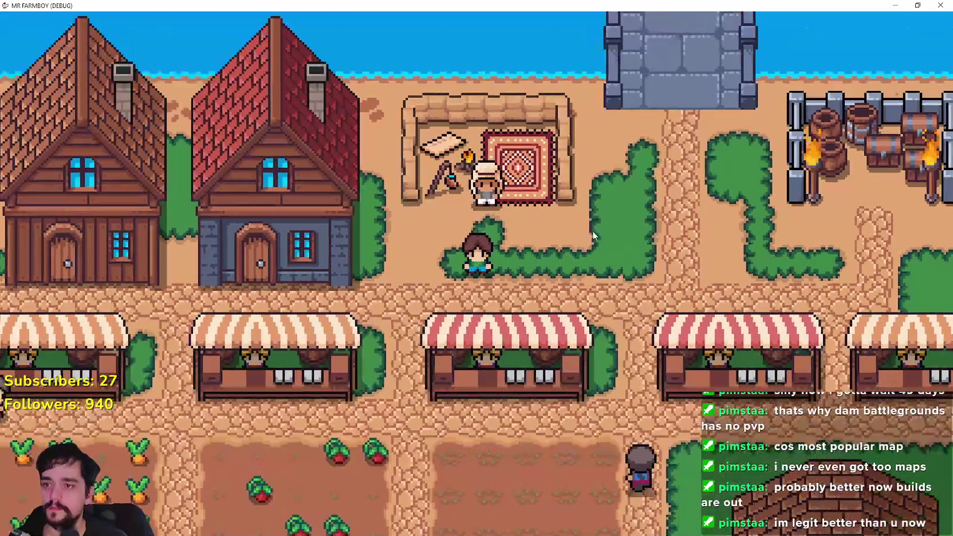
- Copy navigation_agent_2d.target_position from line 267 into the clipboard
key("e")
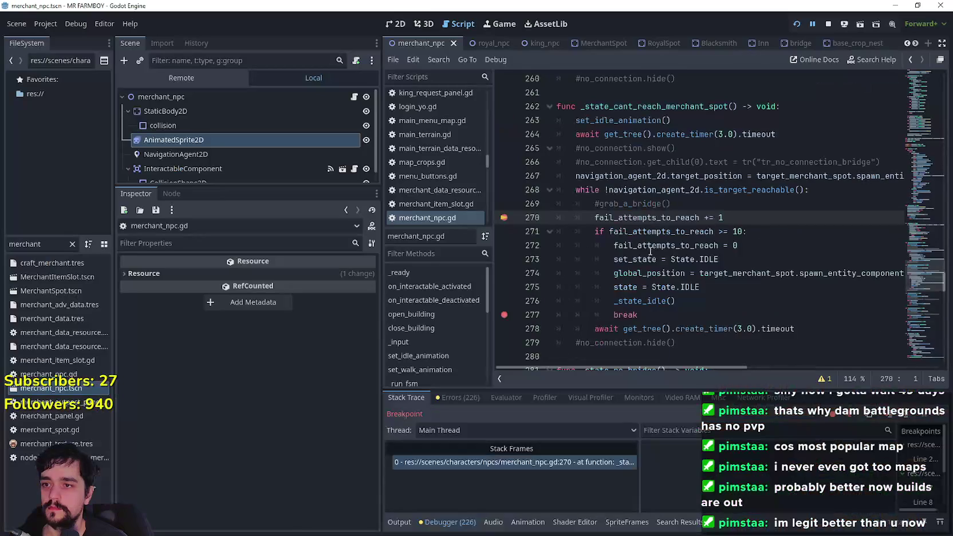
left_click(760, 218)
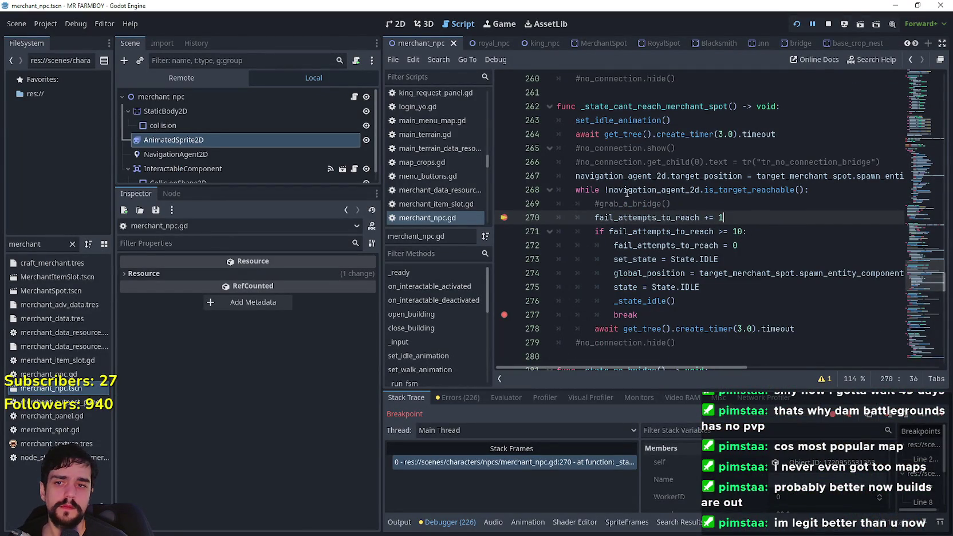
double_click(669, 190)
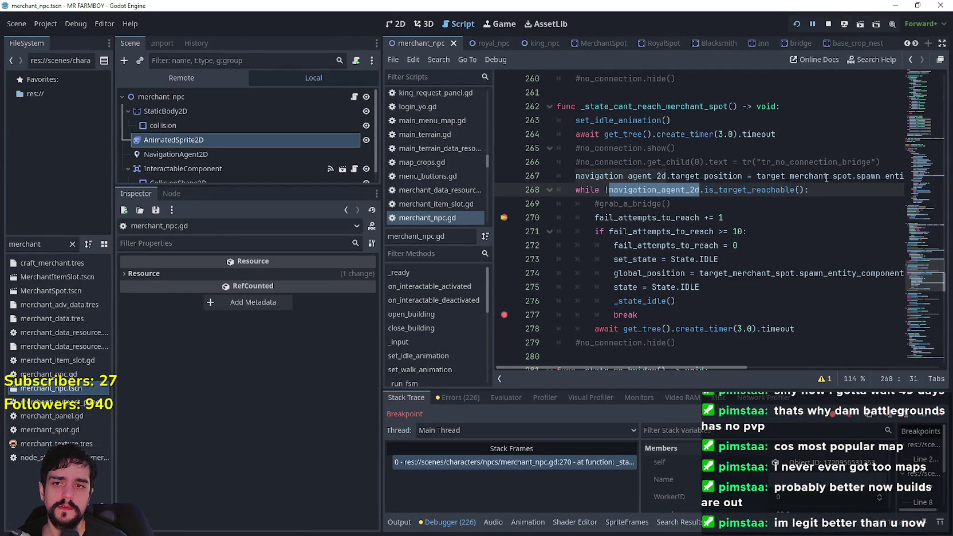
left_click(754, 259)
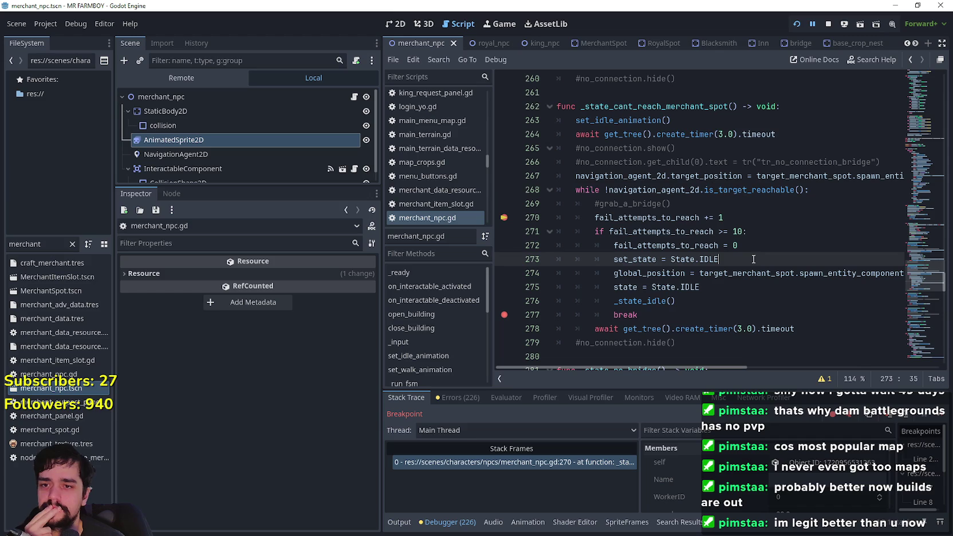
key("Return")
left_click(644, 176)
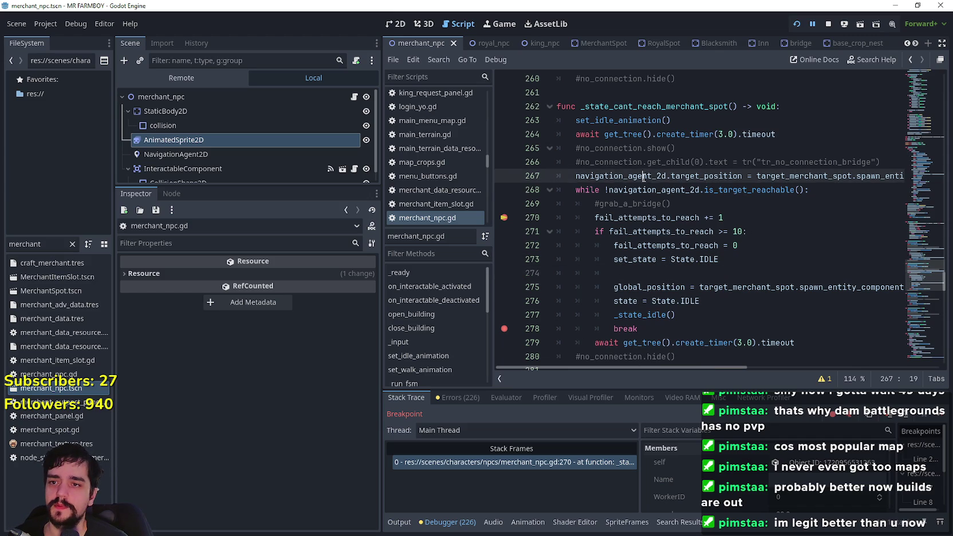
left_click_drag(743, 176, 602, 177)
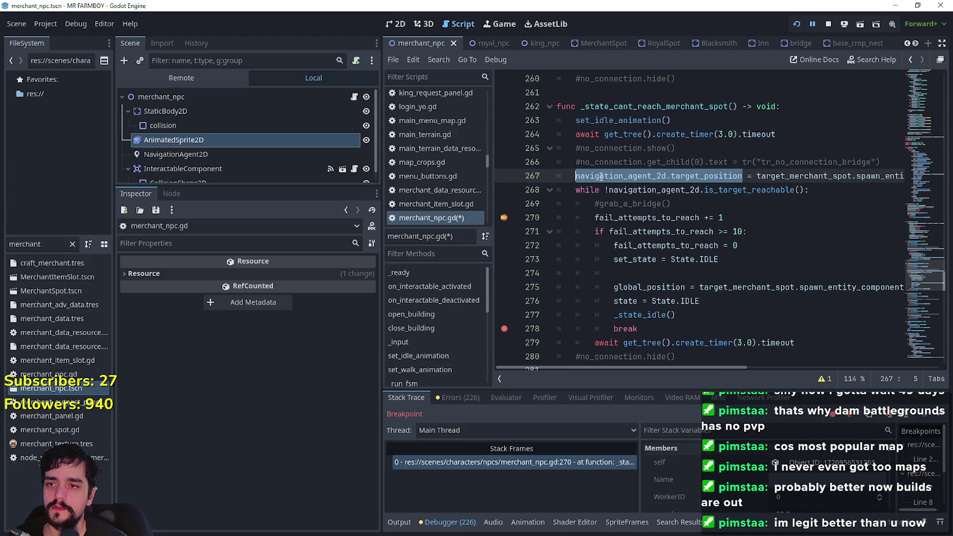
key("ctrl+c")
left_click(661, 275)
key("ctrl+v")
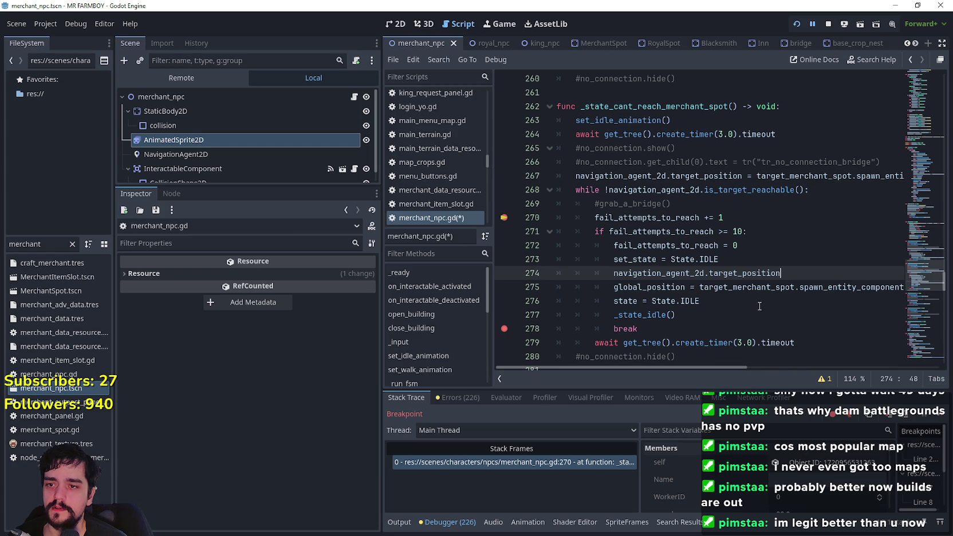
key("shift+Home")
key("BackSpace")
- Add 'navigation_agent_2d.target_position =' on a new line below the teleport line
left_click(841, 287)
key("End")
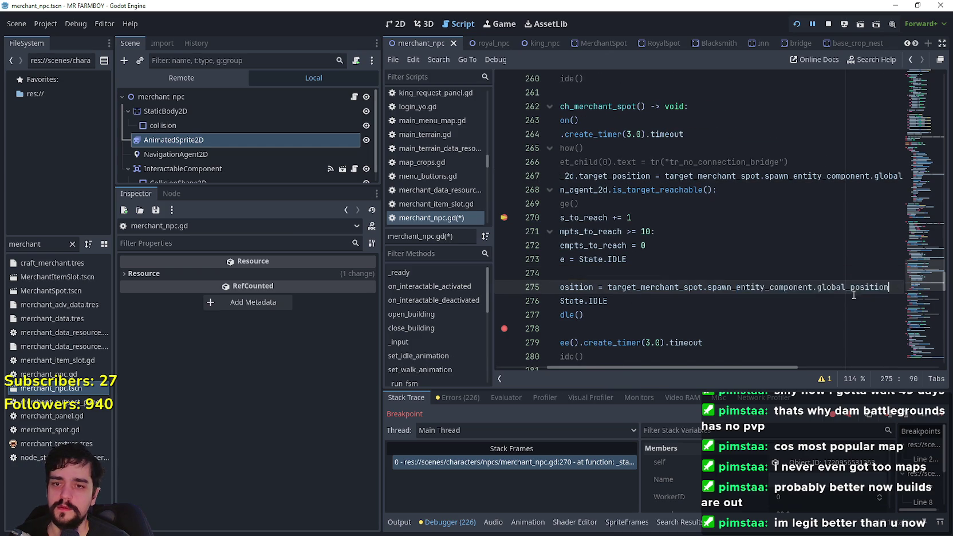
key("Return")
key("ctrl+v")
type("=")
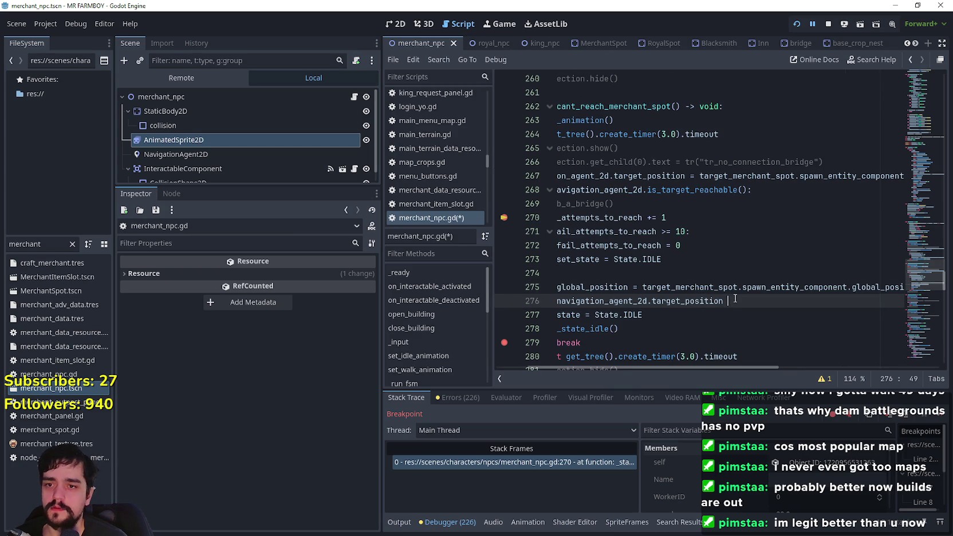
mouse_move(663, 301)
left_mouse_down()
mouse_move(549, 307)
mouse_move(557, 287)
left_mouse_up()
key("Down")
key("End")
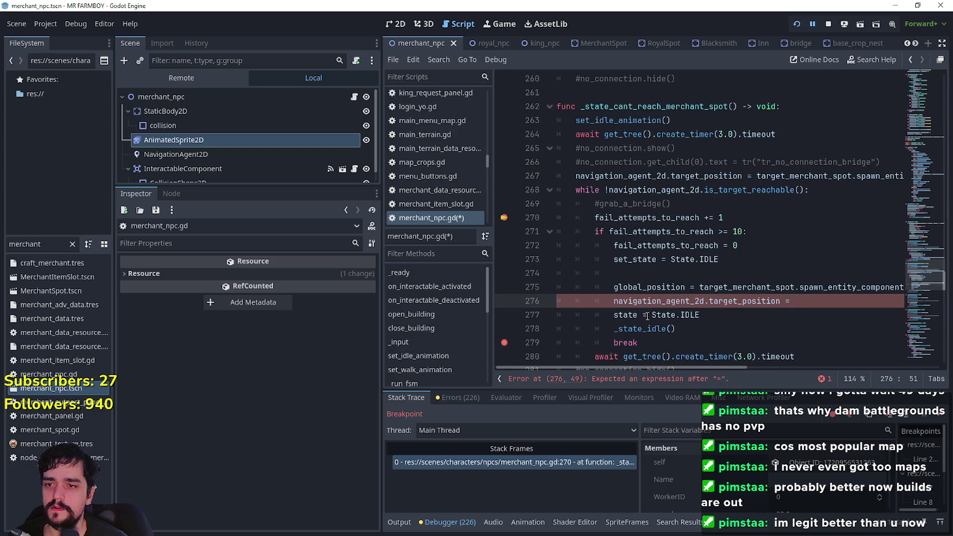
- Copy global_position from line 275 and paste it as the new target value
left_click(628, 342)
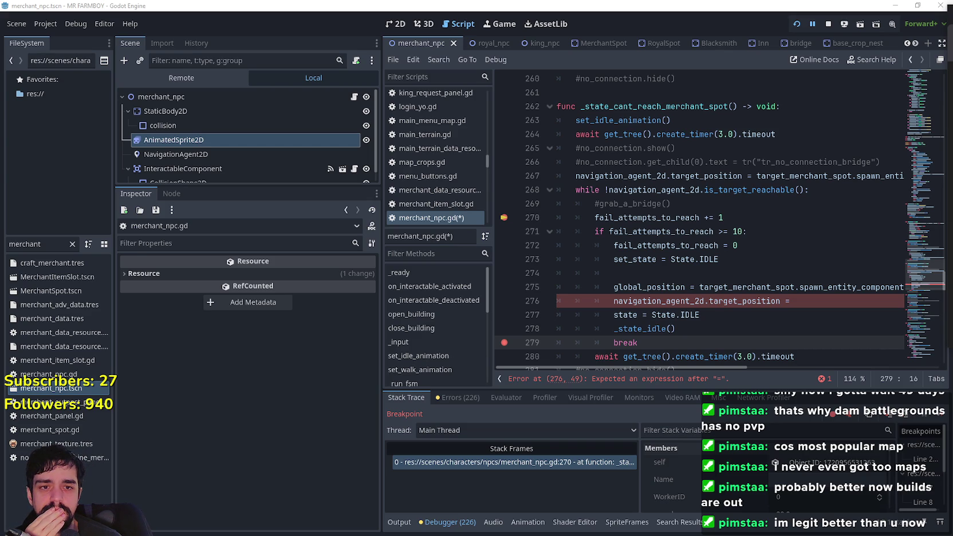
left_click(825, 298)
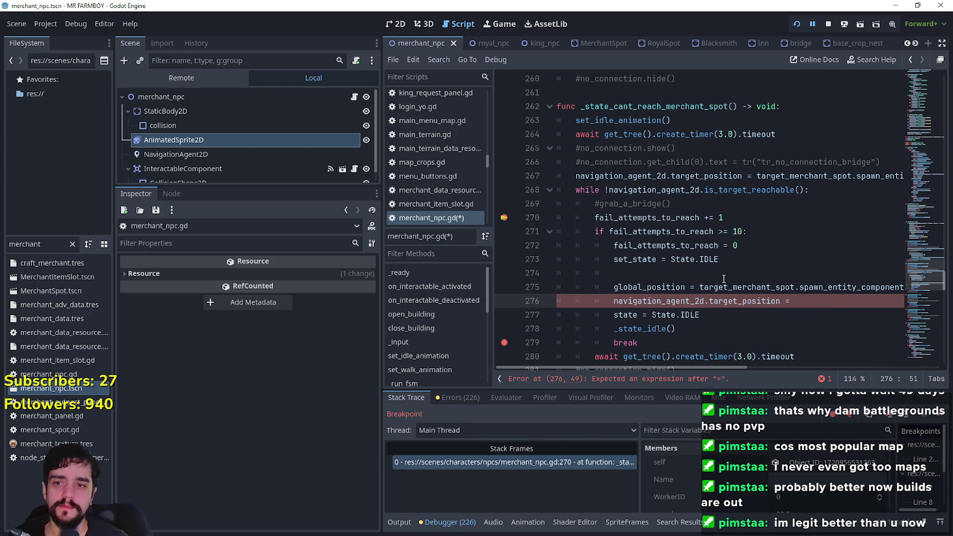
double_click(649, 287)
mouse_move(650, 287)
left_mouse_down()
mouse_move(721, 288)
mouse_move(642, 287)
left_mouse_up()
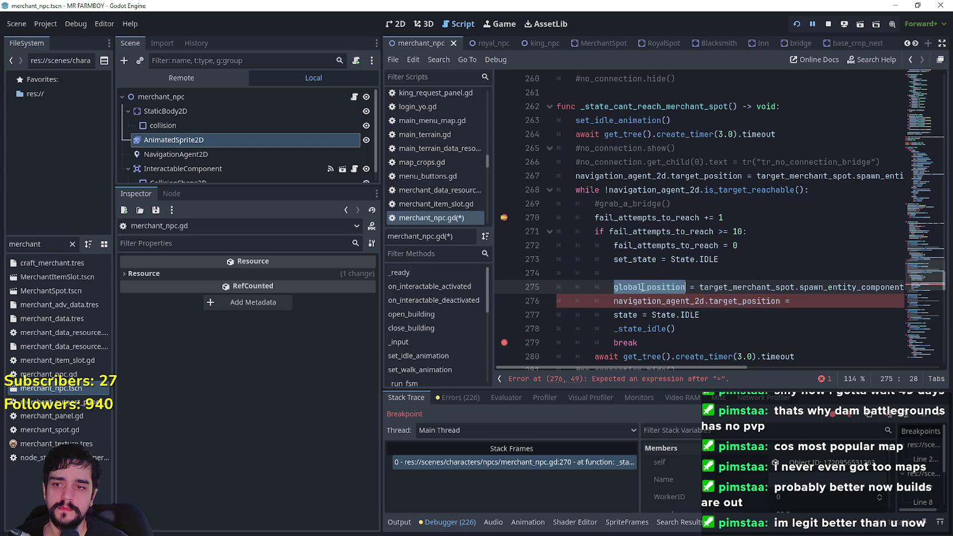
left_click(816, 308)
key("ctrl+v")
key("Down")
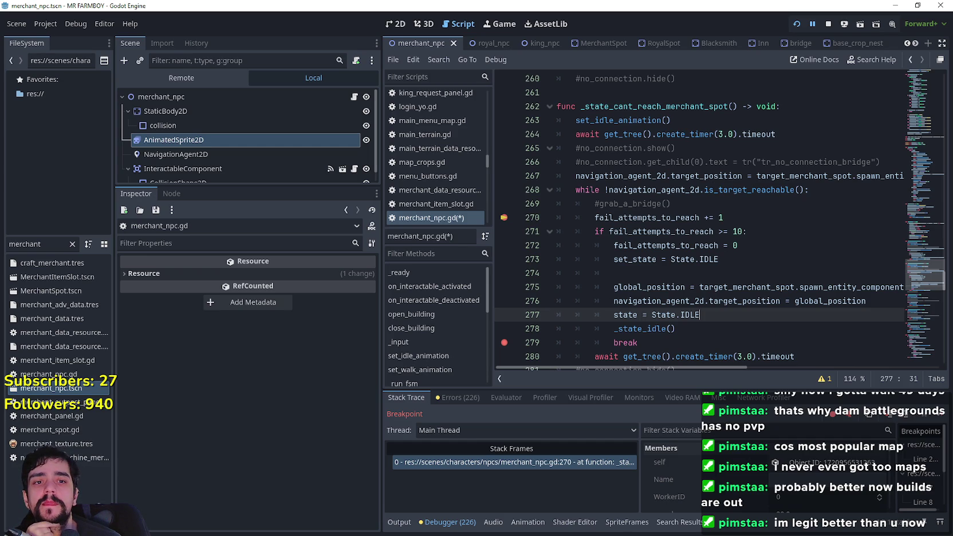
left_click(686, 206)
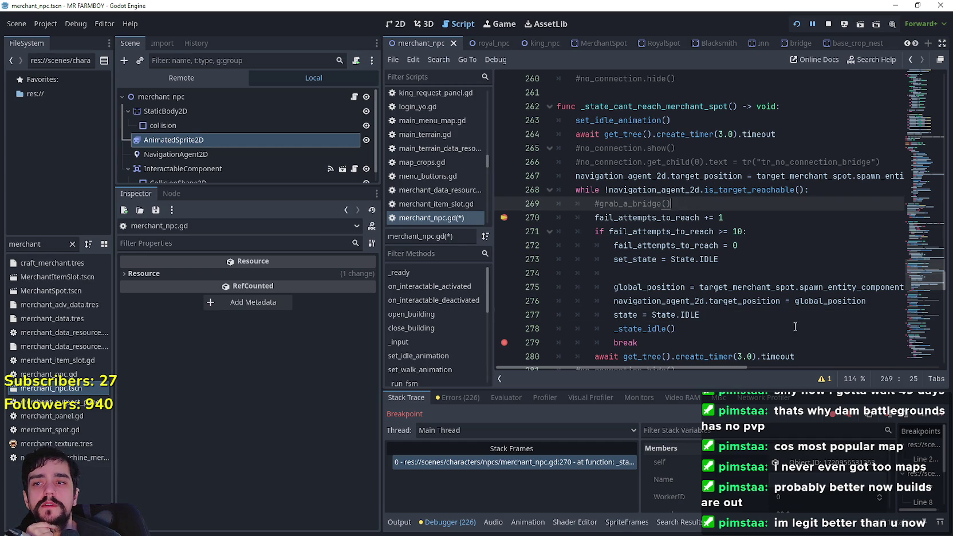
left_click(771, 231)
left_click(756, 218)
left_click(709, 201)
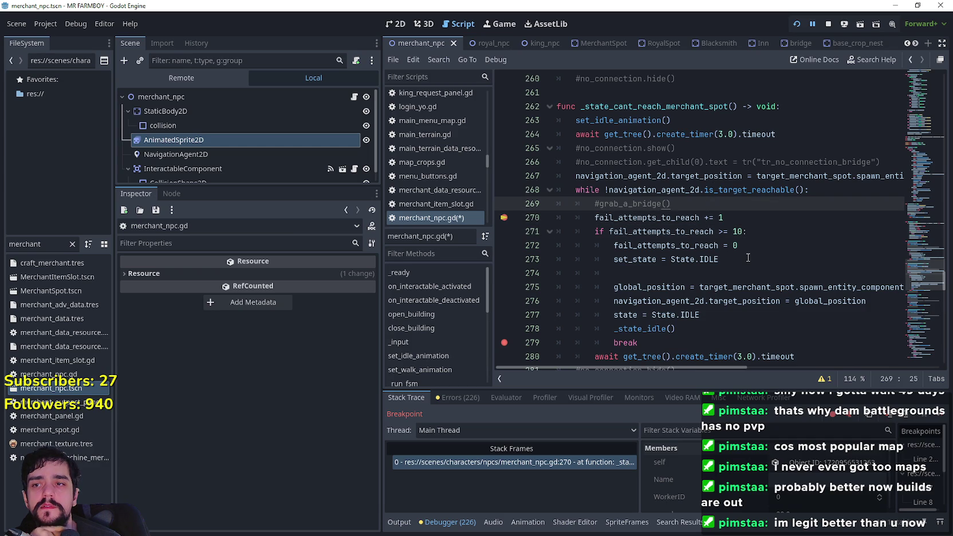
scroll(747, 258, "down", 3)
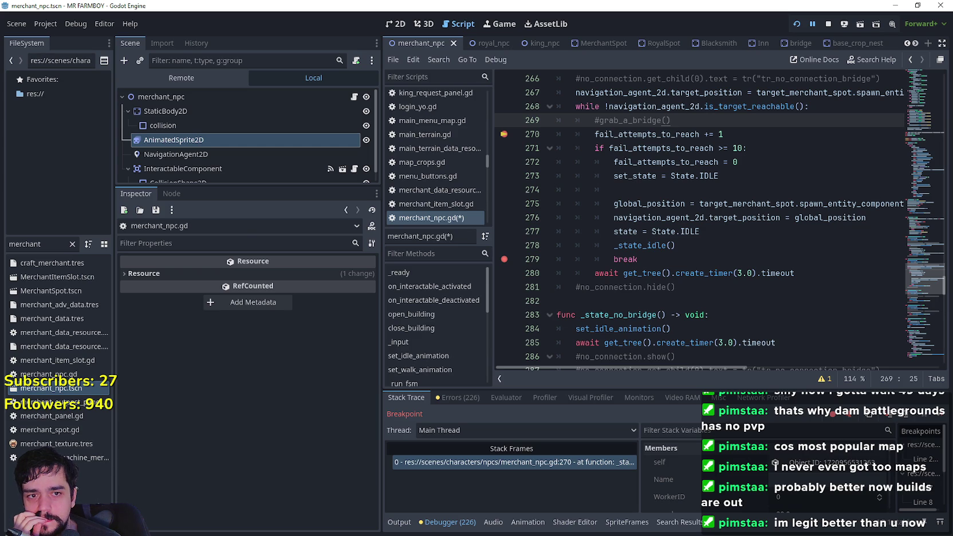
mouse_move(653, 259)
left_mouse_down()
mouse_move(574, 259)
mouse_move(613, 260)
left_mouse_up()
scroll(693, 309, "up", 2)
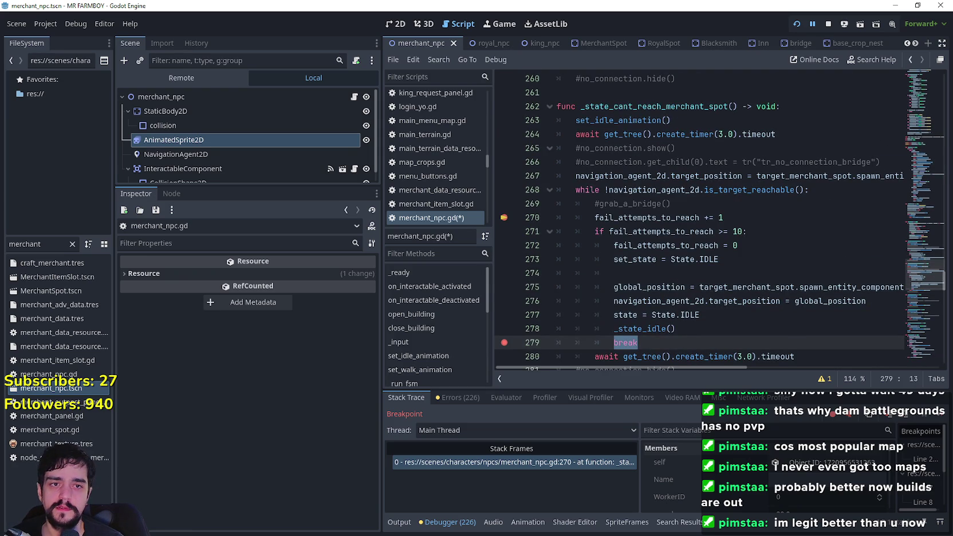
- Delete blank line 274, stop the debug session with F8, and save merchant_npc.gd
left_click(670, 273)
key("BackSpace")
key("BackSpace")
key("BackSpace")
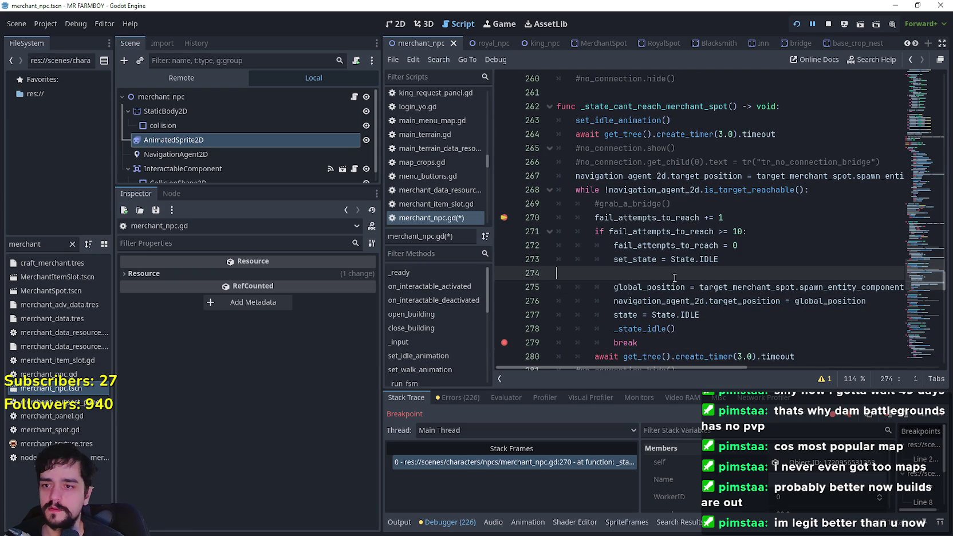
key("F8")
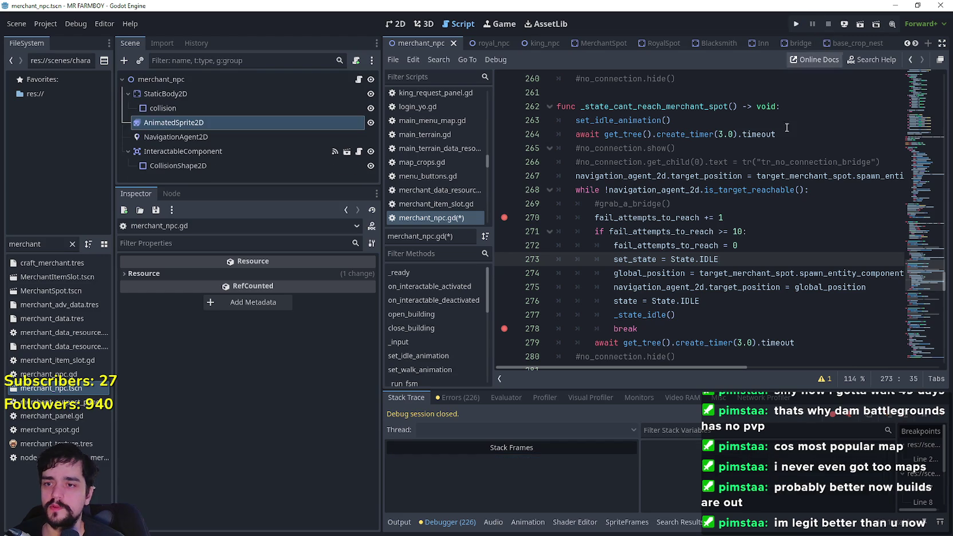
mouse_move(695, 328)
left_mouse_down()
mouse_move(676, 342)
mouse_move(613, 337)
mouse_move(651, 337)
mouse_move(614, 329)
left_mouse_up()
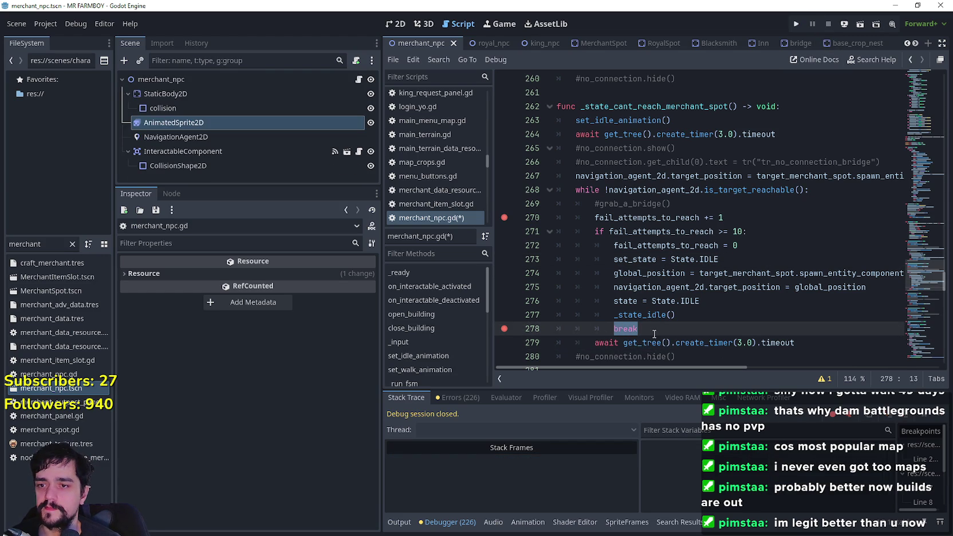
key("ctrl+s")
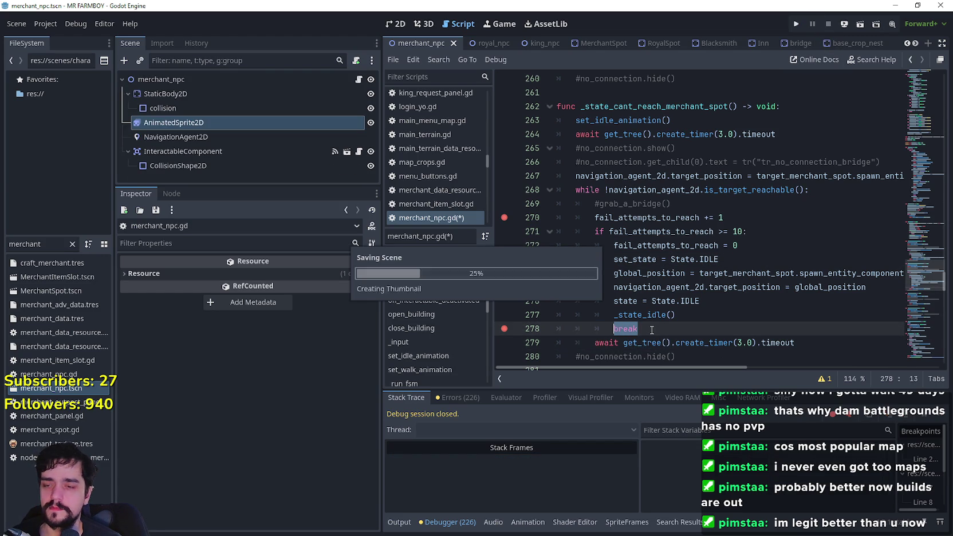
- Relaunch the game to test the edited merchant script
left_click(716, 304)
key("Down")
key("Down")
key("Up")
key("Up")
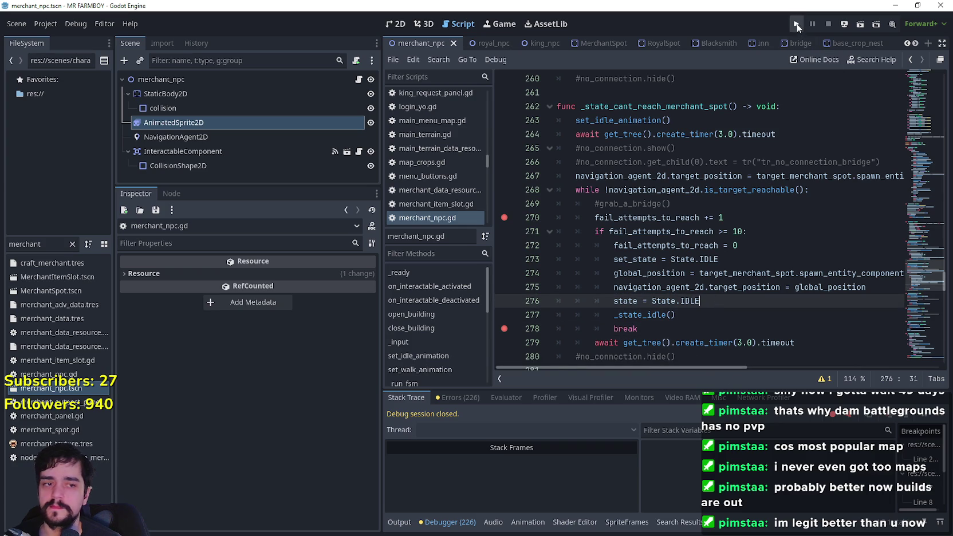
left_click(797, 23)
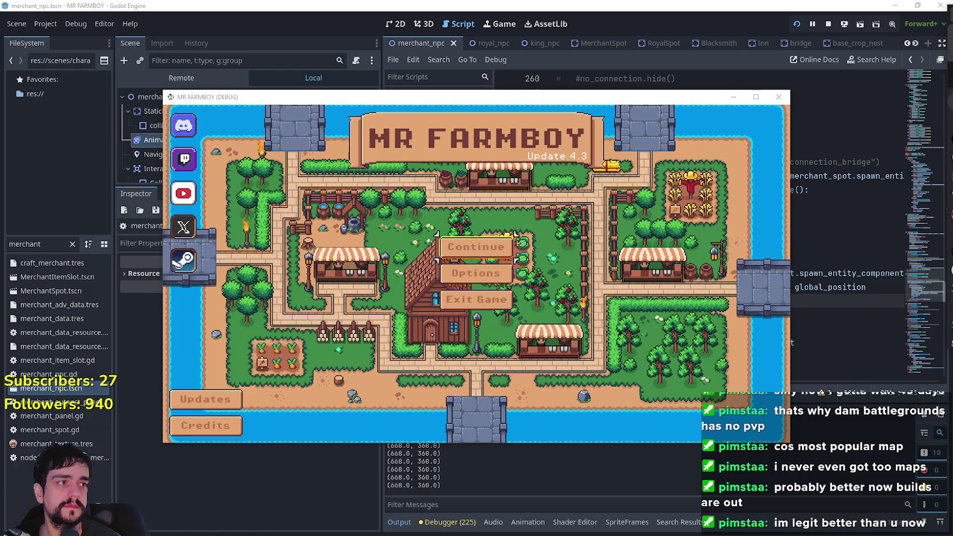
- Load save slot 1 in the game, then show the Remote scene tree in the editor
left_click(490, 249)
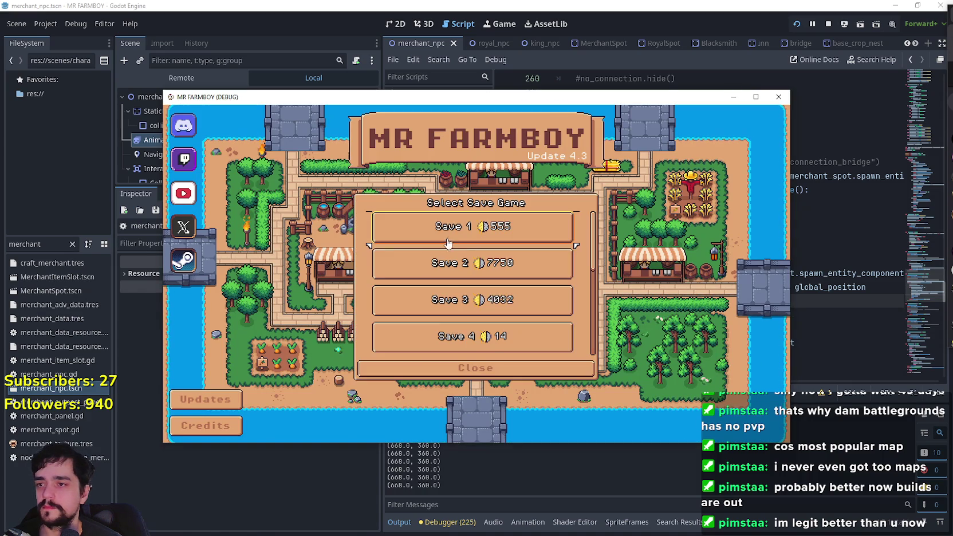
left_click(436, 229)
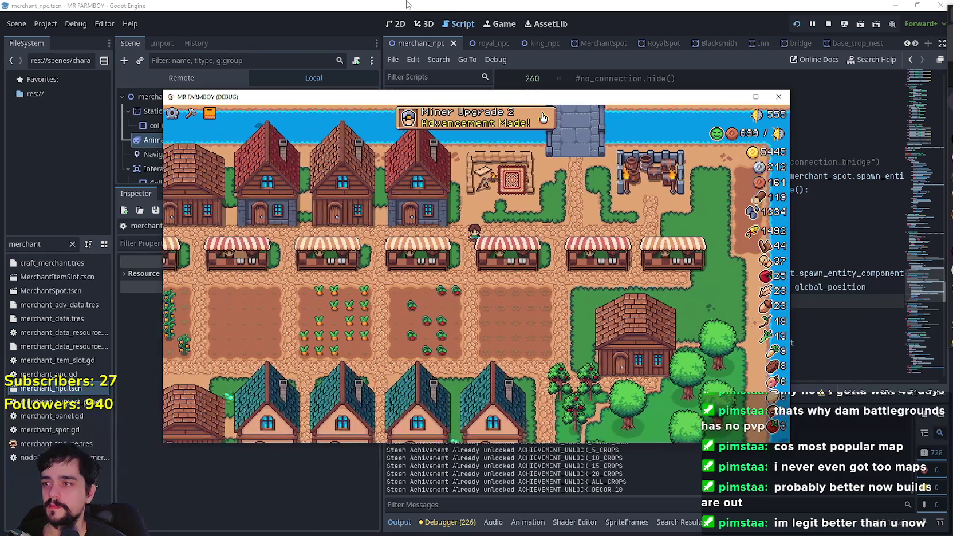
left_click(408, 5)
left_click(179, 76)
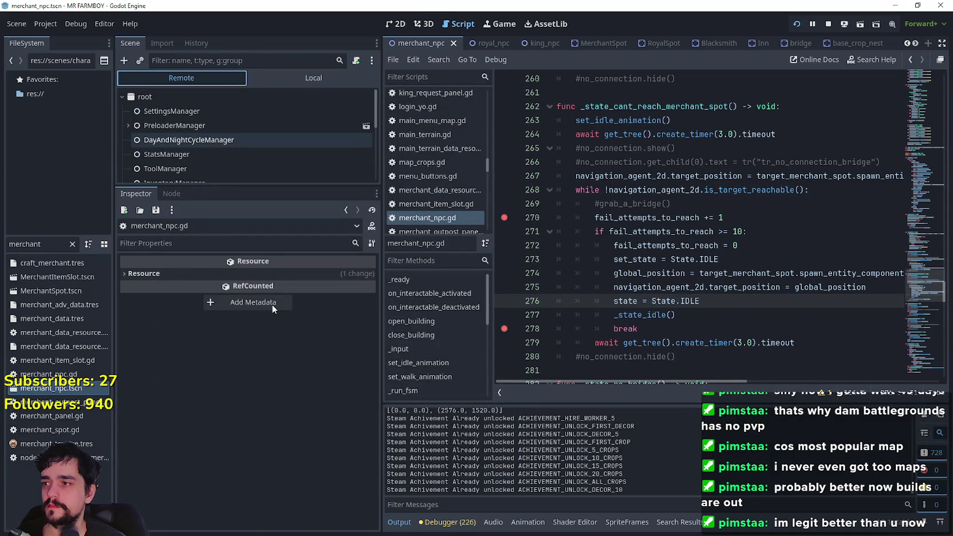
- Set the live DayAndNightCycleManager game_speed to 500.0
left_click(301, 277)
type("500")
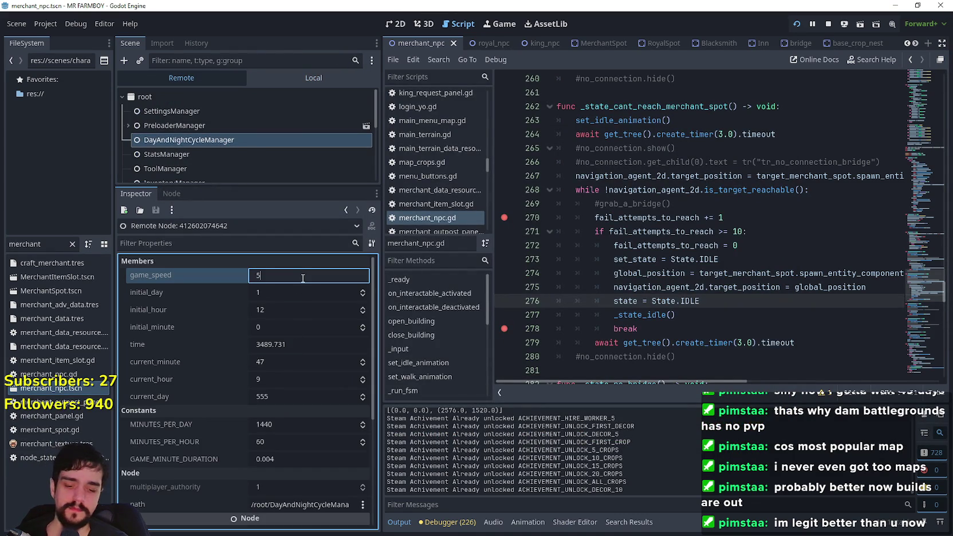
key("Return")
left_click(296, 75)
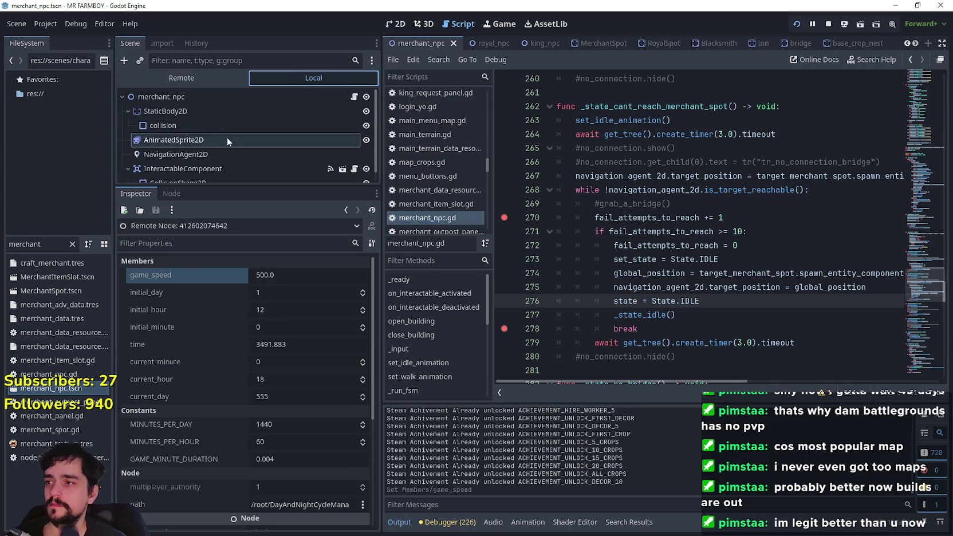
left_click(227, 139)
- Maximize the game window, watch time race ahead, then pause the game
key("alt+Tab")
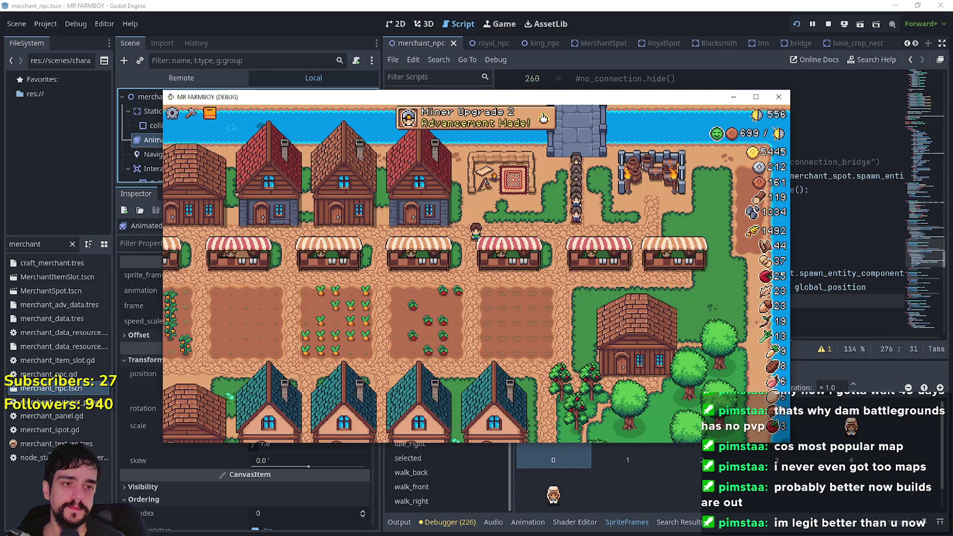
left_click(756, 97)
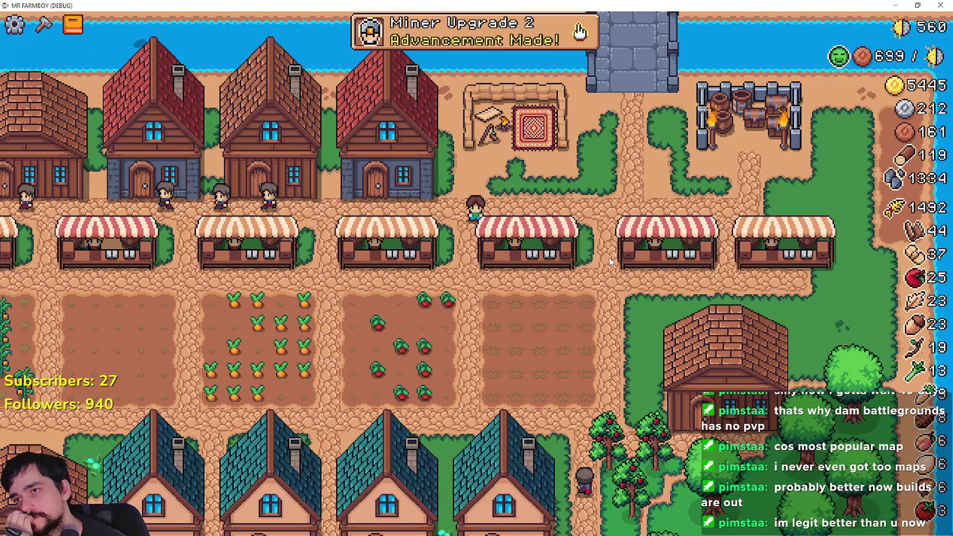
left_click(579, 31)
left_click(717, 77)
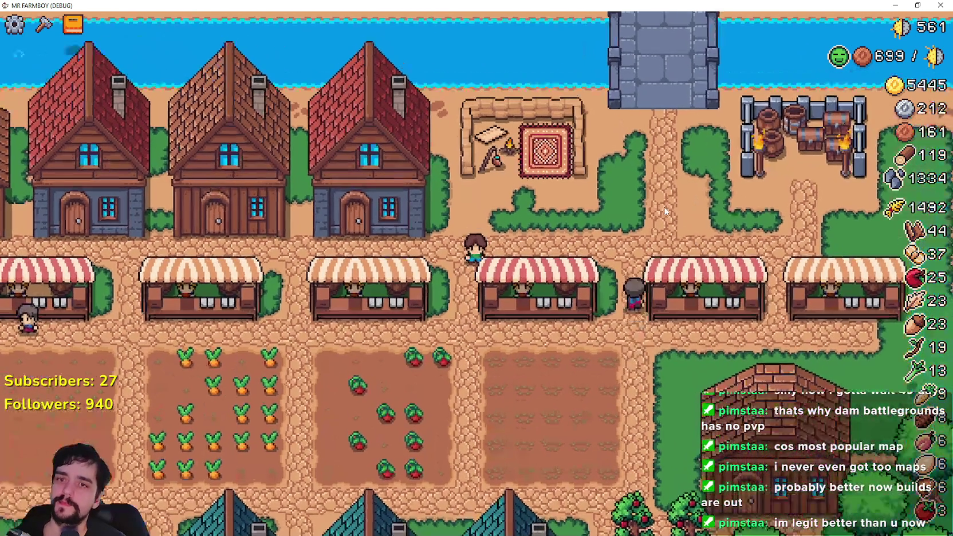
key("Escape")
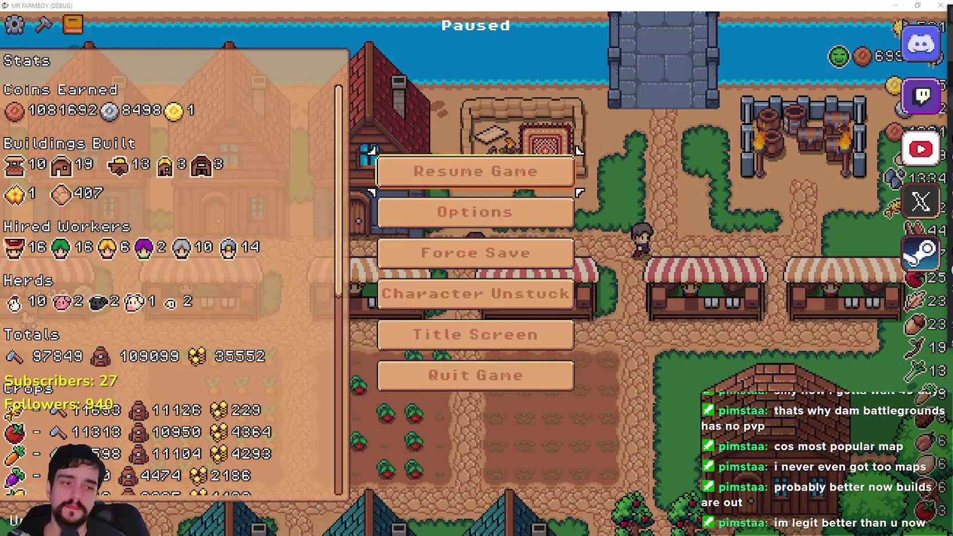
key("alt+Tab")
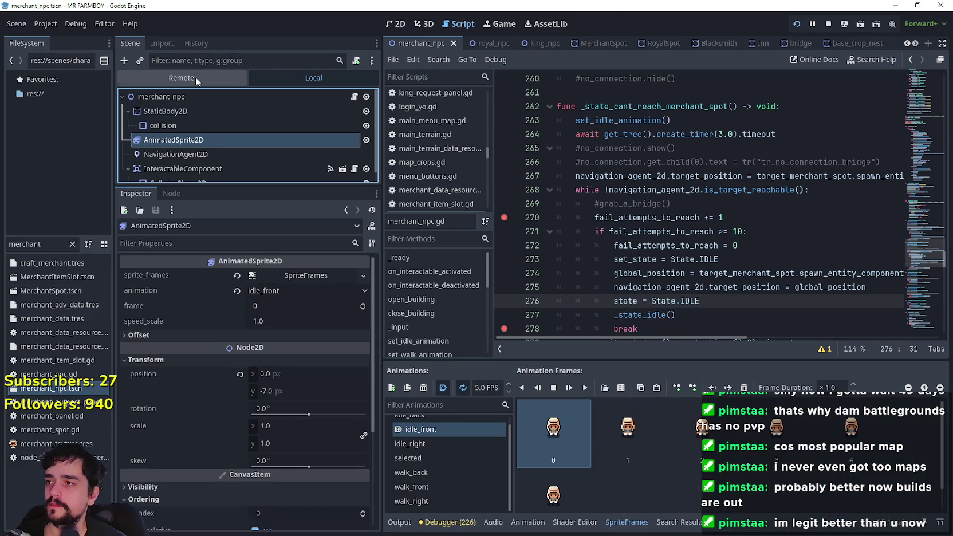
- Lower DayAndNightCycleManager's game_speed to 10 and resume play from the pause menu
left_click(247, 137)
left_click(281, 274)
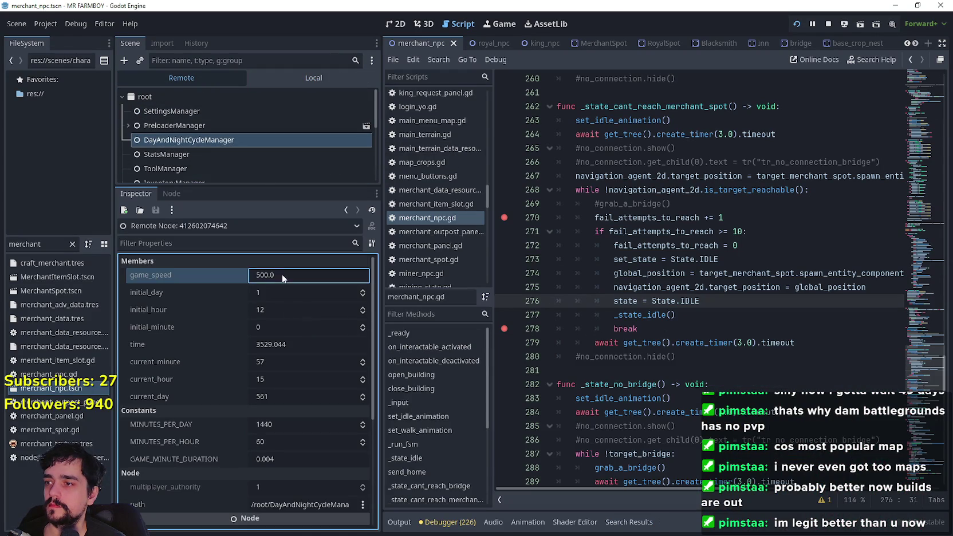
type("10")
key("Return")
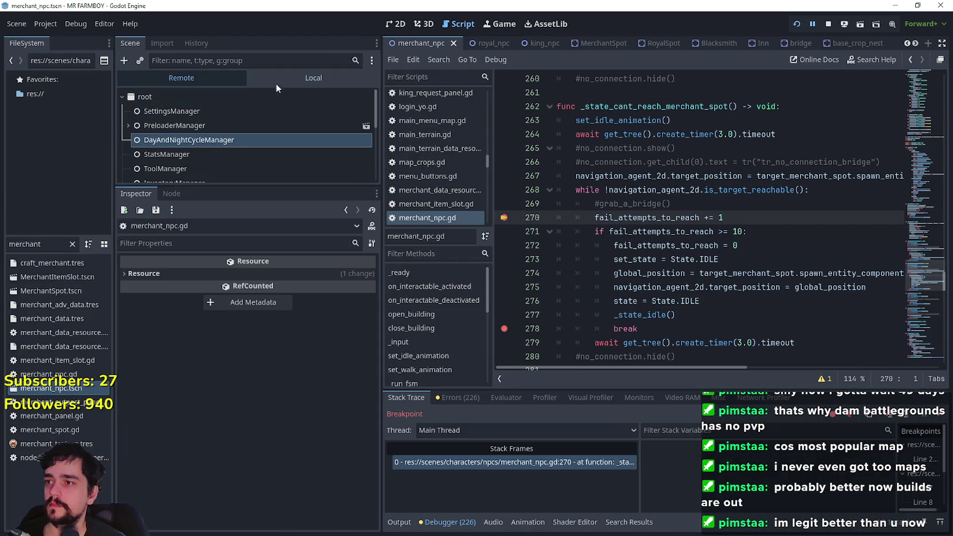
left_click(283, 81)
left_click(237, 126)
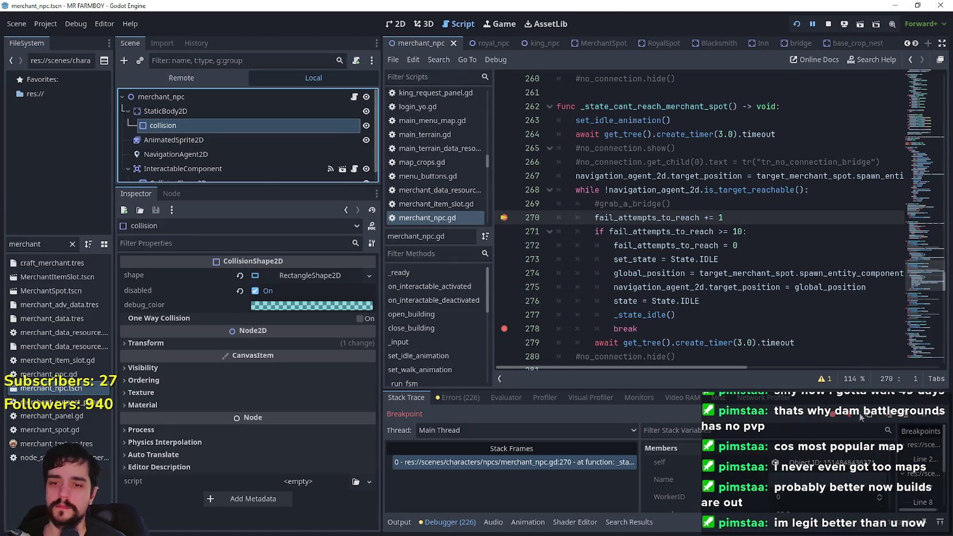
key("F12")
key("Escape")
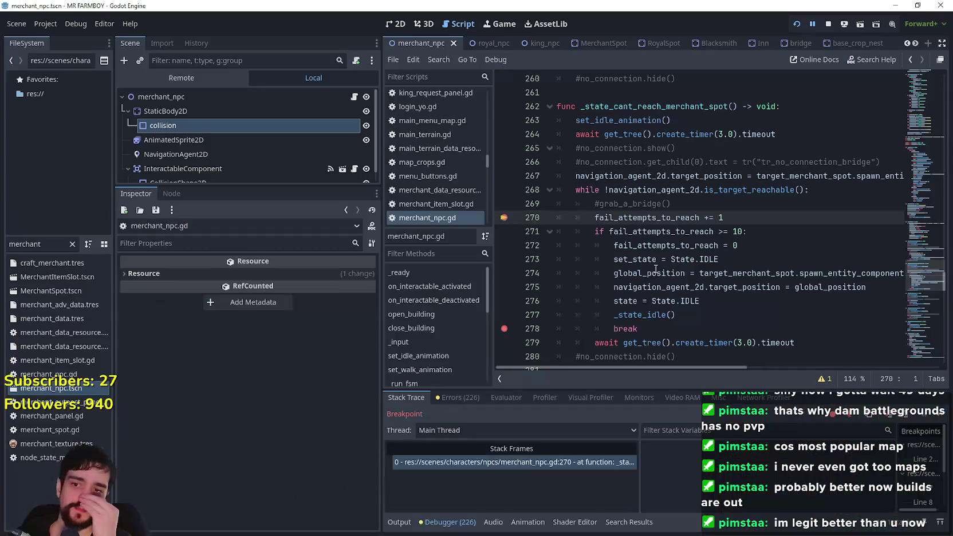
- Review the loop's await timer and break lines at the breakpoint, then continue
left_click(671, 342)
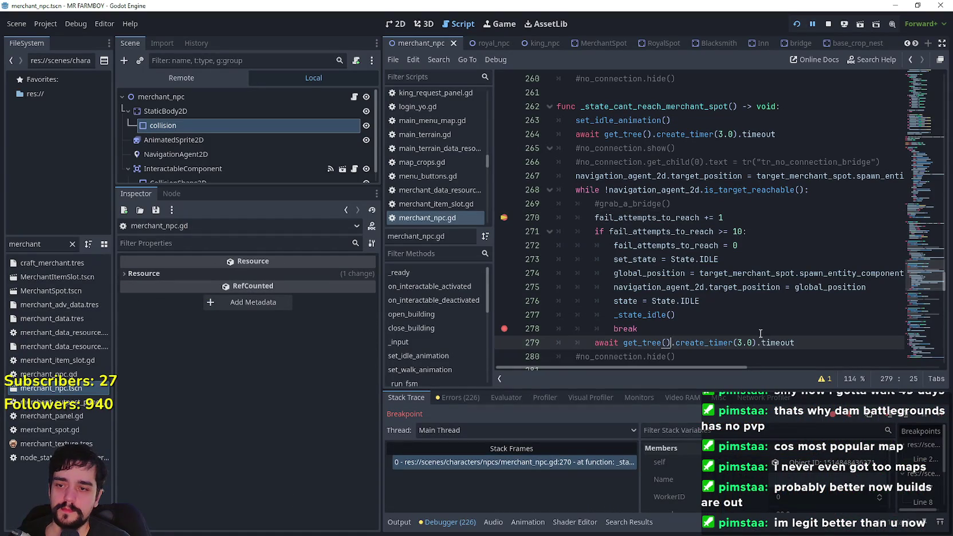
mouse_move(795, 343)
left_mouse_down()
mouse_move(554, 343)
mouse_move(573, 349)
mouse_move(581, 220)
mouse_move(542, 185)
left_mouse_up()
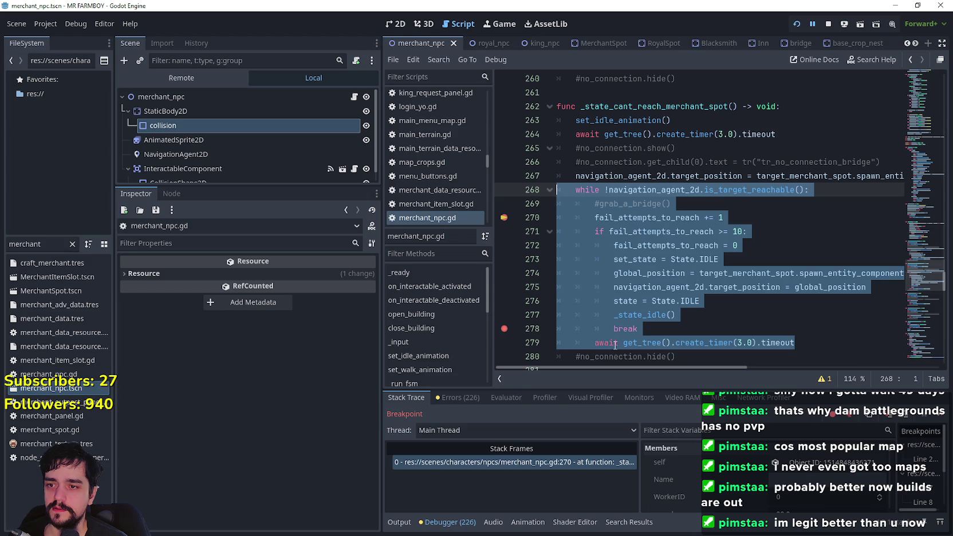
left_click(596, 342)
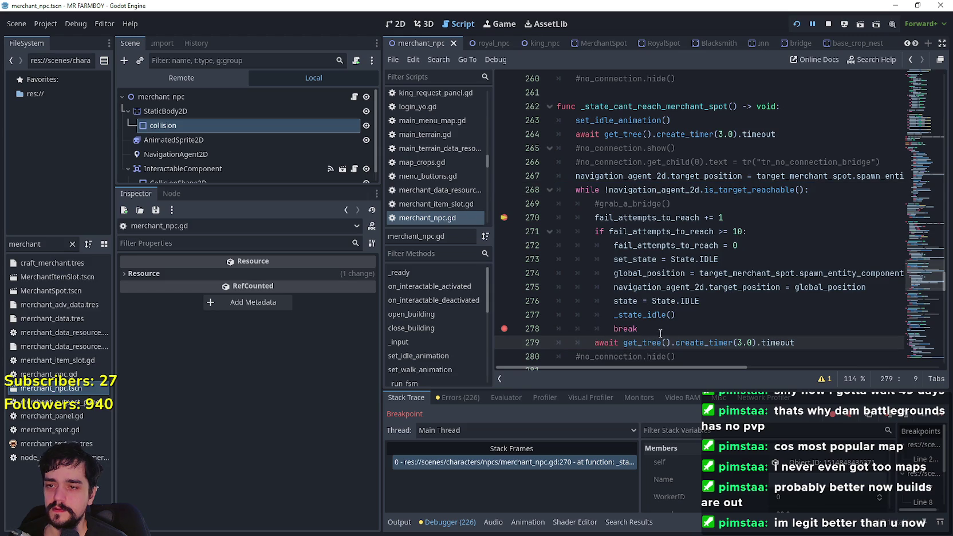
left_click_drag(812, 344, 622, 338)
left_click(642, 329)
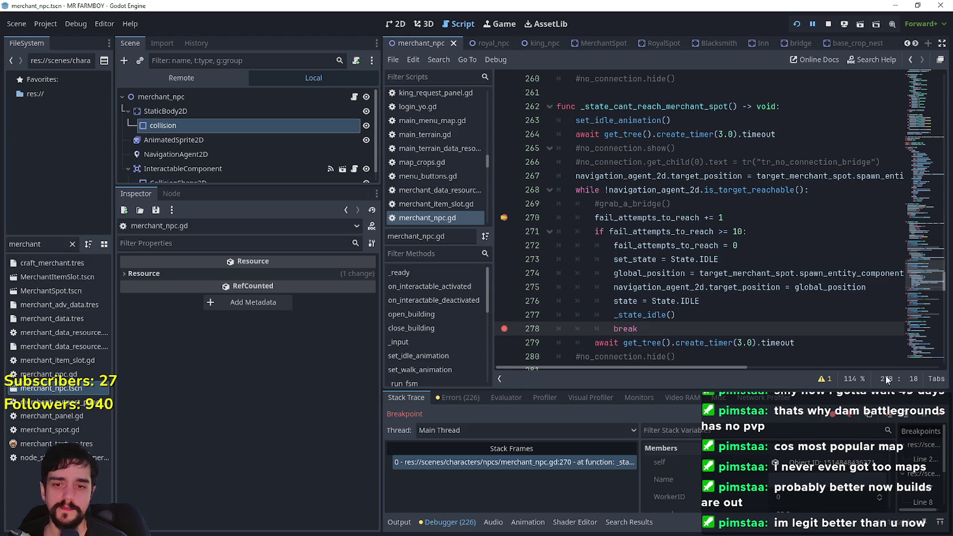
left_click(940, 420)
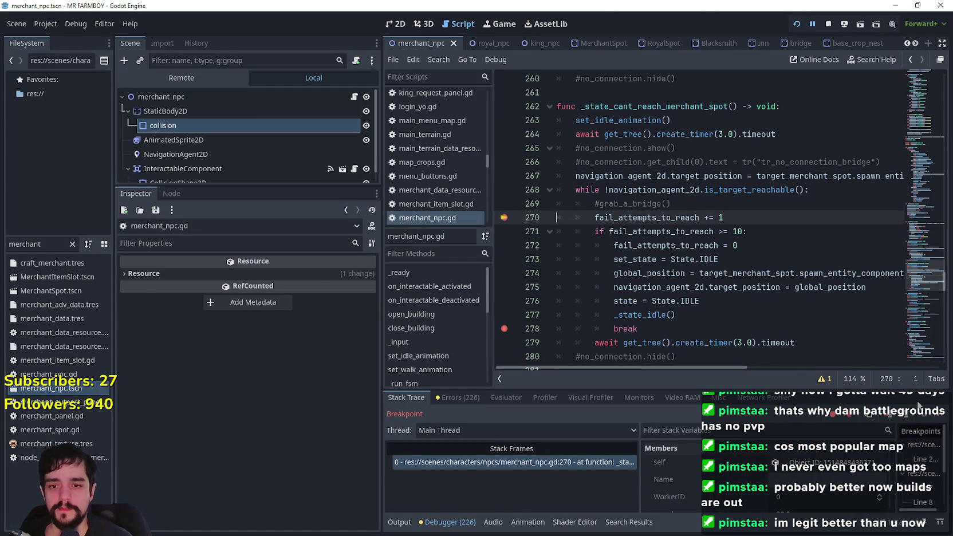
- Resume seven times past the line 270 breakpoint while the merchant wanders the village
left_click(943, 415)
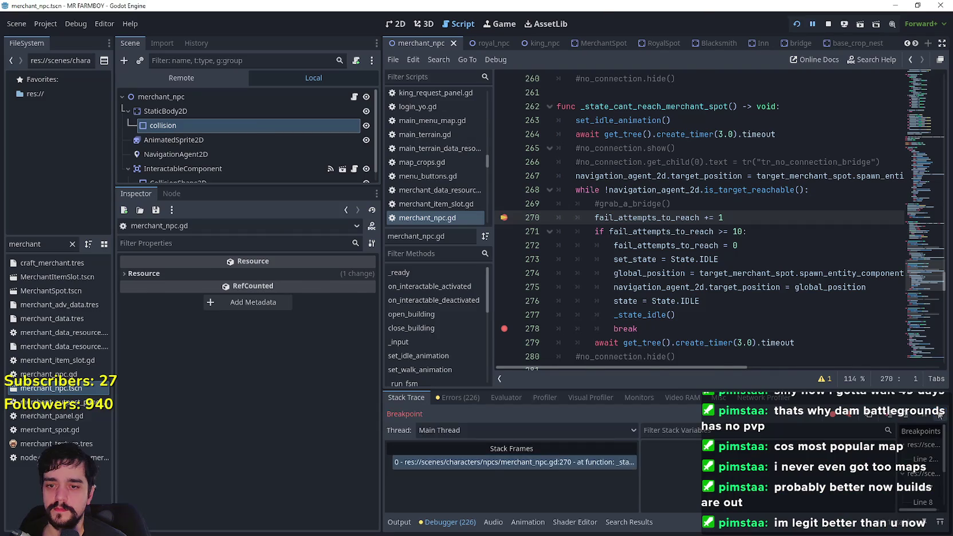
key("F12")
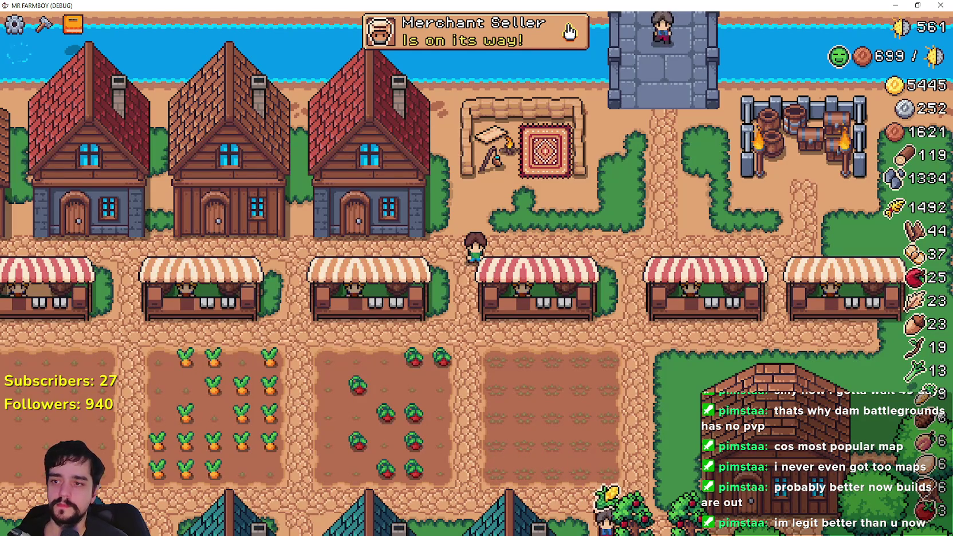
key("F12")
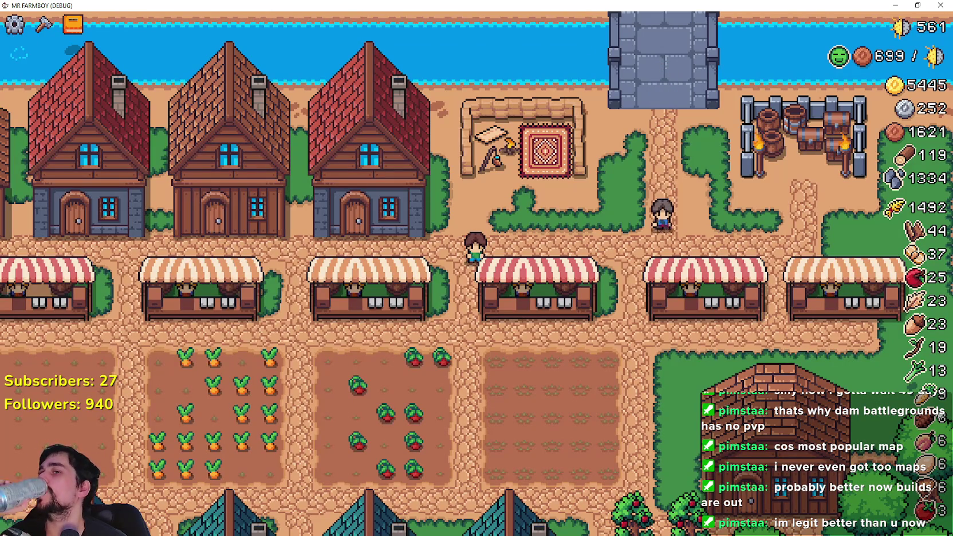
key("F12")
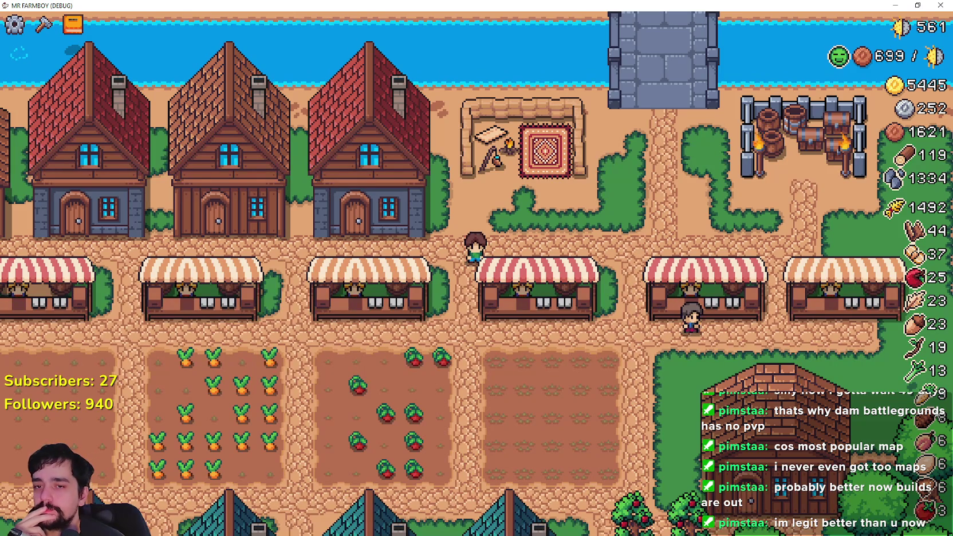
key("F12")
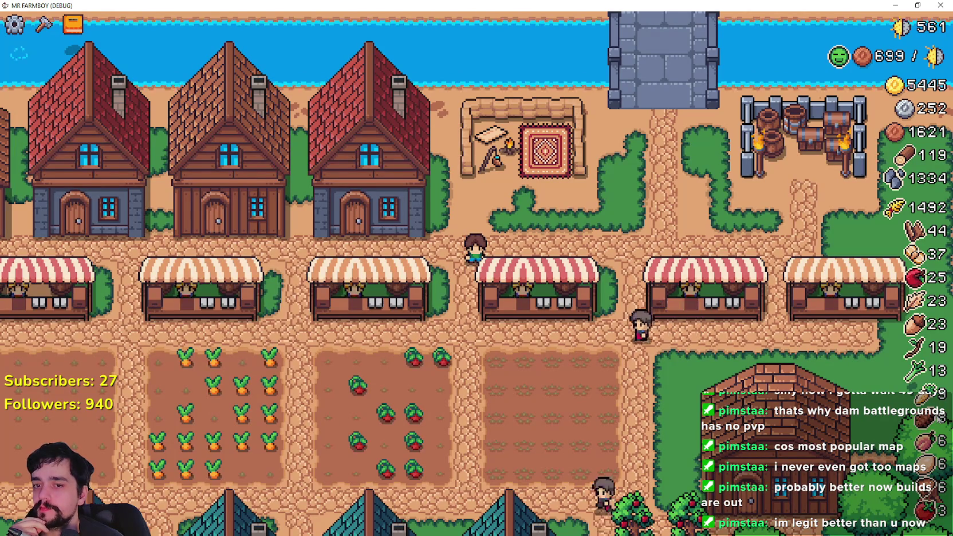
key("F12")
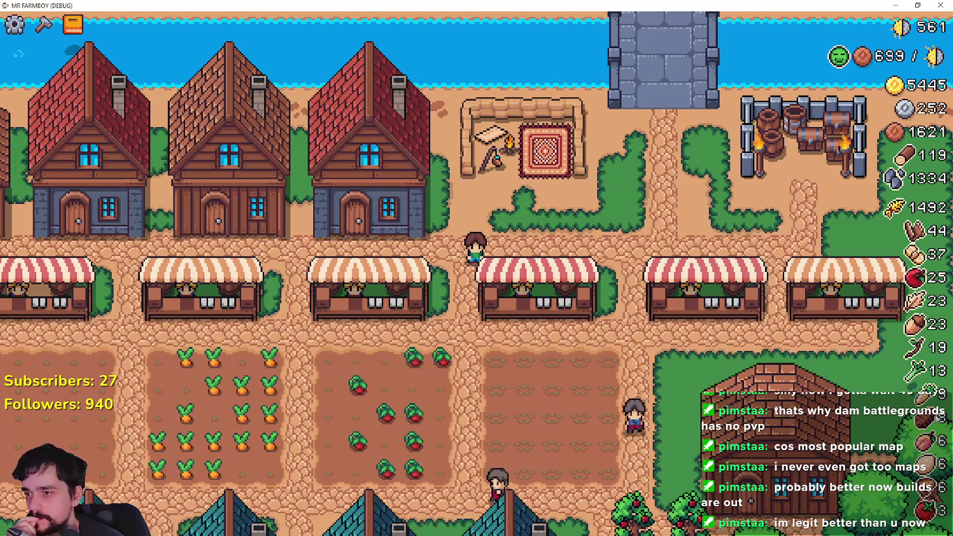
key("F12")
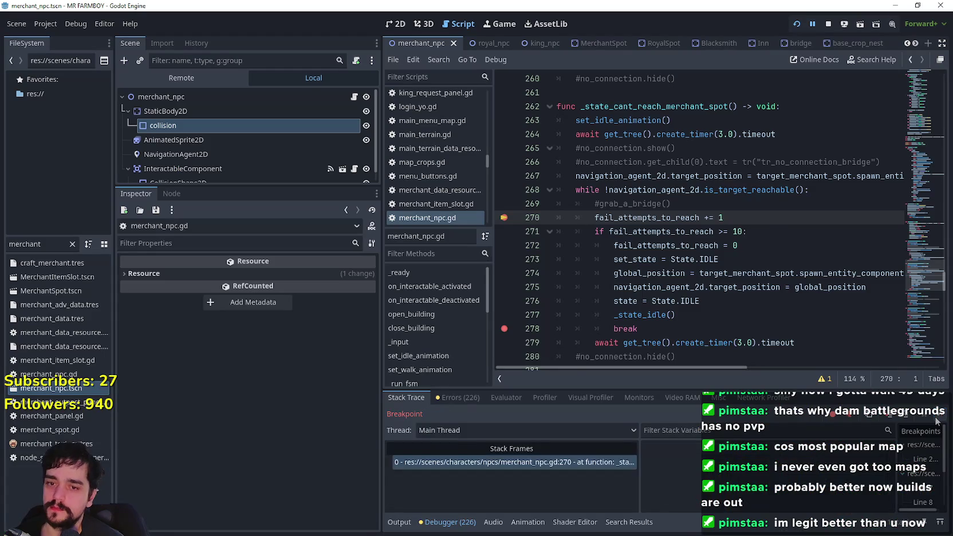
- Review the teleport and target-reset lines 274–276 while resuming from breakpoints
left_click(938, 419)
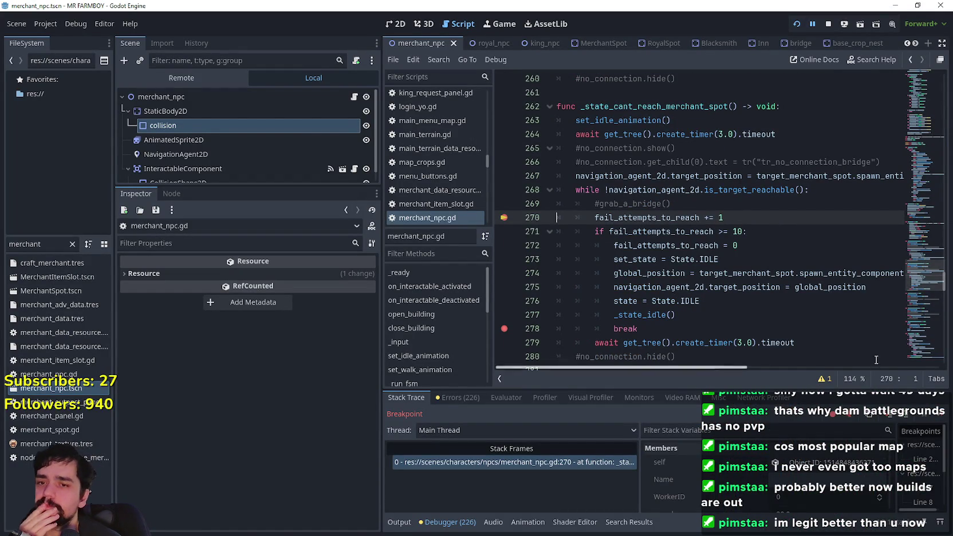
double_click(822, 277)
double_click(818, 288)
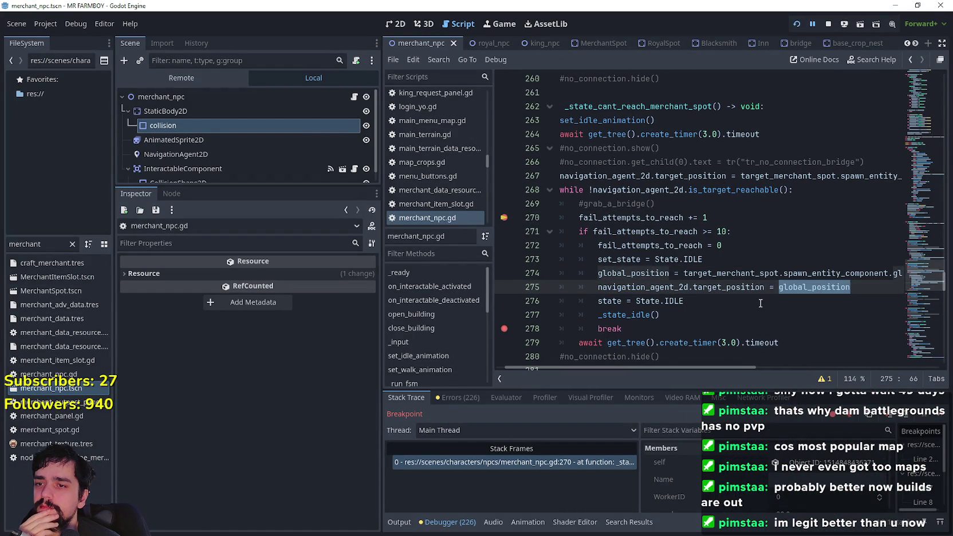
left_click_drag(766, 305, 499, 282)
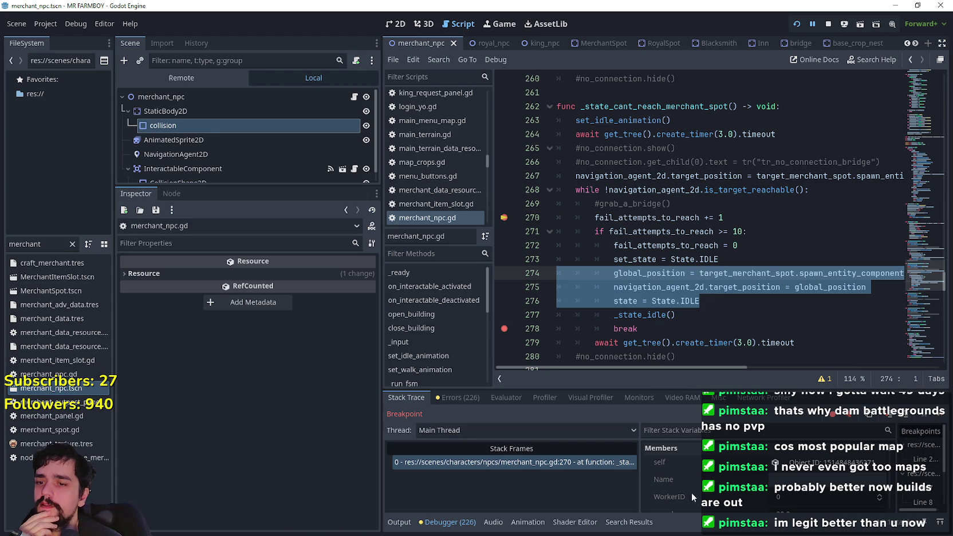
scroll(737, 480, "down", 5)
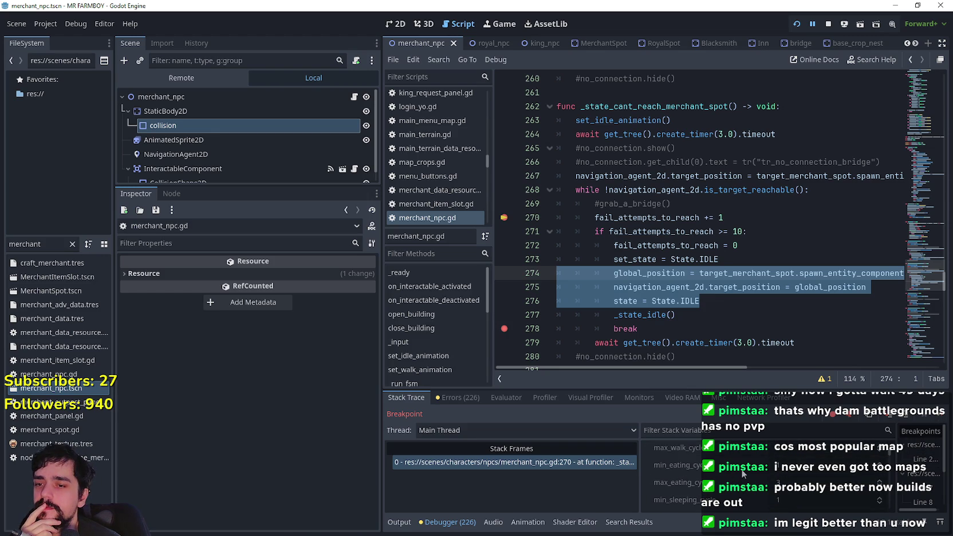
scroll(891, 455, "down", 6)
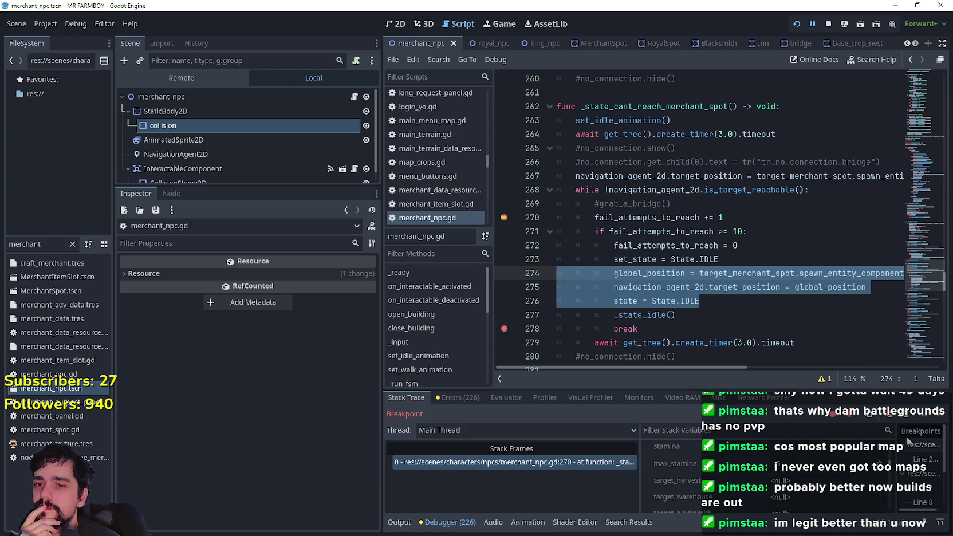
left_click(939, 418)
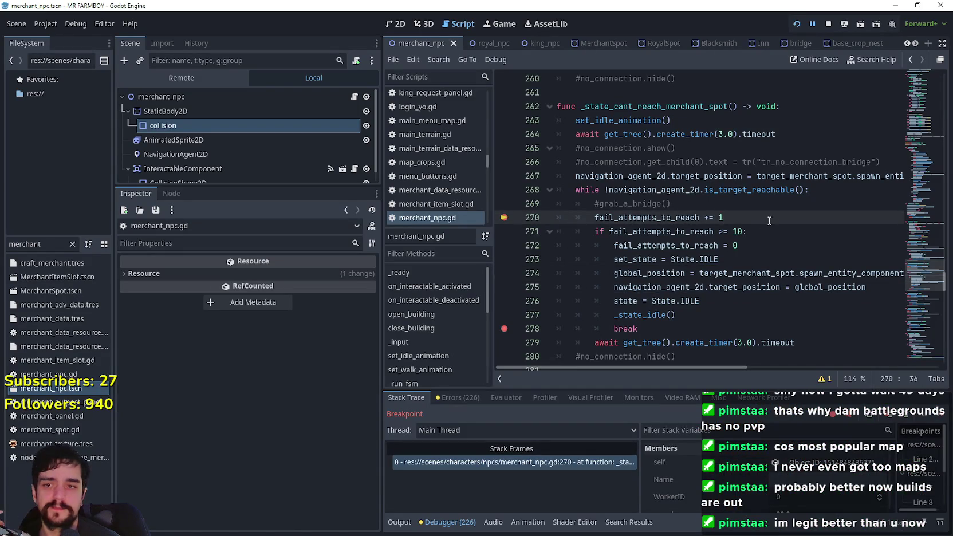
left_click(775, 259)
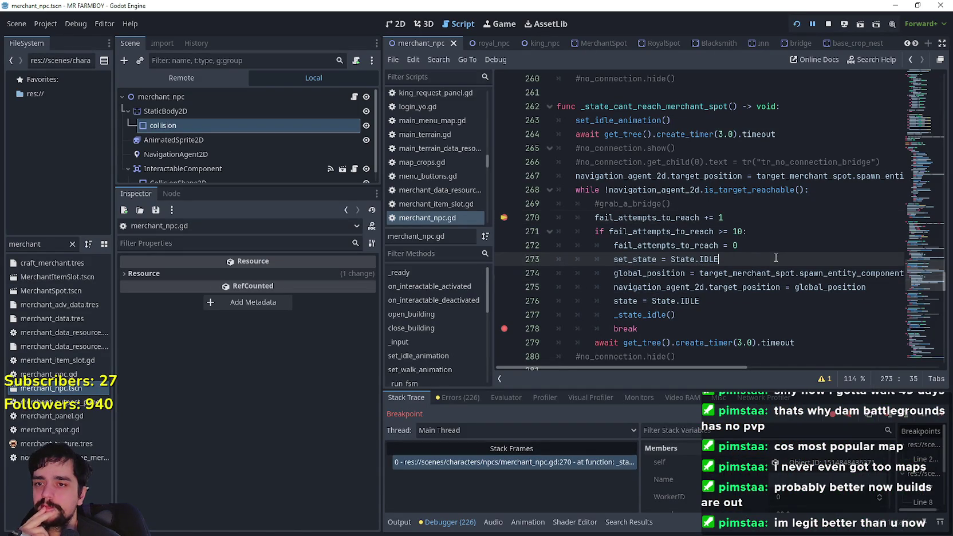
left_click(702, 329)
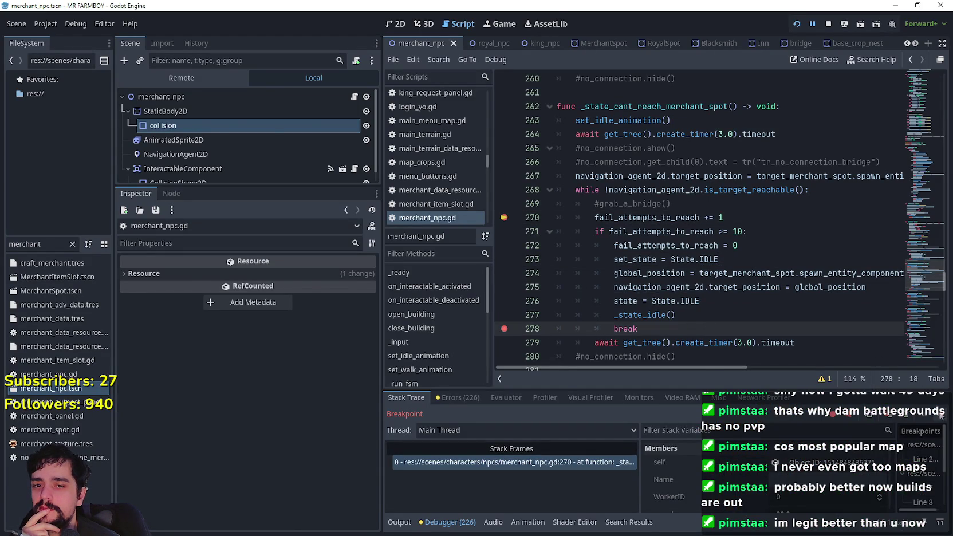
key("F12")
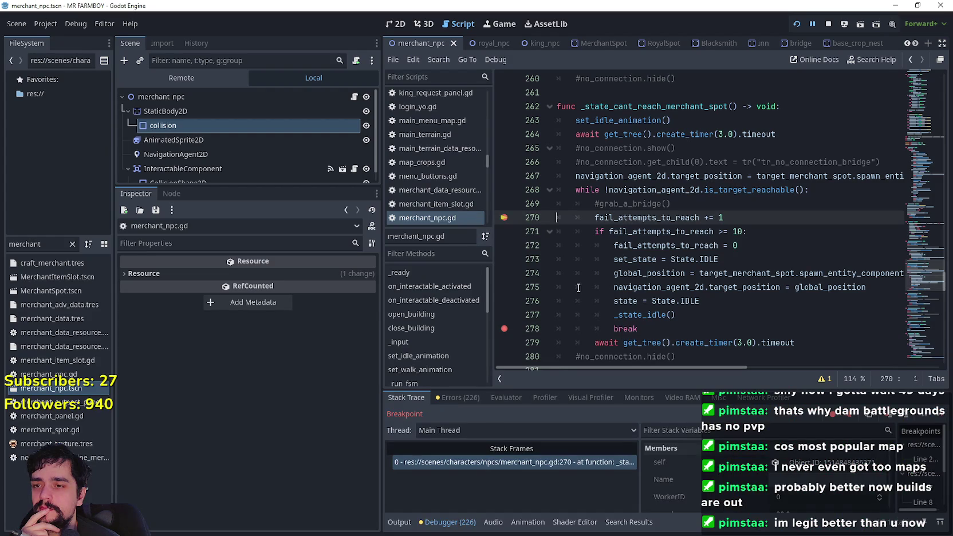
- Add 'return' on a new line after break on line 278, then stop debugging
left_click(653, 329)
key("Return")
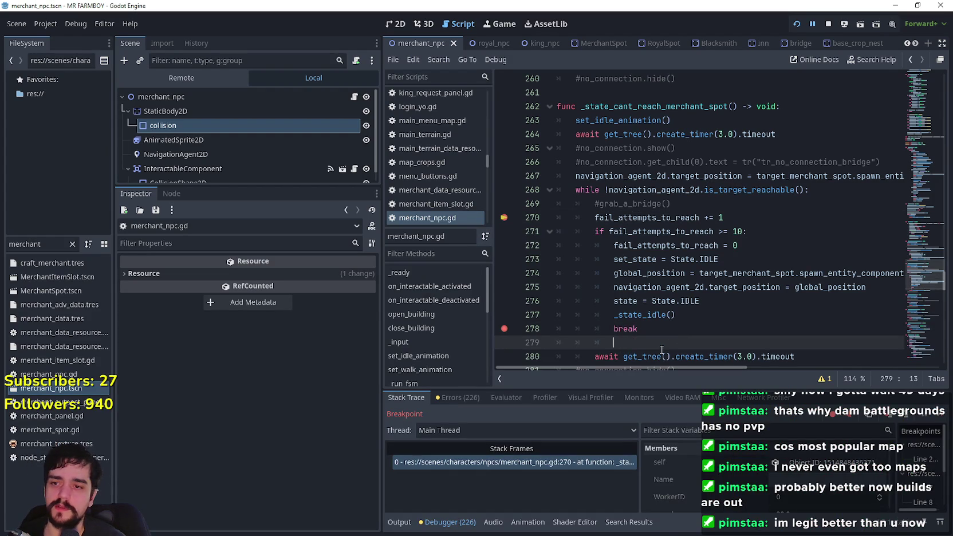
type("return")
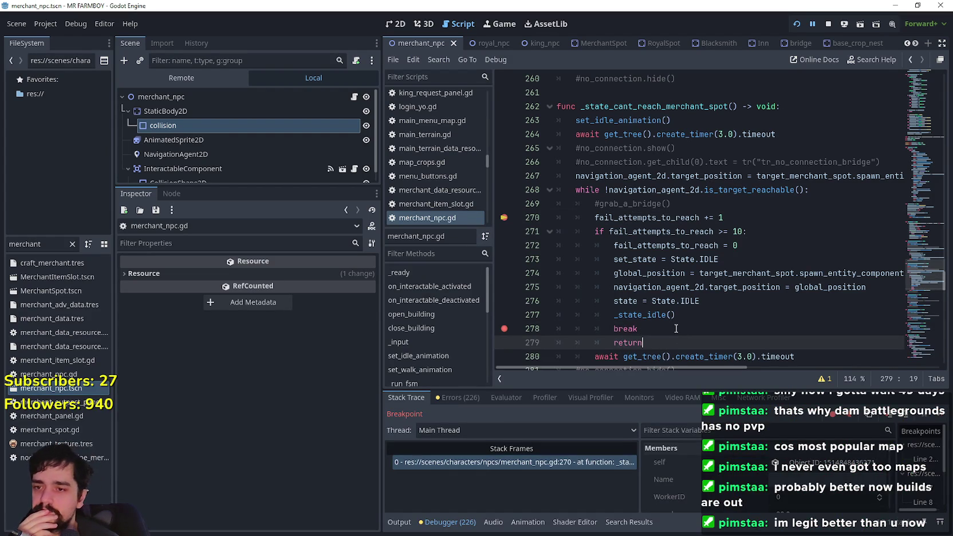
left_click(676, 329)
scroll(677, 328, "down", 2)
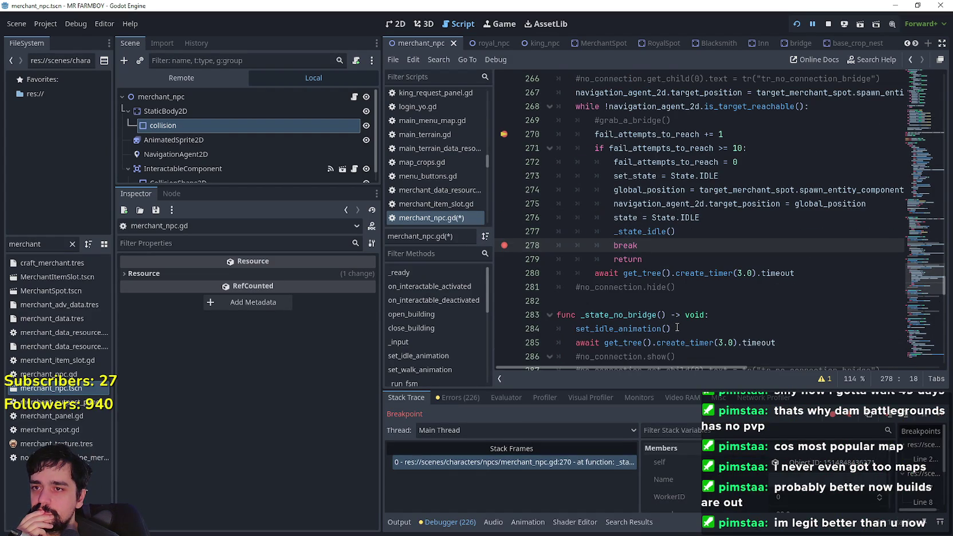
scroll(677, 327, "up", 2)
scroll(665, 275, "down", 2)
left_click(658, 261)
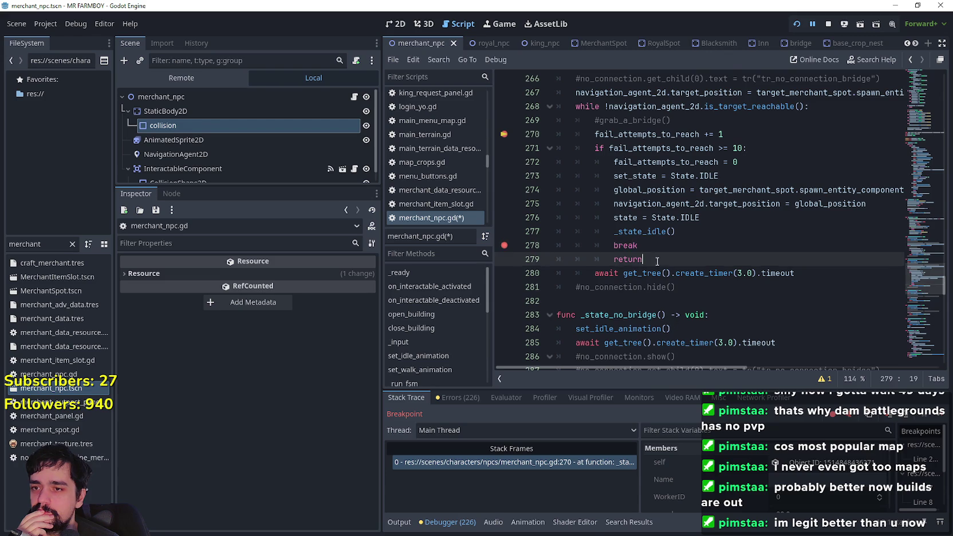
scroll(659, 261, "up", 2)
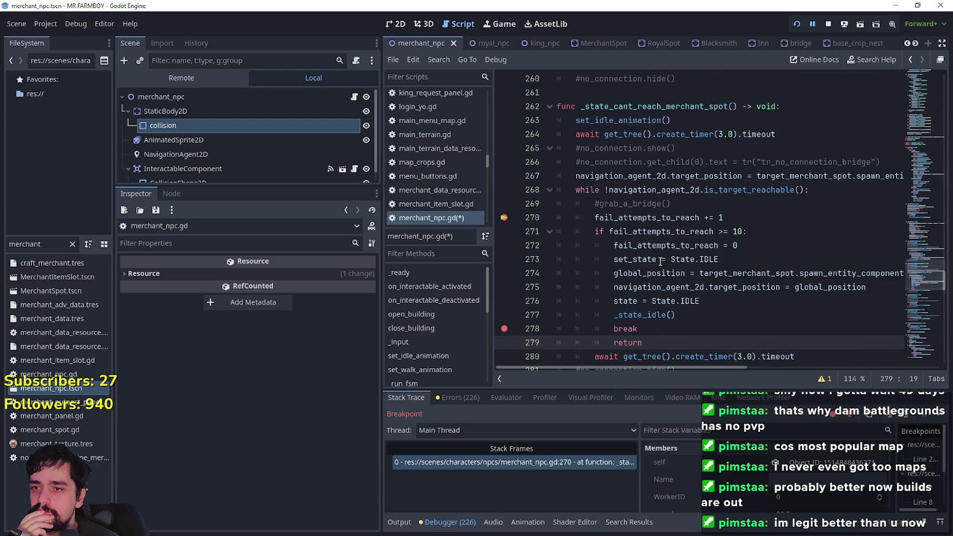
left_click(828, 24)
- Add a breakpoint on the new return line and check the _state_idle() call
scroll(512, 275, "down", 1)
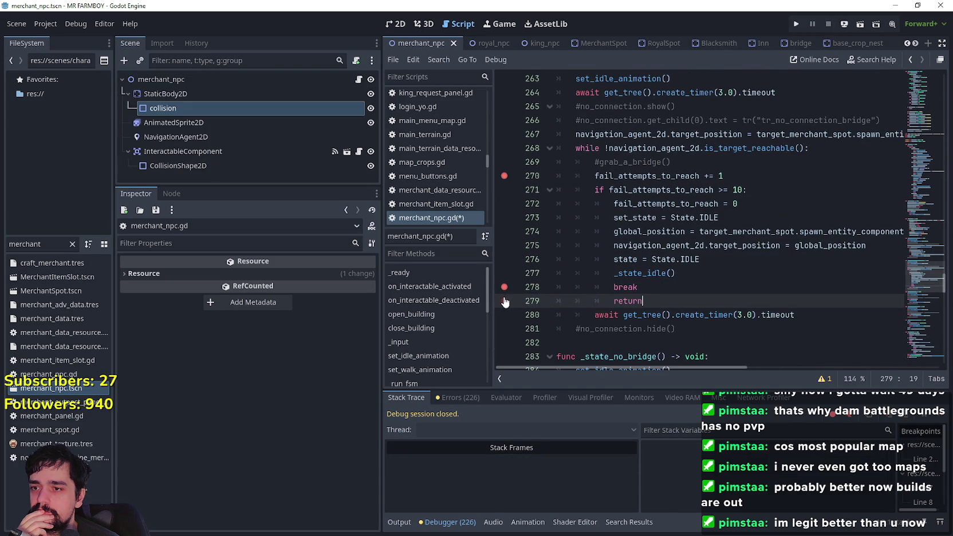
key("Up")
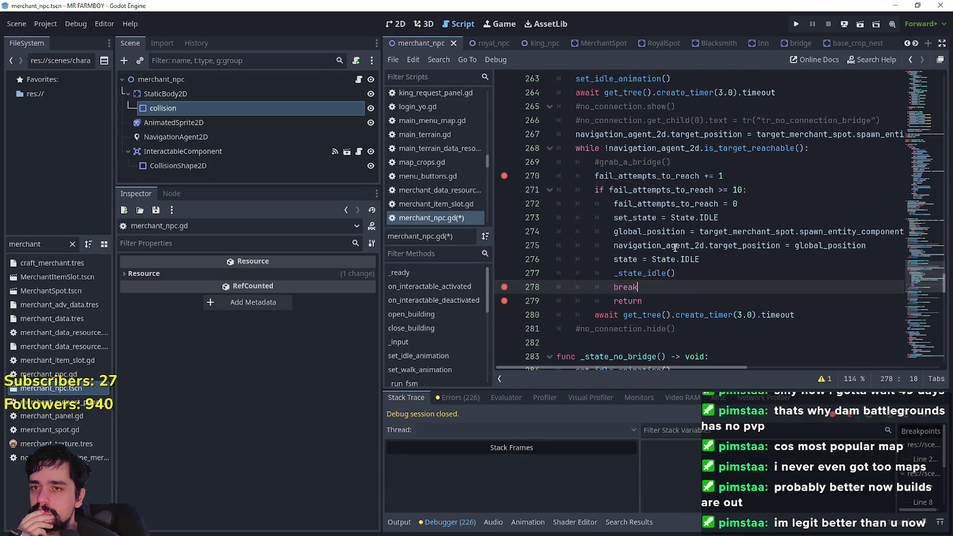
triple_click(624, 273)
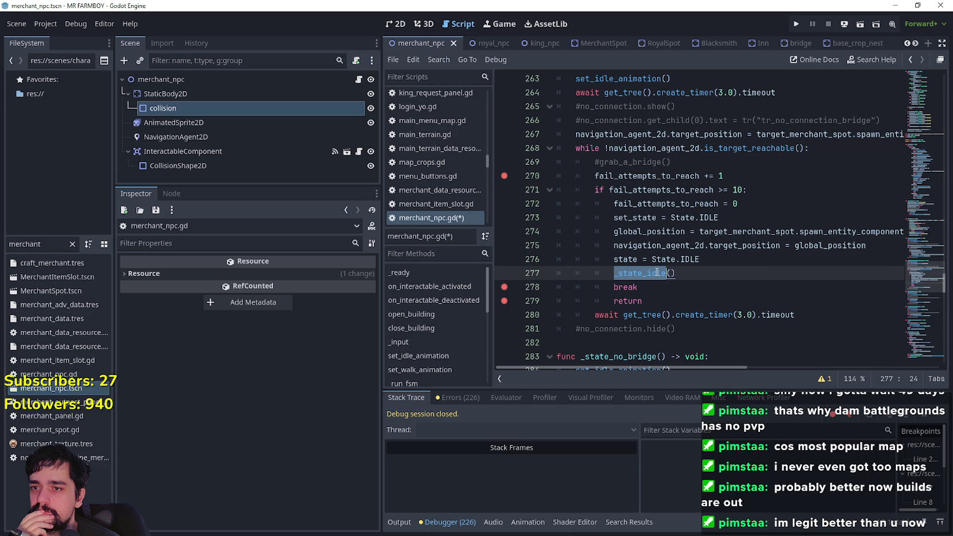
left_click(626, 273)
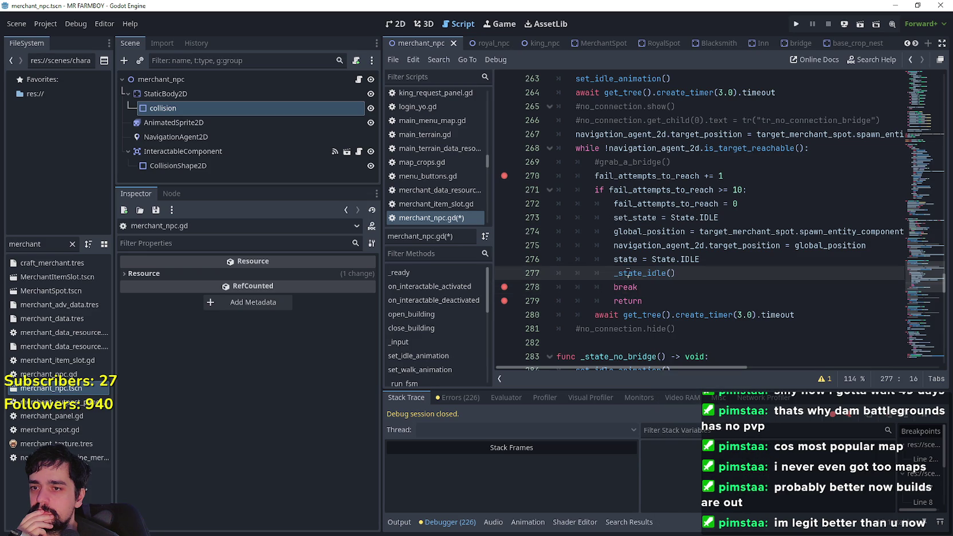
- Review _state_idle's arrived_at_merchant_spot assignment and collision.disabled line
scroll(630, 266, "up", 10)
scroll(635, 263, "up", 4)
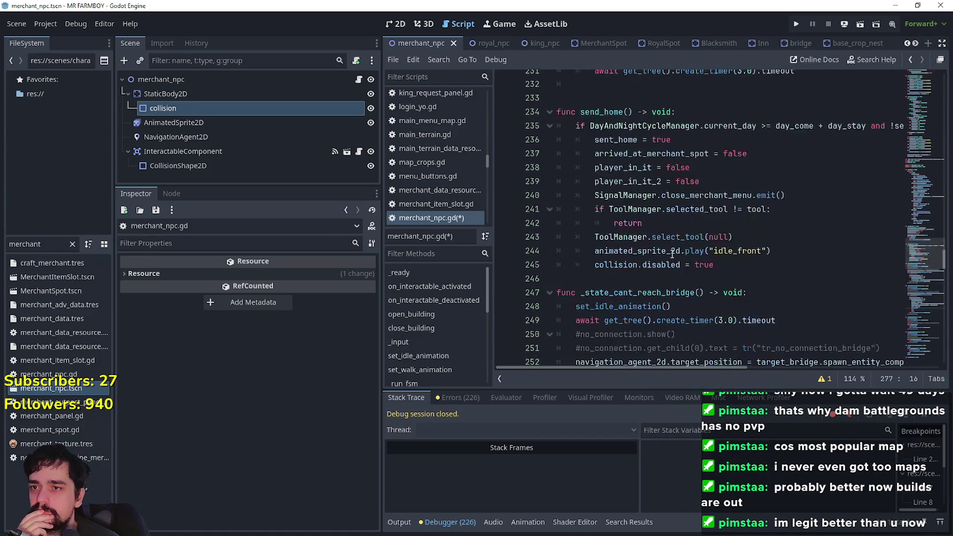
scroll(813, 193, "up", 1)
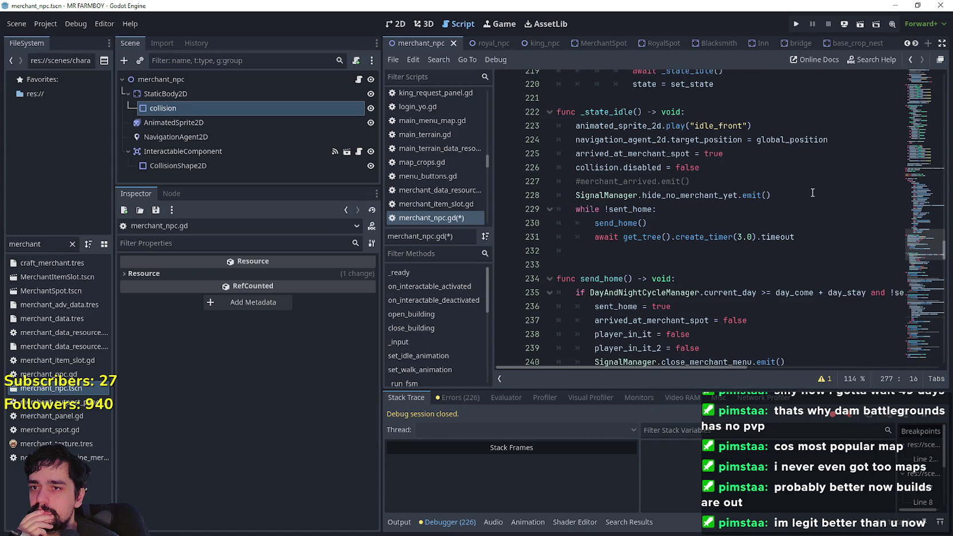
left_click_drag(576, 154, 745, 154)
triple_click(607, 167)
left_click(766, 169)
scroll(666, 217, "down", 10)
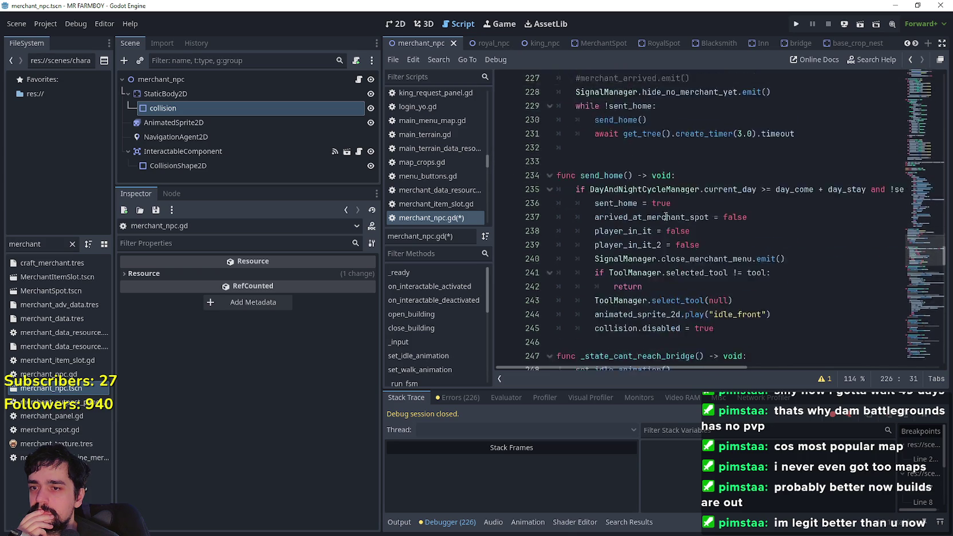
scroll(677, 209, "down", 5)
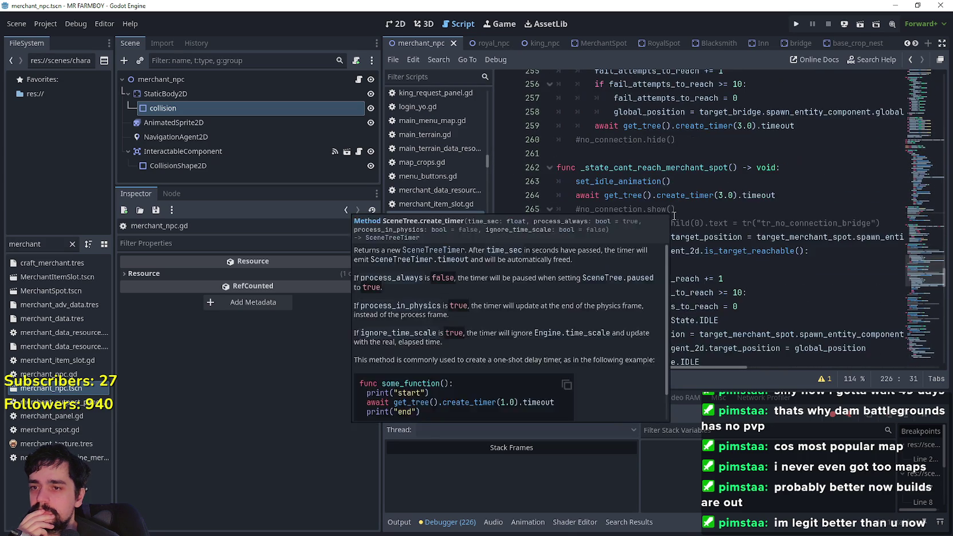
scroll(751, 254, "up", 2)
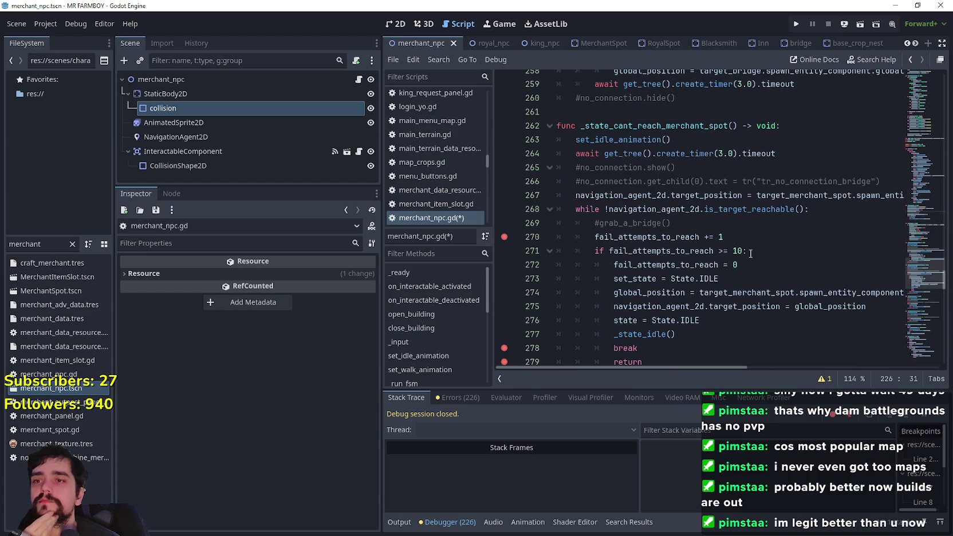
double_click(693, 127)
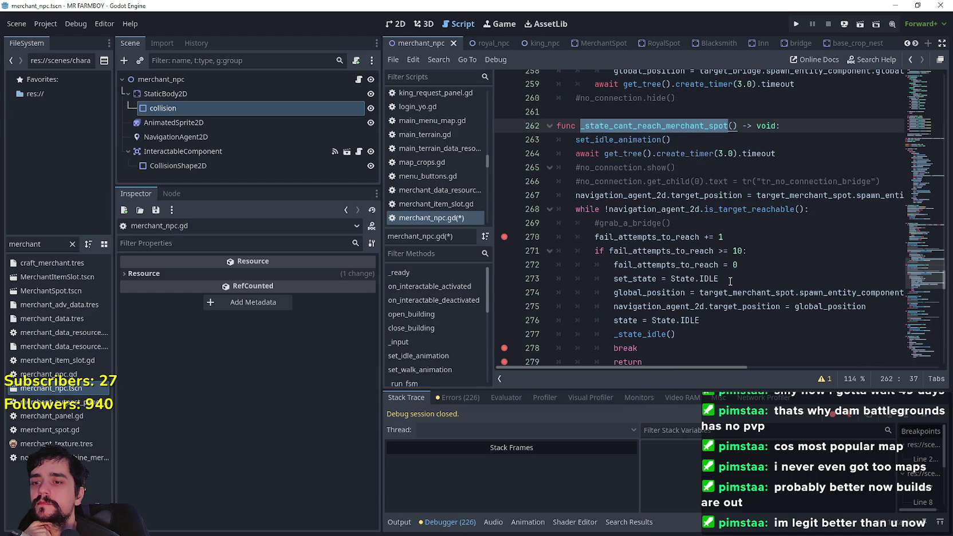
scroll(731, 280, "down", 1)
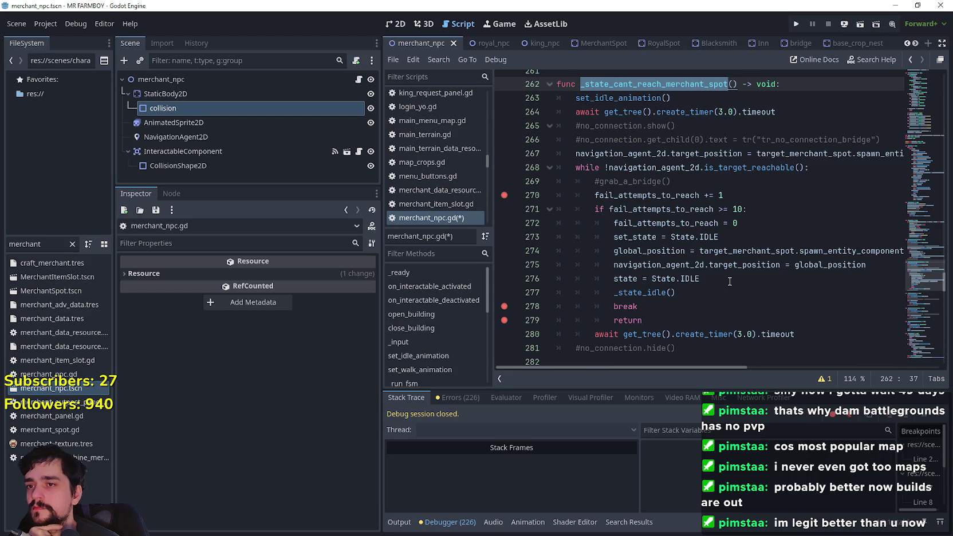
scroll(730, 282, "down", 1)
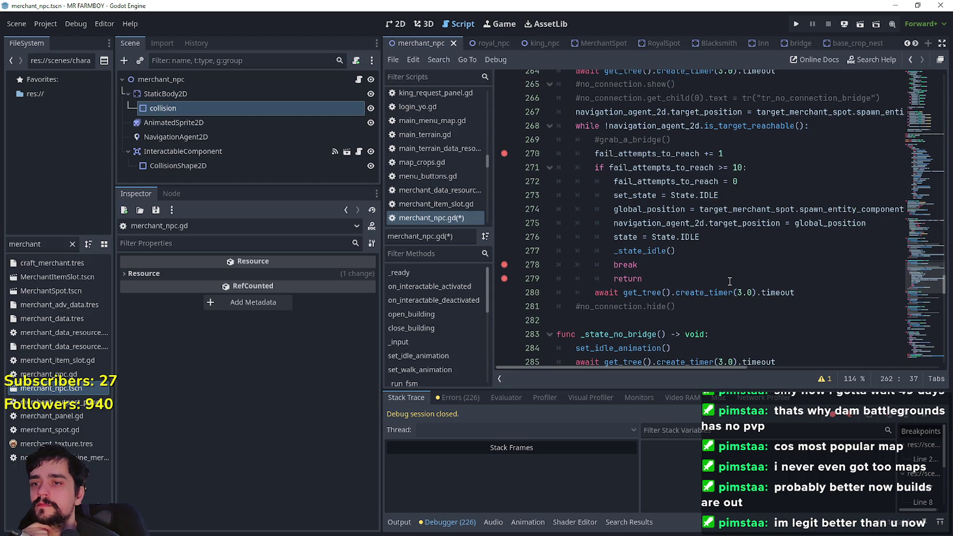
scroll(730, 281, "up", 1)
scroll(730, 281, "up", 1)
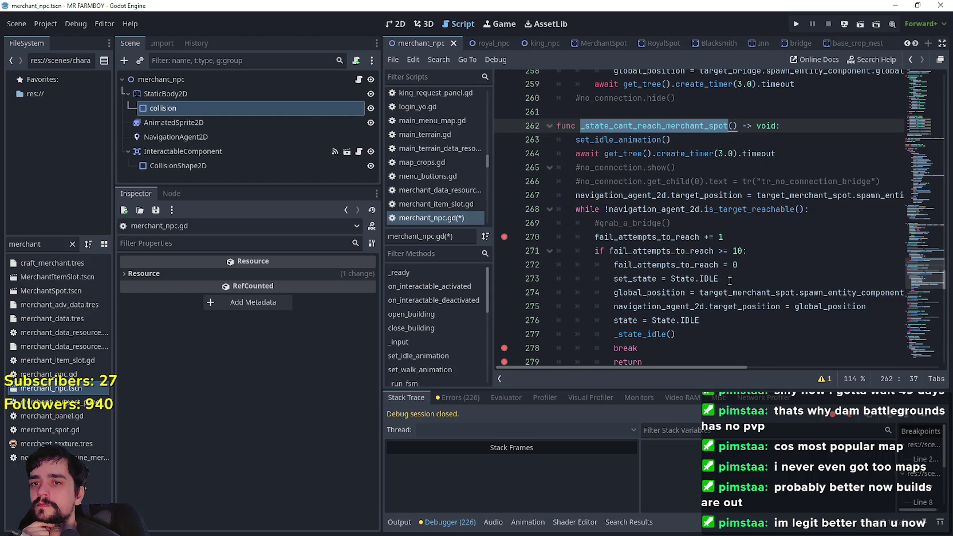
mouse_move(843, 210)
left_mouse_down()
mouse_move(550, 182)
mouse_move(548, 200)
left_mouse_up()
left_click(653, 209)
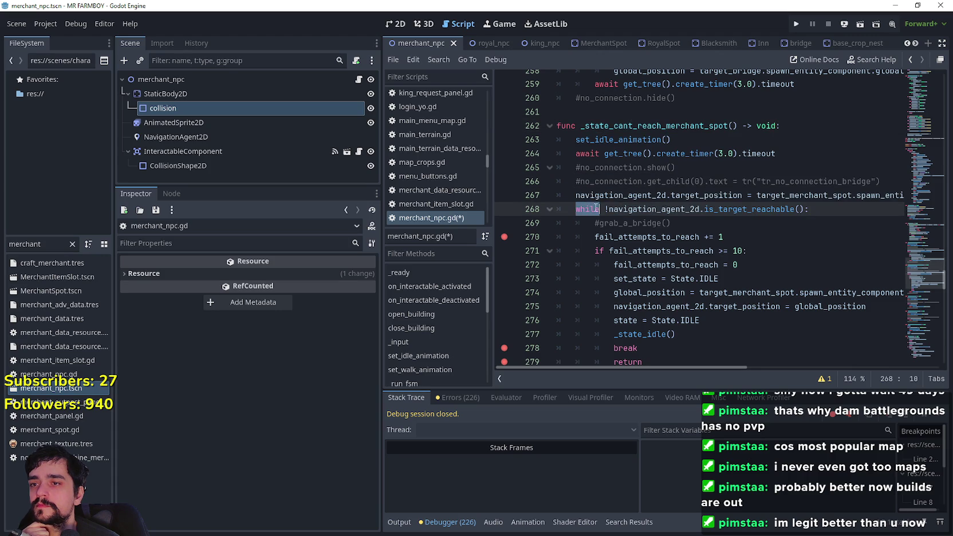
right_click(585, 211)
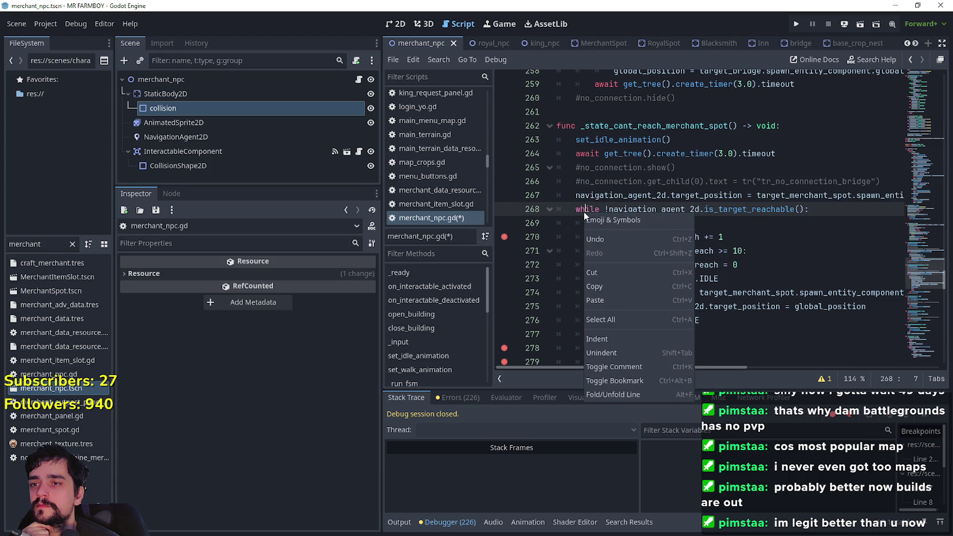
left_click(584, 210)
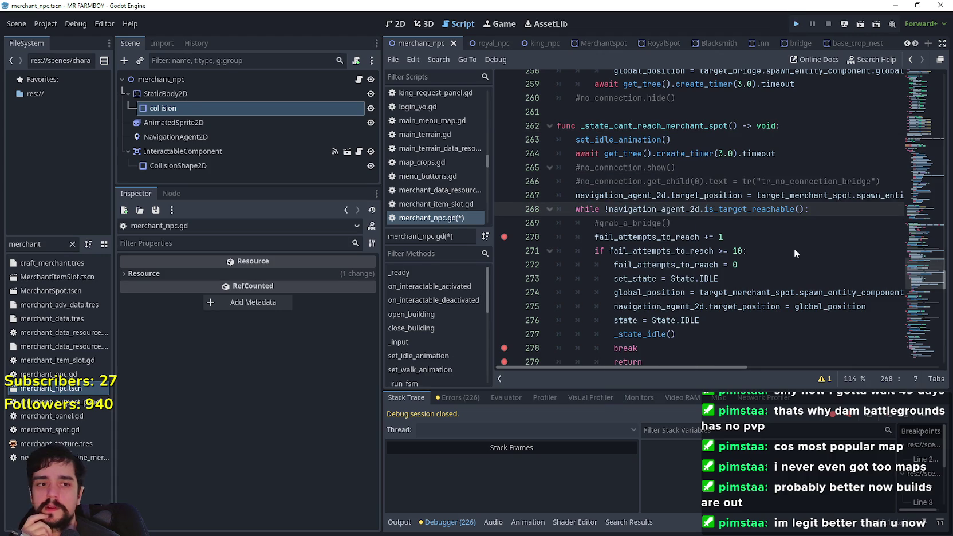
- Run MR FARMBOY, load Save 1 and dismiss the Miner Upgrade 2 notice
key("F5")
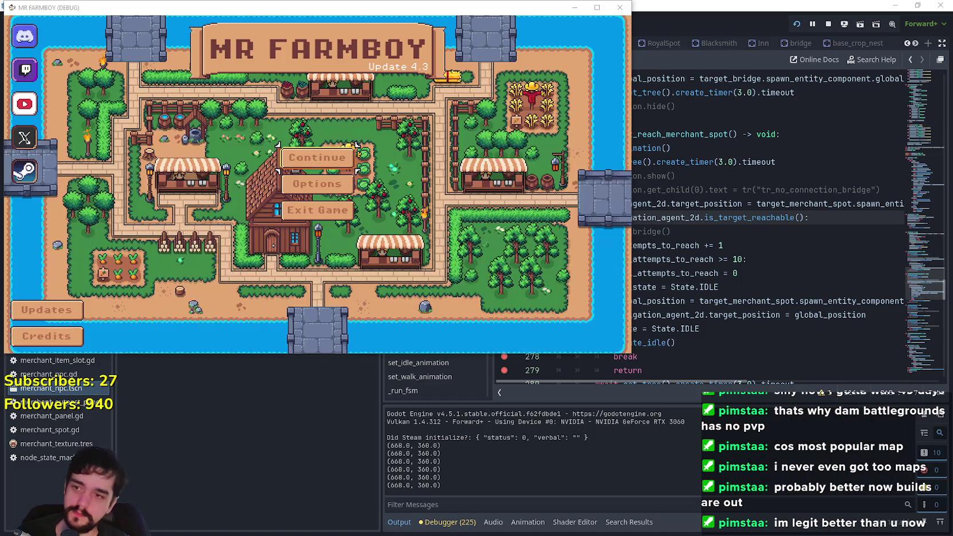
left_click(334, 171)
left_click(303, 145)
left_click(284, 146)
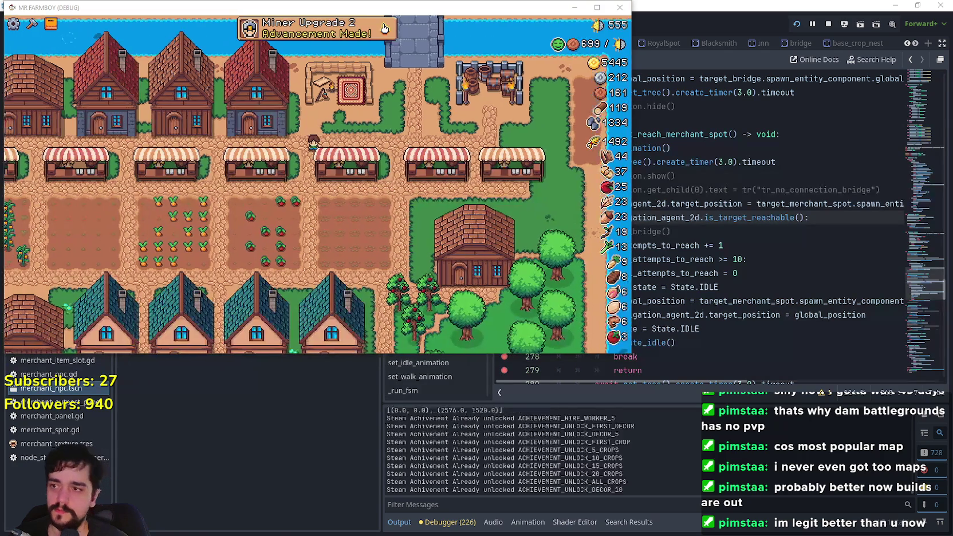
left_click(381, 28)
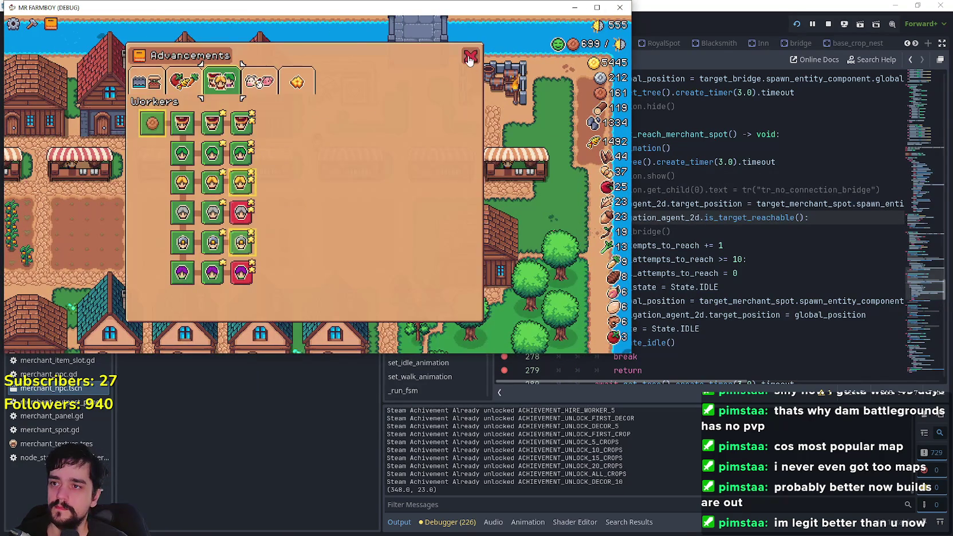
left_click(371, 16)
left_click_drag(372, 16, 787, 93)
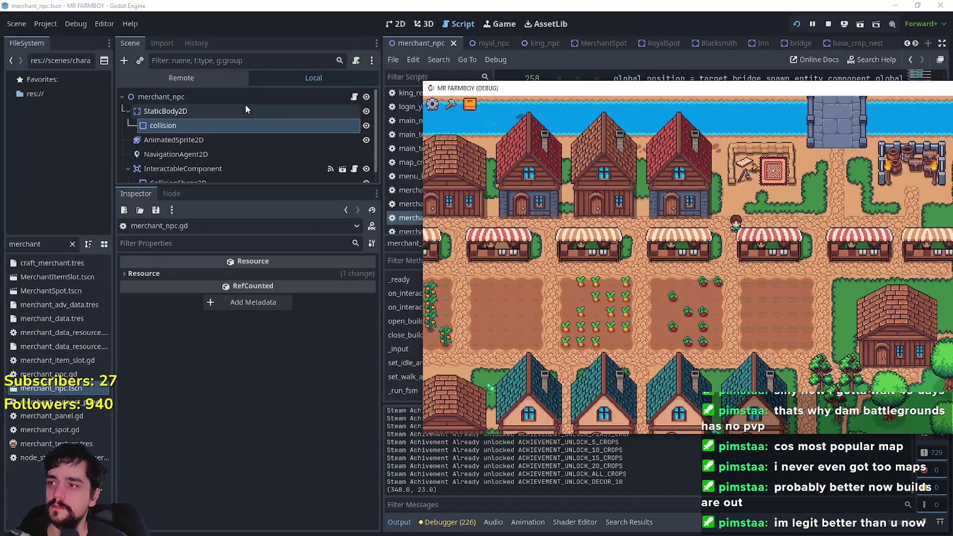
- Set the live DayAndNightCycleManager's game_speed to 599 and watch the sped-up game fullscreen
left_click(198, 76)
left_click(199, 140)
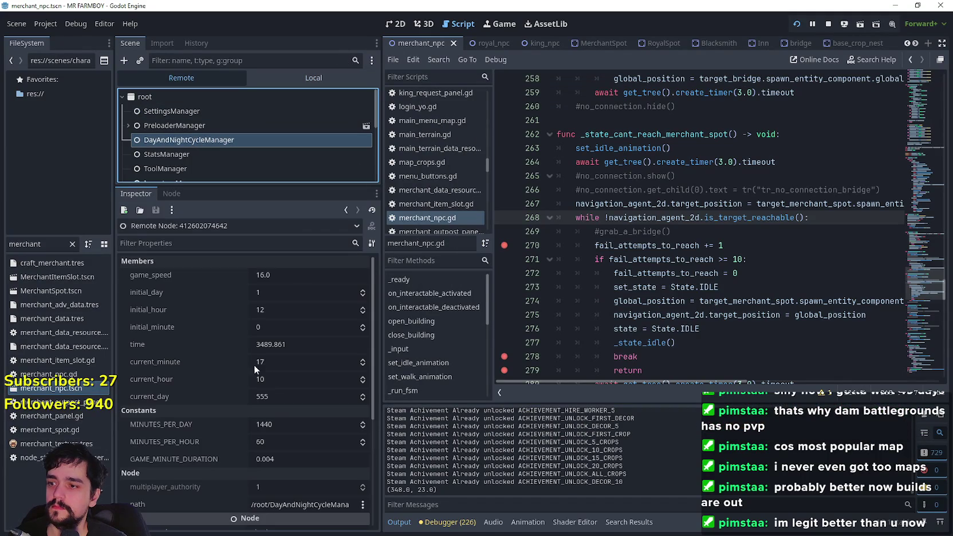
left_click(284, 277)
type("9")
key("Return")
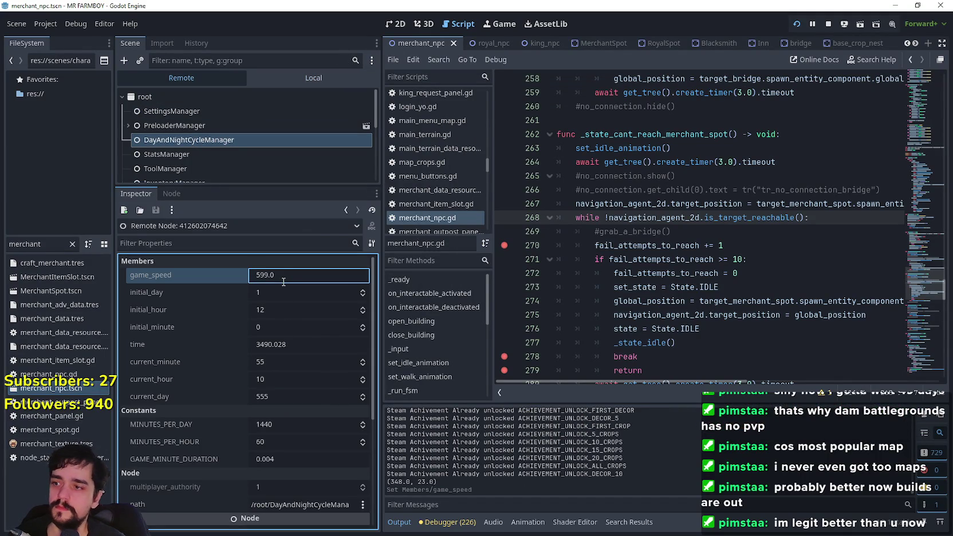
key("alt+Tab")
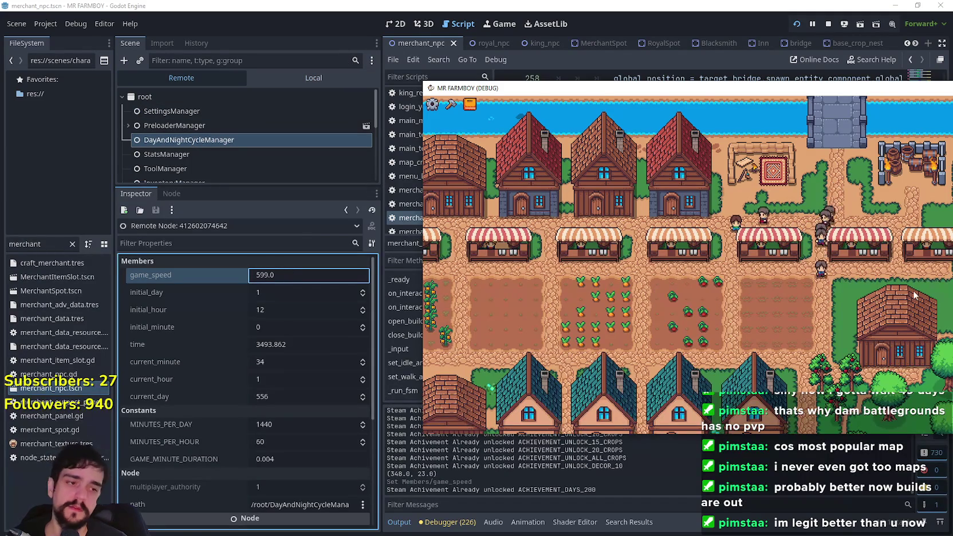
key("F11")
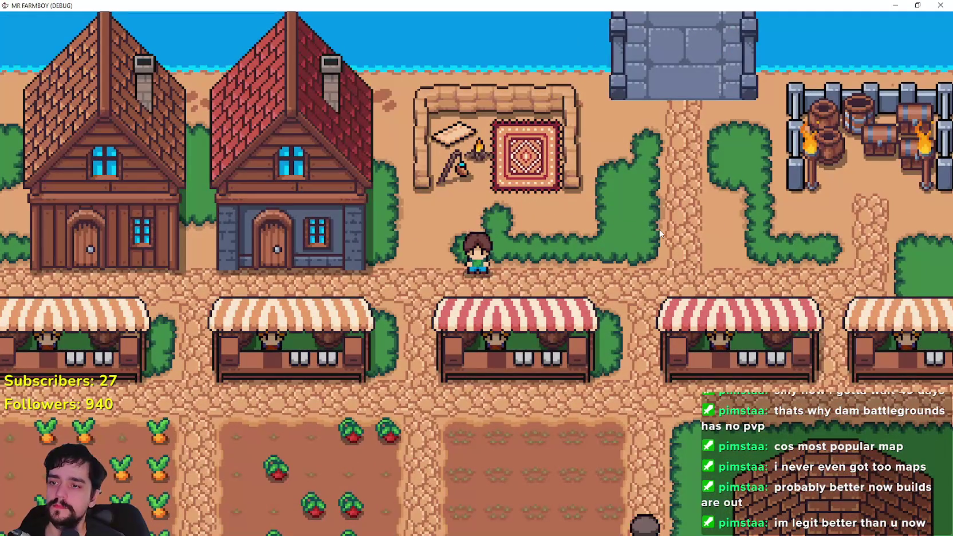
key("a")
key("s")
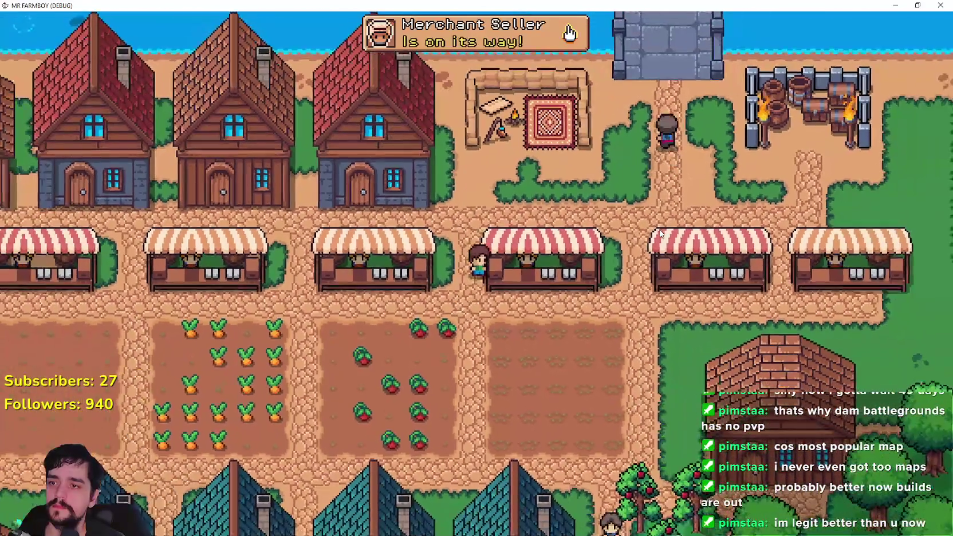
- Pause the game and set game_speed back to 16.0 in the remote Inspector
key("Escape")
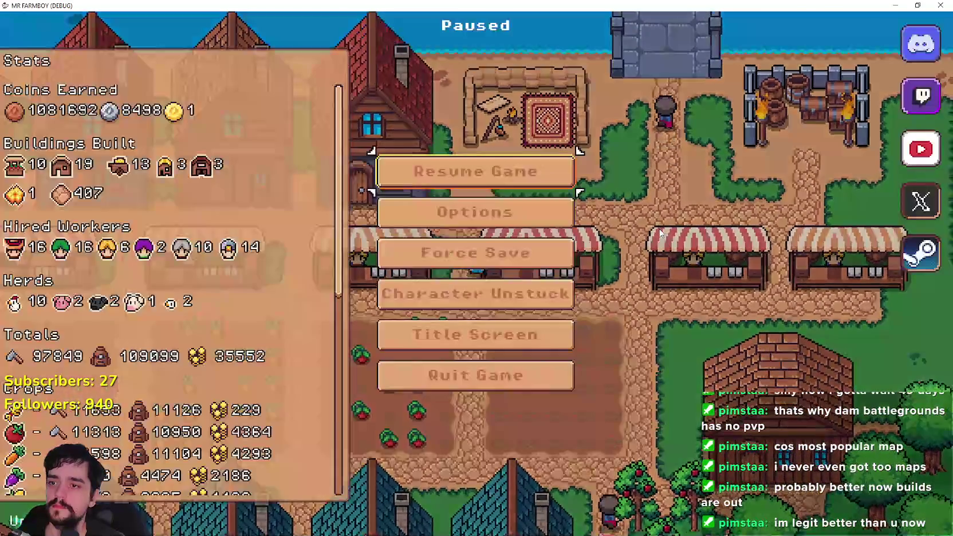
key("alt+Tab")
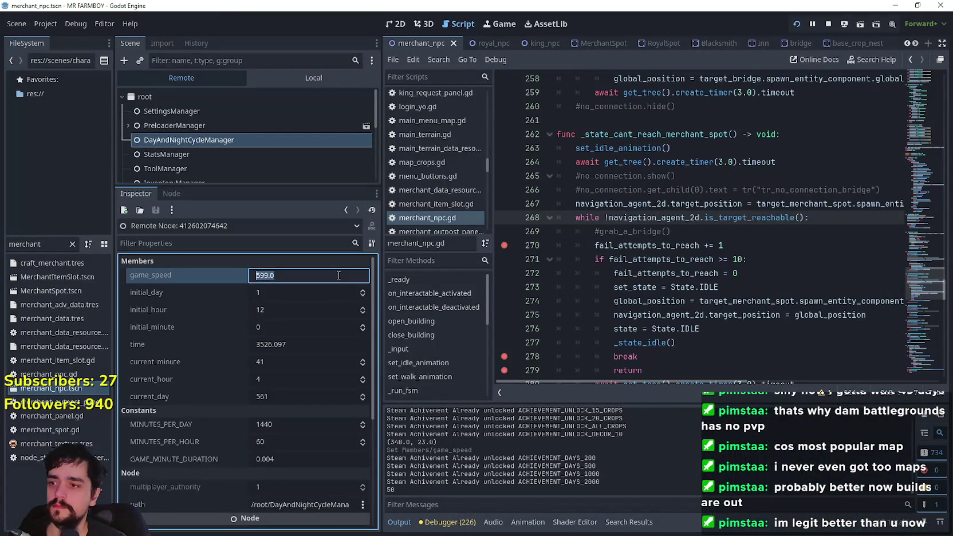
key("Return")
key("alt+Tab")
key("alt+Tab")
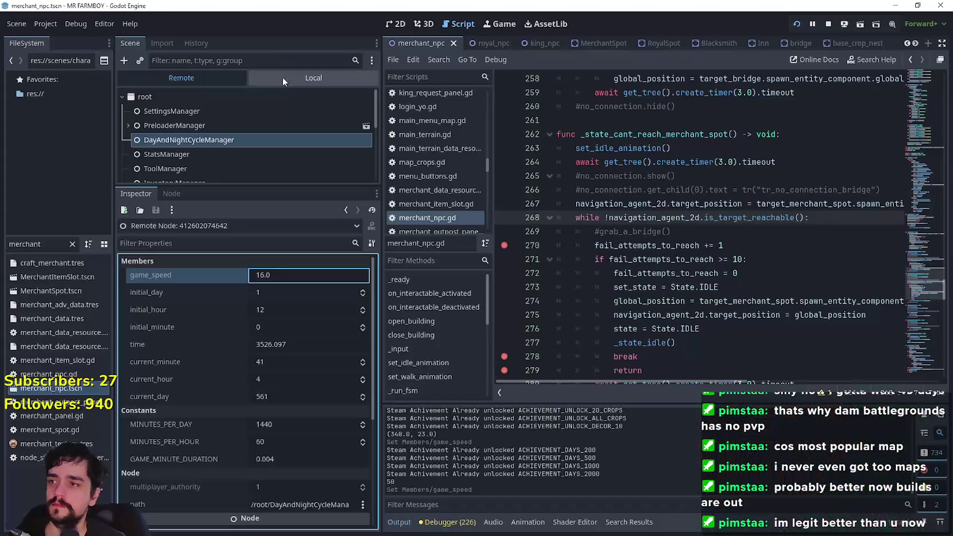
key("alt+Tab")
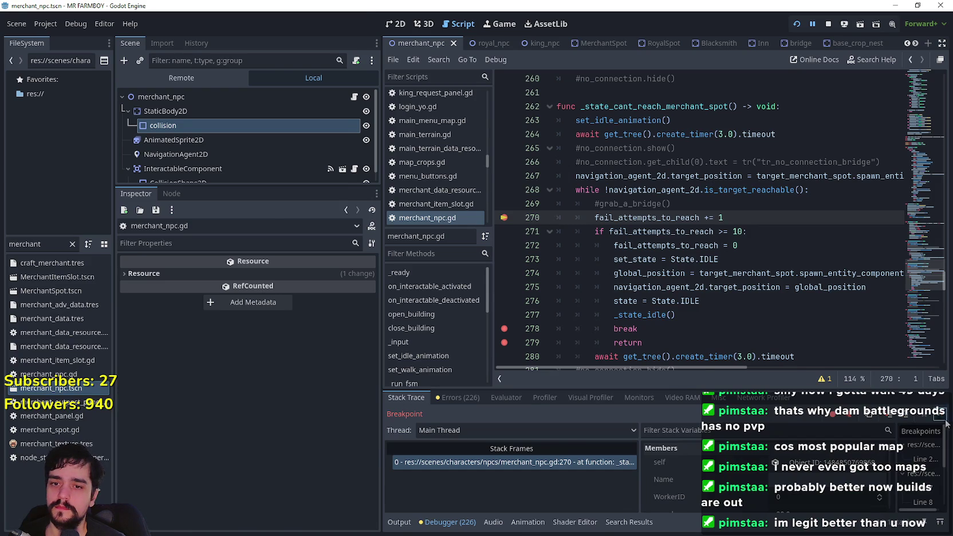
- Close the game's pause menu and resume until merchant_npc.gd breaks at line 270
key("F12")
key("Escape")
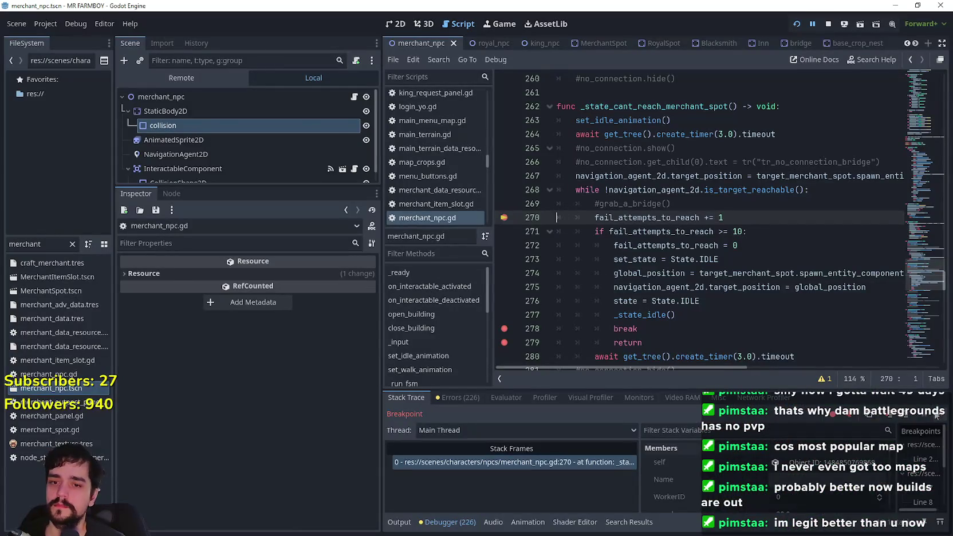
key("F12")
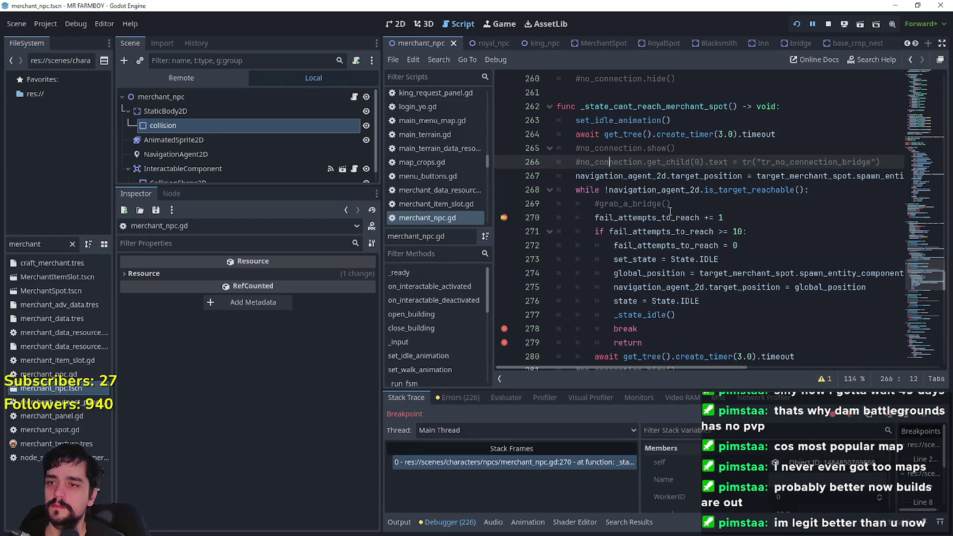
left_click(671, 205)
- Dismiss the Merchant's Outpost popup and keep resuming past the line 270 breakpoint
key("F12")
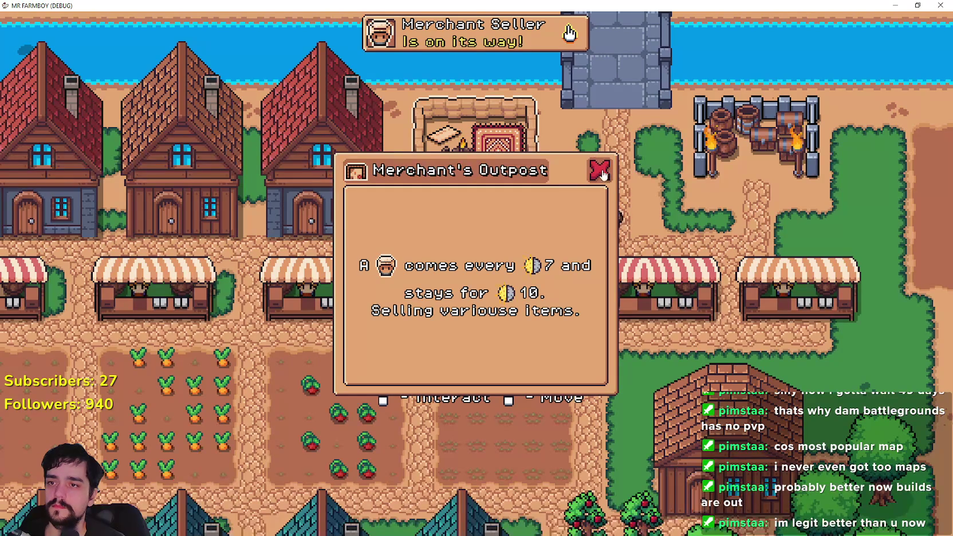
left_click(597, 167)
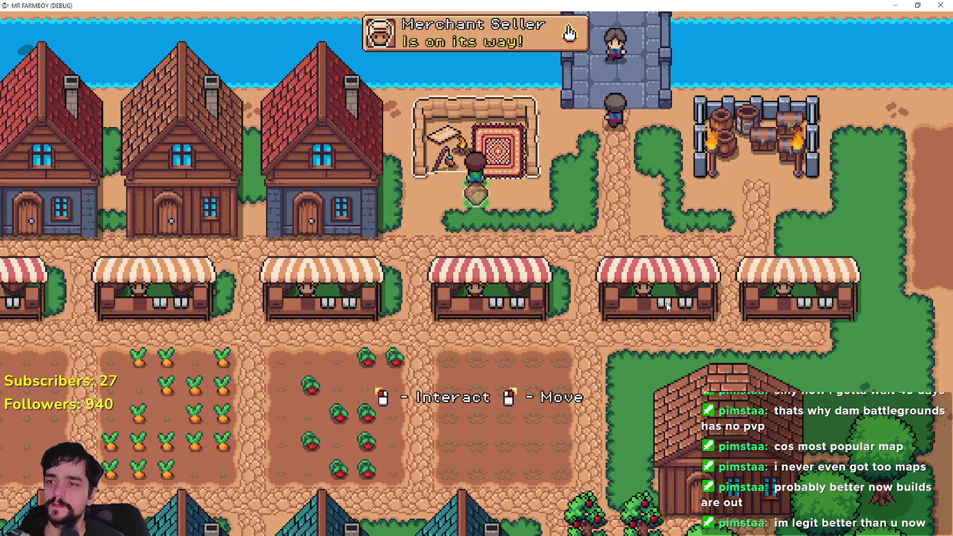
key("F12")
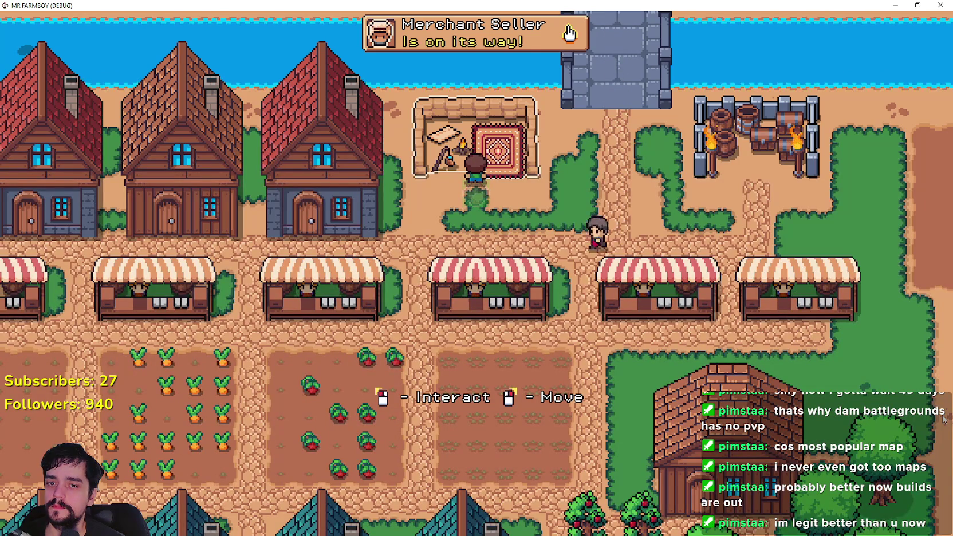
key("F12")
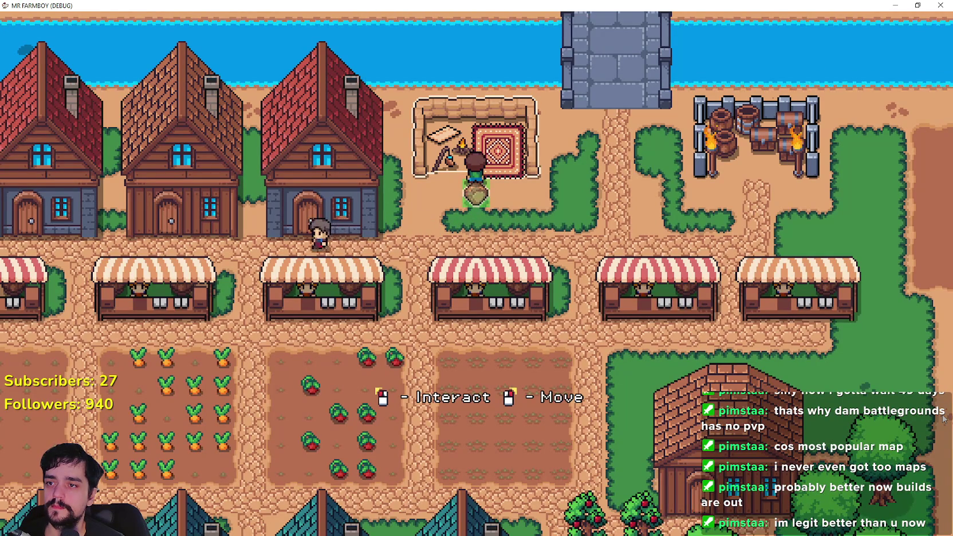
key("F12")
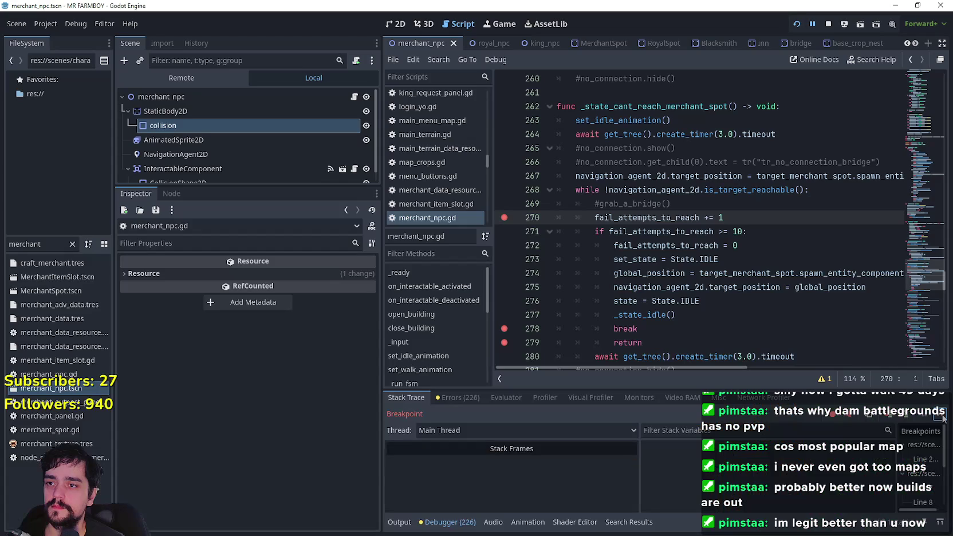
- Resume twice past line 270, then put the caret on line 278 and right-click line 277
key("F12")
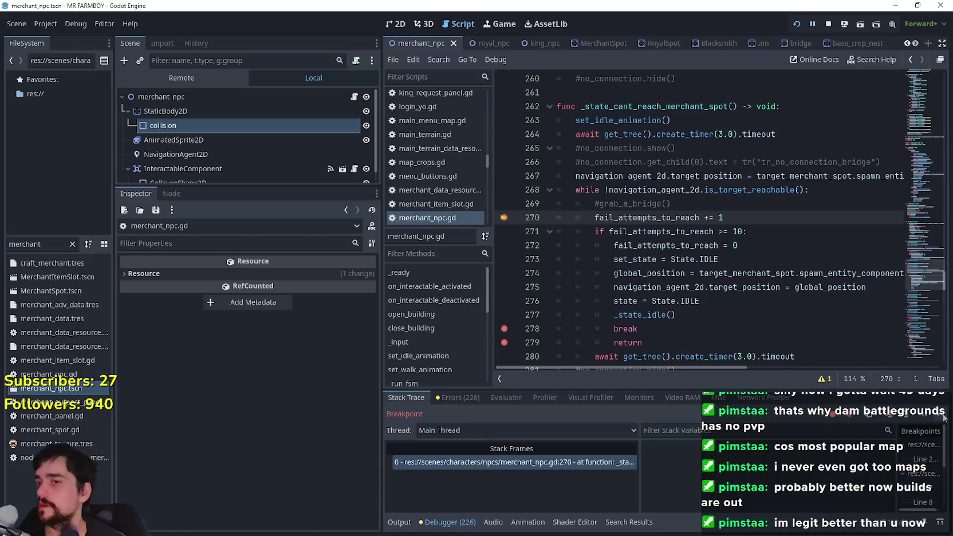
key("F12")
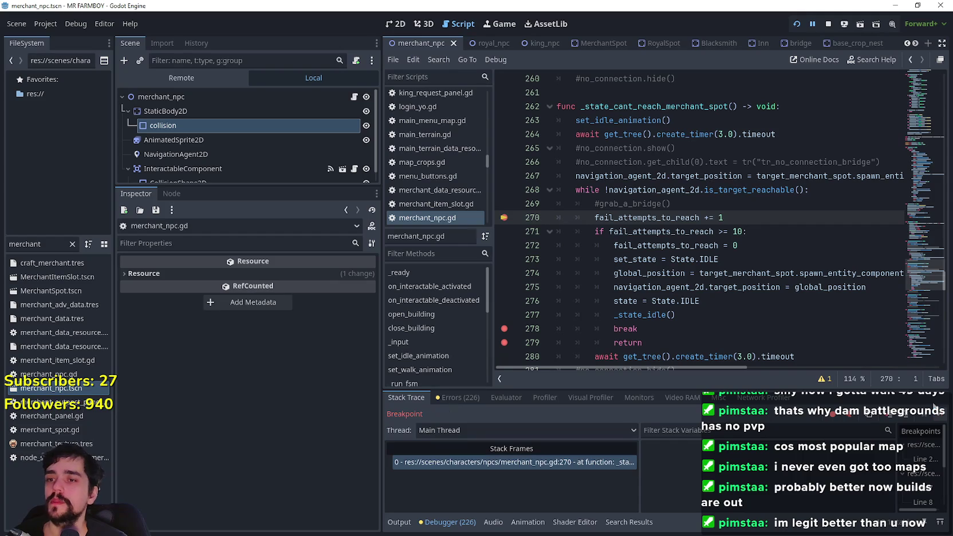
left_click(665, 244)
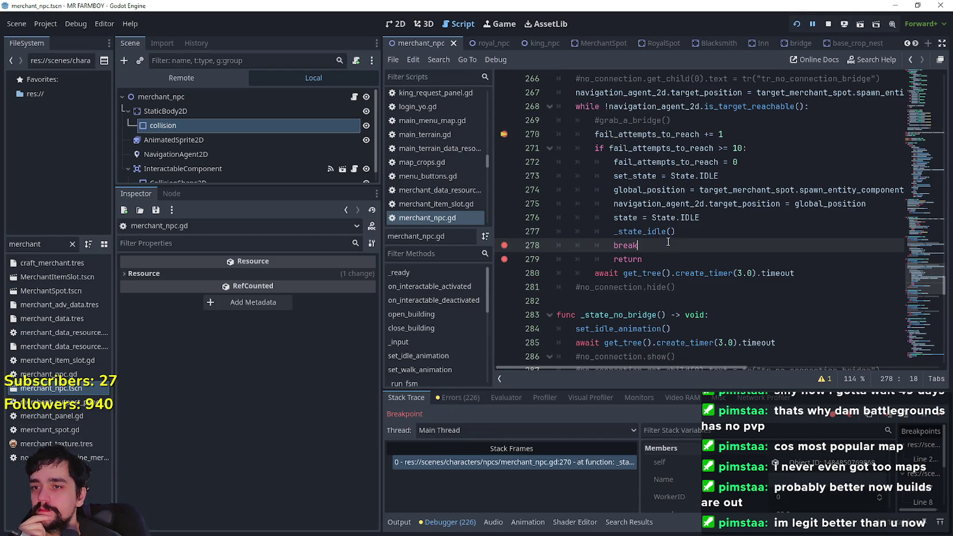
right_click(658, 234)
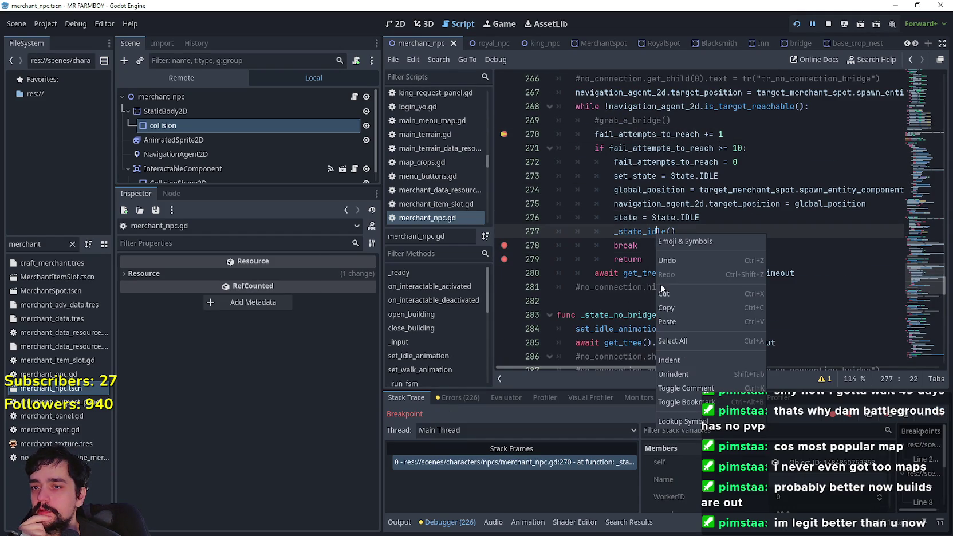
- Add breakpoints at the start of _state_idle() on line 223 and on lines 230 and 231
left_click(634, 224)
right_click(635, 230)
scroll(613, 196, "up", 3)
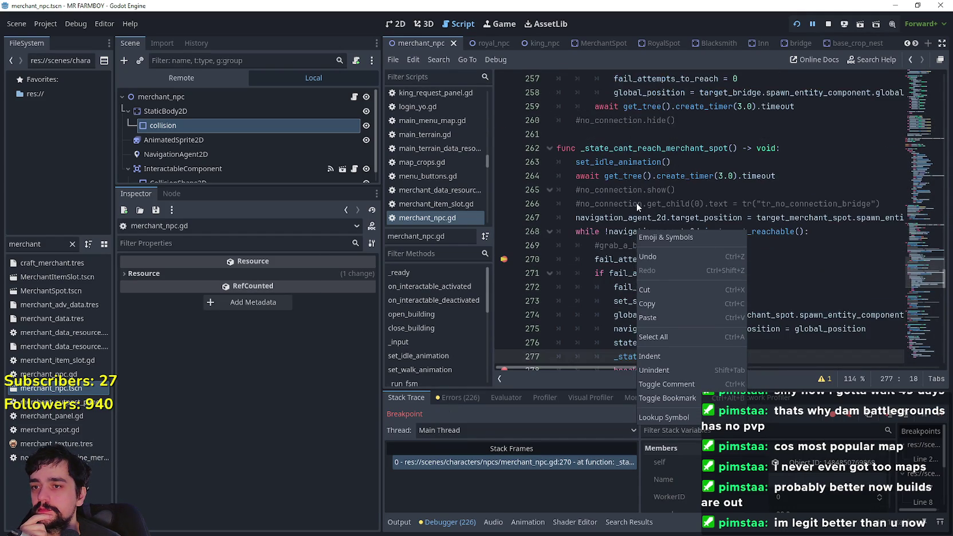
scroll(632, 206, "up", 5)
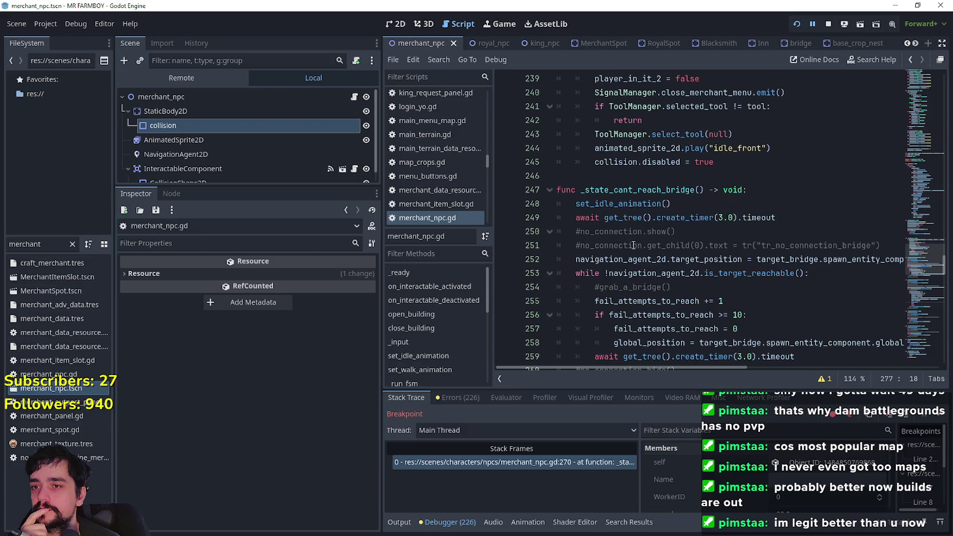
scroll(634, 245, "up", 3)
scroll(623, 230, "up", 2)
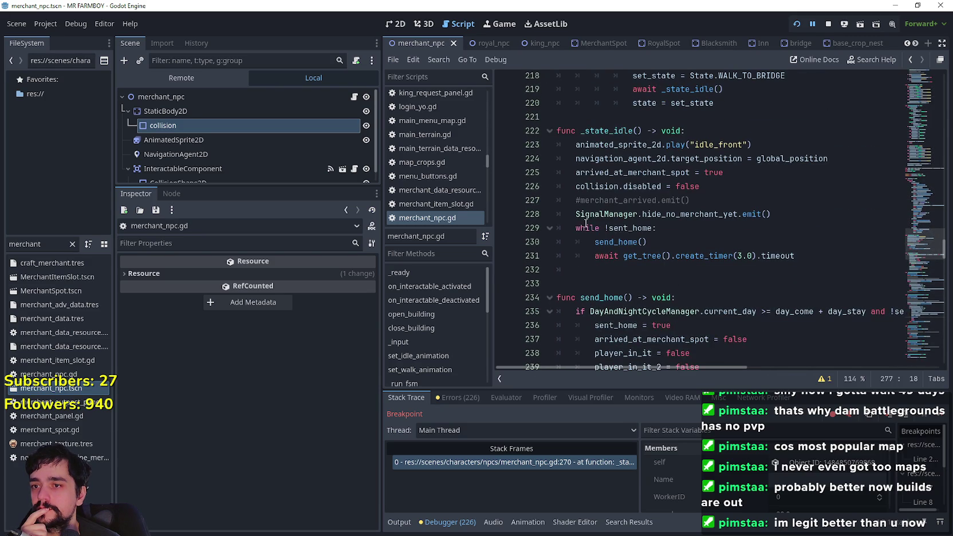
left_click(504, 145)
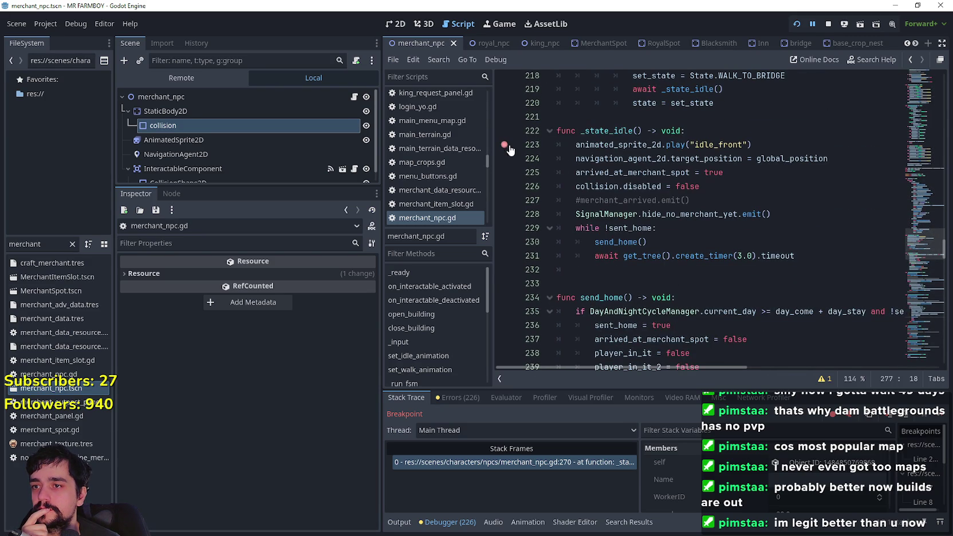
left_click(504, 255)
left_click(505, 242)
- Add breakpoints on the State.IDLE and WALK_TO_MERCHANT_SPOT branches (lines 217, 200) and resume
scroll(705, 253, "up", 2)
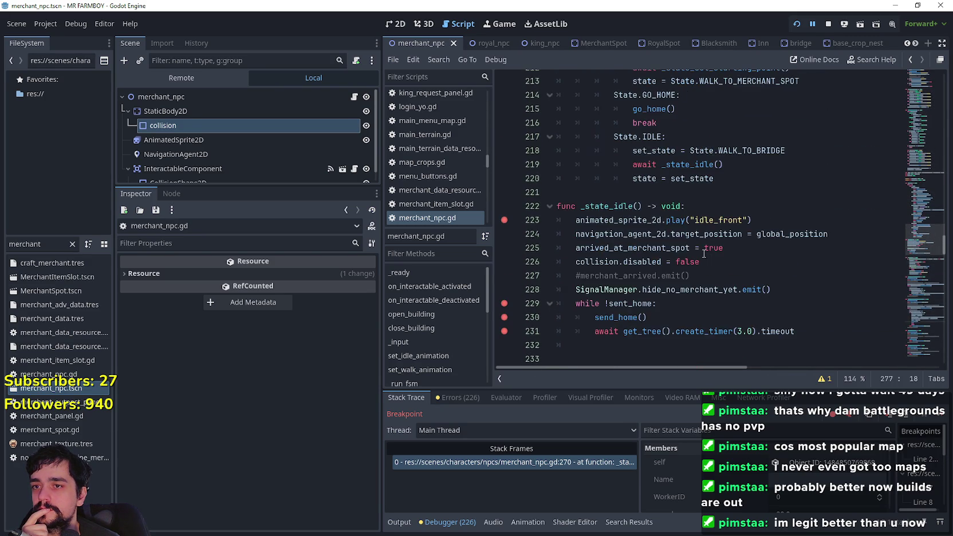
scroll(705, 254, "up", 3)
left_click(505, 242)
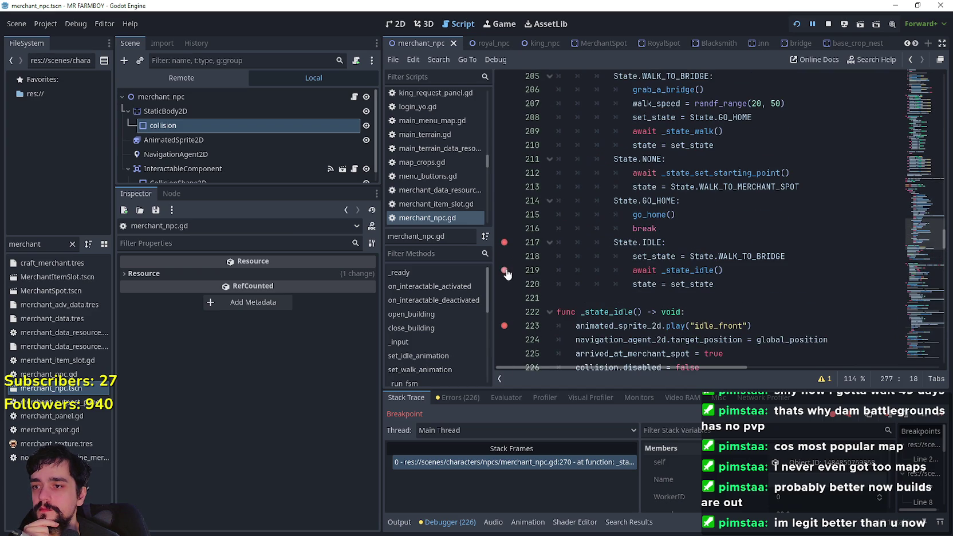
scroll(582, 261, "up", 6)
left_click(505, 257)
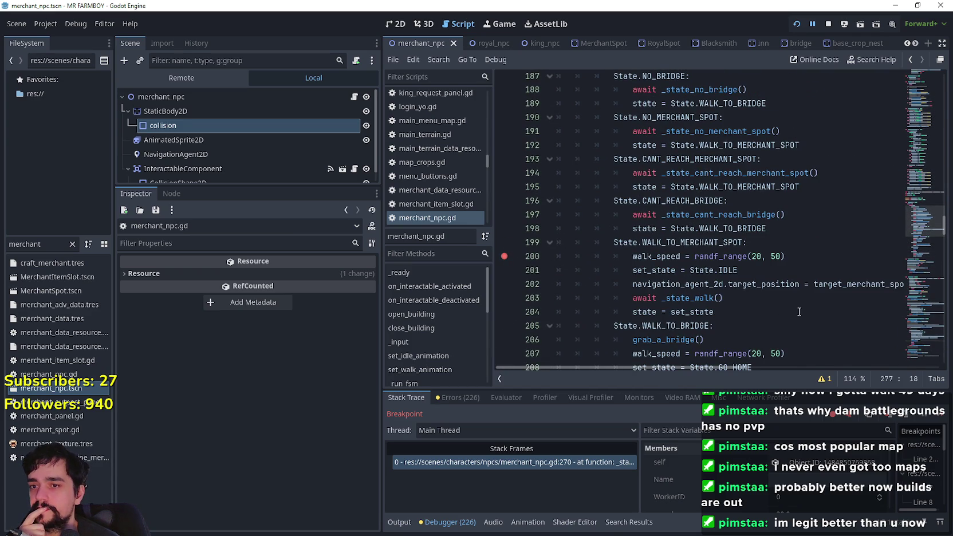
scroll(621, 218, "up", 3)
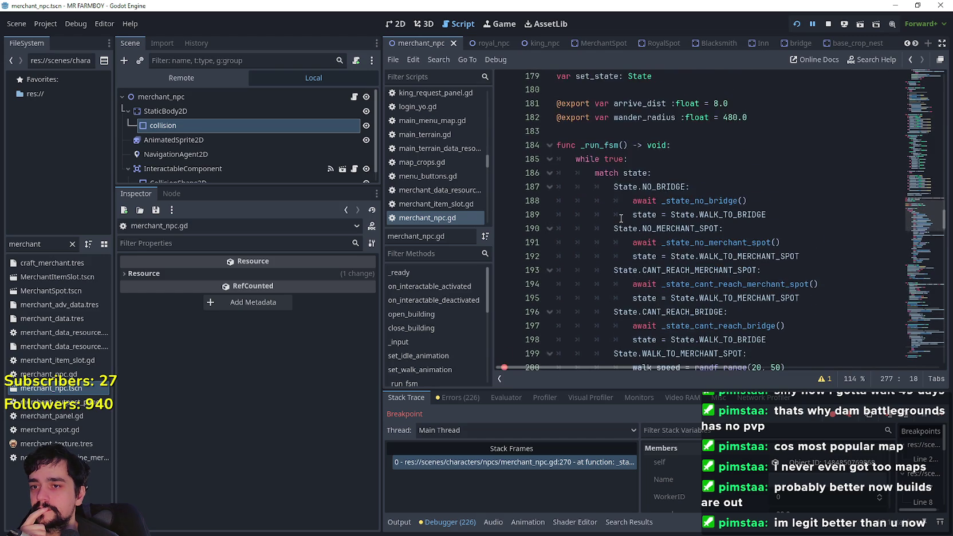
scroll(621, 218, "down", 5)
scroll(621, 219, "down", 1)
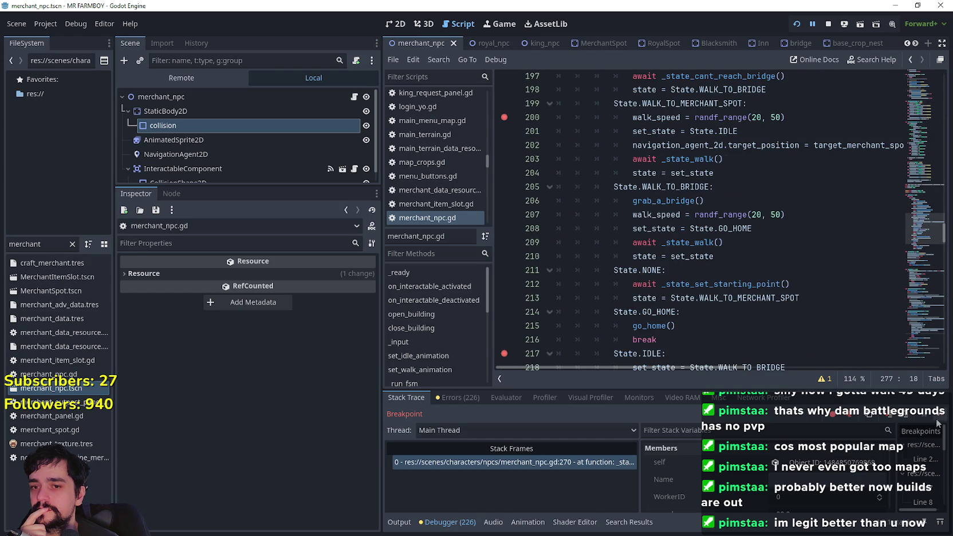
key("F12")
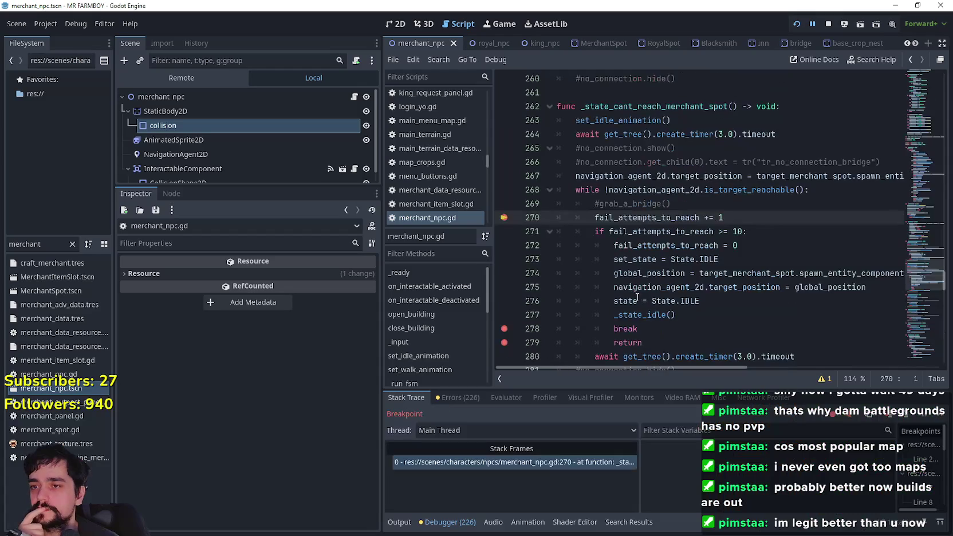
- Stop in _state_idle, compare stack frames for lines 223 and 277, then continue
left_click(945, 414)
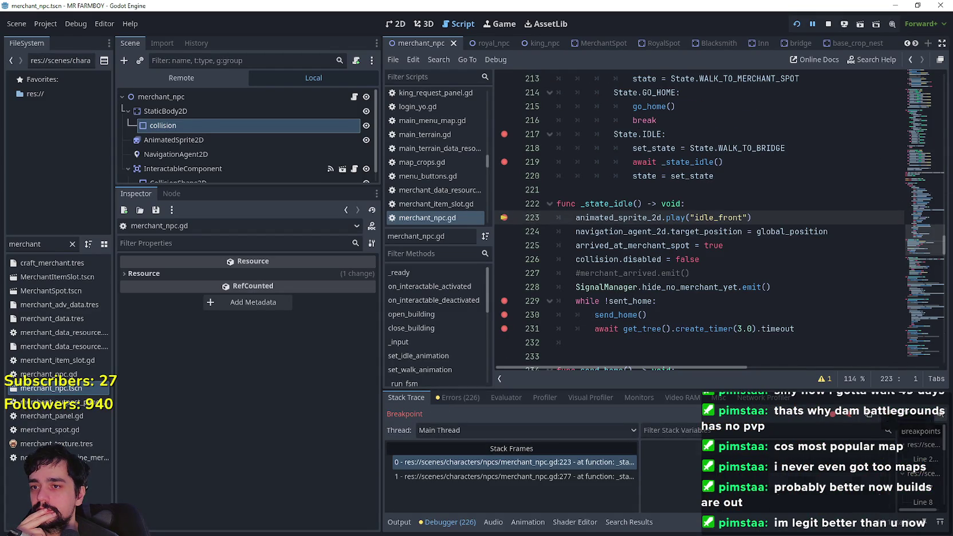
scroll(668, 225, "up", 2)
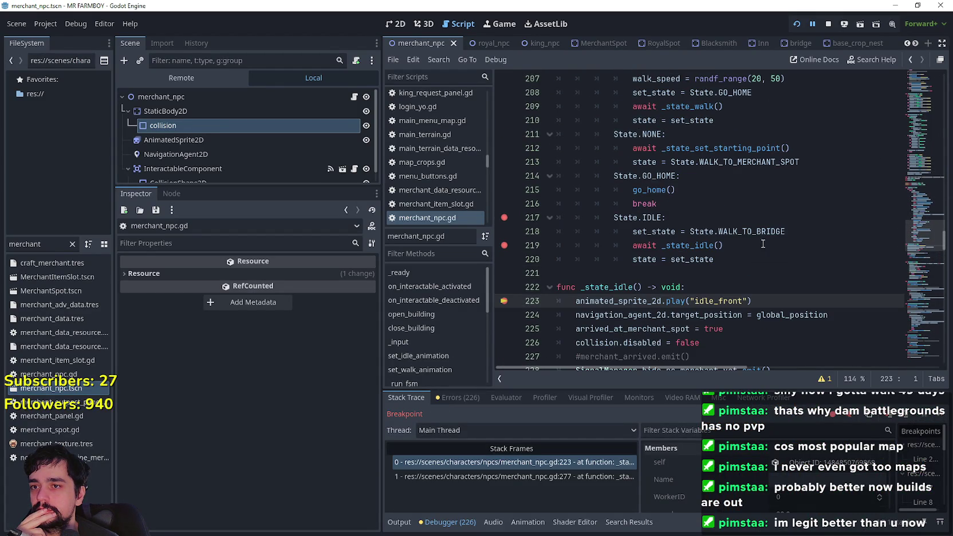
left_click(540, 476)
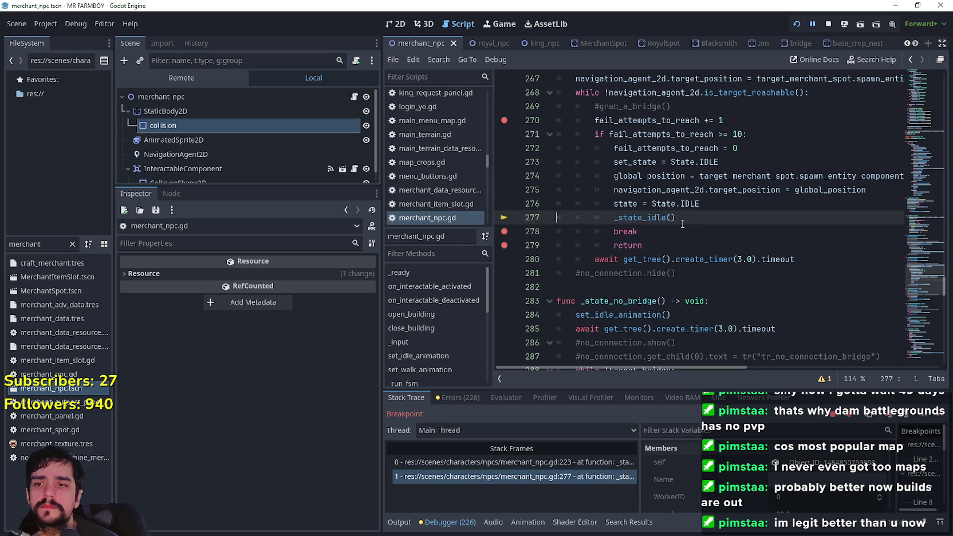
left_click(643, 231)
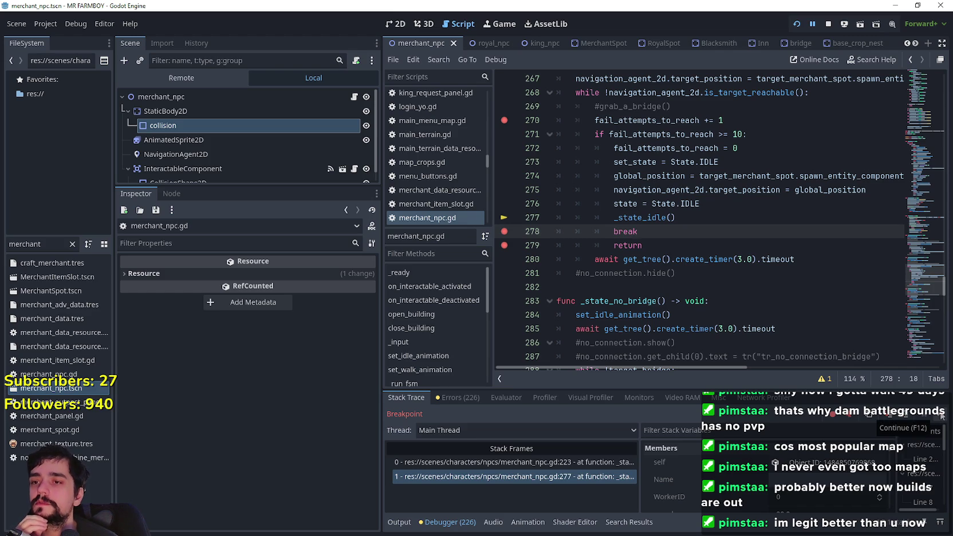
left_click(430, 461)
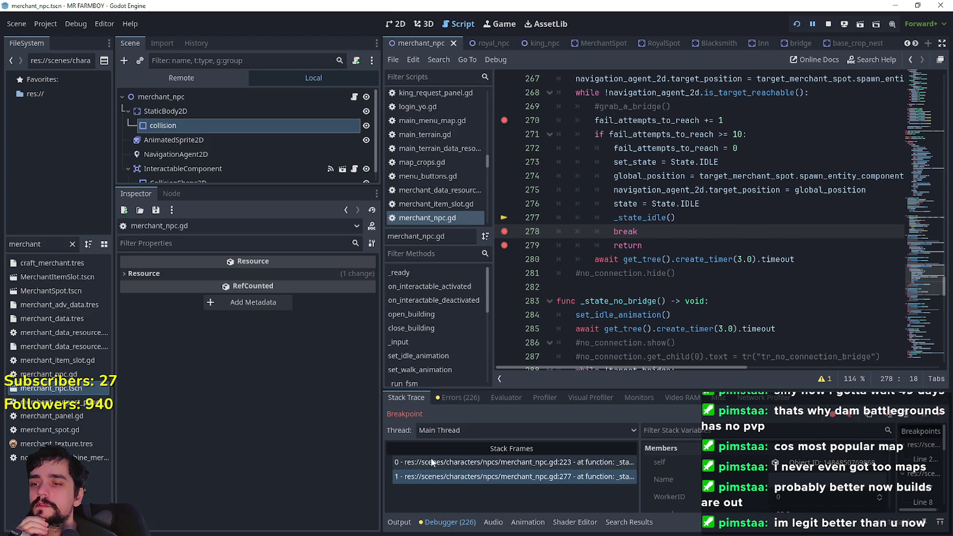
left_click(508, 476)
left_click(507, 461)
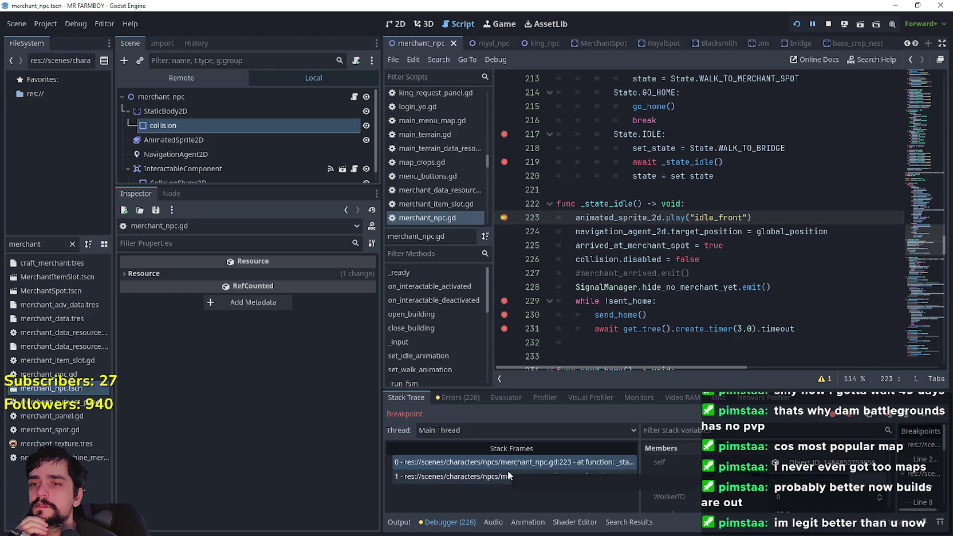
left_click(512, 477)
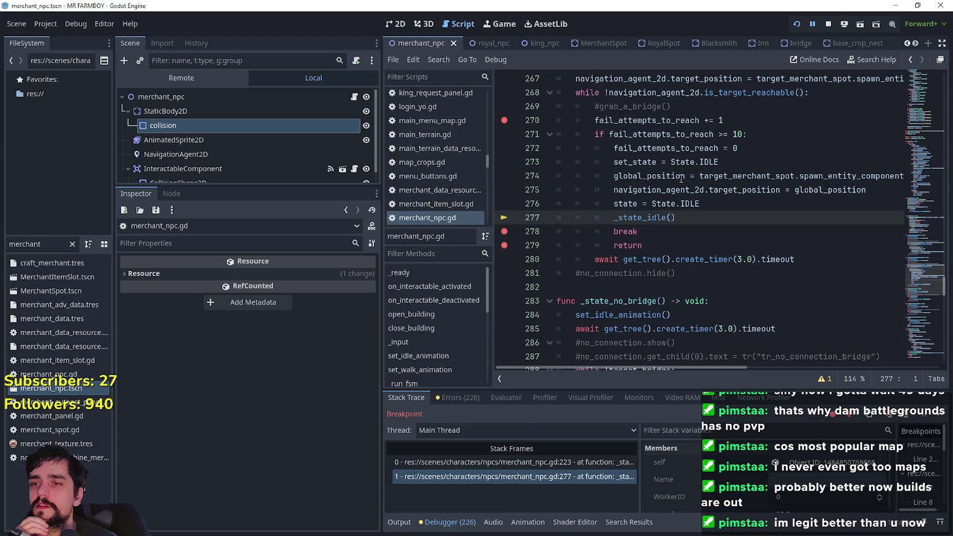
left_click(504, 462)
left_click(504, 478)
left_click(940, 419)
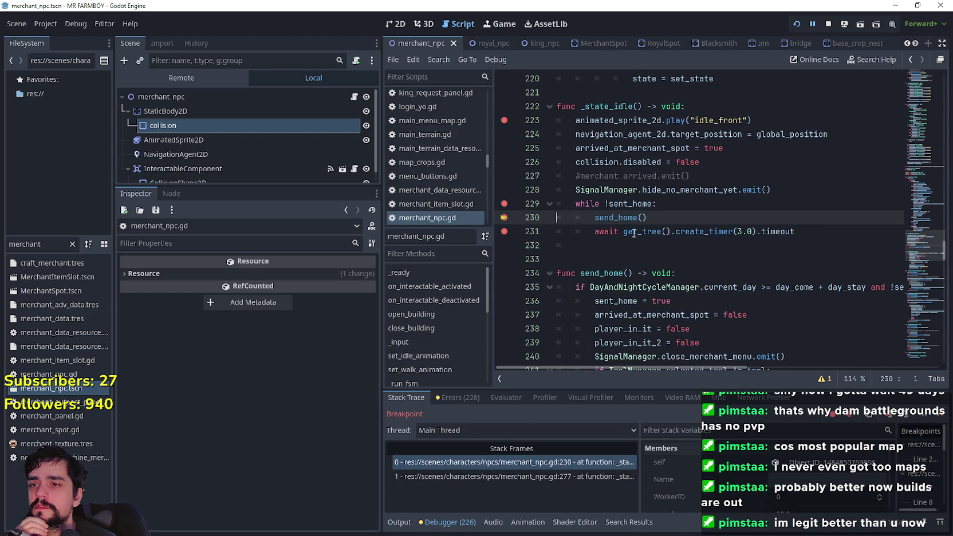
- Highlight sent_home usage: the loop condition on line 229 and the line setting it true
left_click_drag(652, 204, 606, 205)
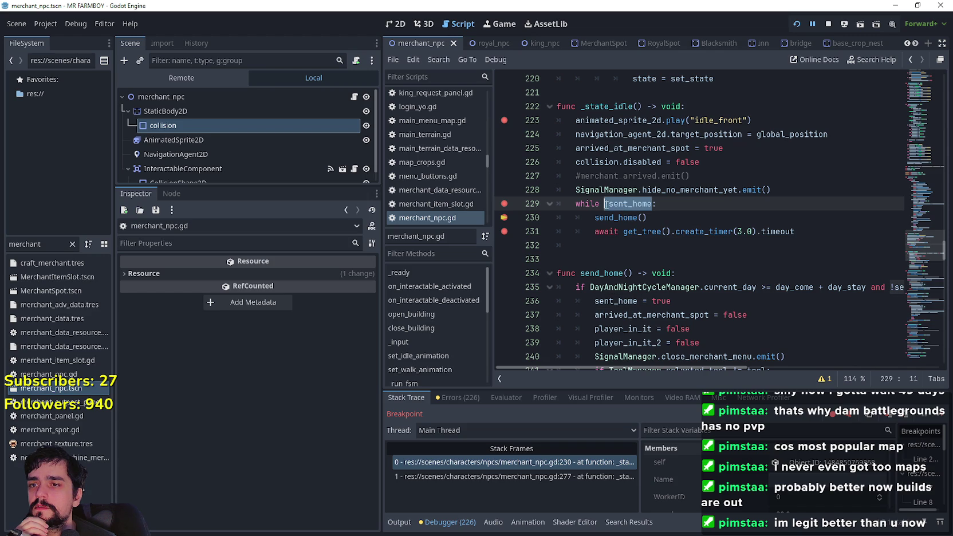
type("!")
double_click(612, 204)
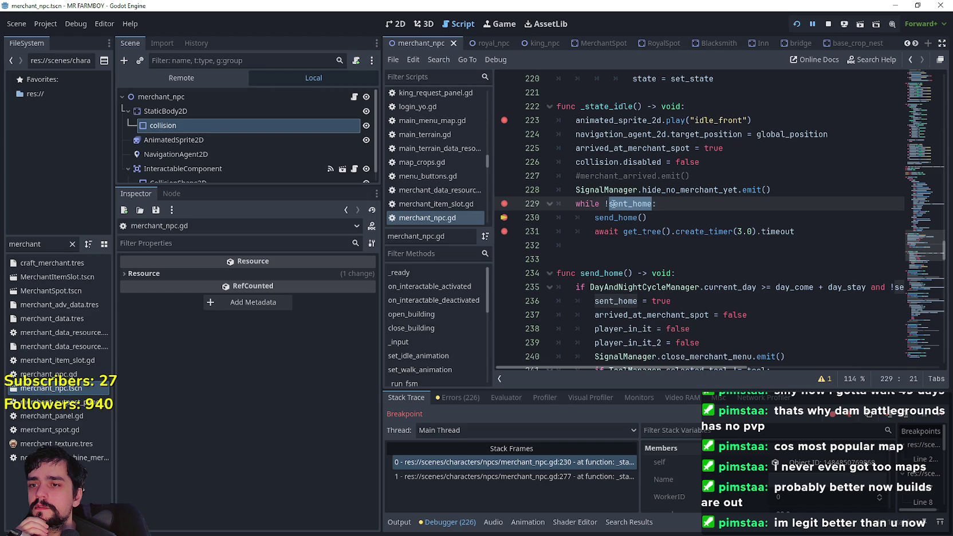
scroll(721, 368, "right", 2)
scroll(676, 355, "left", 2)
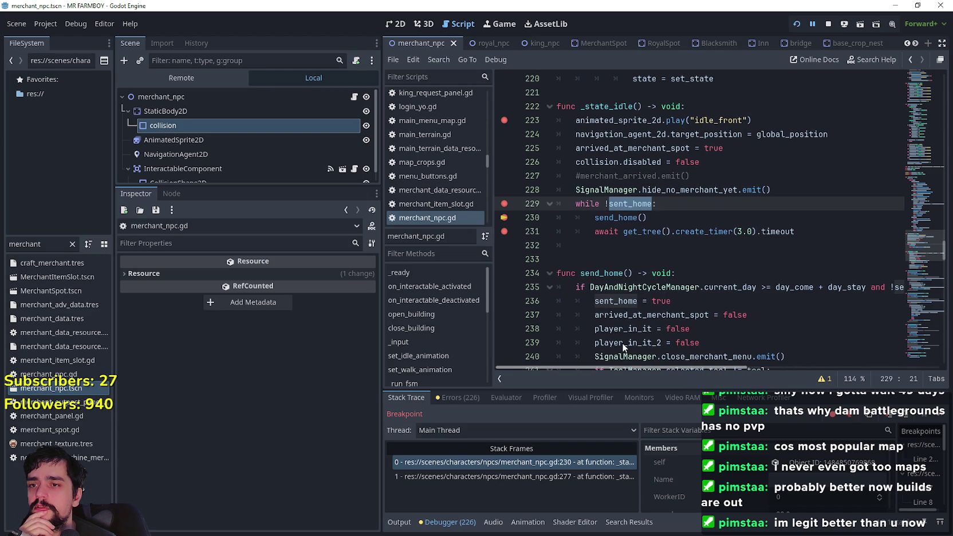
left_click_drag(671, 301, 531, 287)
scroll(624, 310, "down", 3)
left_click(625, 312)
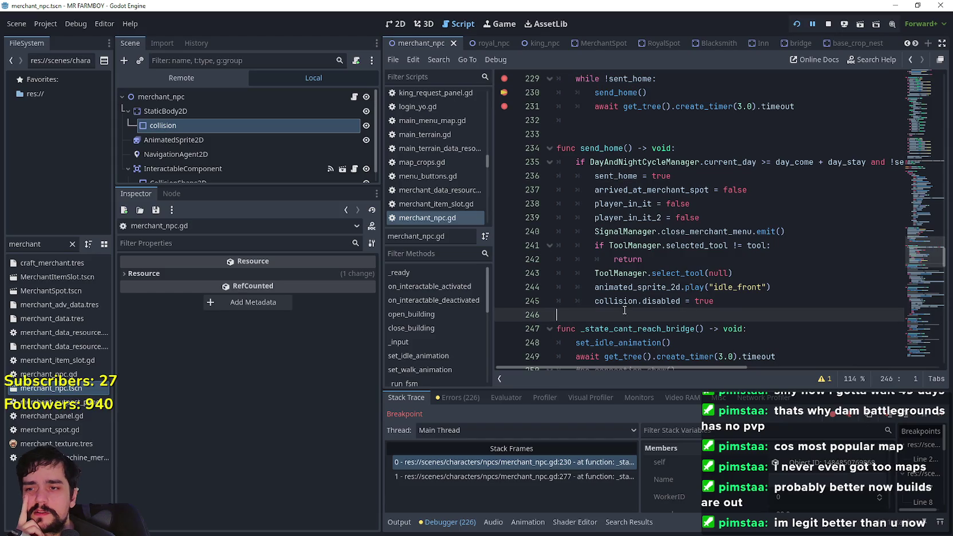
- Review send_home's idle animation, collision, menu-closing and tool-reset lines
mouse_move(742, 302)
left_mouse_down()
mouse_move(573, 301)
mouse_move(582, 293)
mouse_move(571, 236)
mouse_move(505, 229)
left_mouse_up()
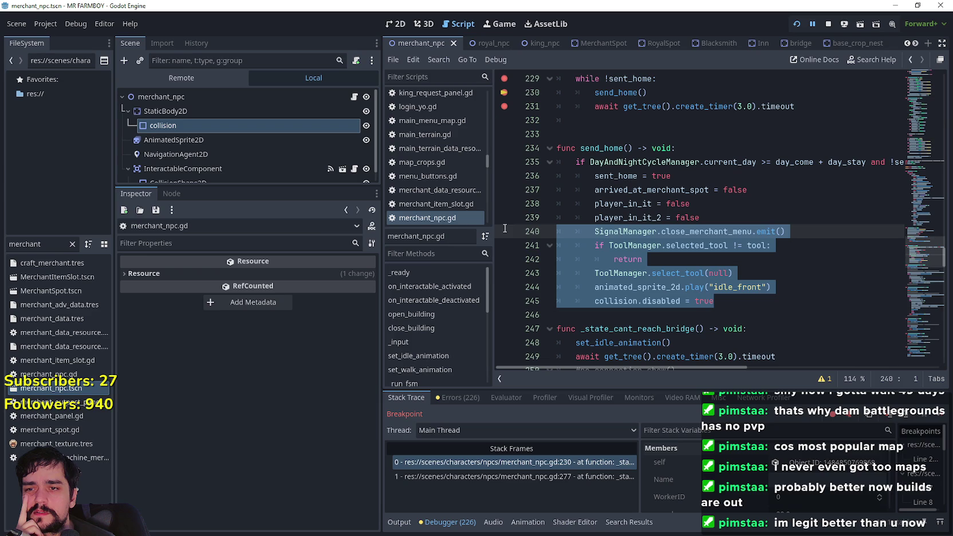
left_click(665, 285)
mouse_move(665, 283)
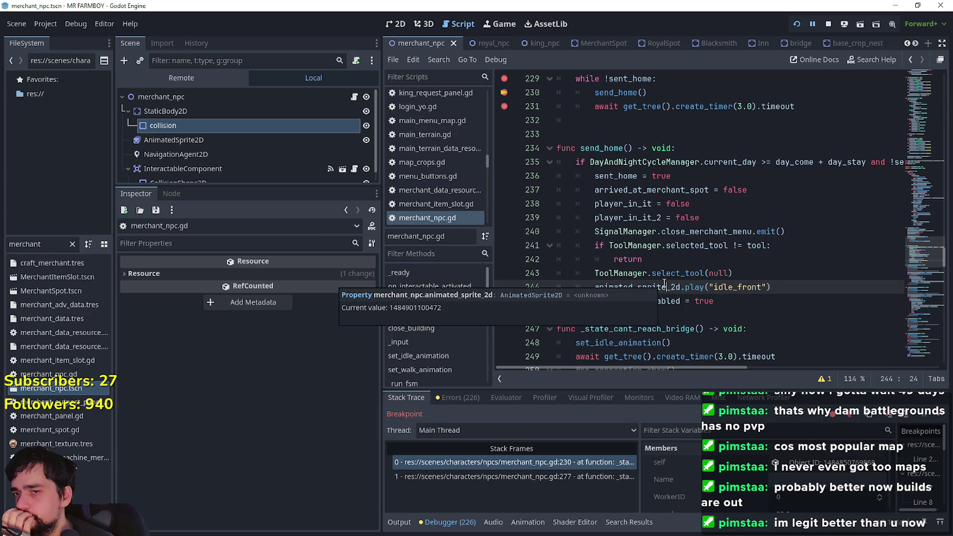
mouse_move(736, 273)
left_mouse_down()
mouse_move(562, 236)
mouse_move(561, 252)
mouse_move(557, 233)
left_mouse_up()
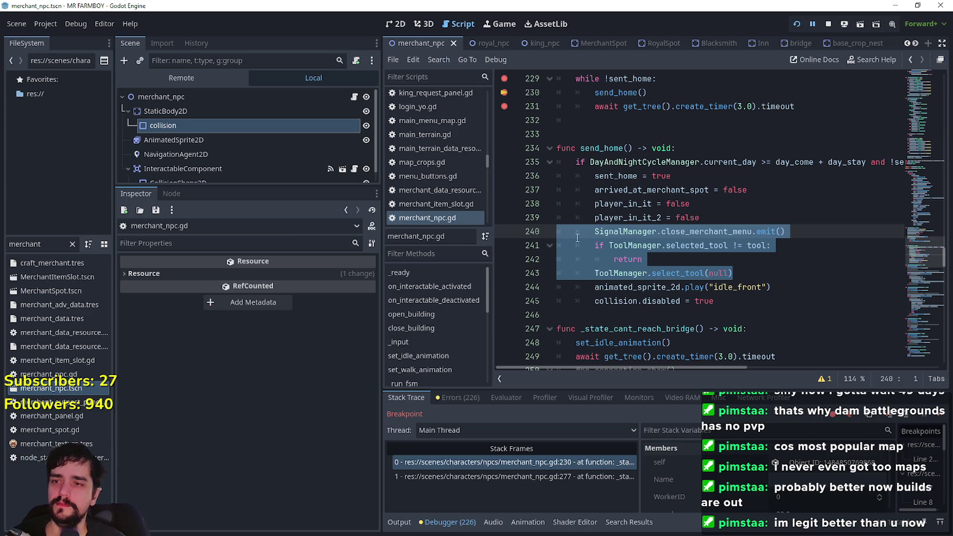
- Remove the stray indentation from blank line 232 after the send_home loop
left_click(611, 235)
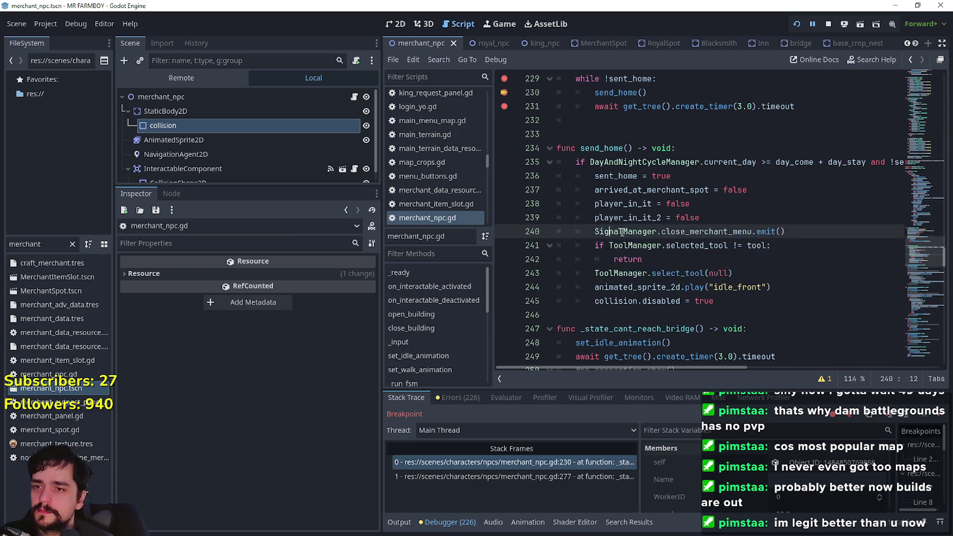
scroll(596, 229, "up", 2)
left_click(555, 205)
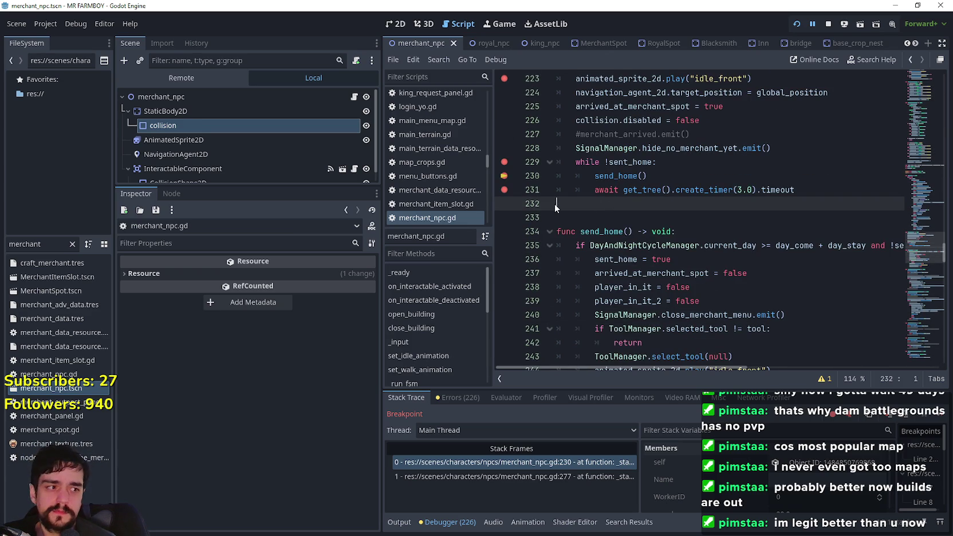
key("BackSpace")
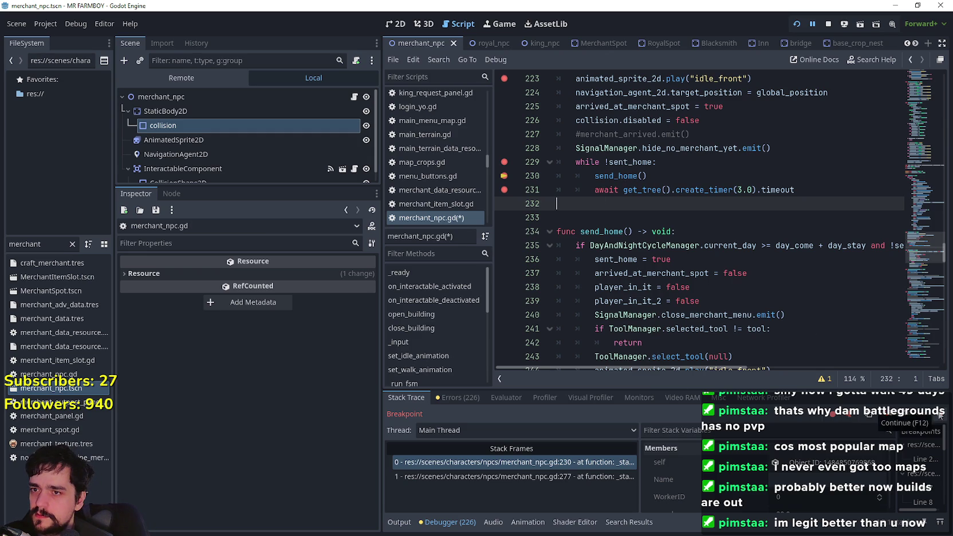
- Resume twice until the break on line 278, then highlight the State.IDLE case
left_click(940, 416)
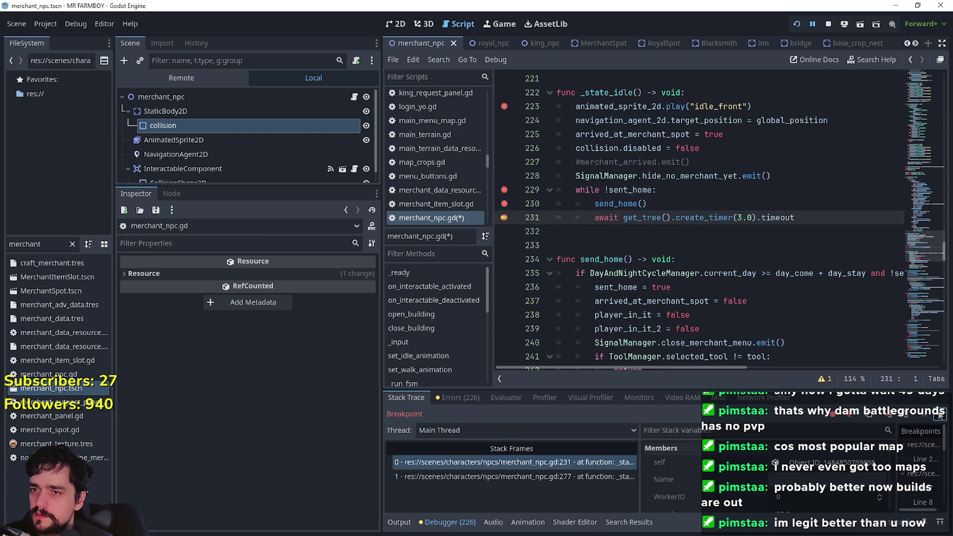
left_click(940, 416)
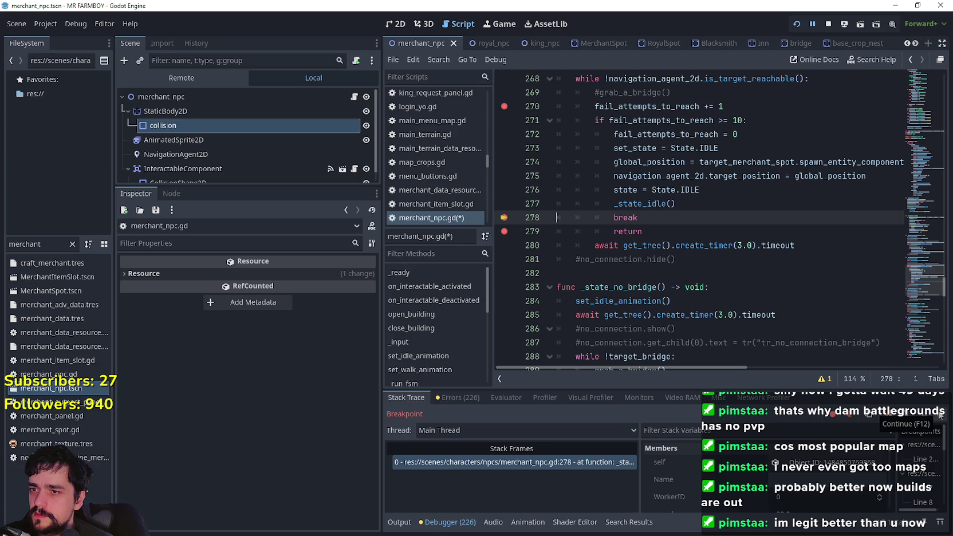
scroll(737, 273, "up", 12)
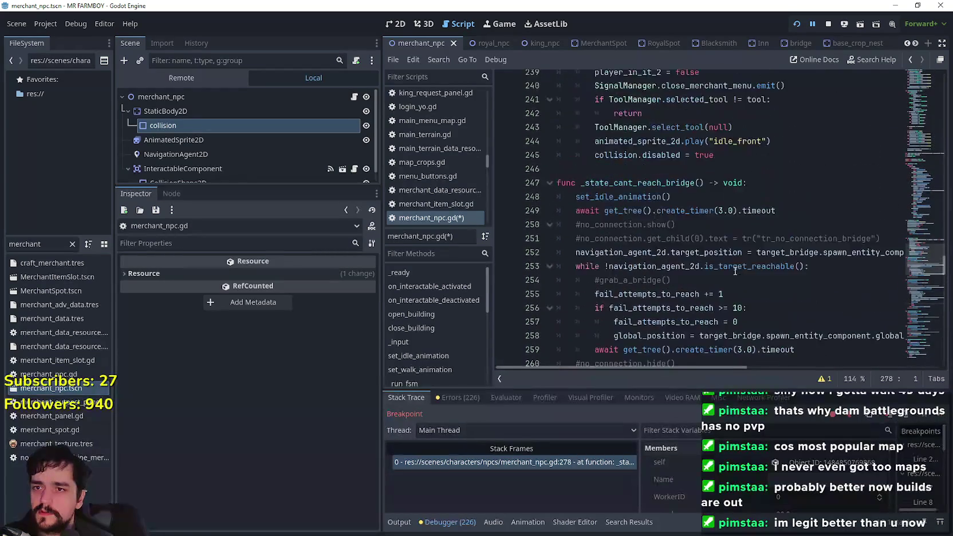
scroll(737, 272, "up", 9)
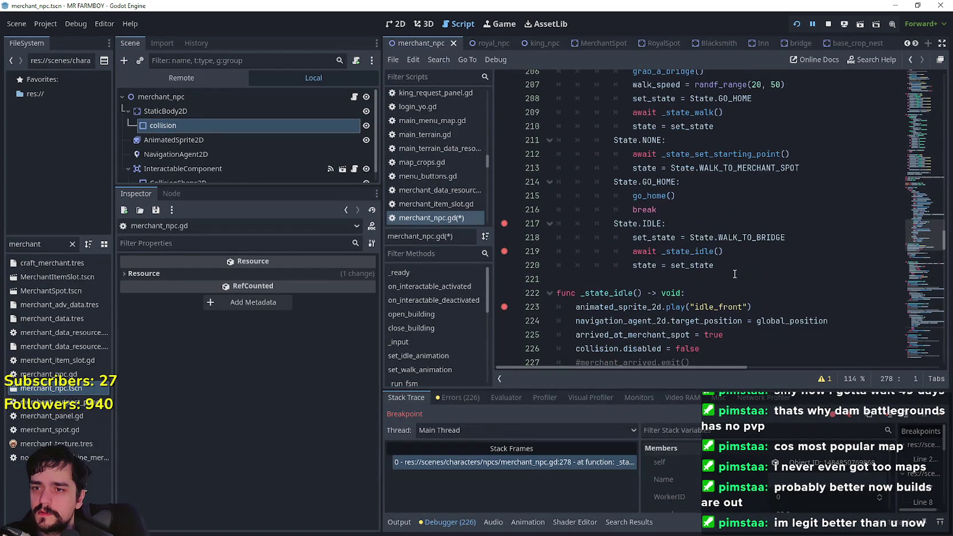
left_click(751, 255)
scroll(751, 257, "up", 1)
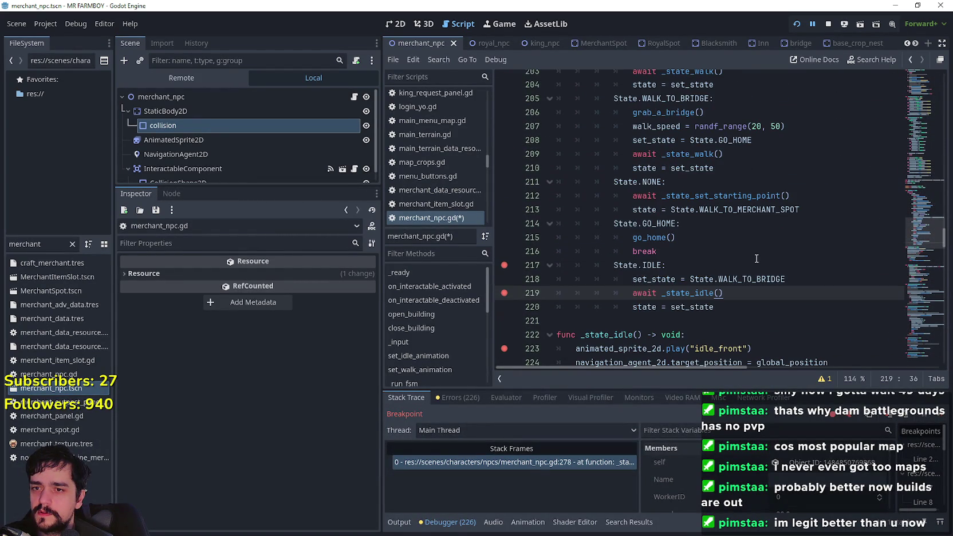
left_click(656, 265)
double_click(656, 265)
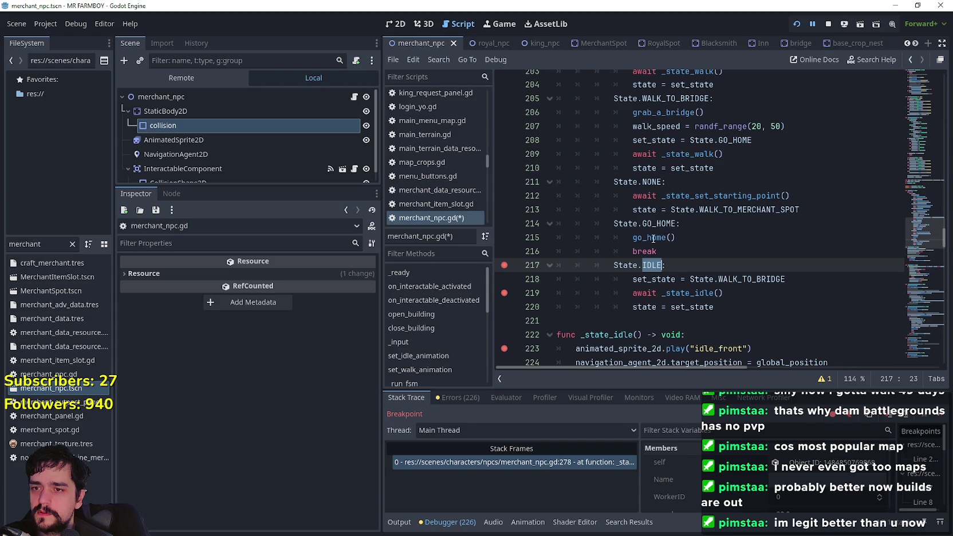
- Look up the go_home call on line 215 to jump to its definition
left_click(653, 238)
left_click(684, 238)
scroll(690, 247, "up", 1)
scroll(690, 248, "down", 1)
right_click(669, 238)
right_click(651, 237)
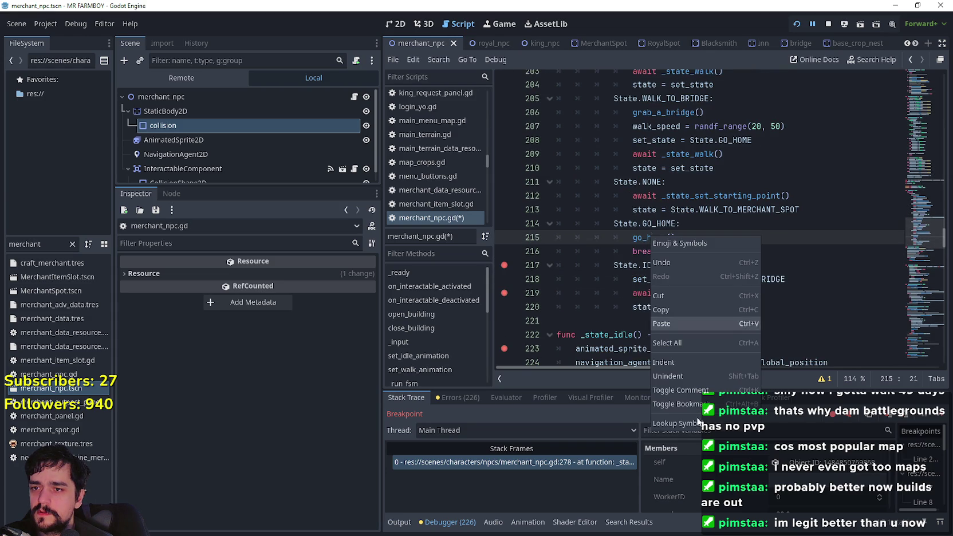
left_click(698, 424)
- Return via the minimap to the give-up branch around line 277
mouse_move(917, 344)
left_mouse_down()
mouse_move(918, 261)
mouse_move(916, 285)
left_mouse_up()
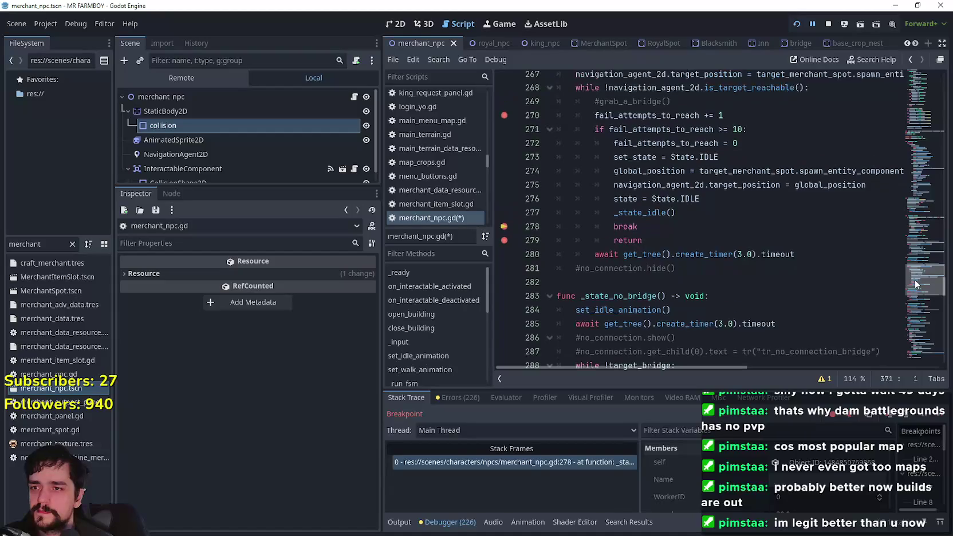
scroll(695, 255, "down", 2)
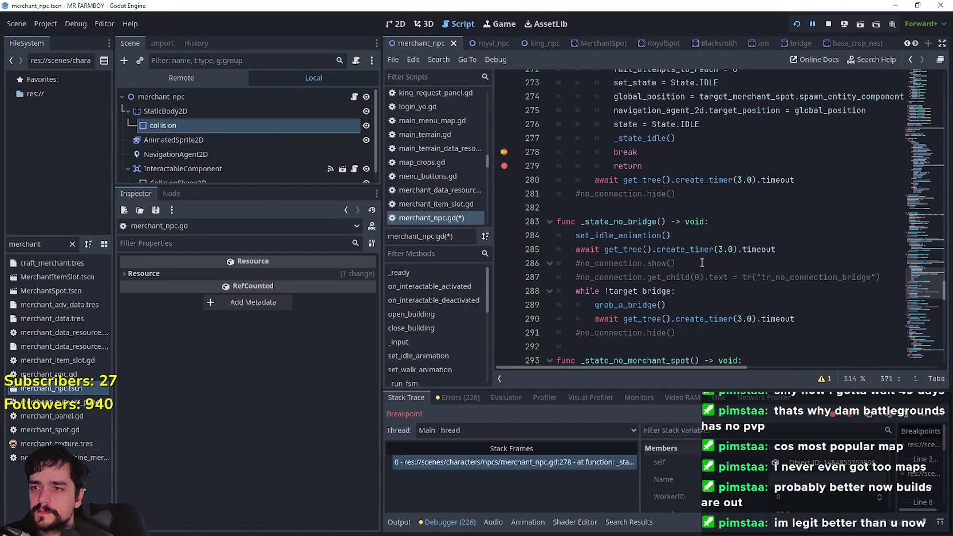
scroll(703, 262, "up", 3)
left_click_drag(704, 223, 539, 227)
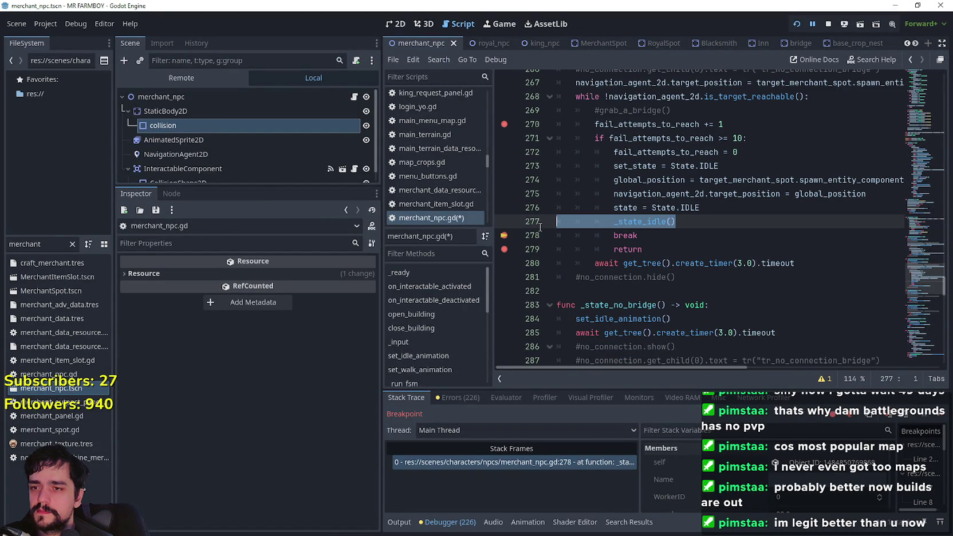
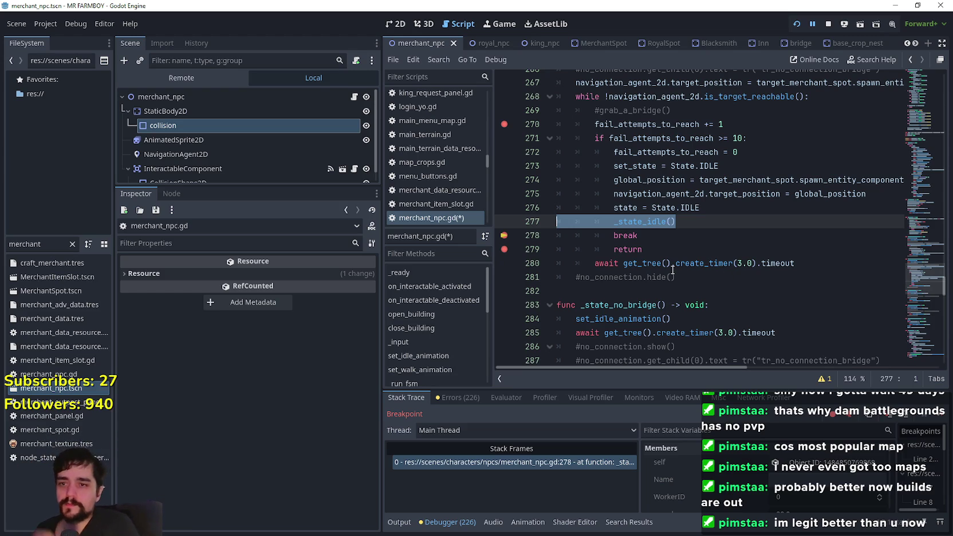
- Jump from the _state_idle call on line 277 to its definition via Lookup Symbol
right_click(654, 224)
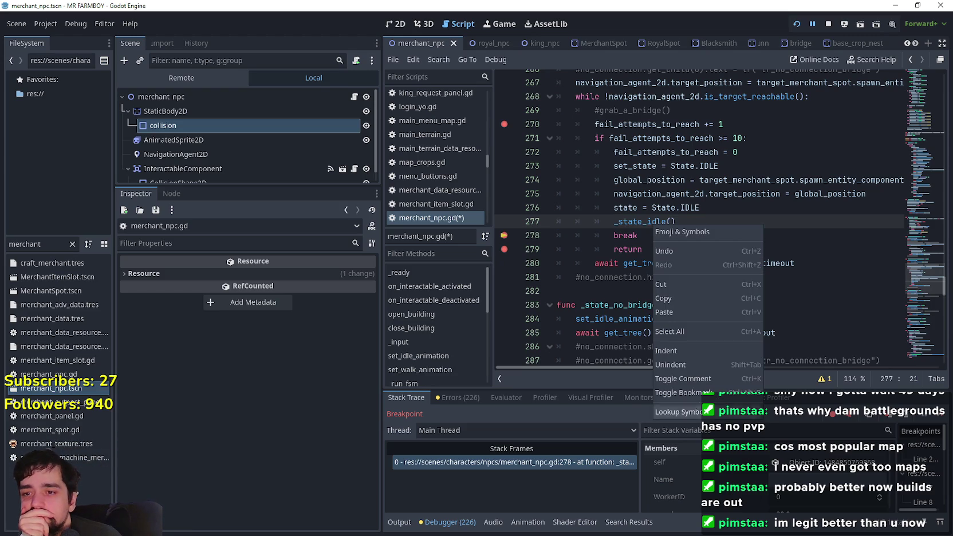
left_click(705, 413)
scroll(723, 223, "down", 1)
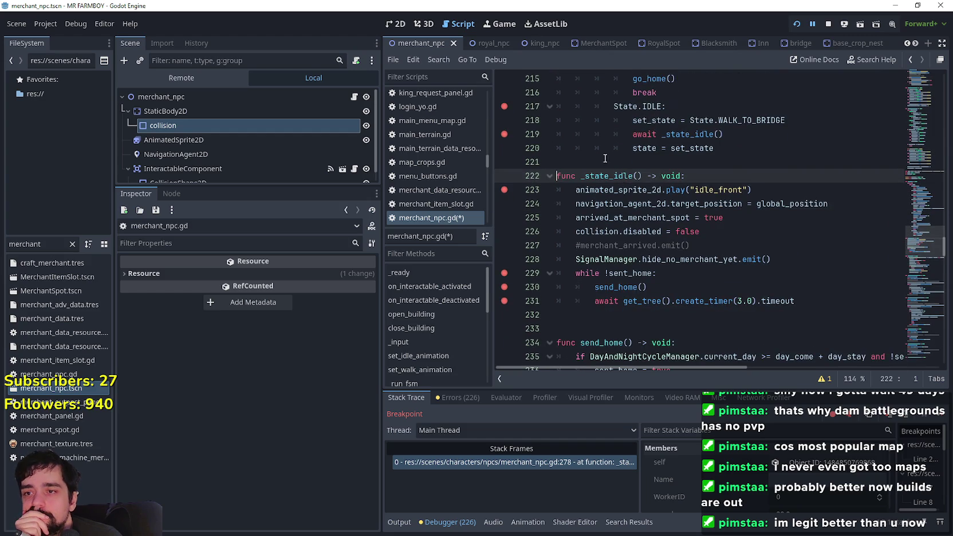
double_click(623, 274)
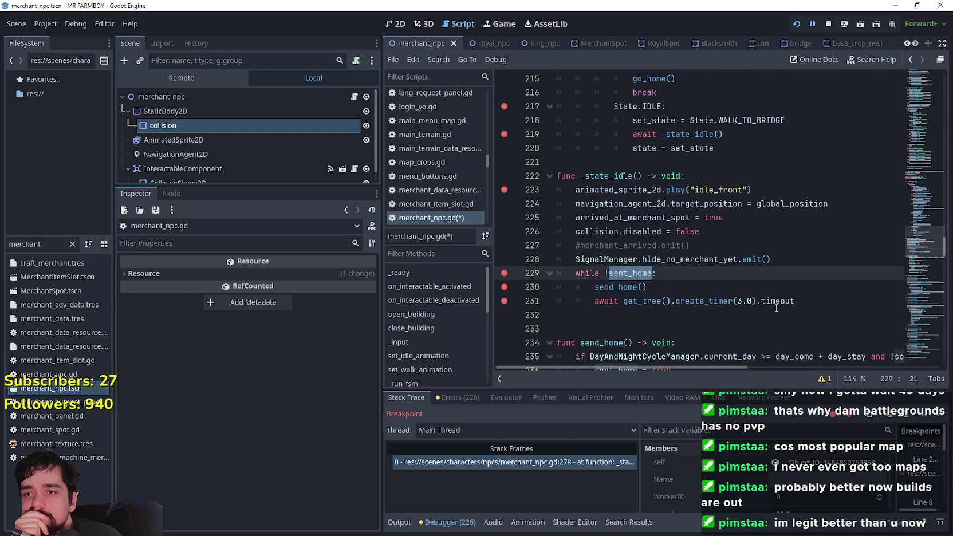
scroll(716, 287, "down", 1)
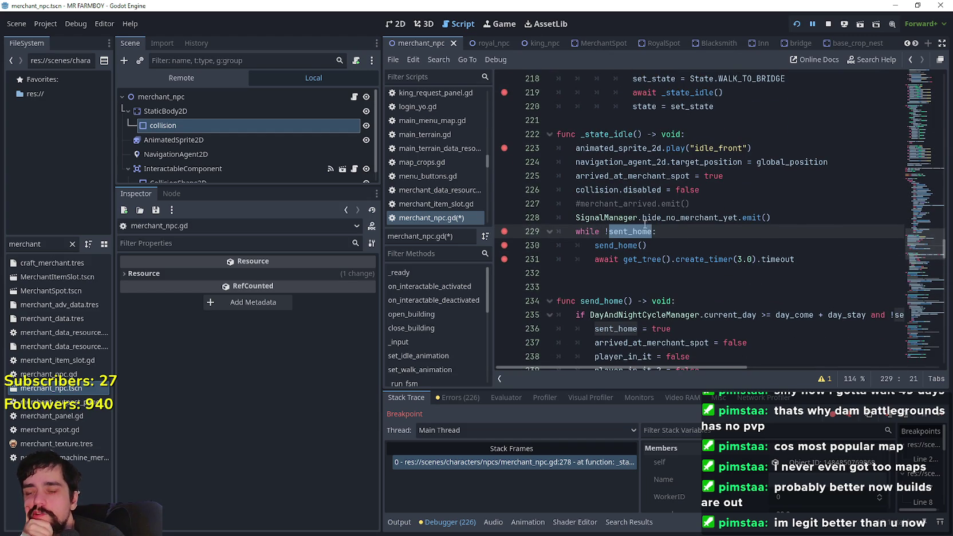
- Inspect where the send_home function sets the sent_home flag
mouse_move(636, 231)
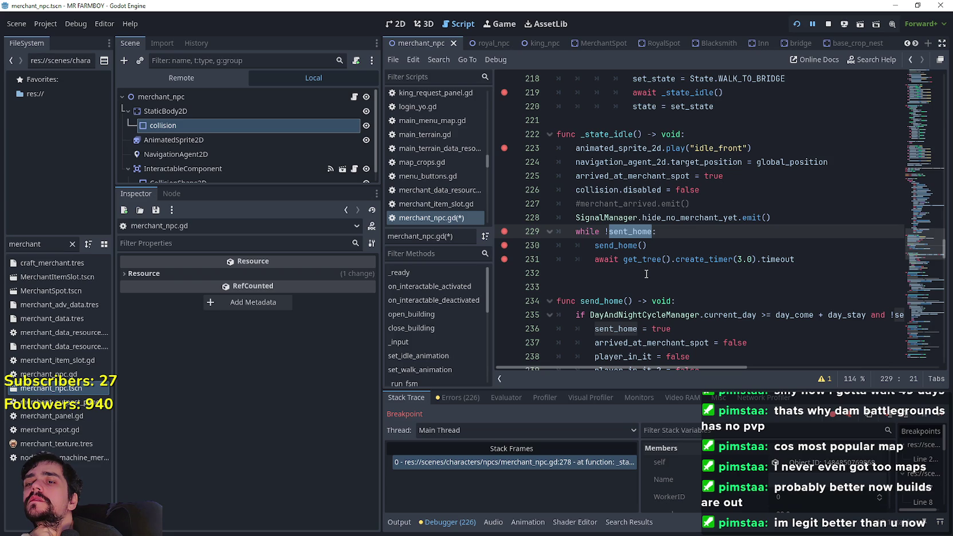
double_click(628, 332)
scroll(627, 332, "down", 2)
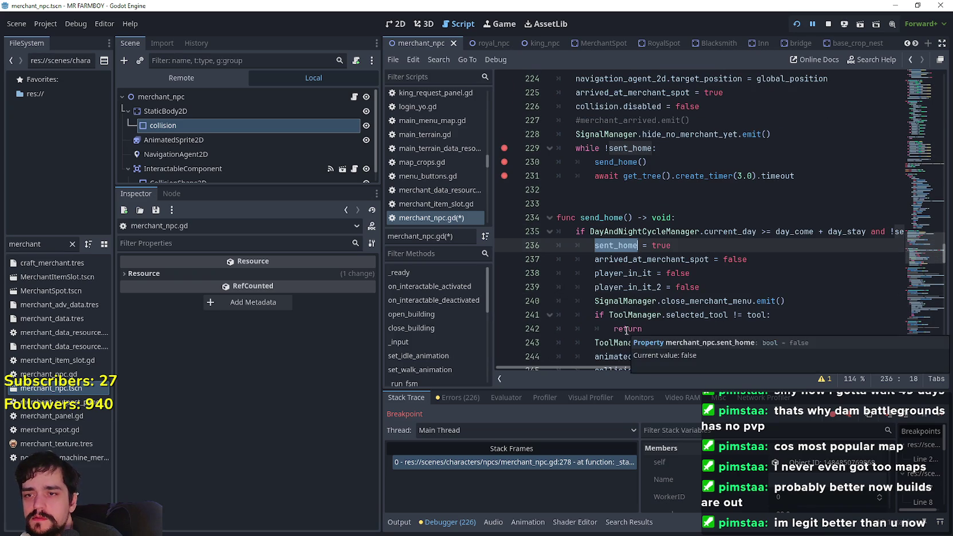
mouse_move(606, 368)
left_mouse_down()
mouse_move(695, 357)
mouse_move(599, 356)
left_mouse_up()
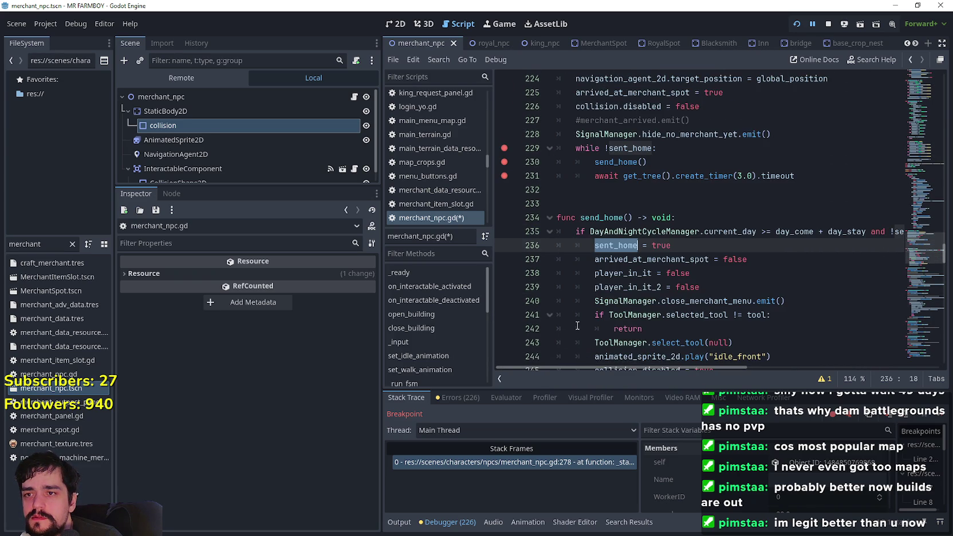
scroll(600, 356, "up", 1)
left_click_drag(657, 189, 539, 184)
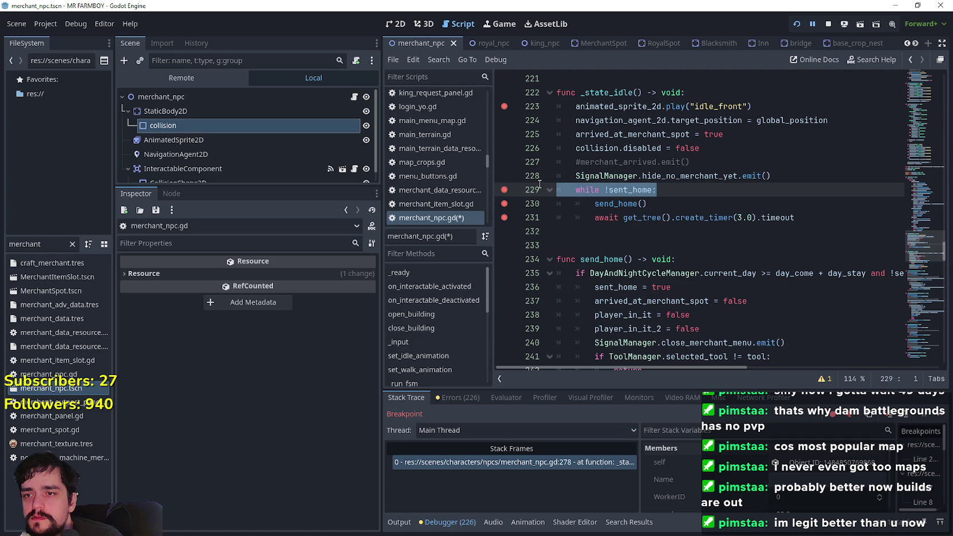
- Highlight the while !sent_home loop, the send_home() call on line 230, and sent_home = true
double_click(623, 204)
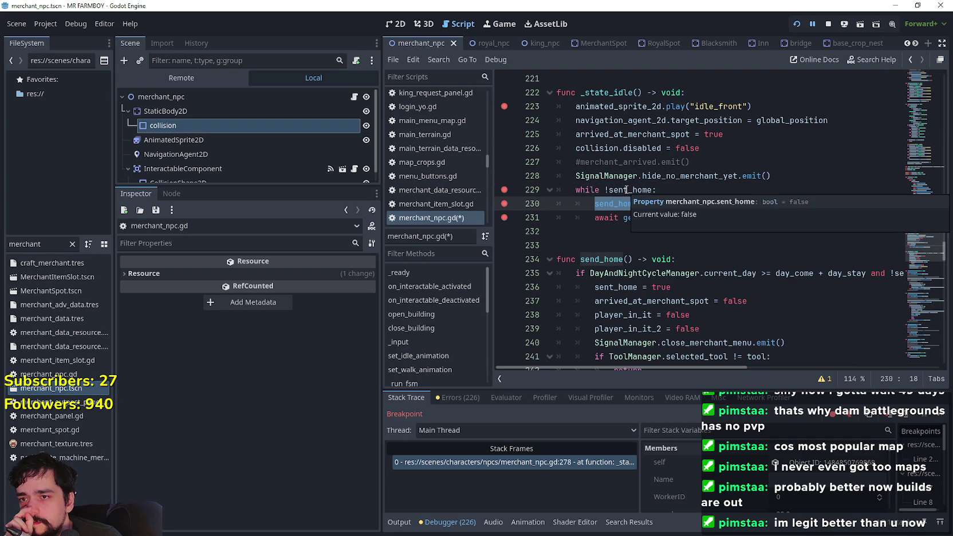
double_click(626, 190)
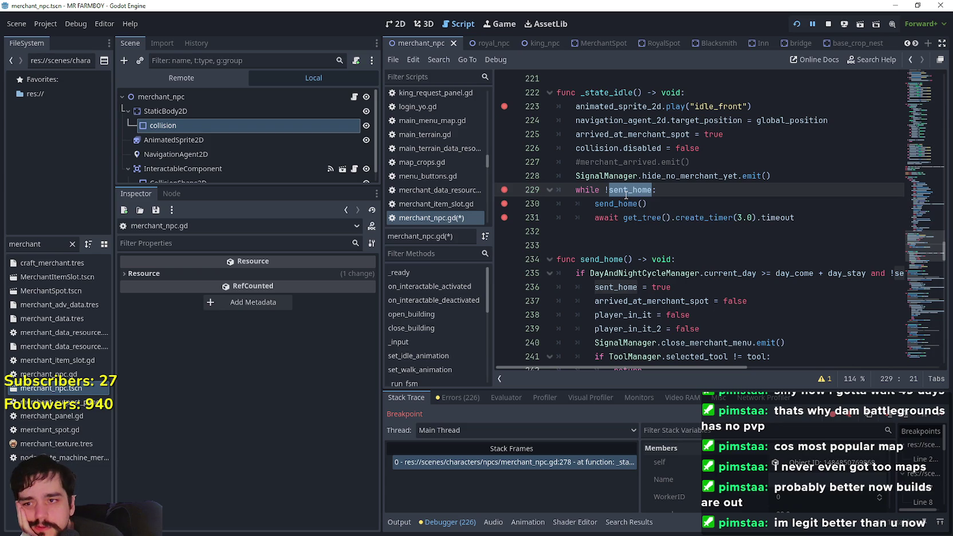
left_click_drag(576, 189, 690, 187)
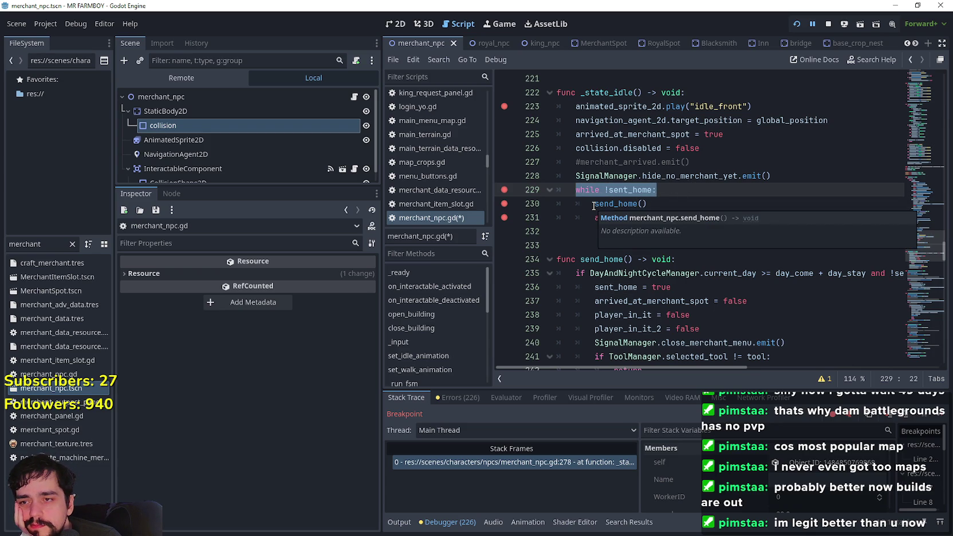
left_click_drag(594, 204, 688, 204)
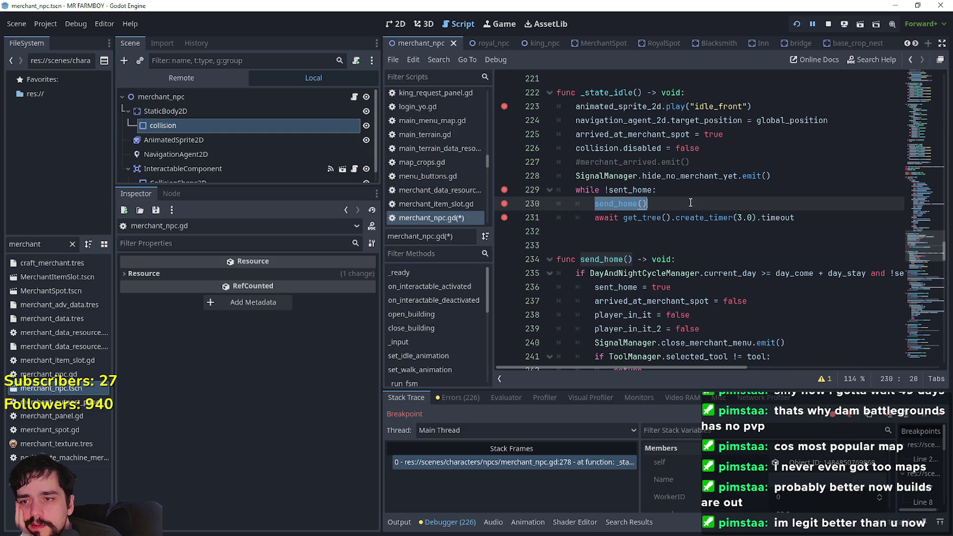
left_click_drag(595, 293, 699, 283)
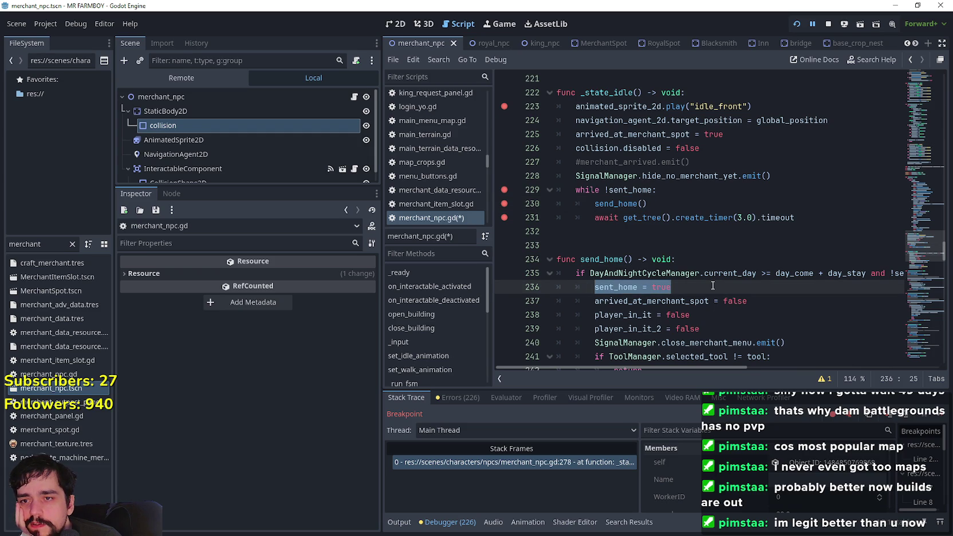
scroll(710, 277, "up", 3)
double_click(634, 218)
mouse_move(634, 217)
left_mouse_down()
mouse_move(682, 217)
mouse_move(643, 218)
left_mouse_up()
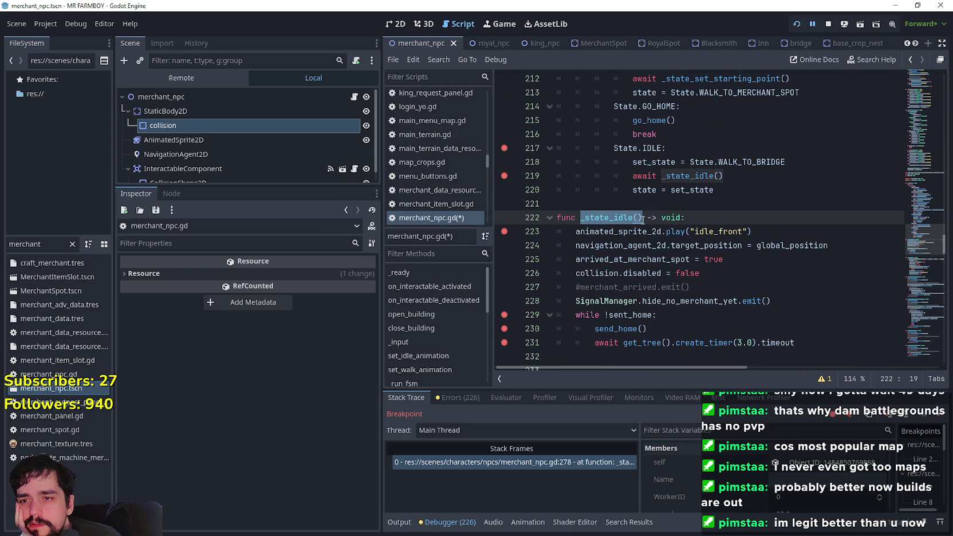
- Check arrived_at_merchant_spot and sent_home on line 236, then search the script for sent_home
double_click(675, 259)
scroll(714, 321, "down", 2)
mouse_move(697, 311)
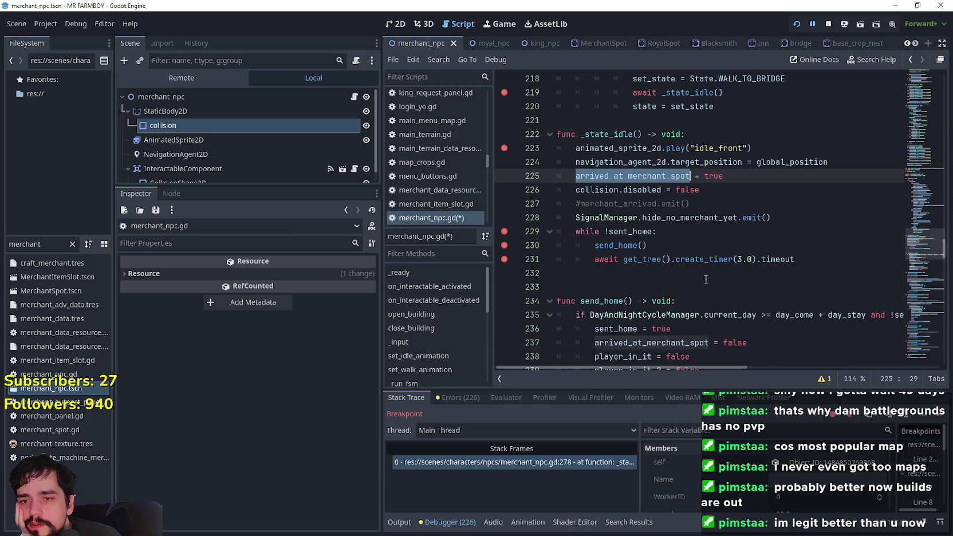
scroll(704, 281, "down", 1)
scroll(736, 368, "right", 2)
scroll(736, 367, "left", 2)
double_click(616, 287)
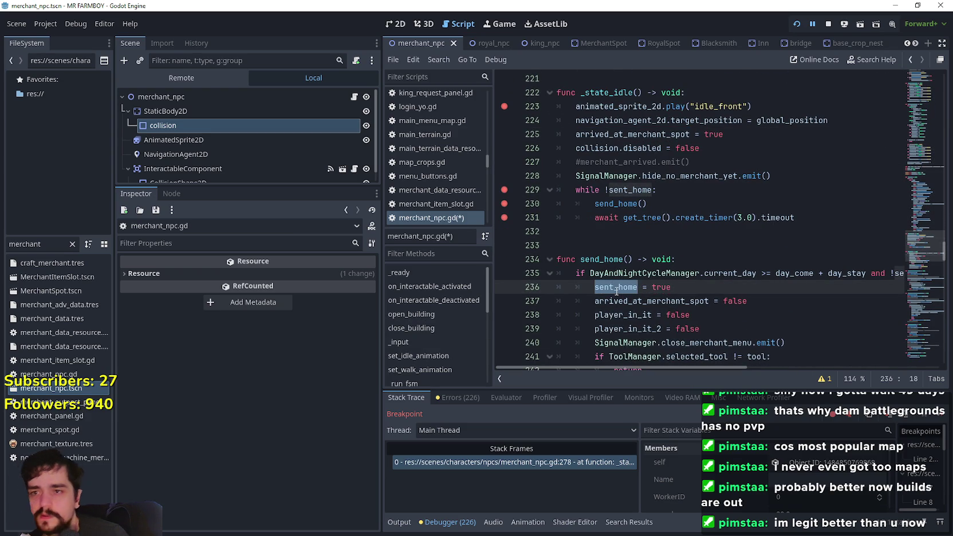
key("ctrl+f")
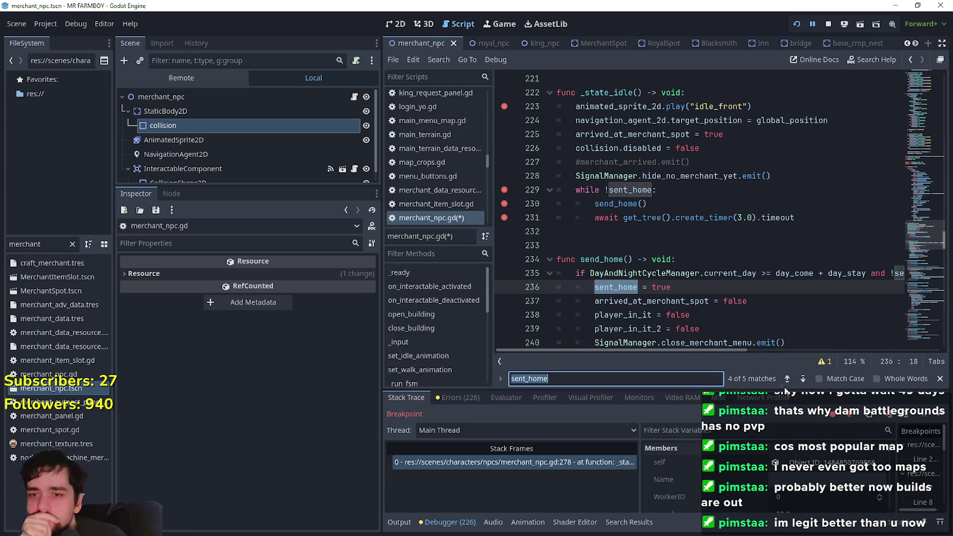
- Step back through the sent_home matches to its declaration on line 18
left_click(787, 379)
left_click(787, 379)
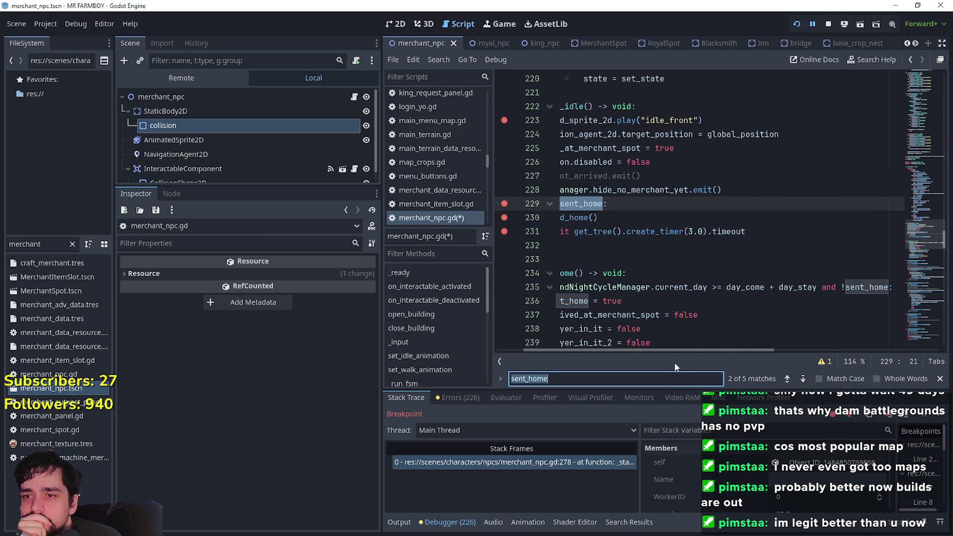
scroll(678, 350, "left", 2)
left_click(788, 379)
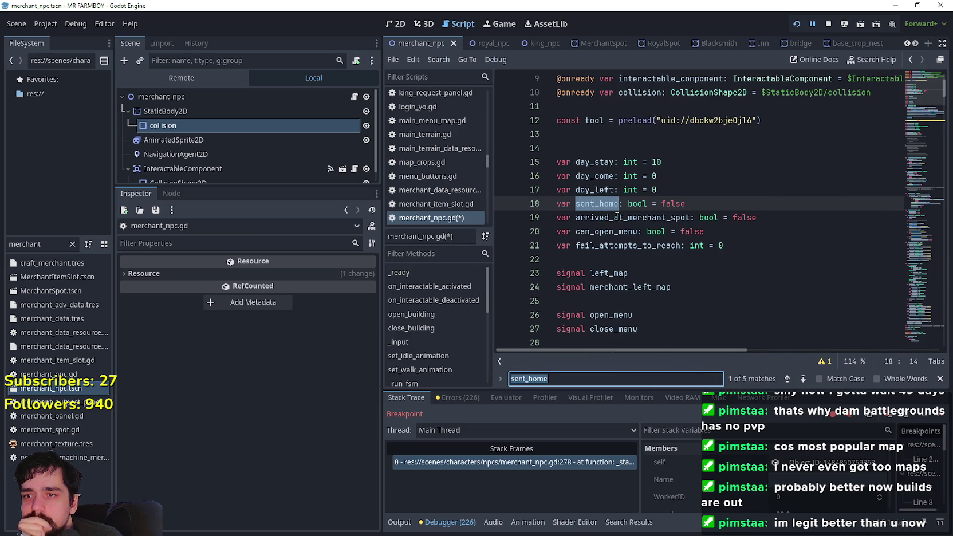
scroll(658, 225, "down", 9)
- Review the set_state = State.IDLE line in WALK_TO_MERCHANT_SPOT and the IDLE case
left_click(743, 228)
left_click_drag(918, 113, 908, 220)
left_click(710, 230)
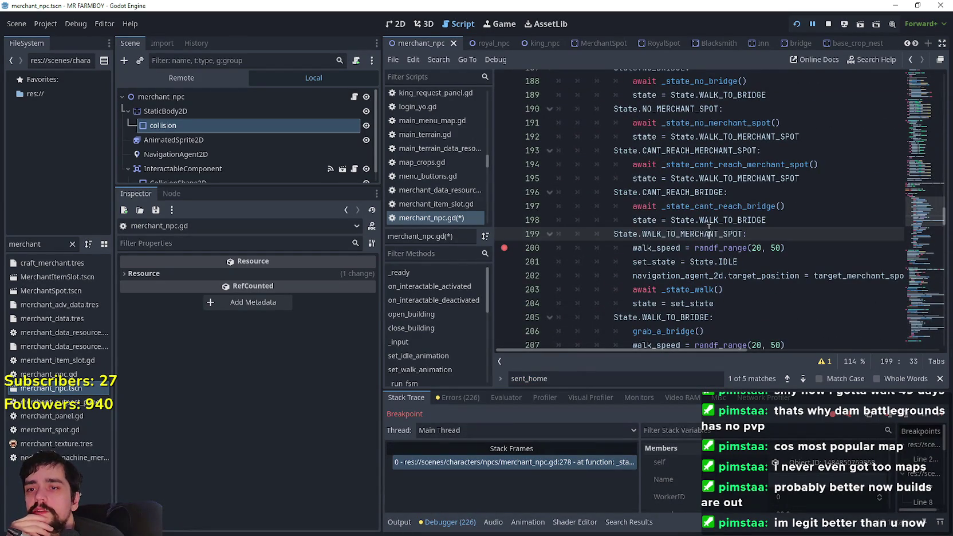
scroll(716, 252, "down", 1)
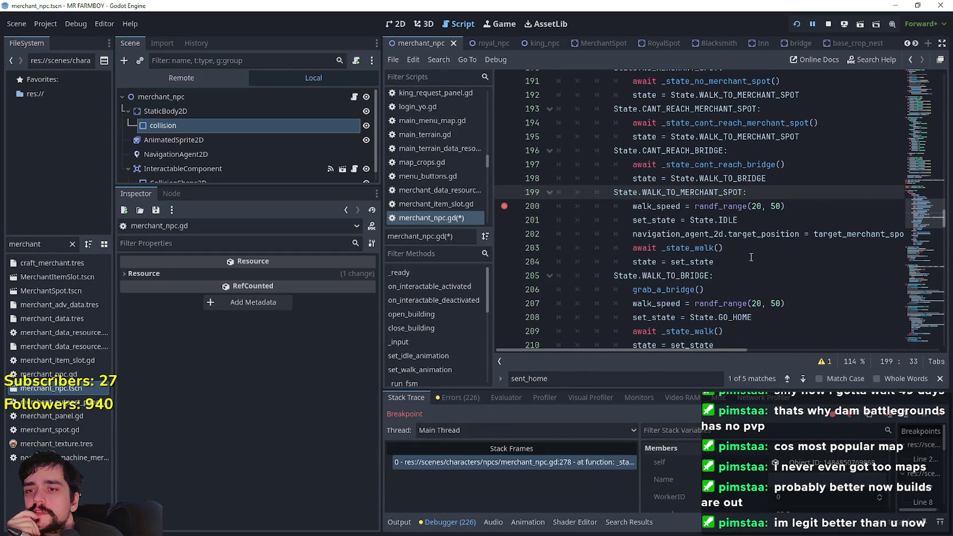
mouse_move(738, 265)
left_mouse_down()
mouse_move(687, 233)
mouse_move(633, 221)
left_mouse_up()
left_click_drag(739, 220, 634, 226)
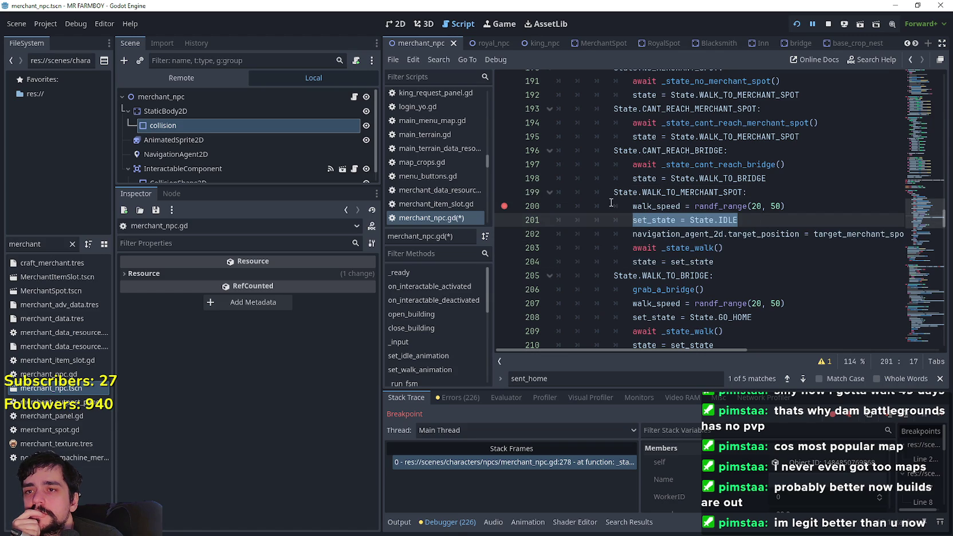
scroll(615, 204, "up", 5)
scroll(636, 232, "down", 8)
scroll(638, 237, "down", 2)
left_click_drag(773, 258, 530, 249)
- Look up _state_idle and review its while !sent_home loop and send_home() call
right_click(695, 262)
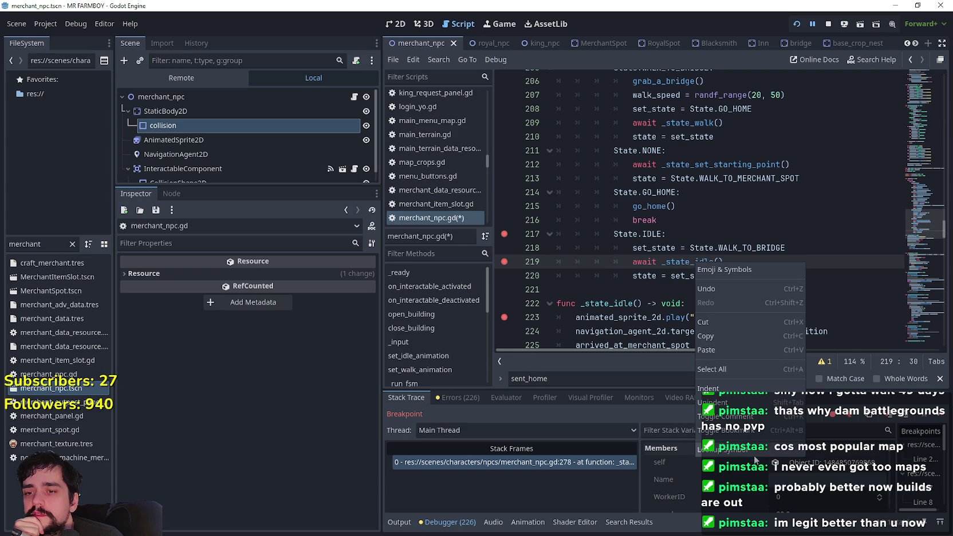
left_click(754, 452)
mouse_move(614, 153)
left_mouse_down()
mouse_move(662, 275)
mouse_move(550, 254)
mouse_move(558, 246)
mouse_move(556, 258)
mouse_move(518, 259)
left_mouse_up()
left_click(608, 259)
scroll(665, 304, "down", 2)
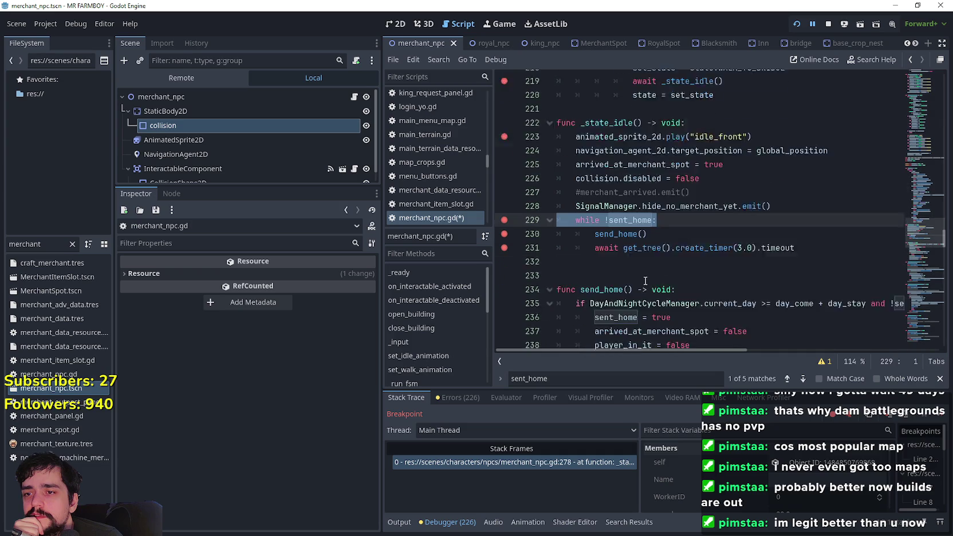
left_click_drag(657, 175, 591, 176)
left_click_drag(648, 189, 592, 195)
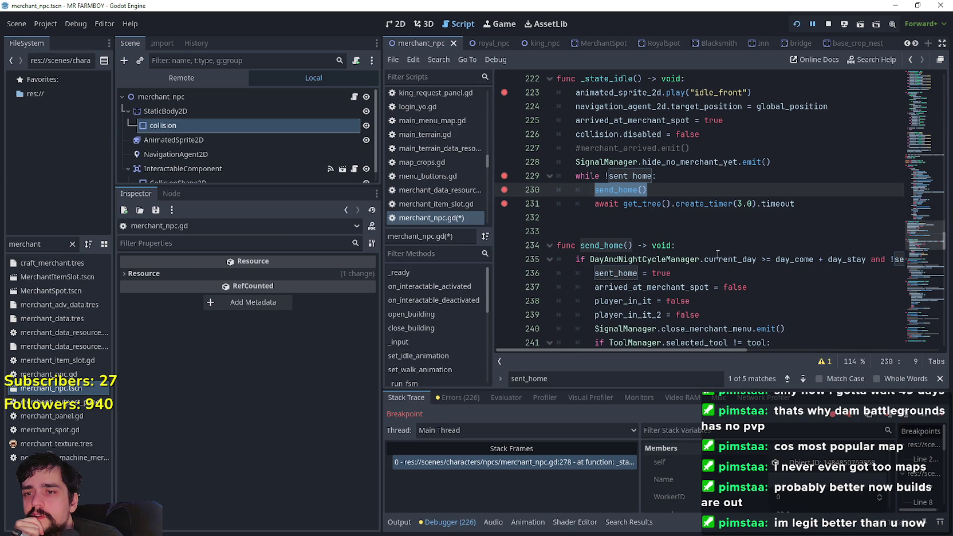
scroll(719, 254, "down", 2)
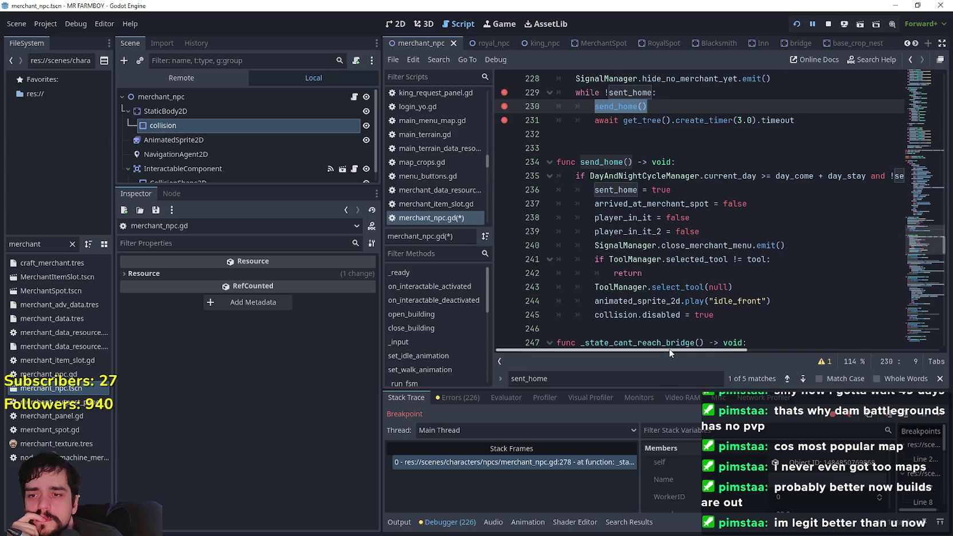
mouse_move(670, 349)
left_mouse_down()
mouse_move(721, 350)
mouse_move(633, 347)
left_mouse_up()
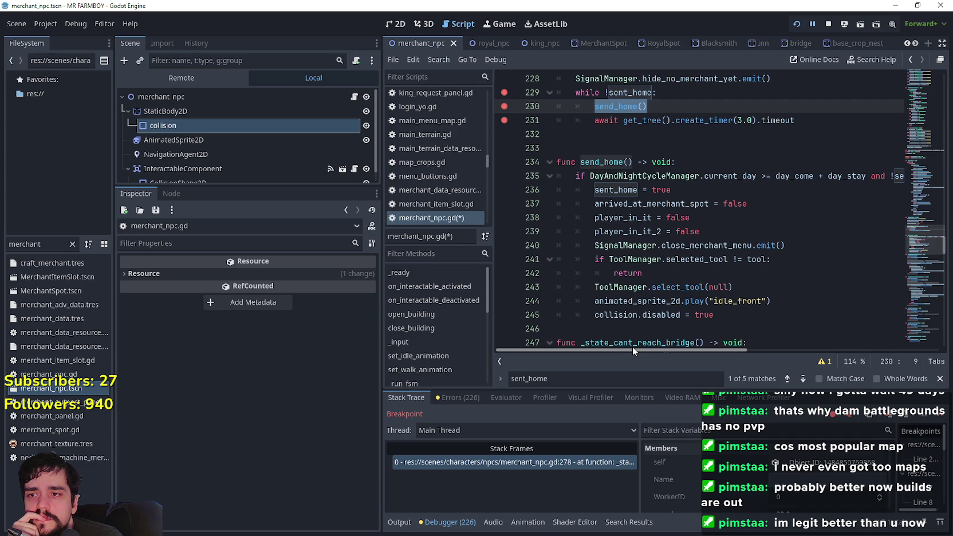
- Review the body and signature of the send_home function
scroll(647, 310, "down", 1)
left_click(654, 290)
scroll(654, 291, "up", 1)
mouse_move(740, 315)
left_mouse_down()
mouse_move(550, 190)
mouse_move(532, 167)
mouse_move(531, 176)
left_mouse_up()
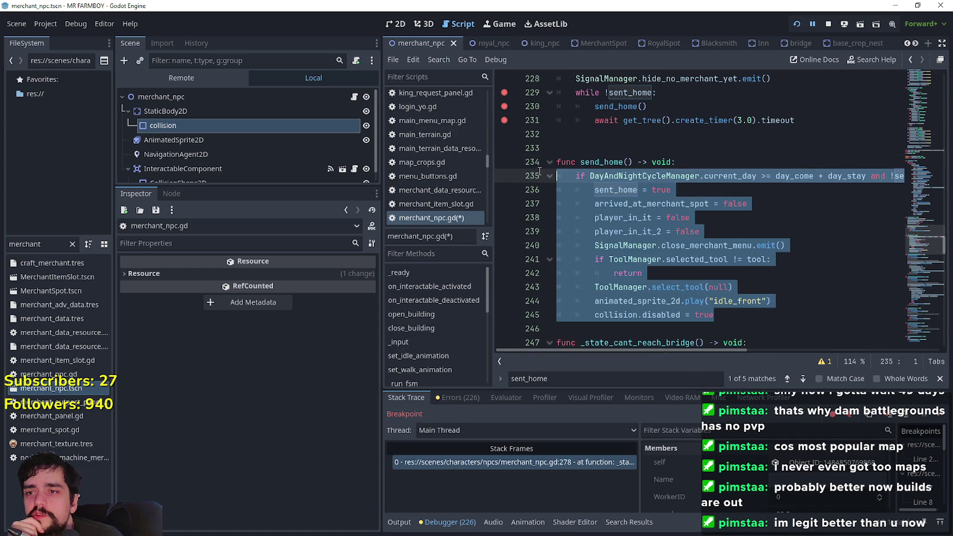
left_click(732, 192)
scroll(658, 206, "up", 3)
left_click_drag(676, 204, 536, 197)
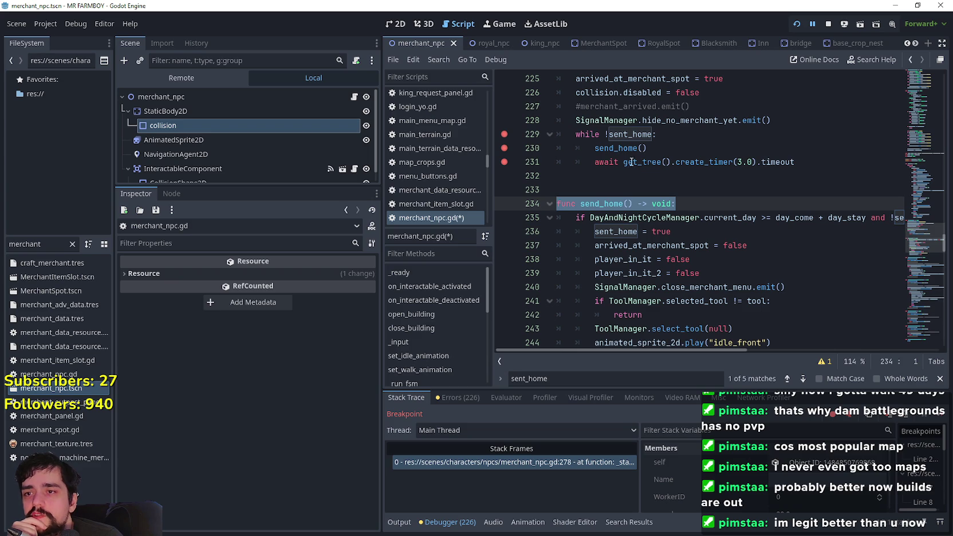
left_click(712, 230)
scroll(705, 230, "up", 5)
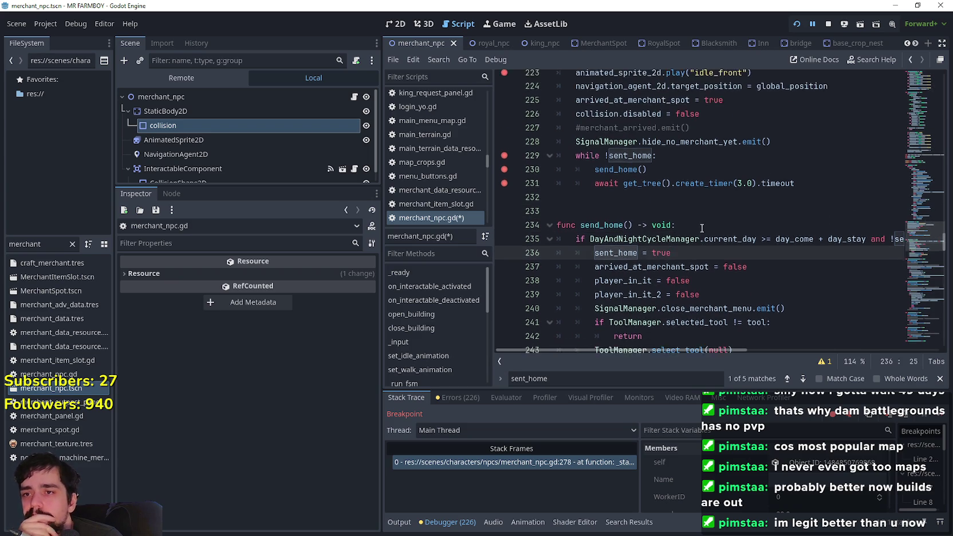
- Delete the return line after break in _state_cant_reach_merchant_spot's retry loop
left_click(665, 200)
left_click(662, 211)
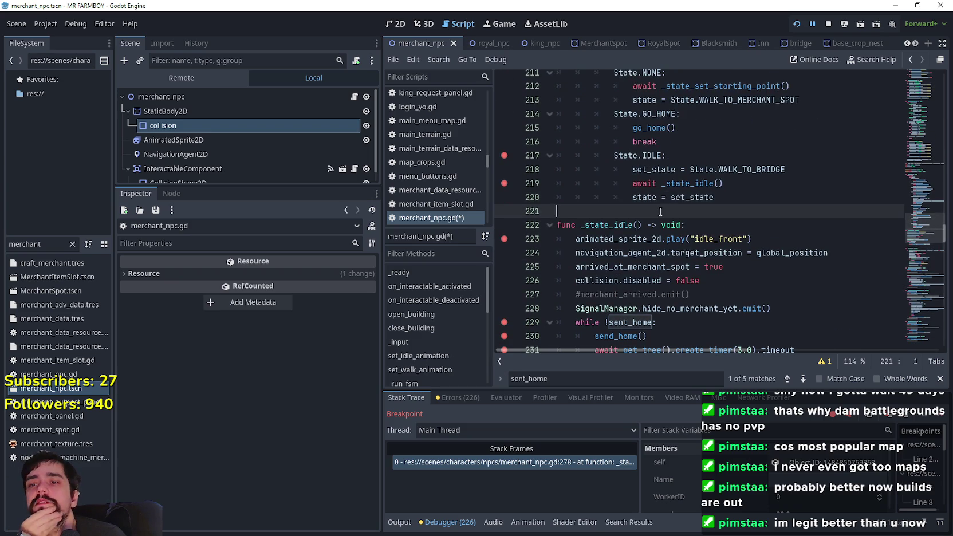
scroll(660, 212, "up", 5)
scroll(660, 212, "down", 15)
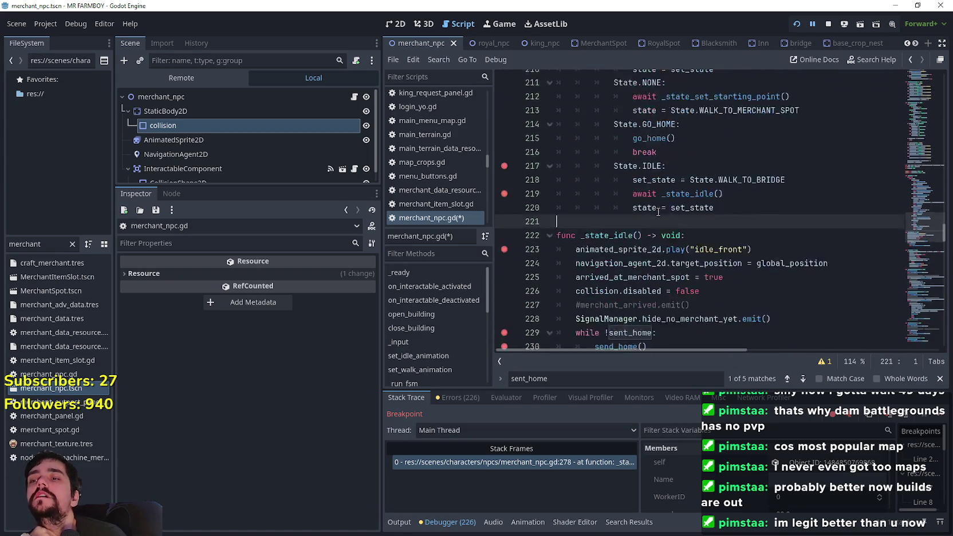
scroll(655, 213, "down", 7)
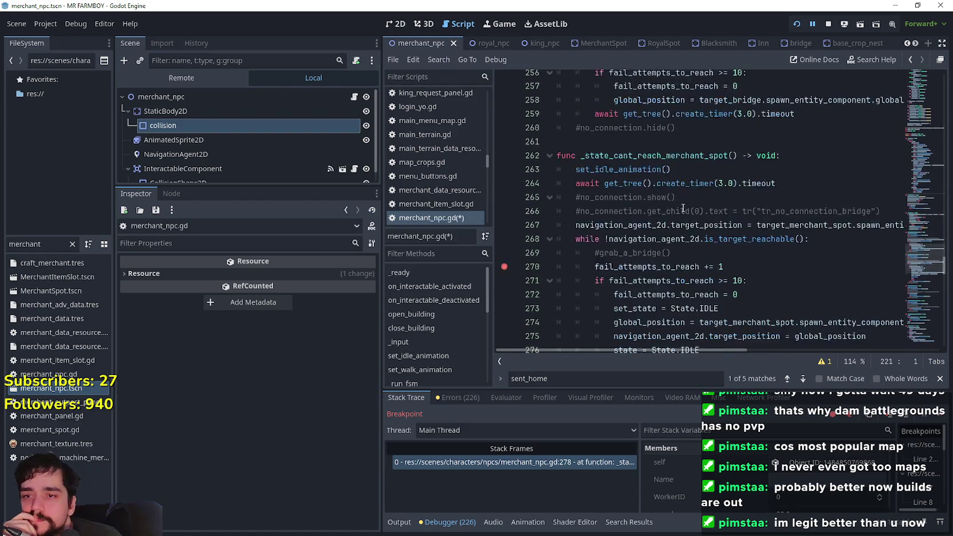
left_click(644, 211)
mouse_move(669, 224)
left_mouse_down()
mouse_move(559, 211)
mouse_move(530, 225)
left_mouse_up()
key("BackSpace")
key("BackSpace")
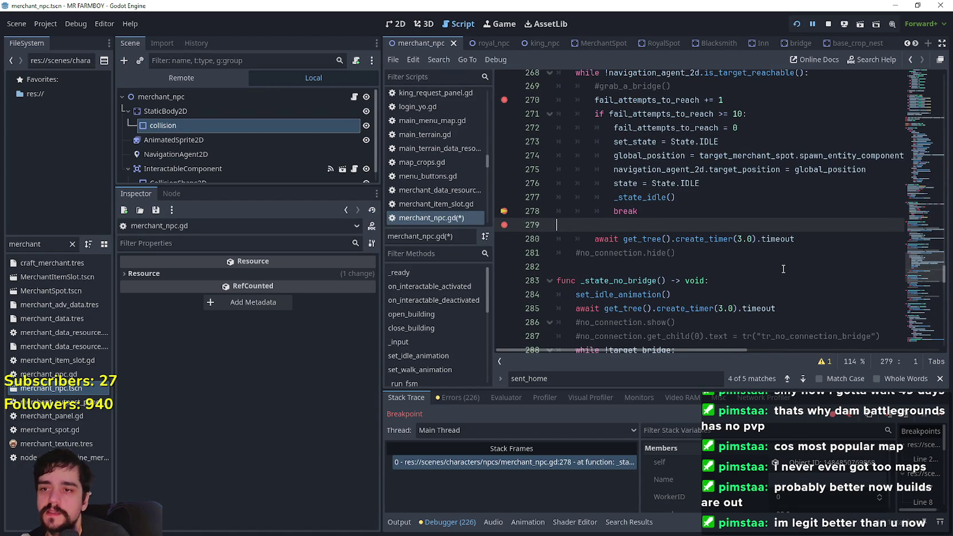
- Move the _state_idle() call below break in the retry loop and save the script
left_click_drag(710, 198, 604, 200)
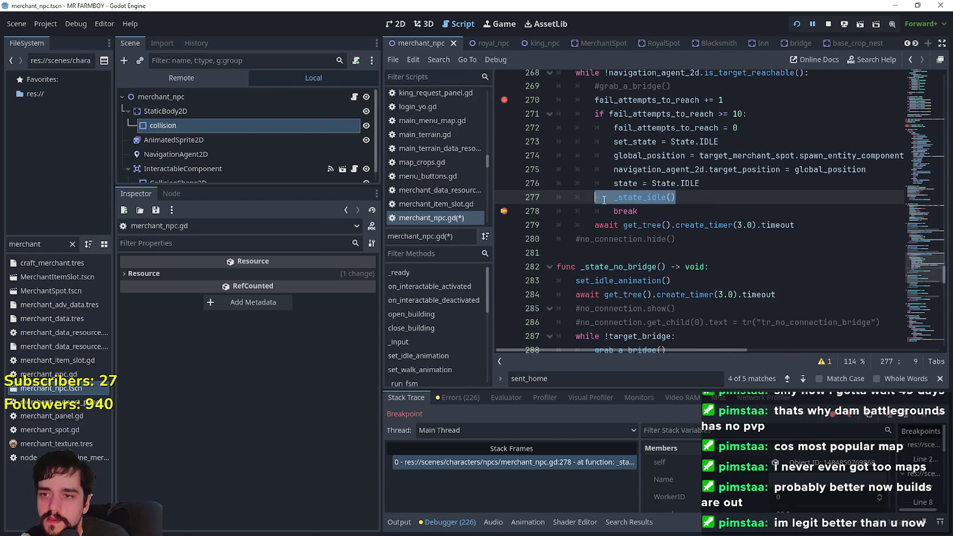
left_click_drag(688, 198, 615, 200)
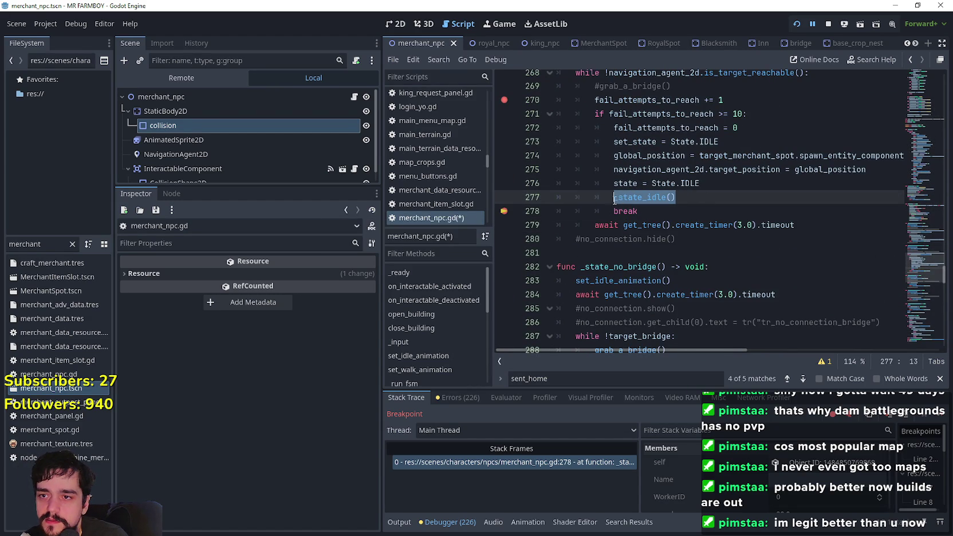
left_click(665, 209)
key("Return")
left_click_drag(677, 197, 557, 198)
key("BackSpace")
key("BackSpace")
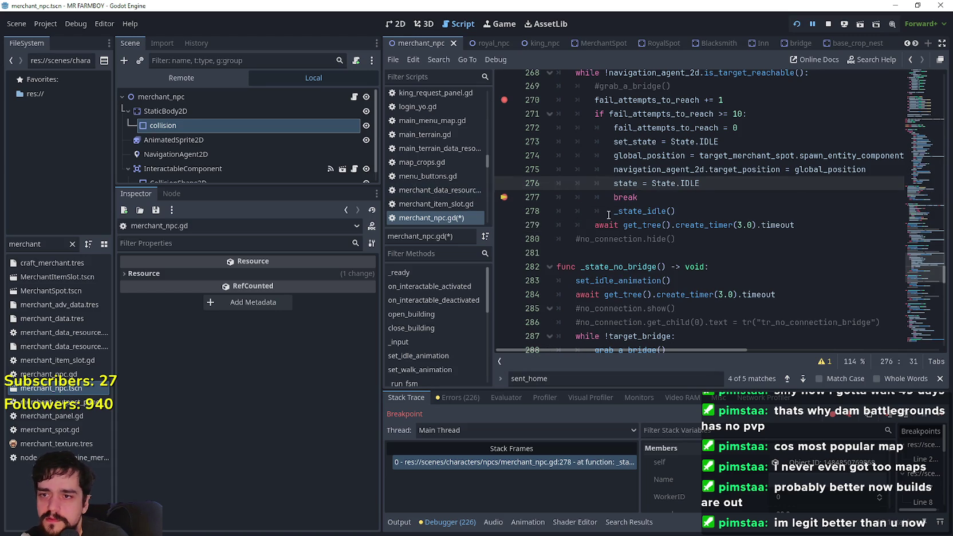
left_click(709, 201)
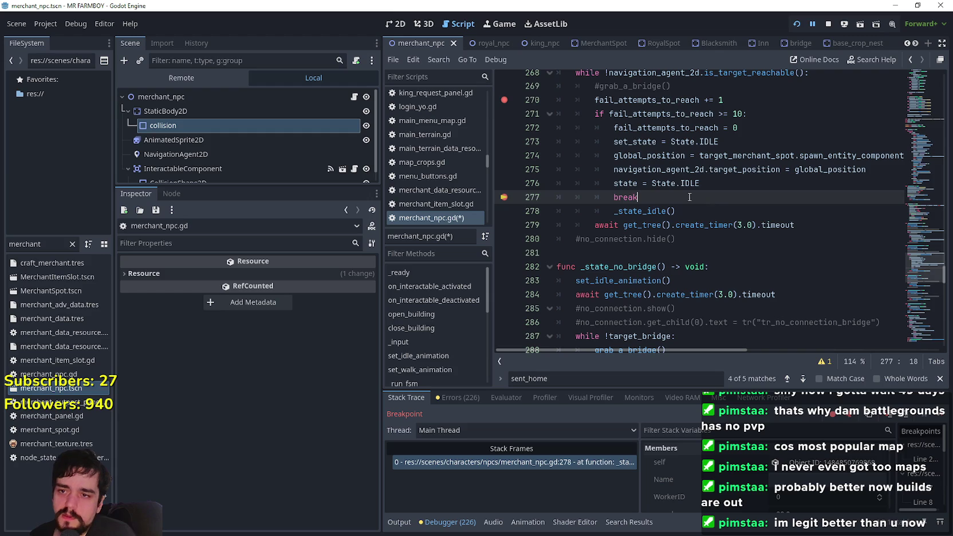
left_click(696, 210)
key("Return")
type("return")
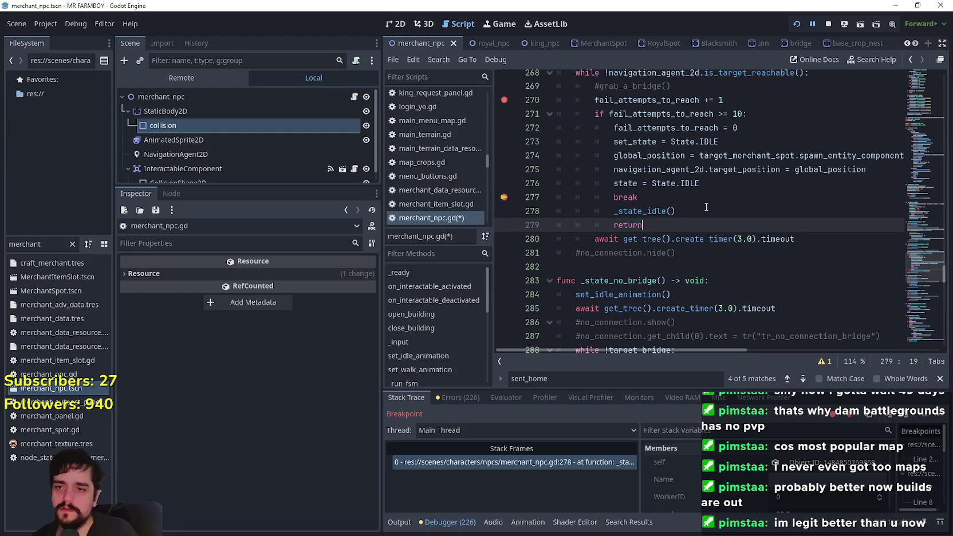
key("ctrl+s")
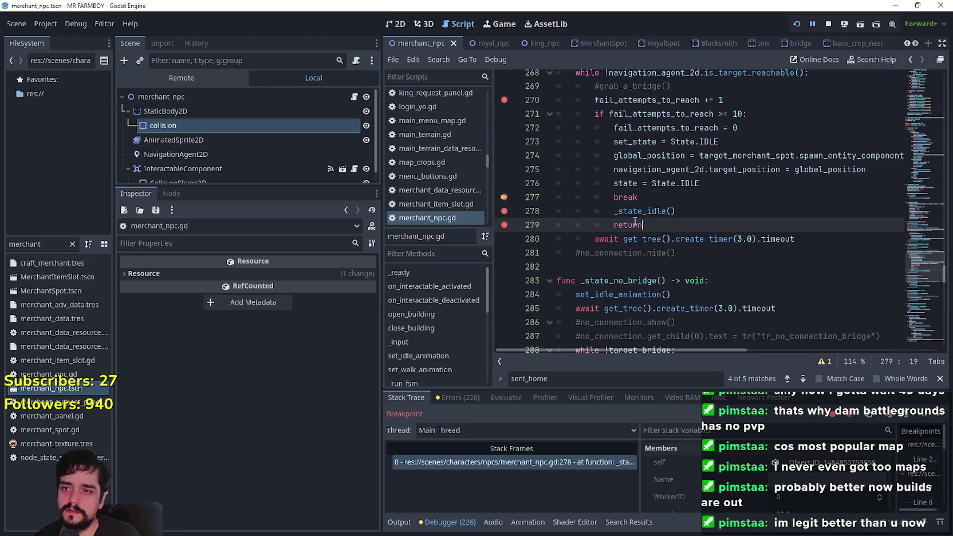
- Review the State.IDLE uses and the is_target_reachable check around the edit
left_click(705, 217)
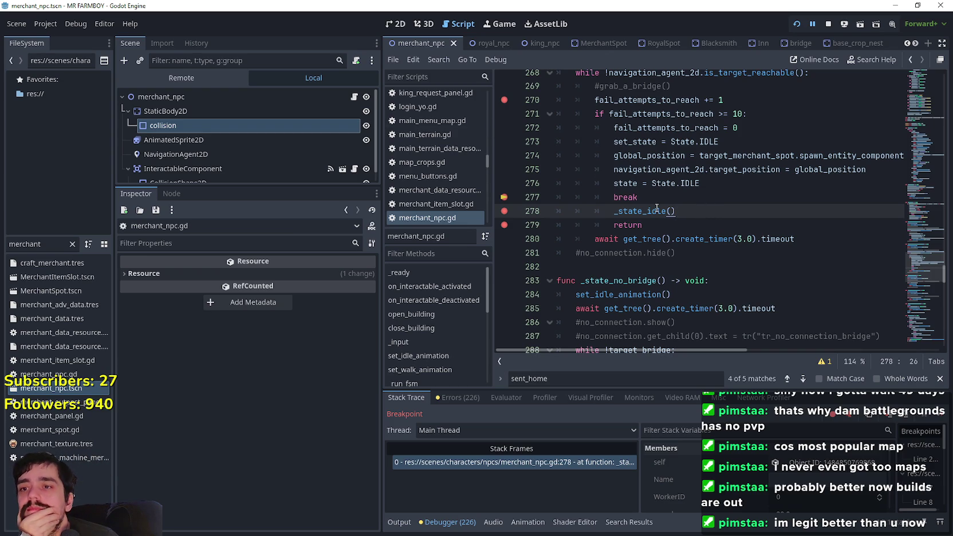
left_click(716, 197)
double_click(690, 183)
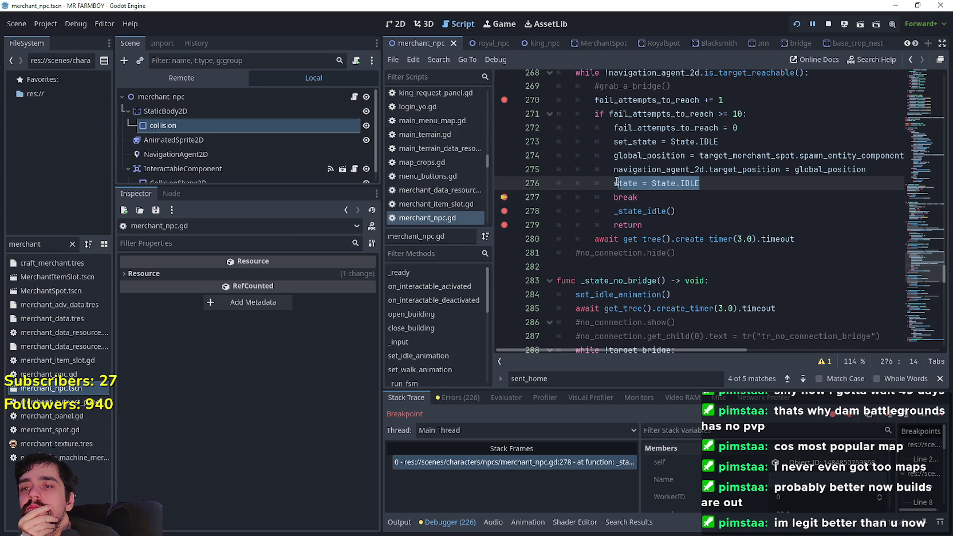
left_click(703, 225)
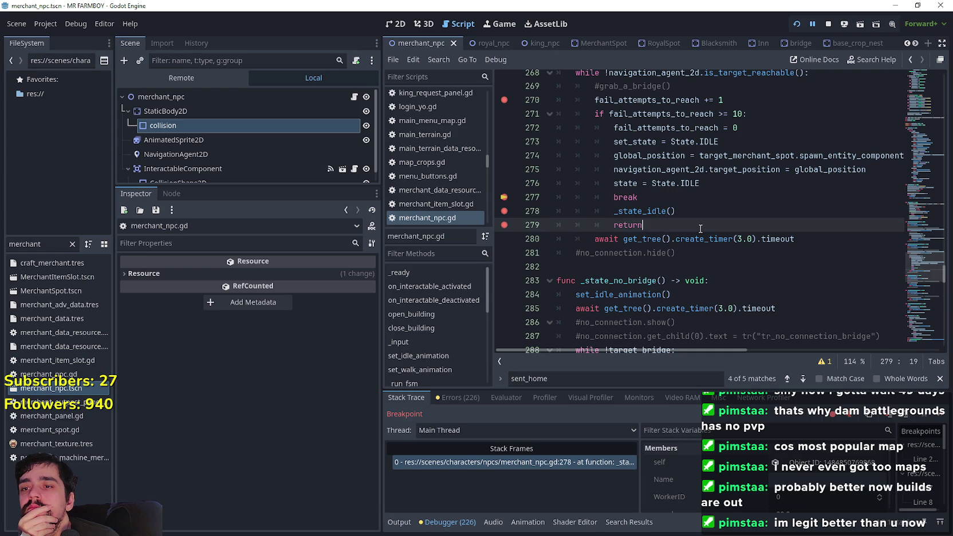
scroll(701, 229, "up", 1)
mouse_move(700, 114)
left_mouse_down()
mouse_move(771, 107)
mouse_move(773, 119)
left_mouse_up()
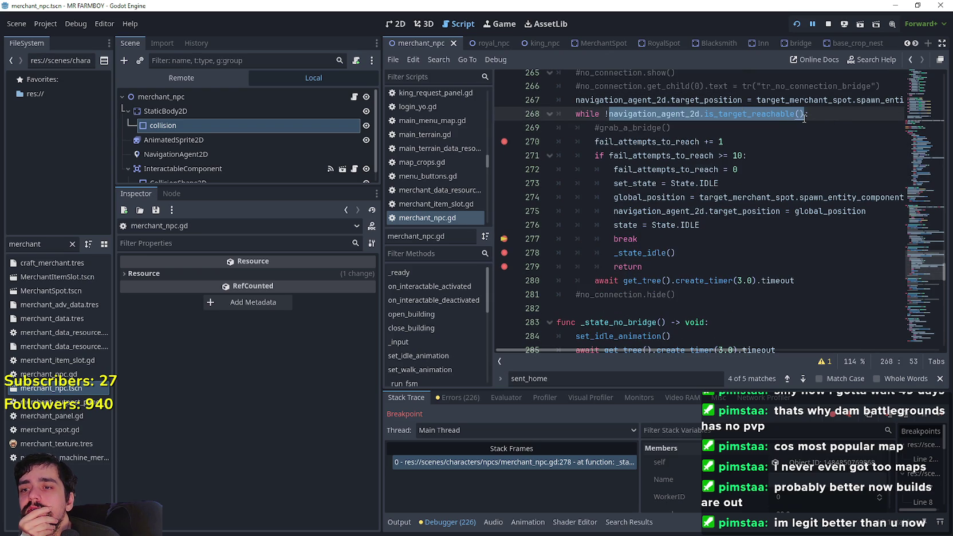
- Restart the debug run, close the sent_home search, and add a breakpoint on line 267
left_click(797, 24)
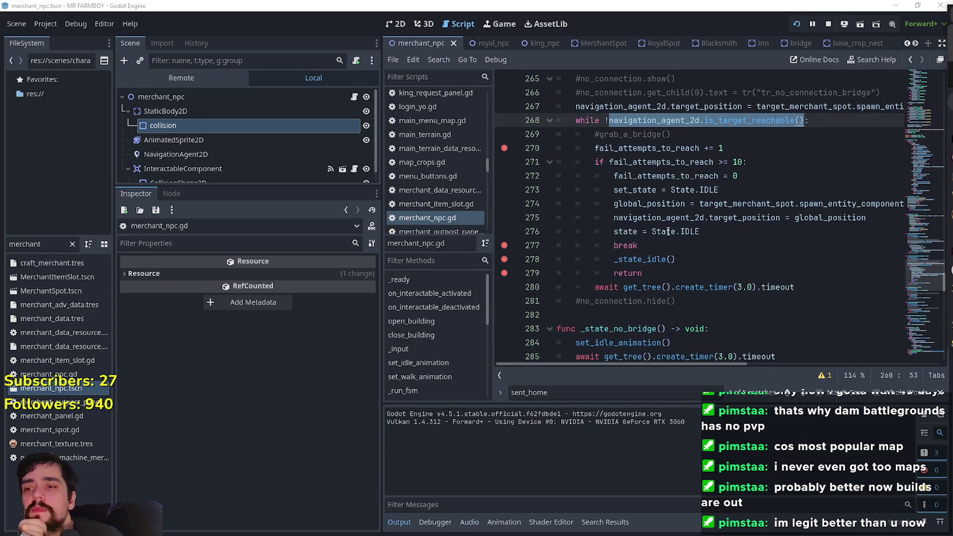
left_click(941, 393)
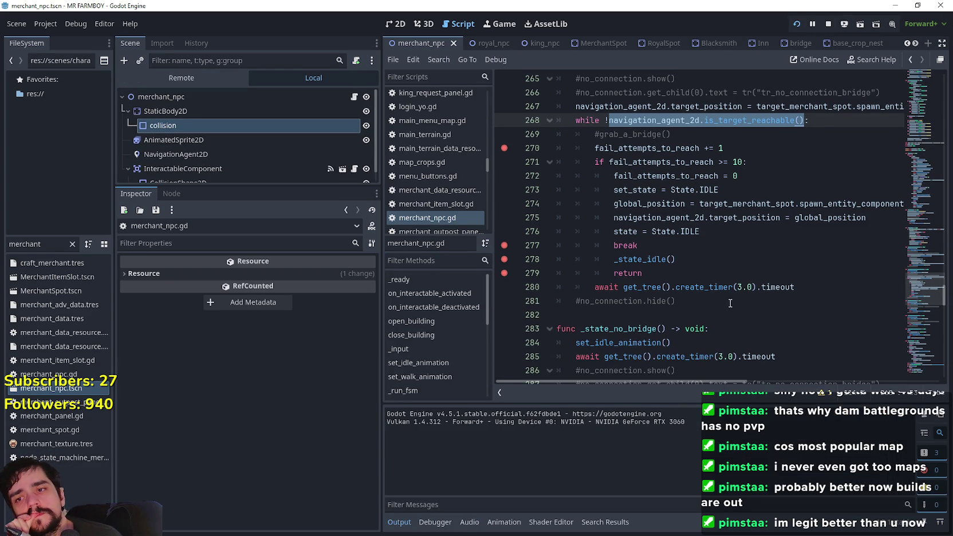
double_click(663, 259)
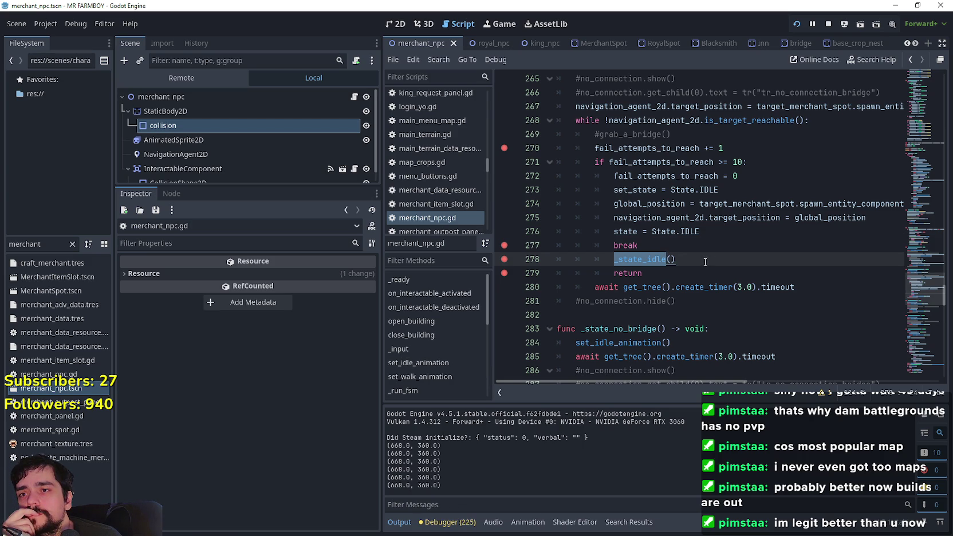
scroll(706, 262, "up", 1)
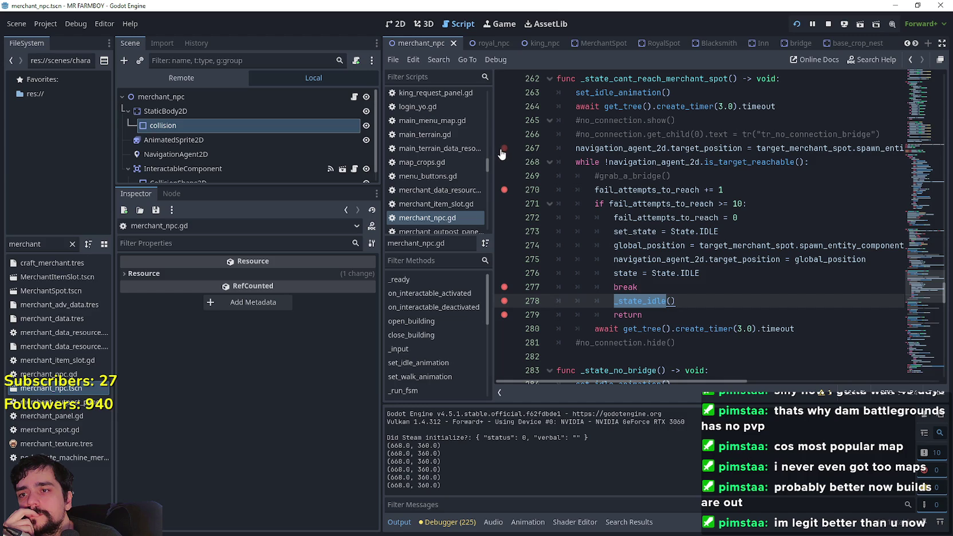
left_click(801, 174)
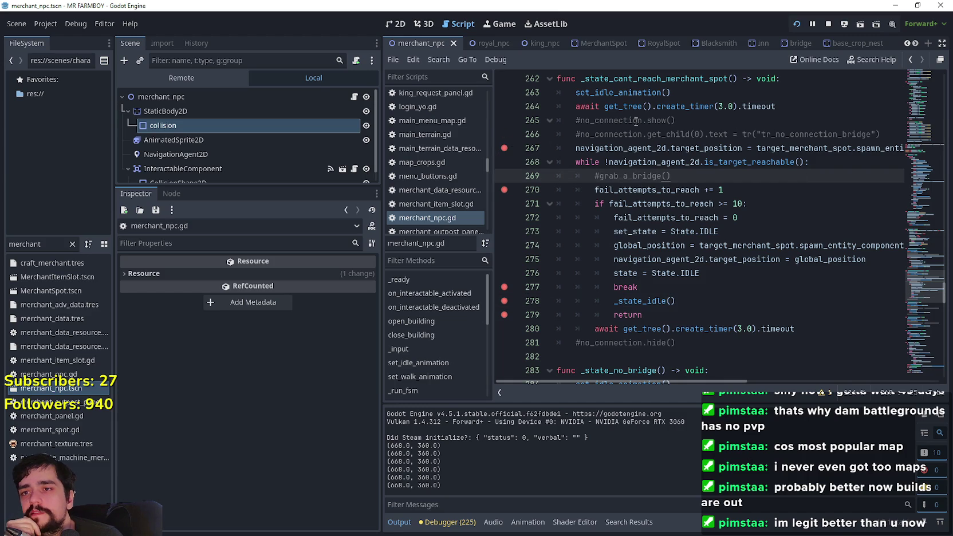
- Launch the game with F5 and load Save 1
key("F5")
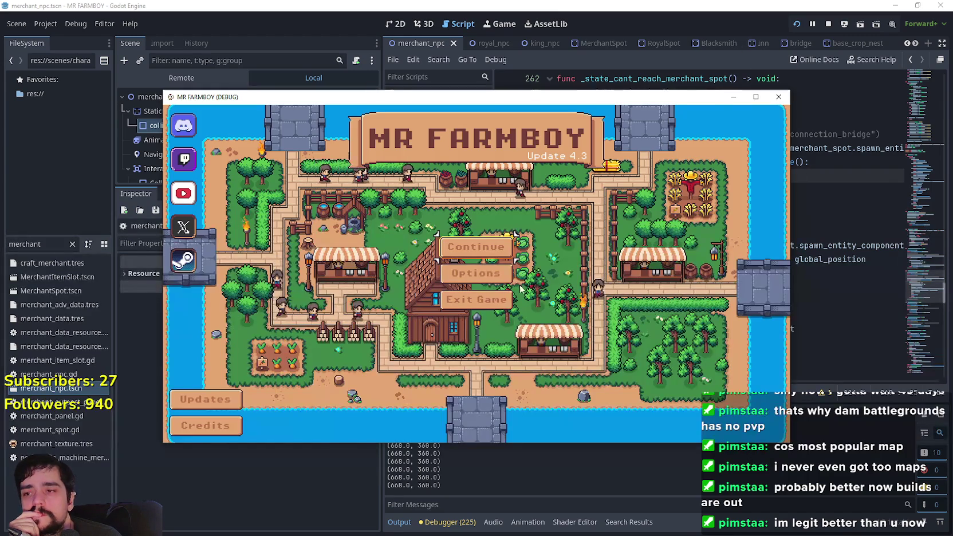
left_click(475, 247)
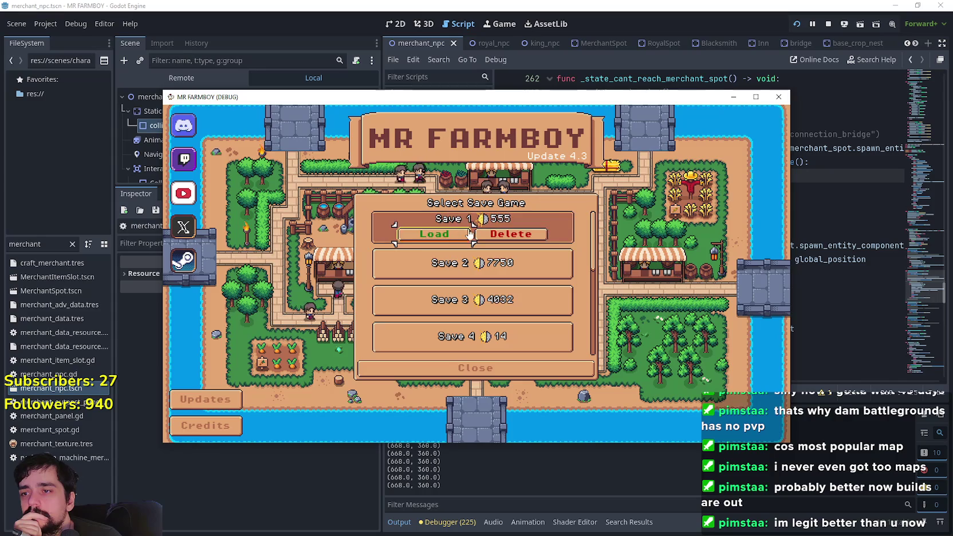
left_click(476, 227)
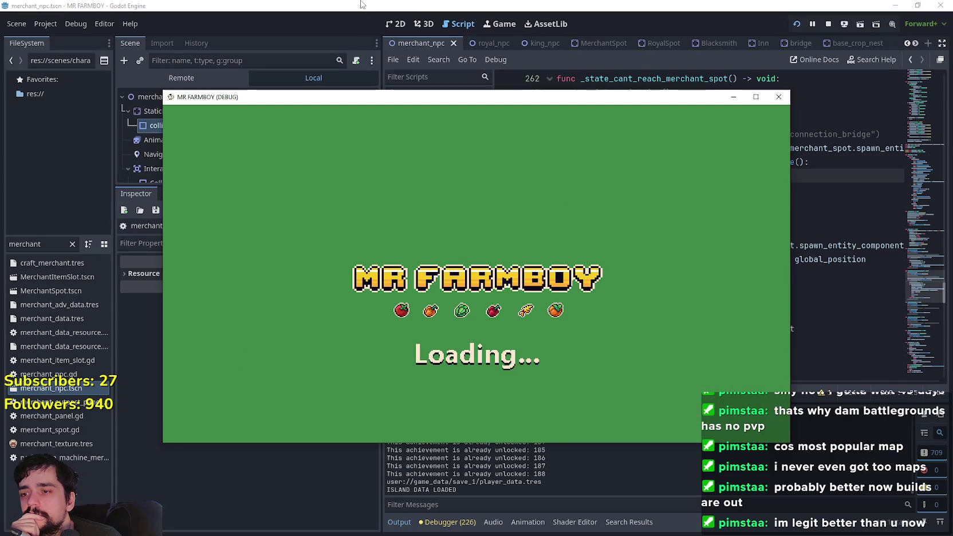
left_click(362, 5)
- Set the remote DayAndNightCycleManager's game_speed to 500.0, then return to the local merchant scene
left_click(195, 74)
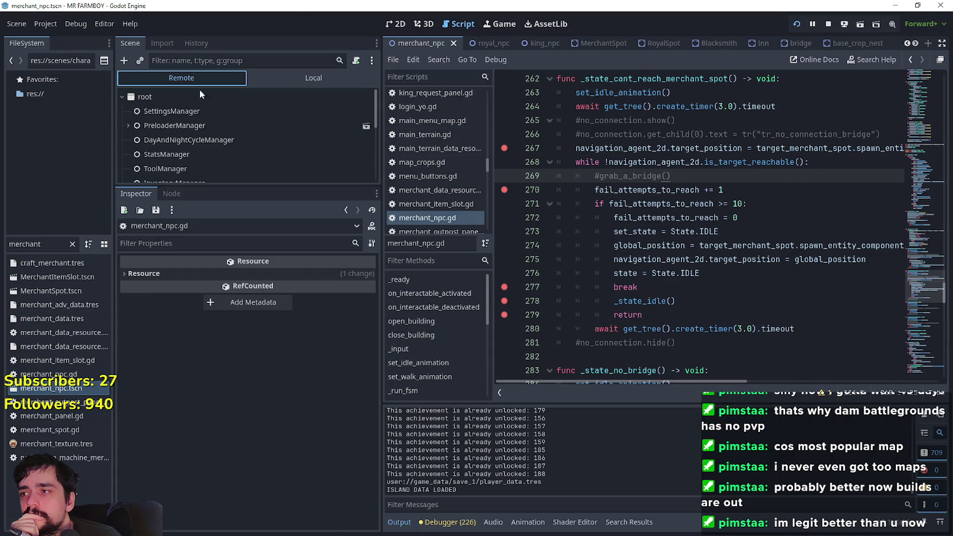
left_click(210, 140)
left_click(297, 273)
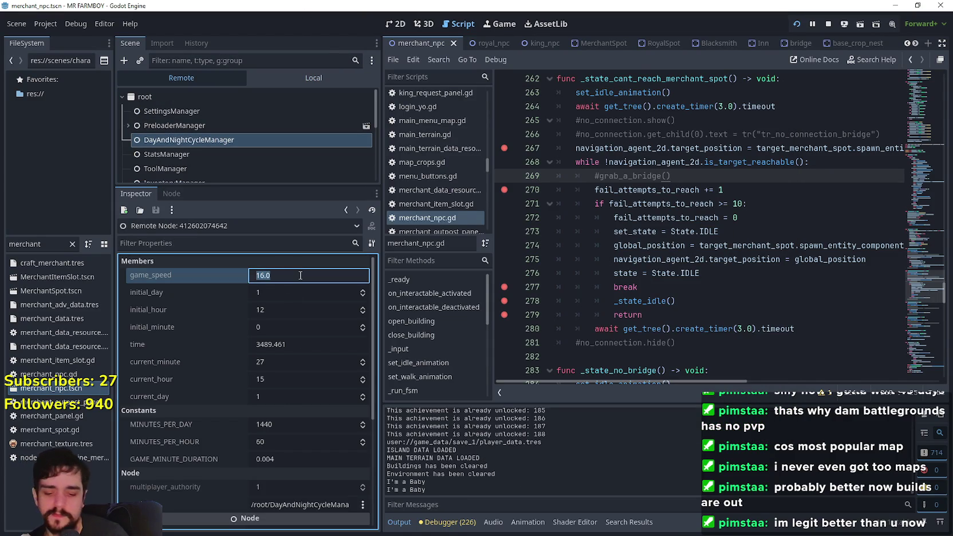
type("500")
key("Return")
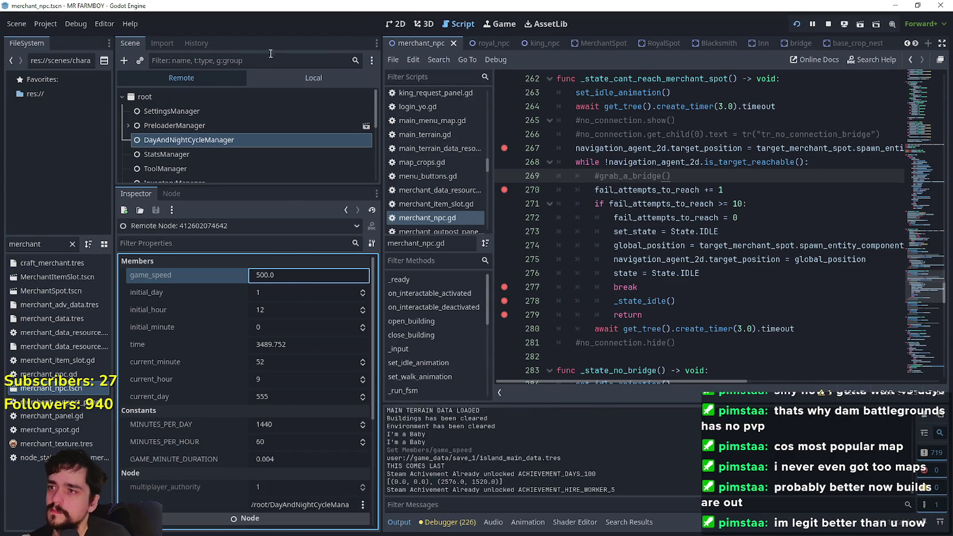
left_click(281, 76)
left_click(258, 145)
- Close the in-game Advancements panel and show the running game's remote scene tree
key("alt+Tab")
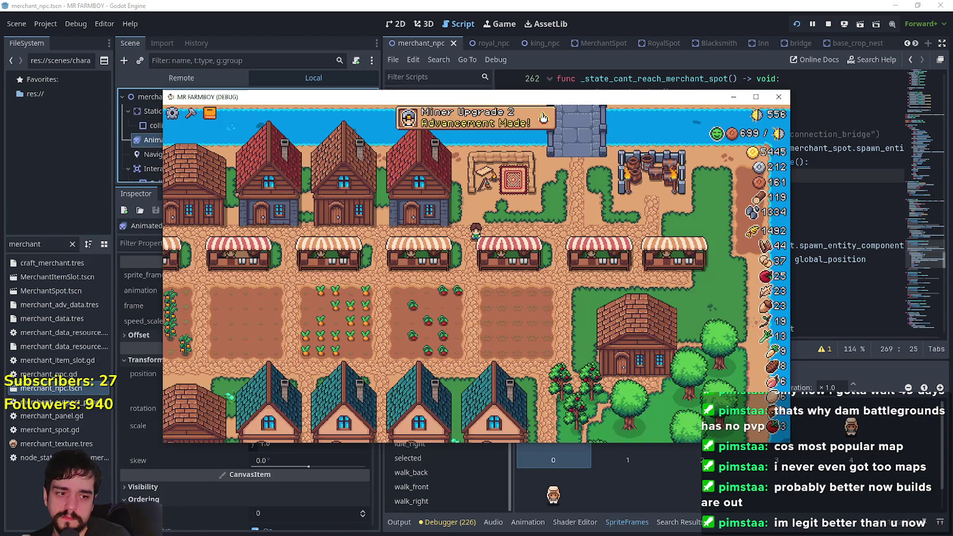
left_click(629, 145)
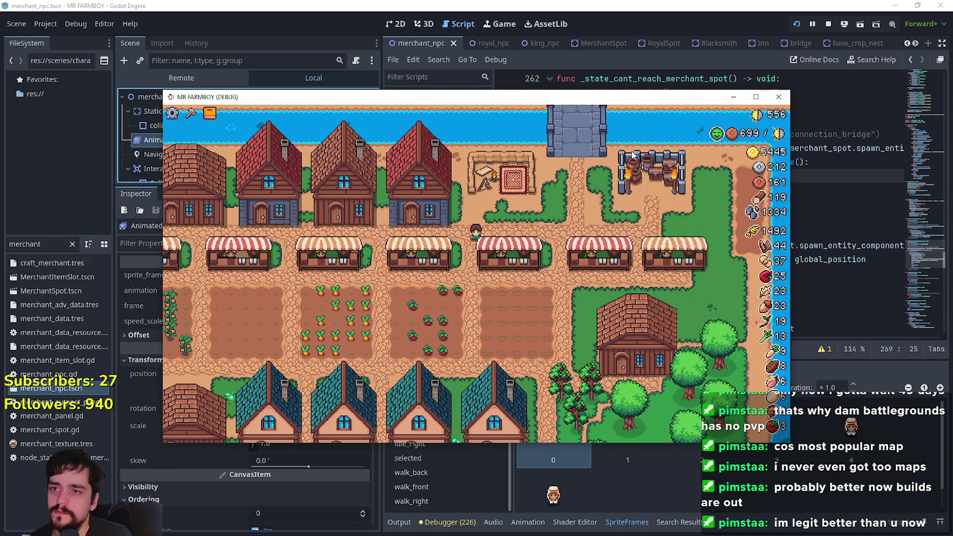
scroll(566, 248, "up", 2)
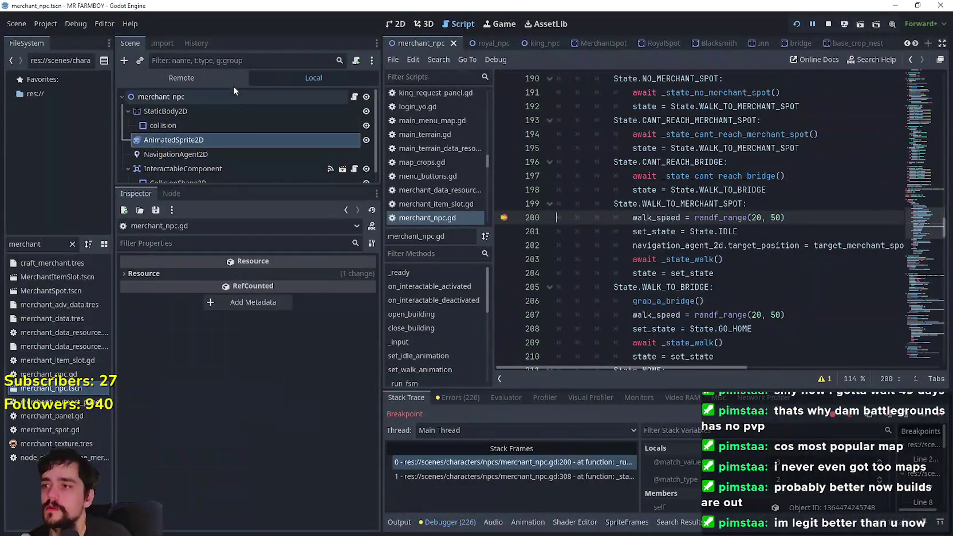
left_click(233, 83)
- Set the remote DayAndNightCycleManager's game_speed to 16 and return to the local merchant scene
left_click(245, 139)
left_click(291, 273)
type("16")
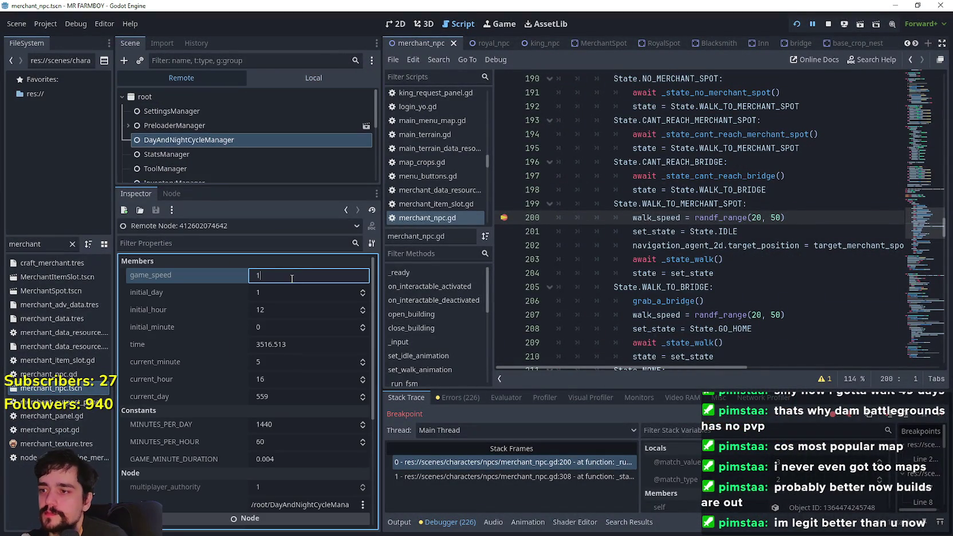
left_click(272, 74)
left_click(247, 124)
left_click(254, 143)
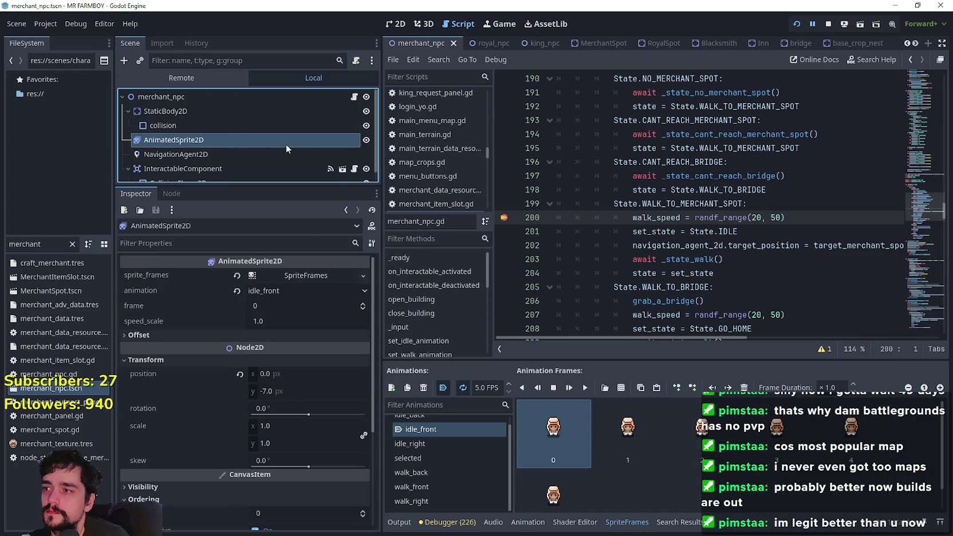
left_click(691, 210)
left_click(767, 231)
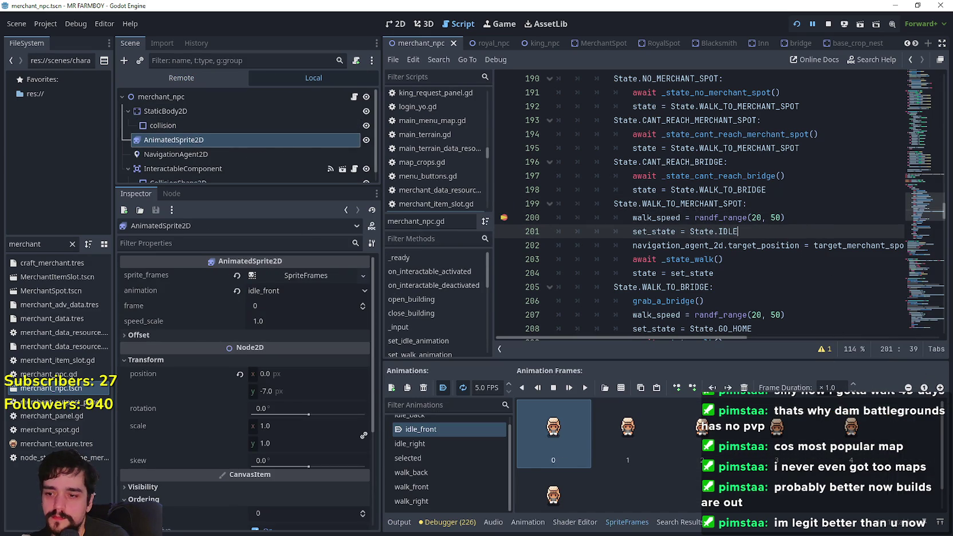
- Resume the game past the breakpoints on lines 267 and 270
left_click(940, 417)
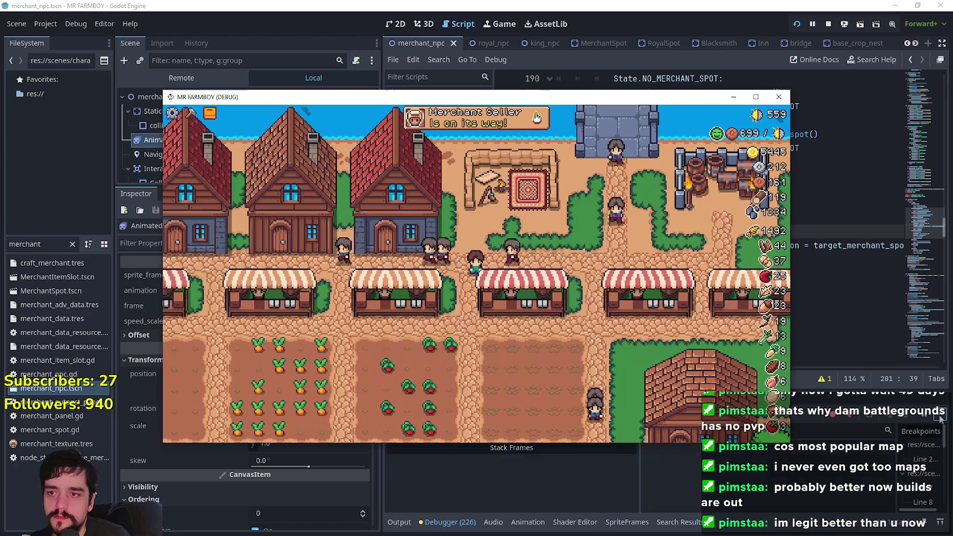
scroll(621, 236, "down", 5)
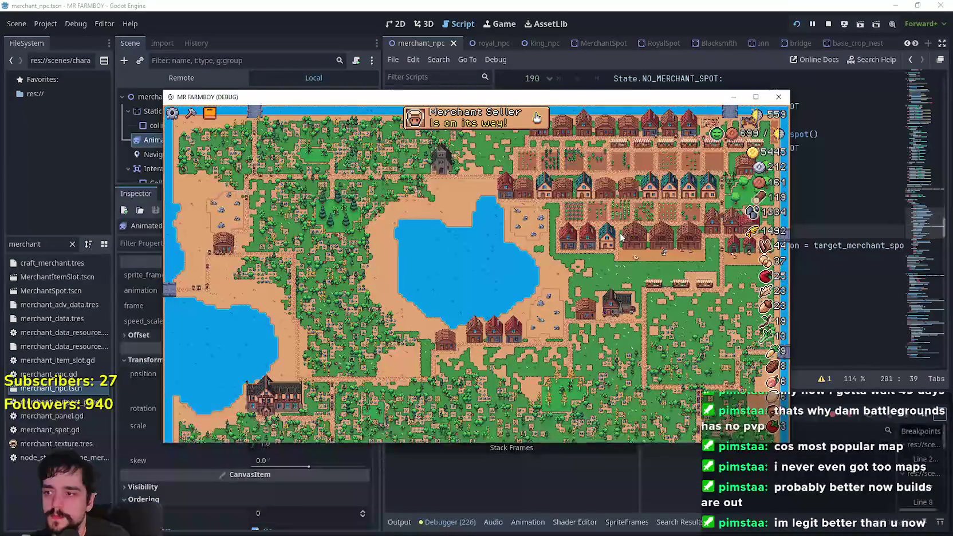
scroll(621, 237, "up", 5)
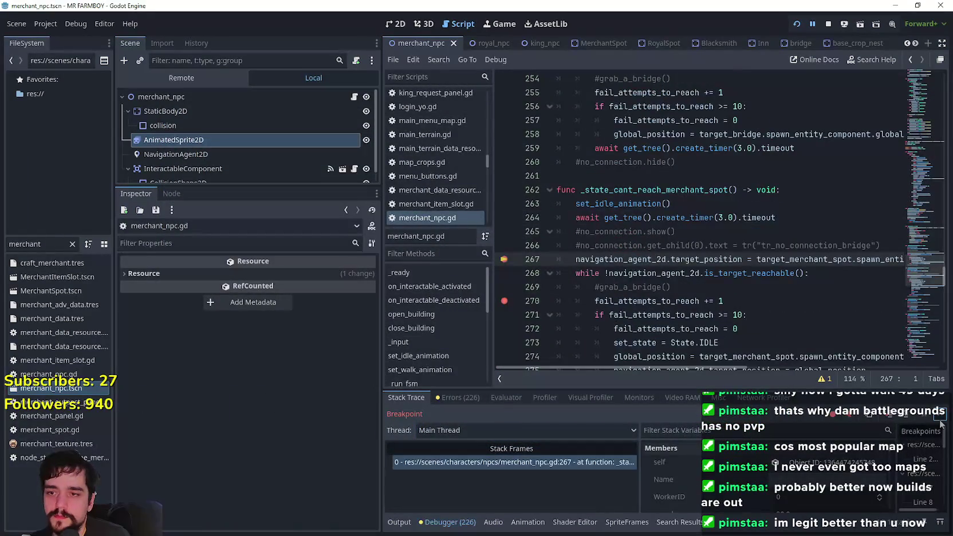
left_click(941, 424)
left_click(940, 424)
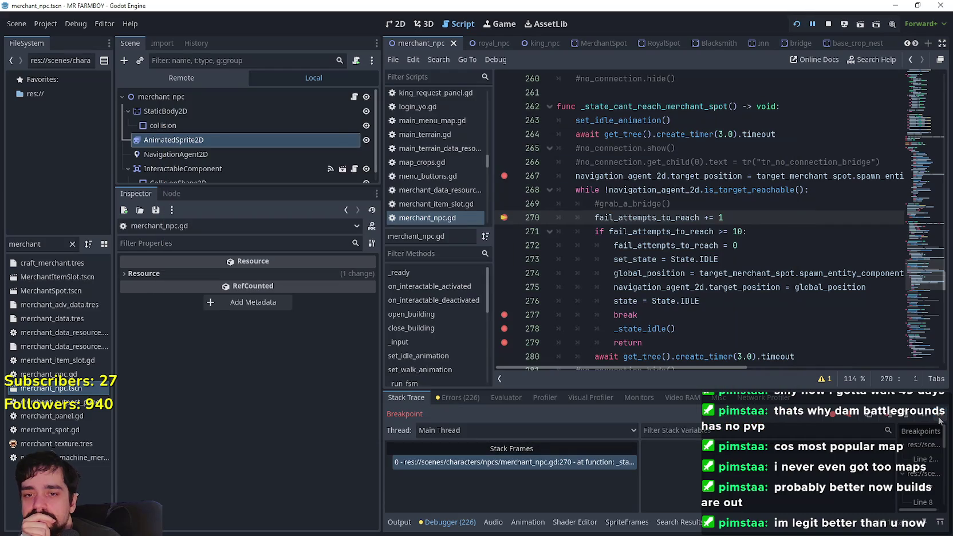
left_click(940, 422)
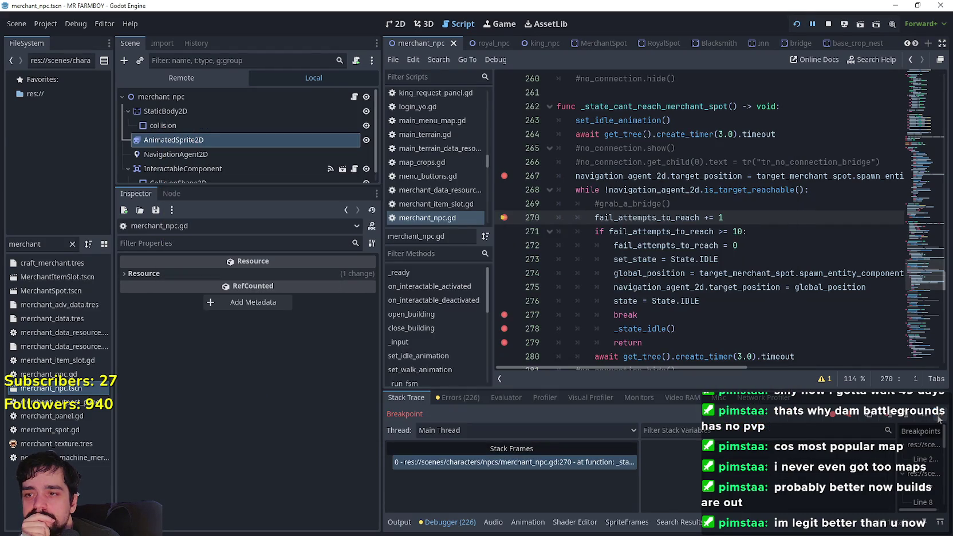
left_click(940, 420)
left_click(941, 420)
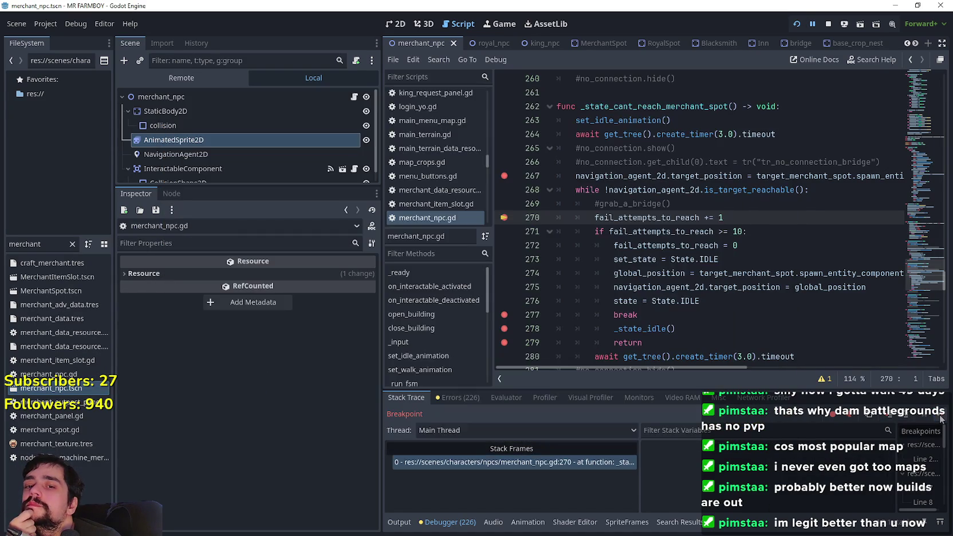
left_click(940, 420)
left_click(940, 420)
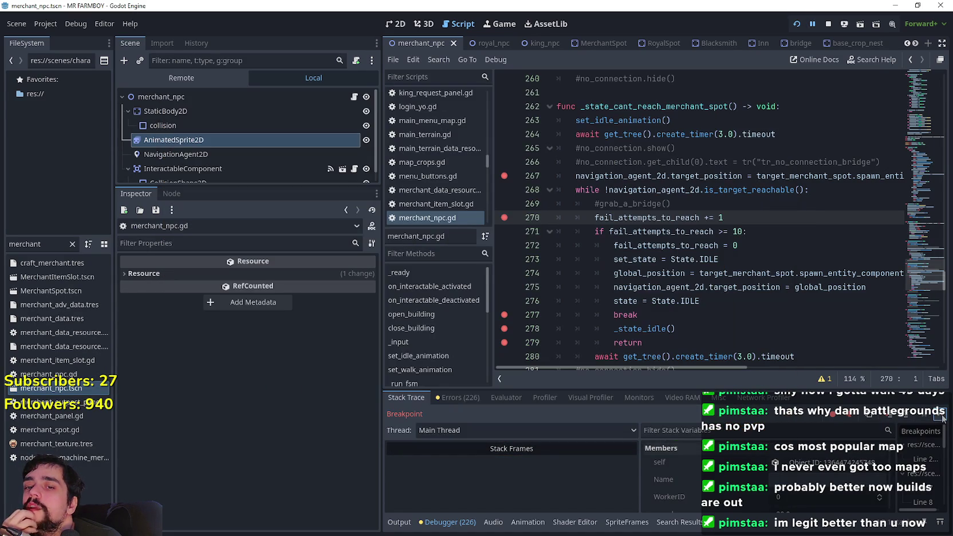
- Keep continuing past line 270 until execution stops at the line 277 breakpoint
double_click(629, 300)
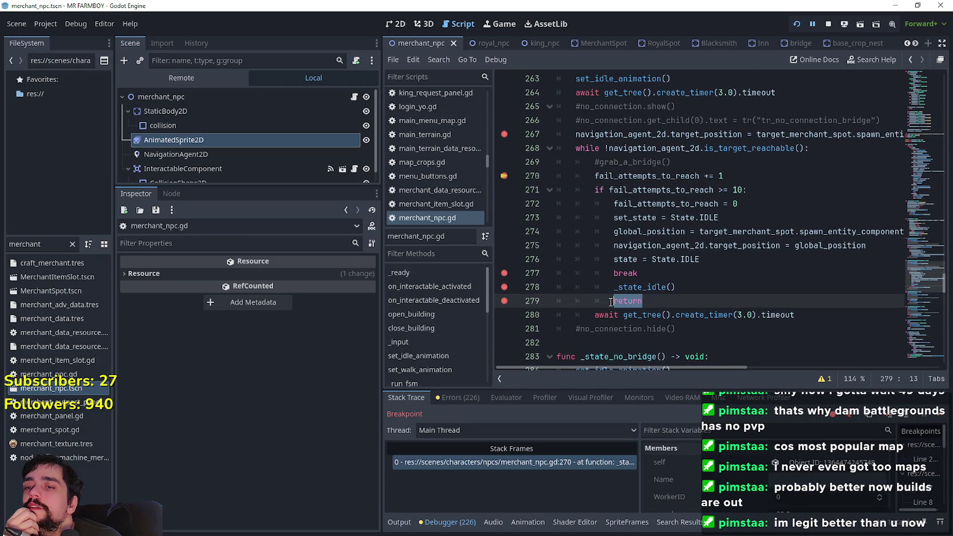
scroll(609, 294, "up", 1)
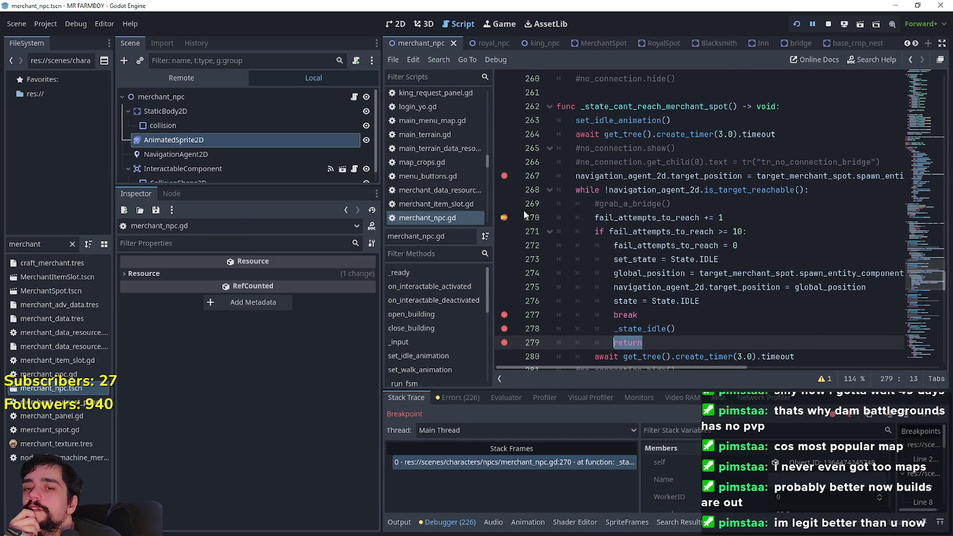
left_click(943, 419)
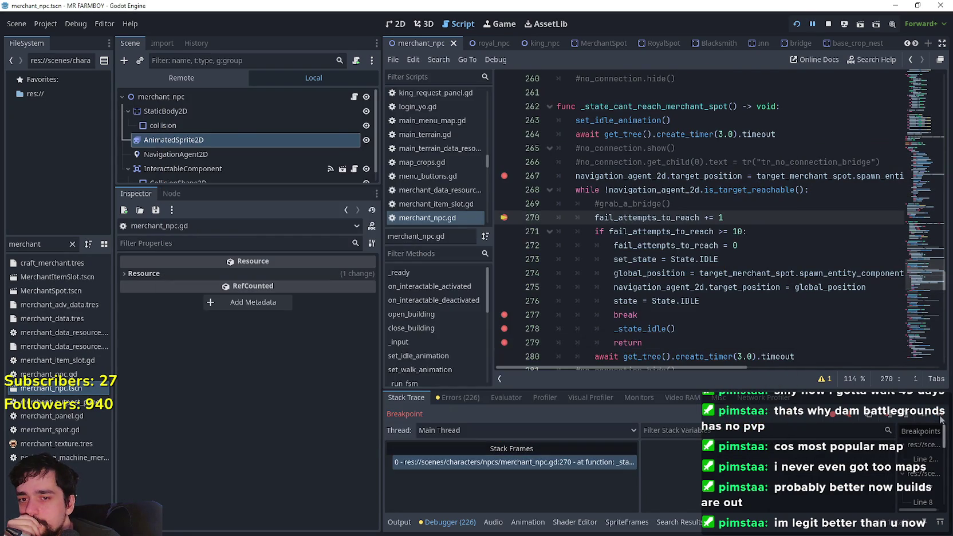
left_click(942, 419)
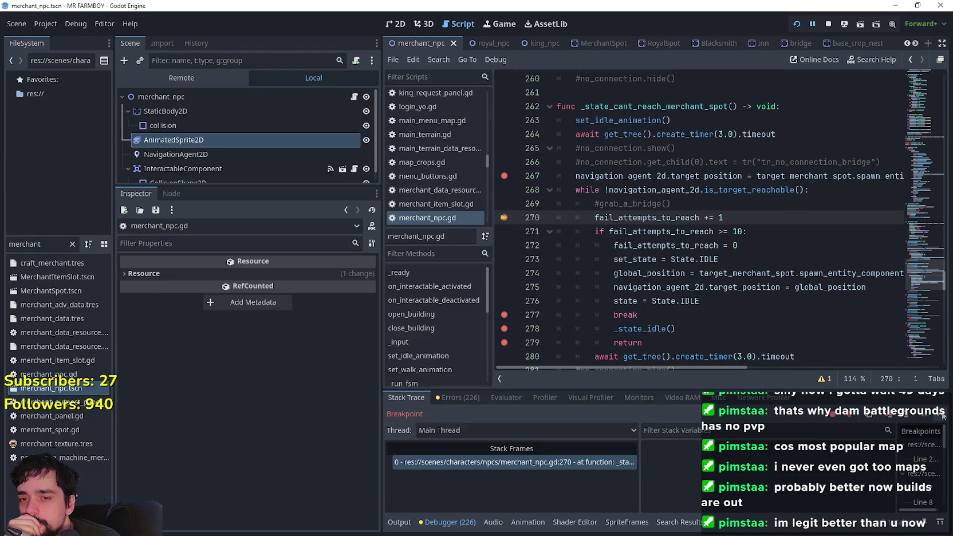
left_click(943, 418)
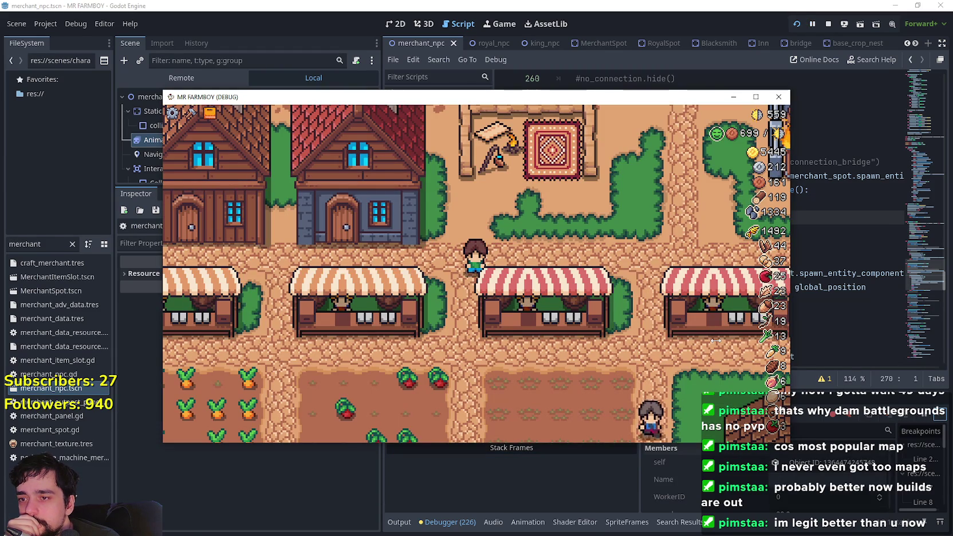
left_click(939, 417)
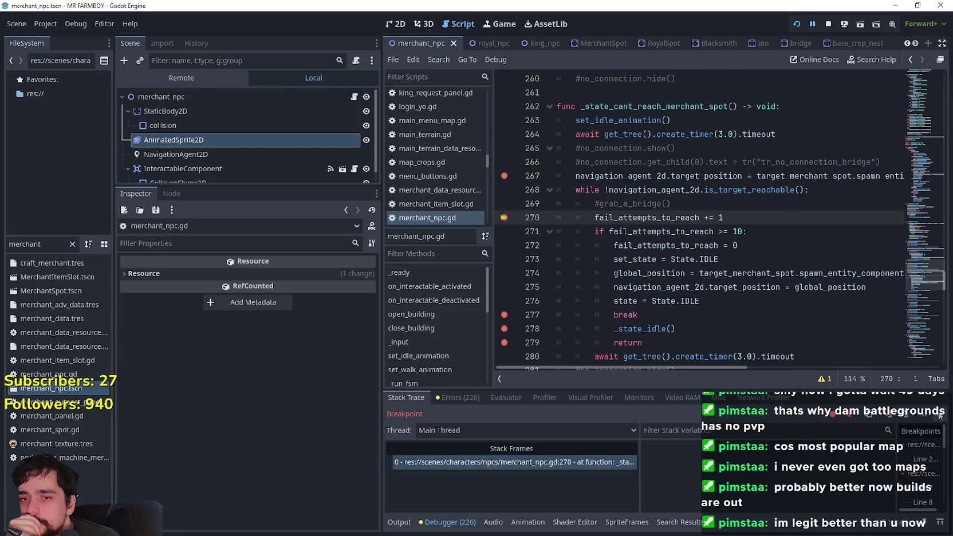
left_click(939, 417)
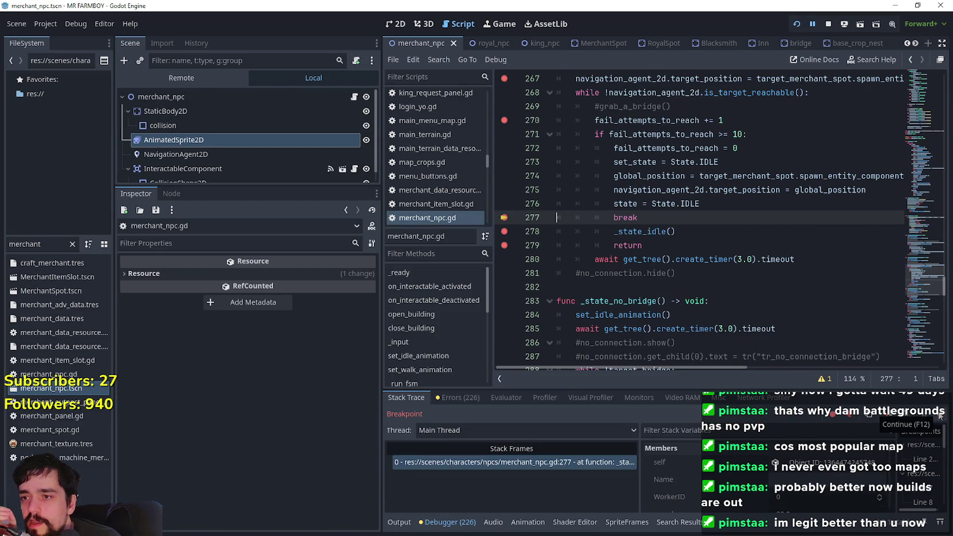
- Resume execution to line 200 and examine the WALK_TO_MERCHANT_SPOT branch and its await _state_walk() call
left_click(939, 417)
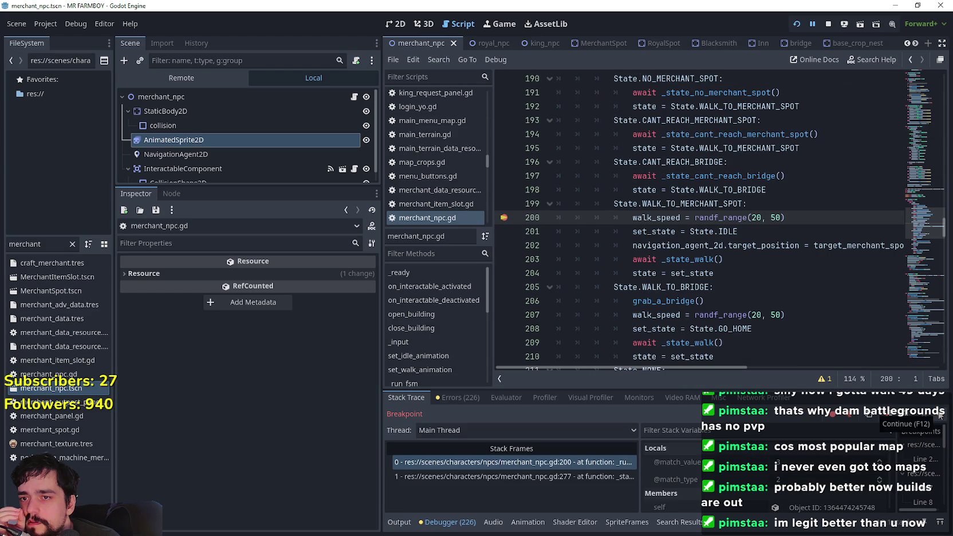
left_click(677, 205)
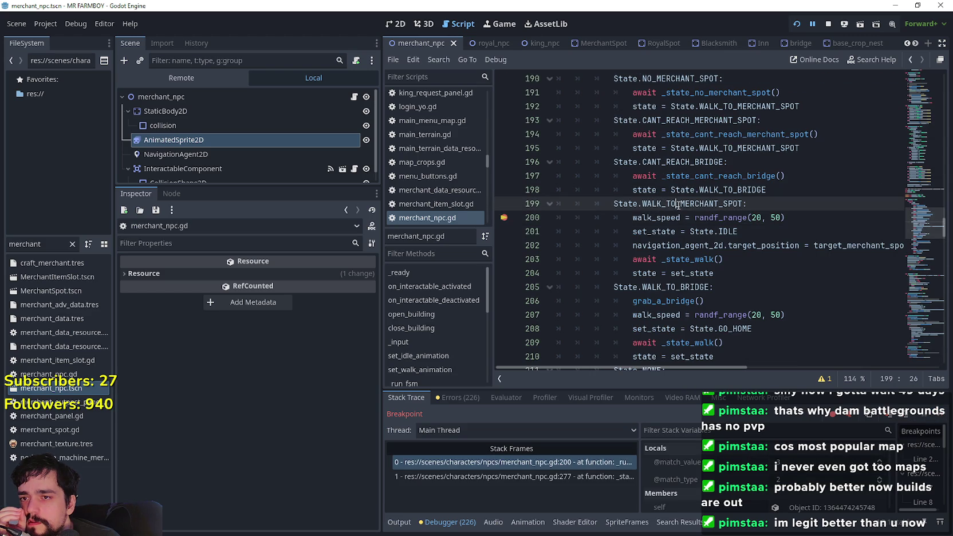
double_click(677, 204)
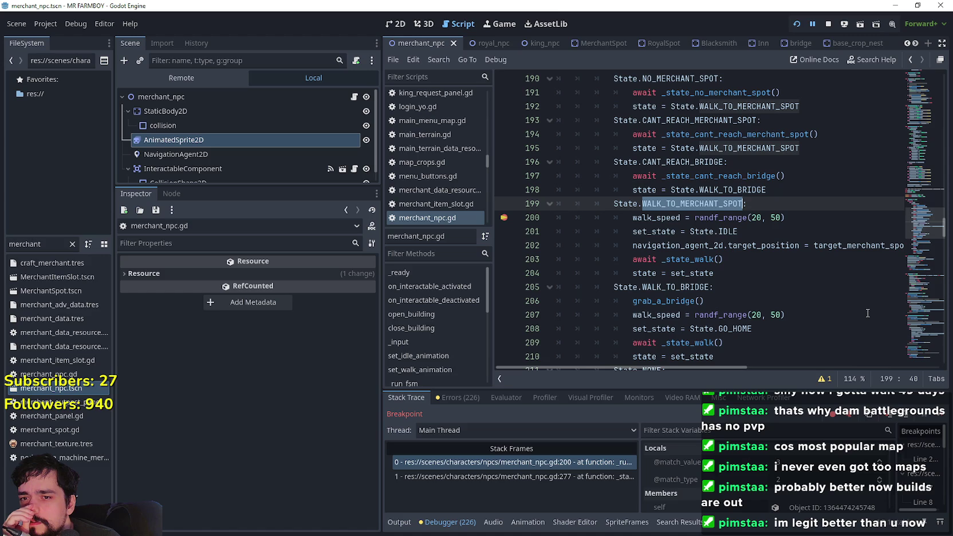
scroll(706, 218, "up", 3)
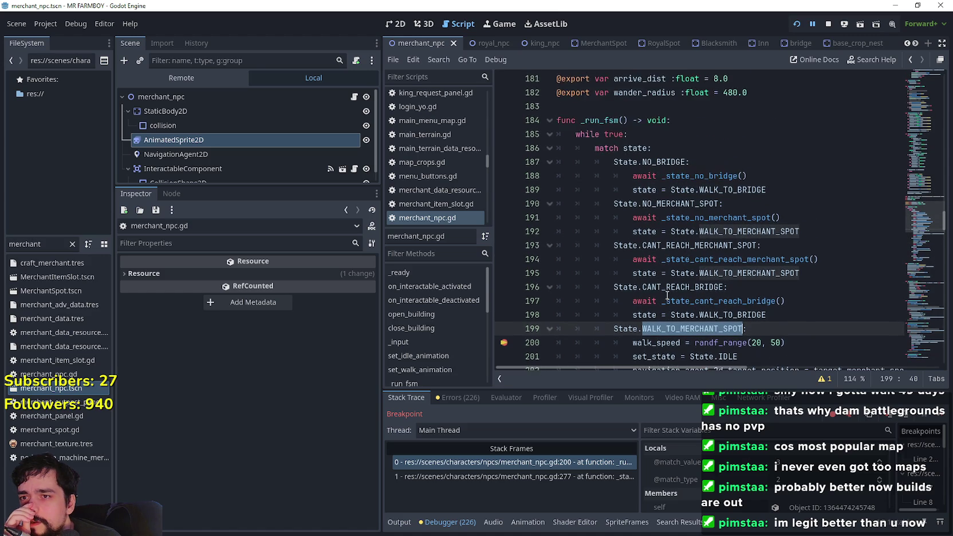
scroll(665, 286, "down", 3)
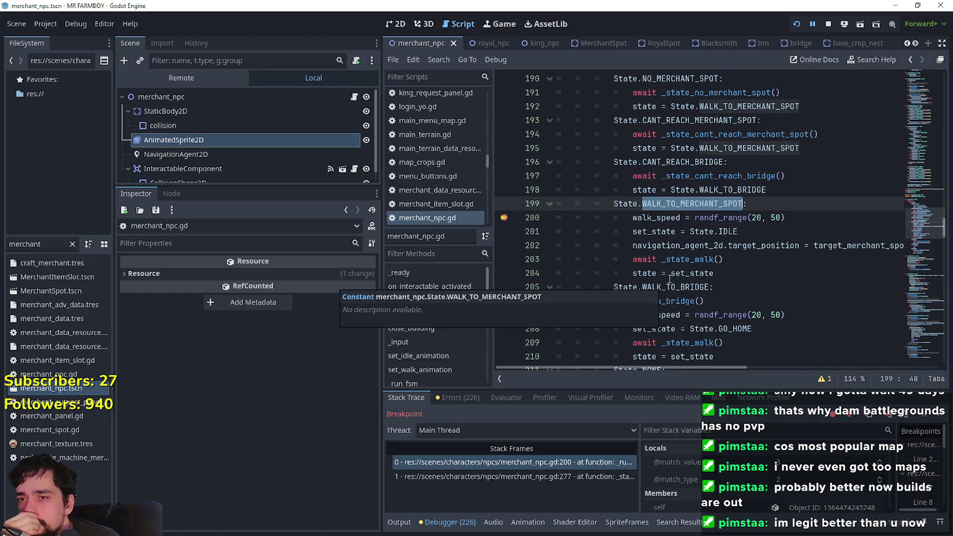
left_click_drag(723, 259, 632, 259)
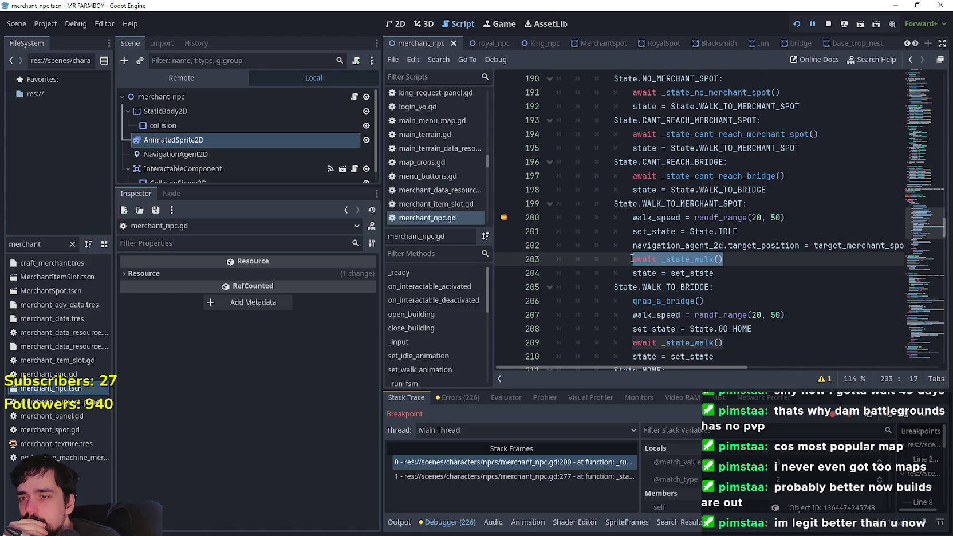
left_click(741, 276)
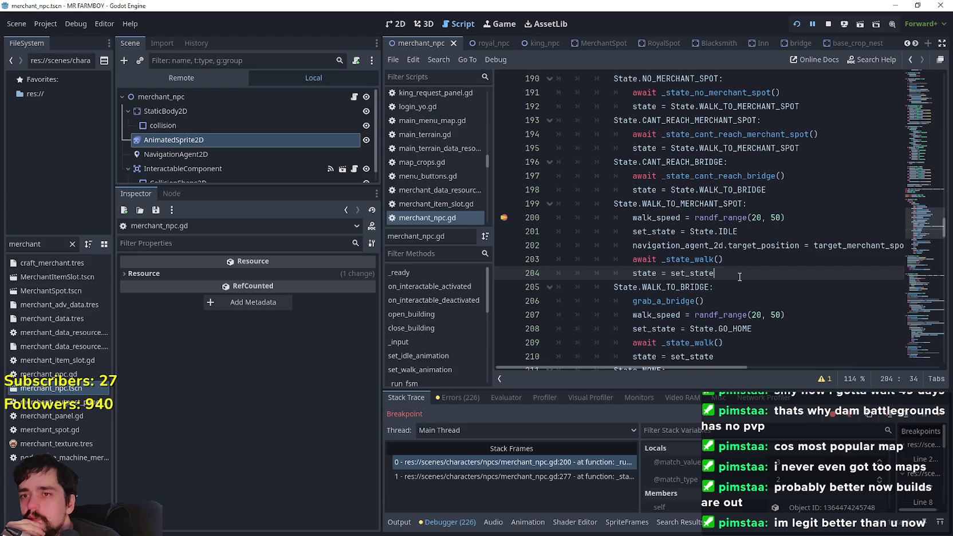
- Review the cant-reach branch on lines 194–195 and the IDLE branch near line 217
double_click(749, 147)
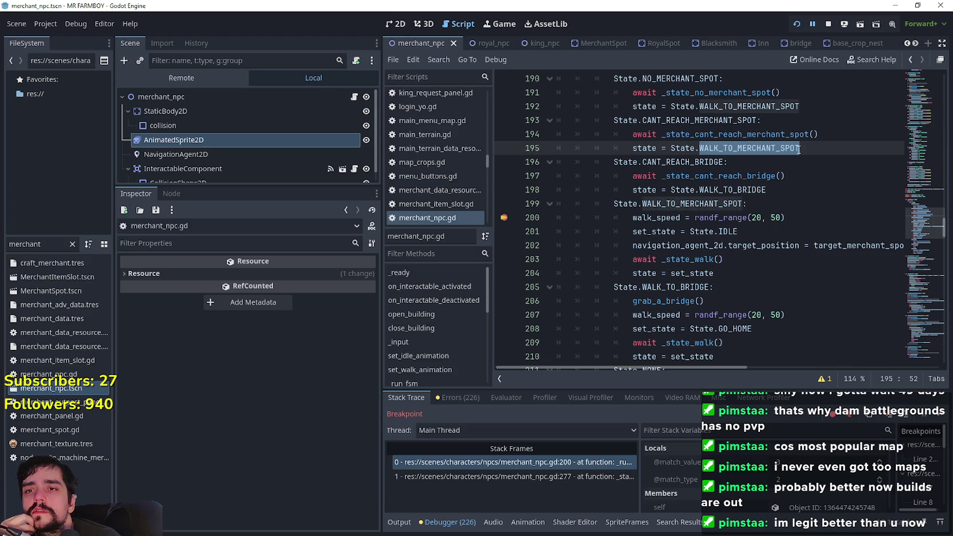
left_click_drag(819, 134, 632, 133)
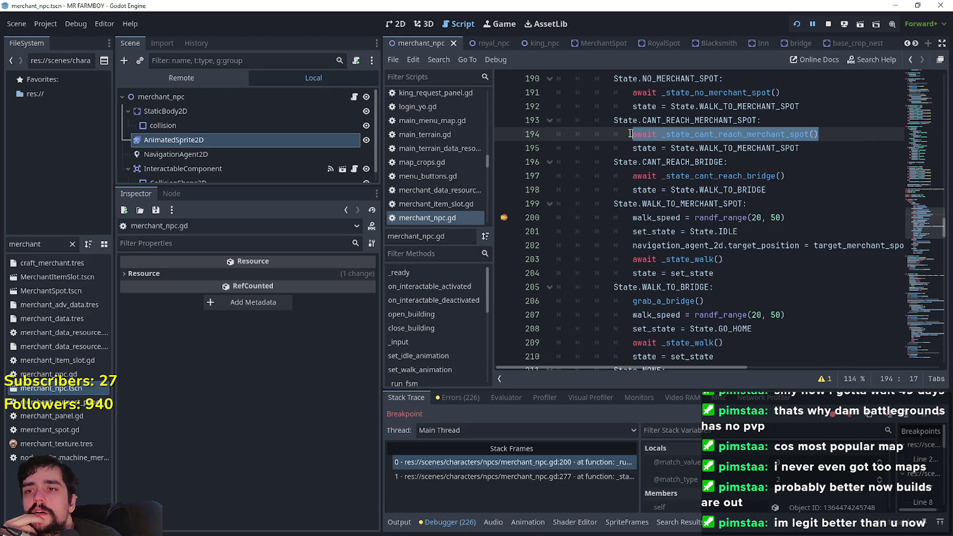
double_click(645, 148)
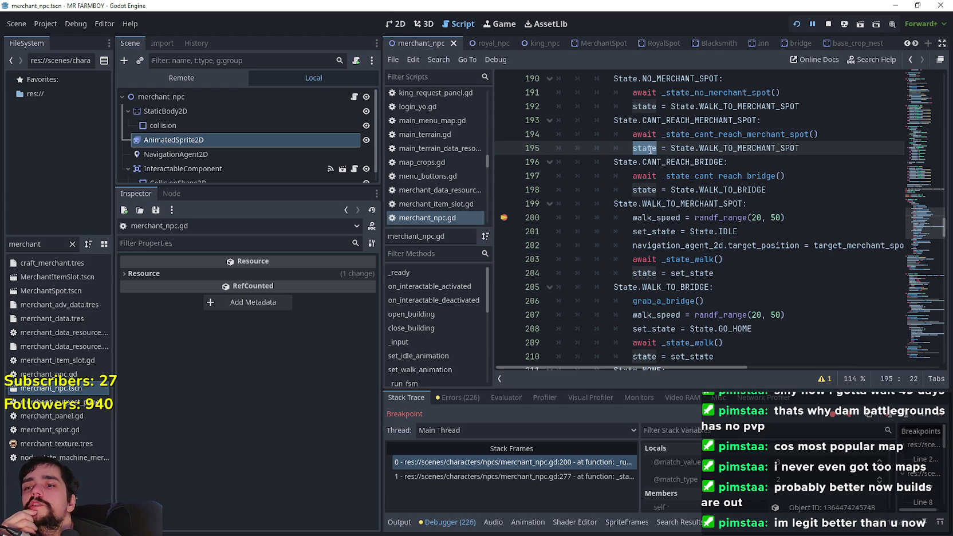
scroll(650, 150, "down", 4)
scroll(731, 241, "up", 2)
scroll(573, 321, "down", 2)
left_click(793, 285)
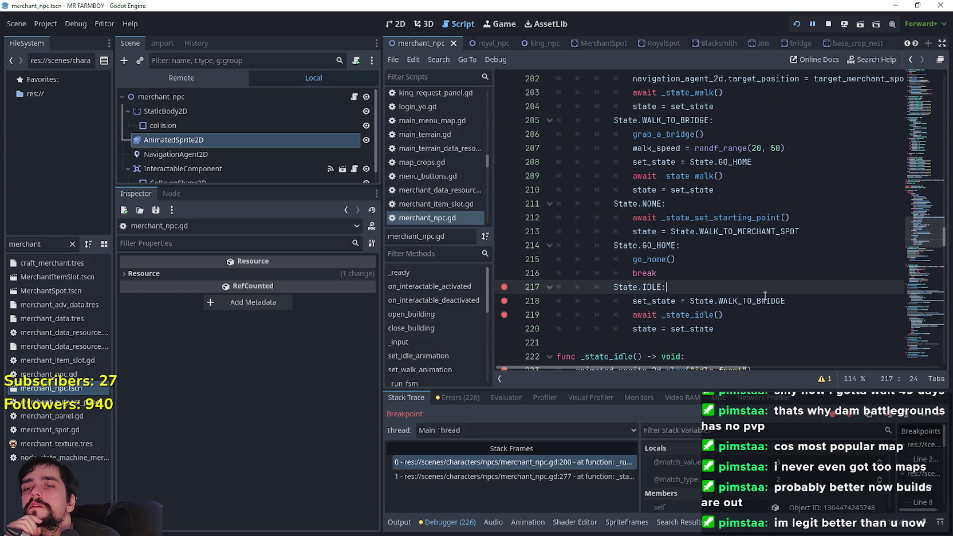
scroll(746, 233, "up", 4)
scroll(746, 234, "up", 2)
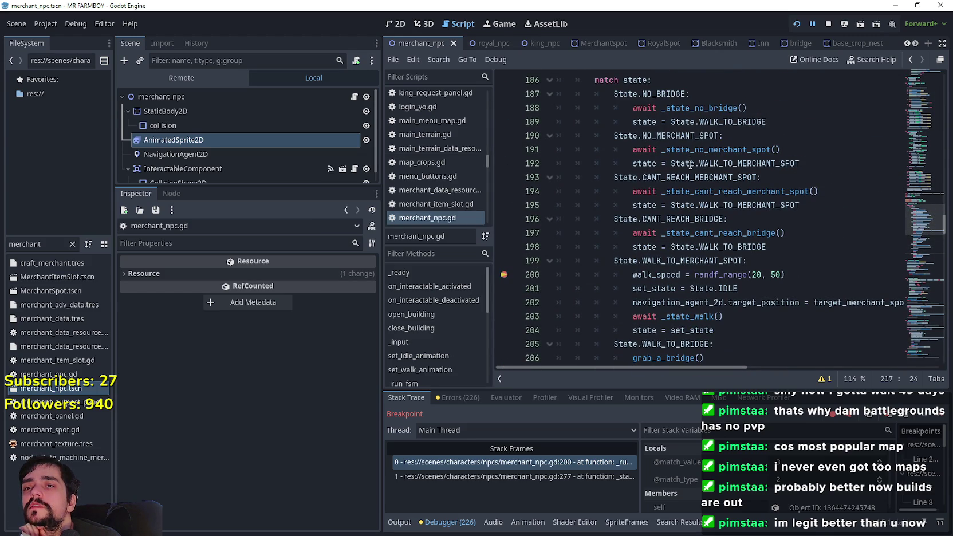
left_click(616, 165)
- Set a breakpoint on line 195 and jump to the _state_cant_reach_merchant_spot definition via Lookup Symbol
left_click(614, 206)
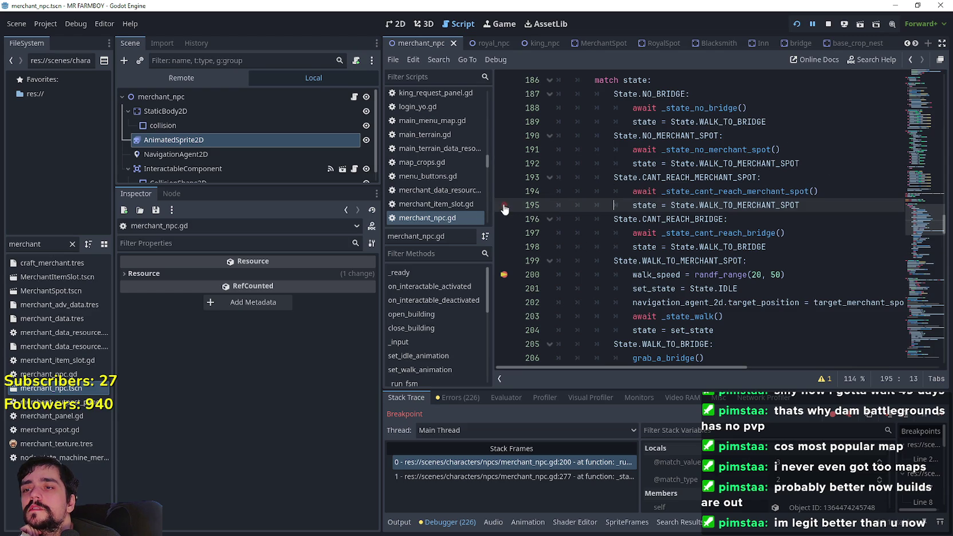
left_click_drag(835, 192, 614, 190)
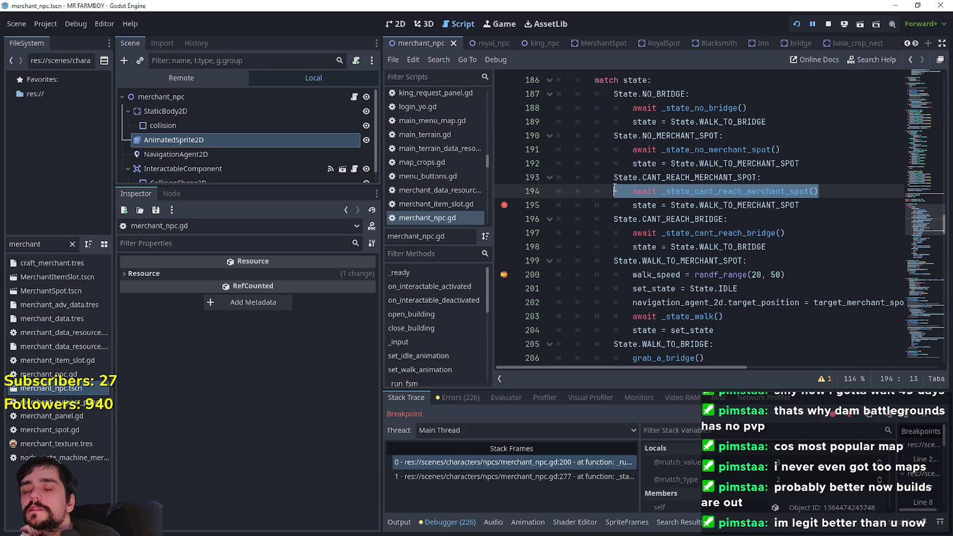
right_click(729, 198)
left_click(769, 383)
- Inspect the state = State.IDLE, break and _state_idle() lines ending the can't-reach loop
scroll(714, 325, "down", 4)
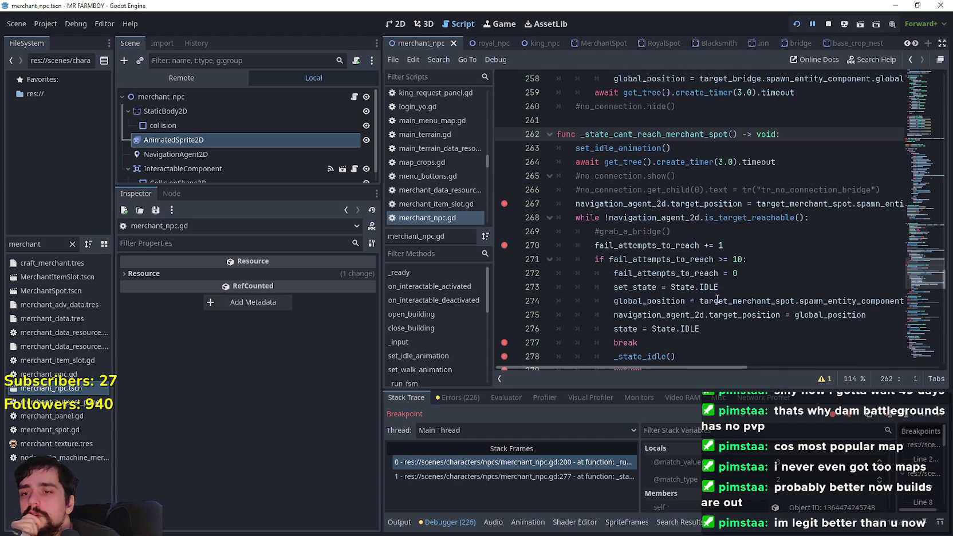
left_click_drag(727, 259, 623, 245)
mouse_move(762, 245)
left_mouse_down()
mouse_move(535, 233)
mouse_move(536, 246)
left_mouse_up()
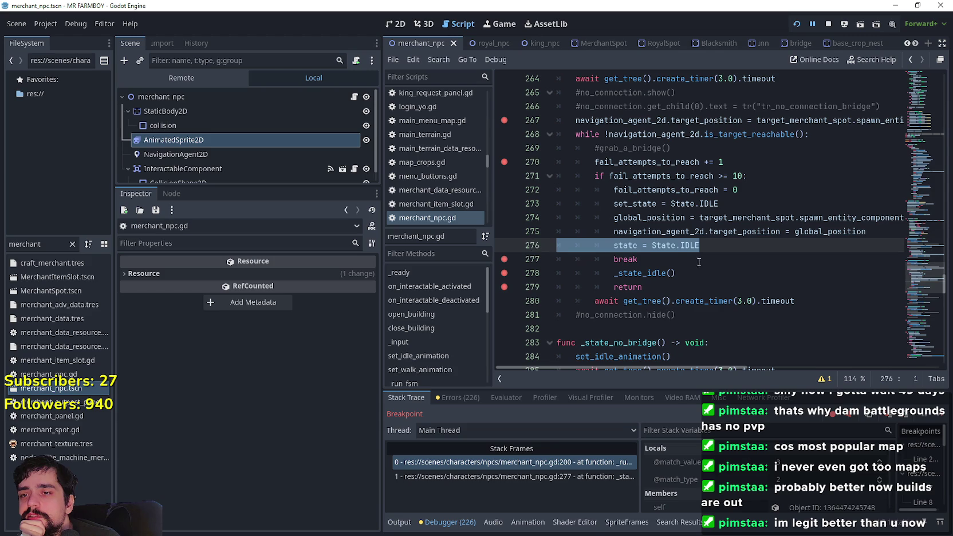
left_click(698, 278)
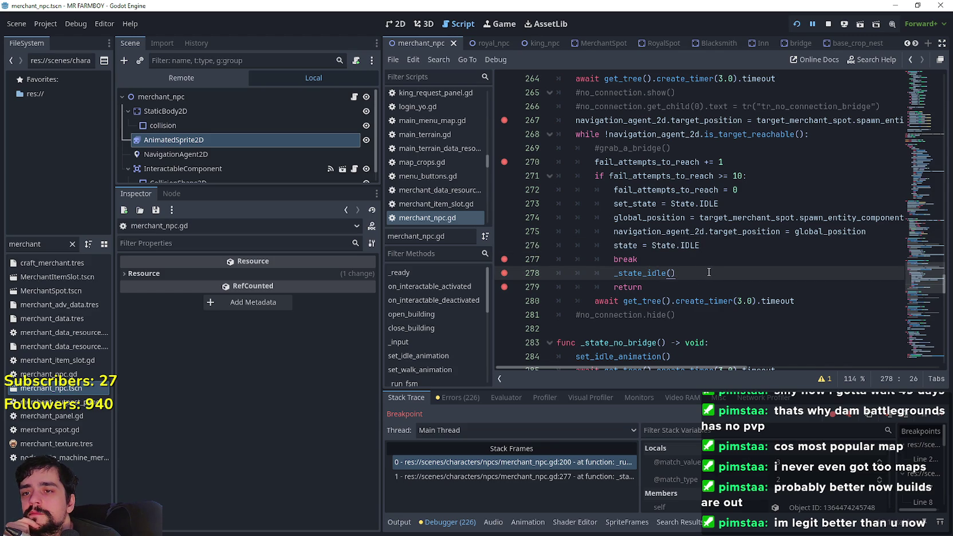
- Delete the _state_idle() and return lines after break, leaving state = State.IDLE then break
left_click_drag(677, 273, 533, 270)
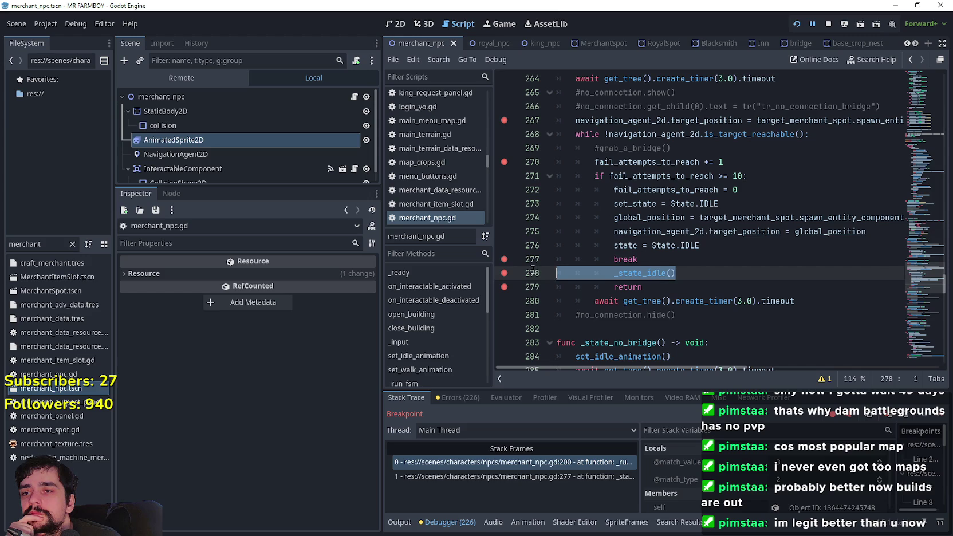
key("Delete")
key("Delete")
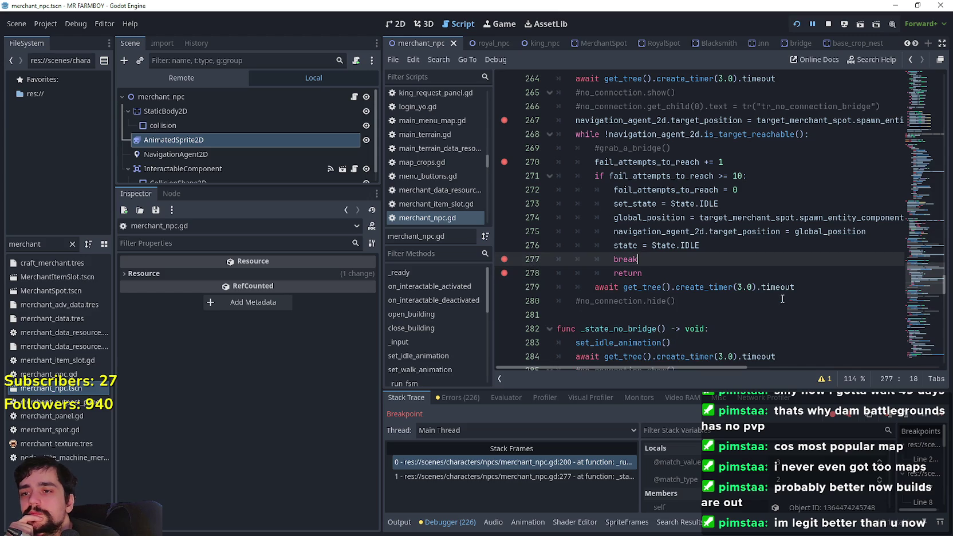
left_click_drag(642, 274, 516, 279)
key("BackSpace")
key("BackSpace")
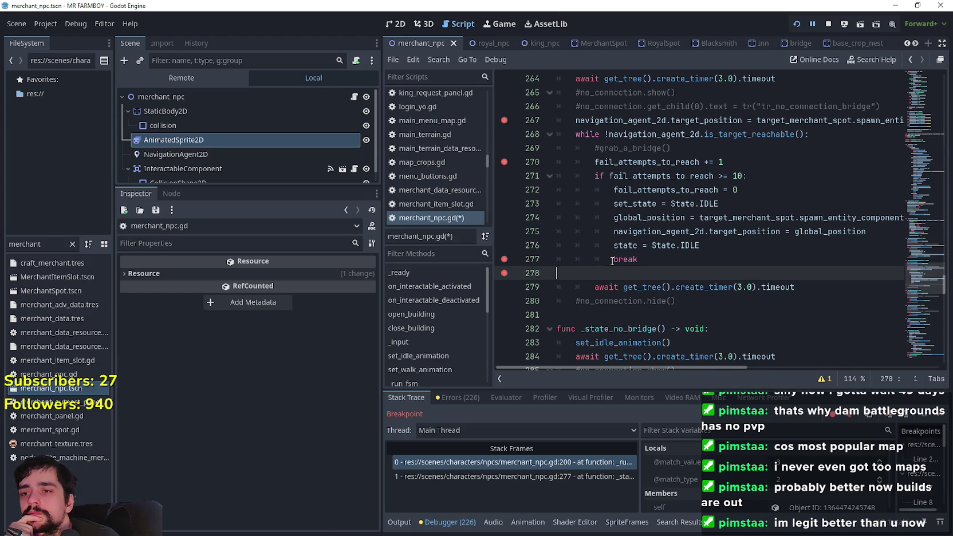
key("Up")
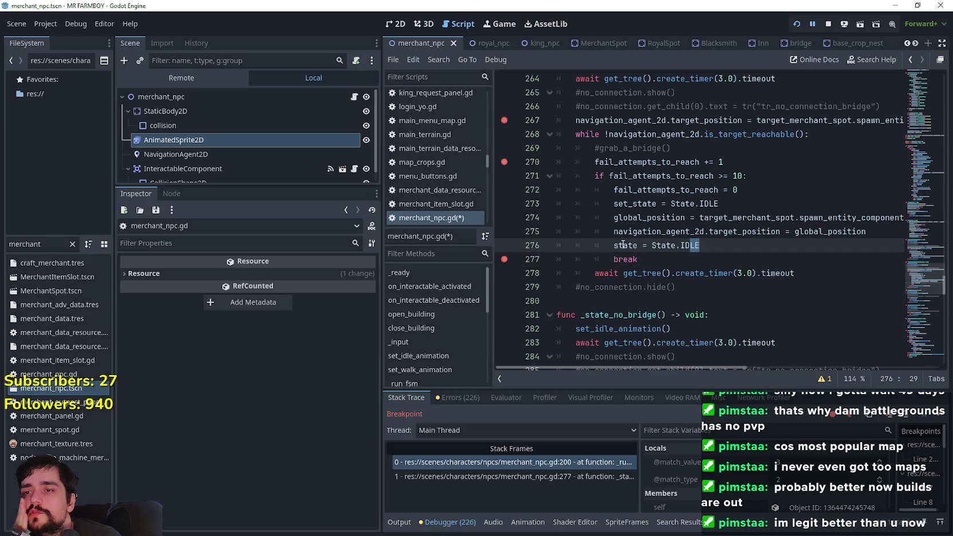
left_click_drag(700, 245, 623, 243)
left_click_drag(615, 204, 708, 206)
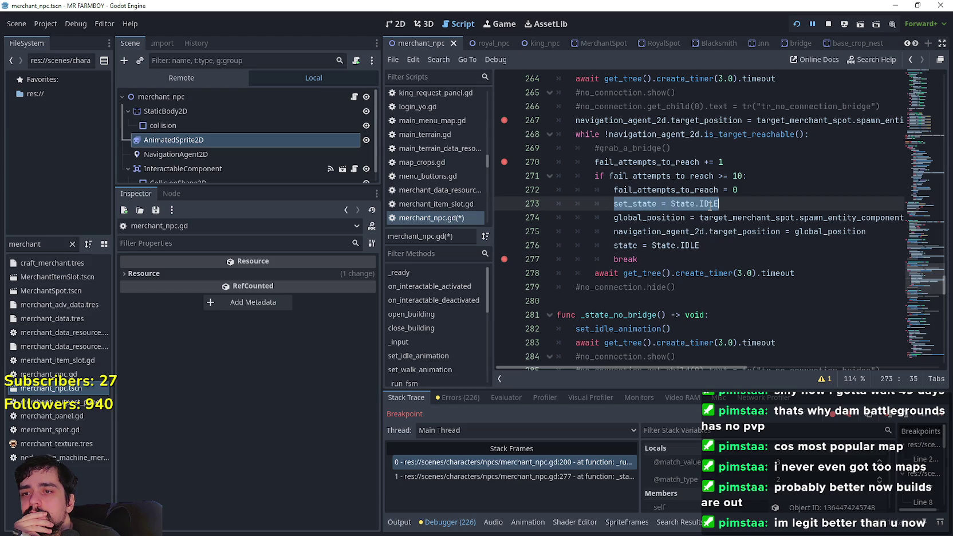
mouse_move(917, 277)
left_mouse_down()
mouse_move(918, 226)
mouse_move(914, 232)
left_mouse_up()
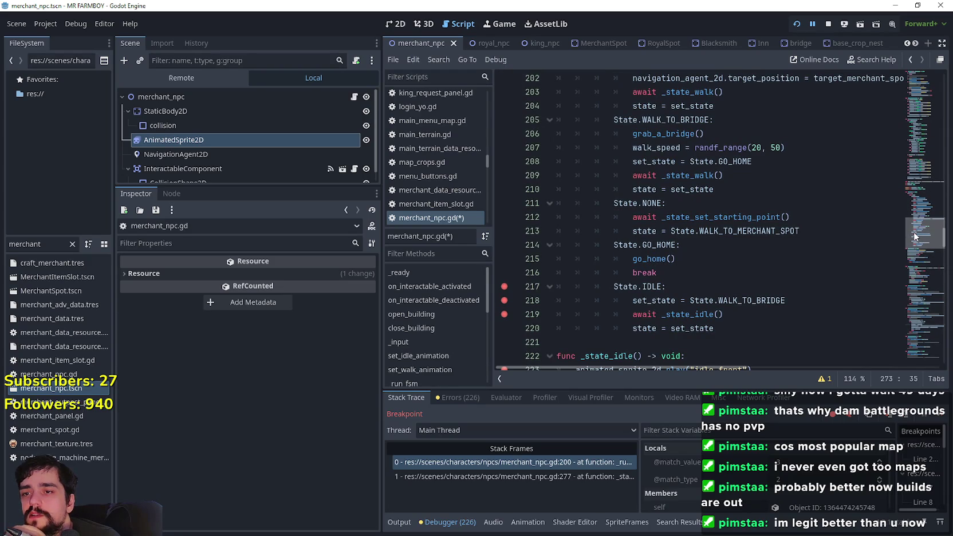
mouse_move(914, 232)
left_mouse_down()
mouse_move(918, 268)
mouse_move(924, 213)
mouse_move(910, 116)
mouse_move(906, 214)
left_mouse_up()
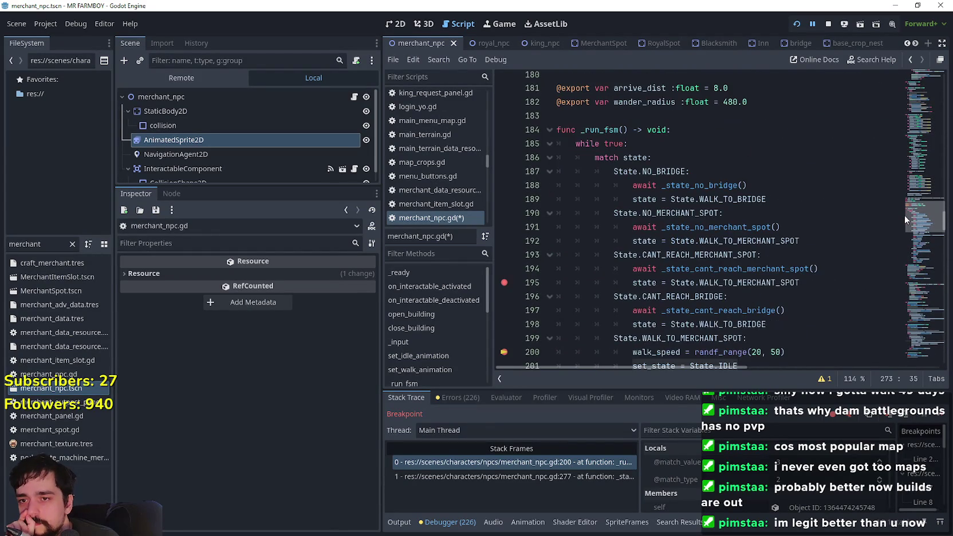
scroll(651, 202, "down", 2)
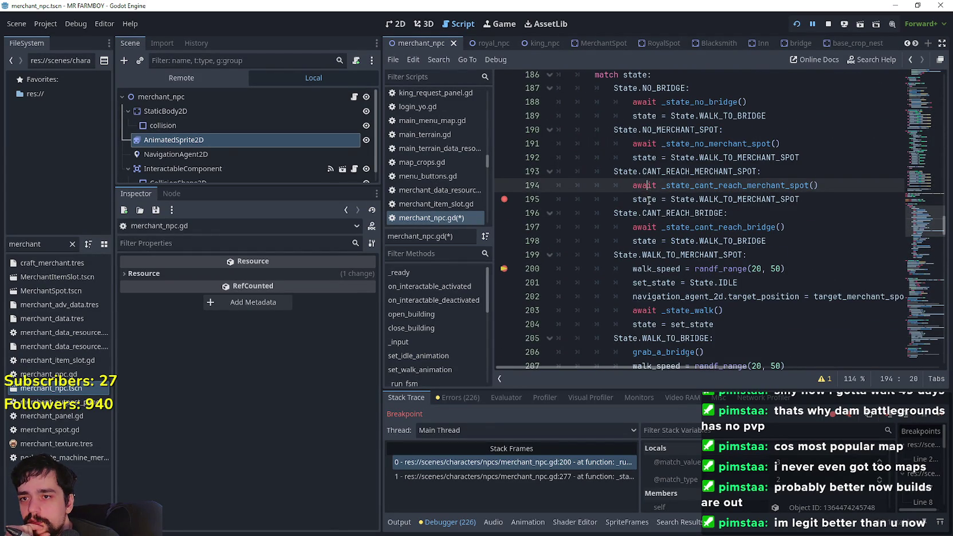
double_click(651, 201)
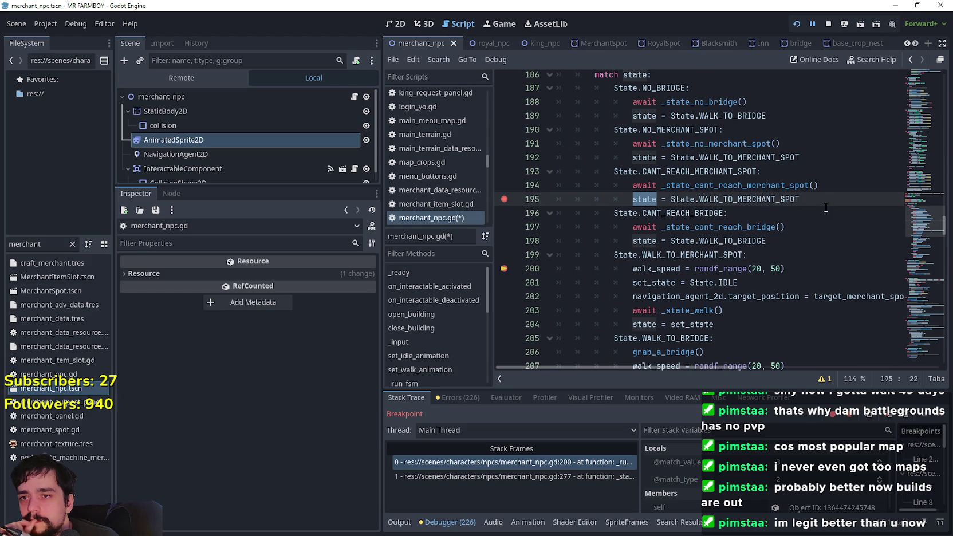
scroll(826, 208, "down", 2)
scroll(620, 235, "down", 6)
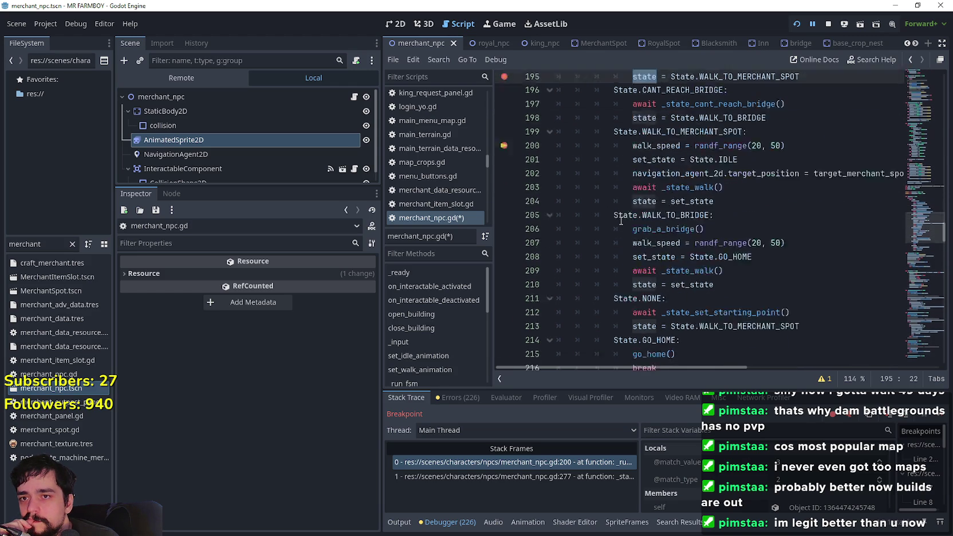
left_click_drag(613, 171, 668, 172)
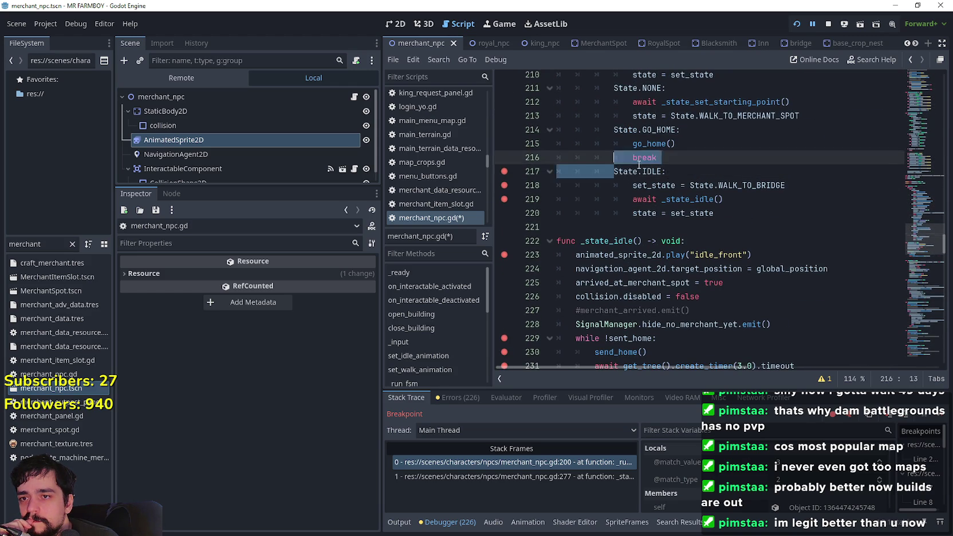
scroll(812, 255, "down", 5)
scroll(745, 258, "up", 2)
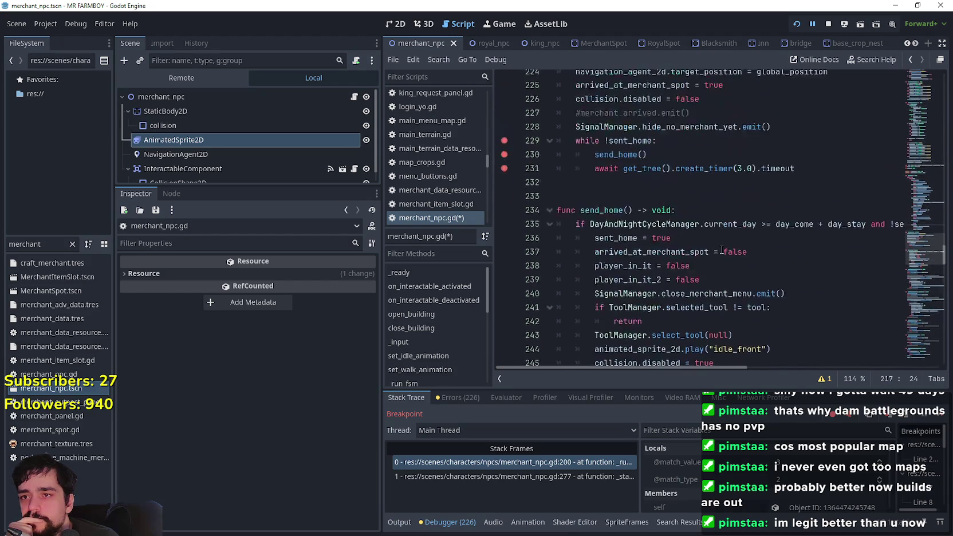
left_click(711, 259)
scroll(711, 261, "down", 14)
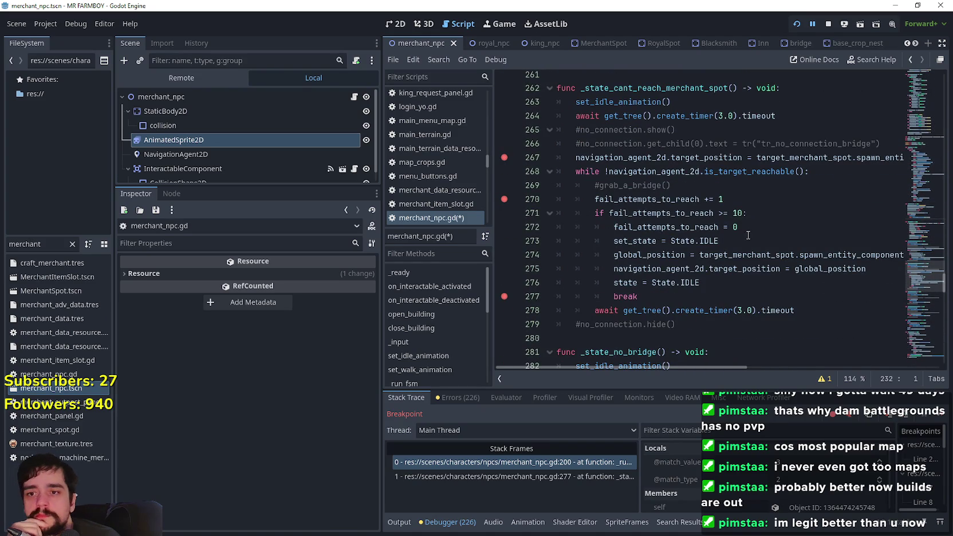
- Move the set_state = State.IDLE line below the navigation target line with correct indentation
left_click(748, 237)
left_click_drag(741, 239, 545, 246)
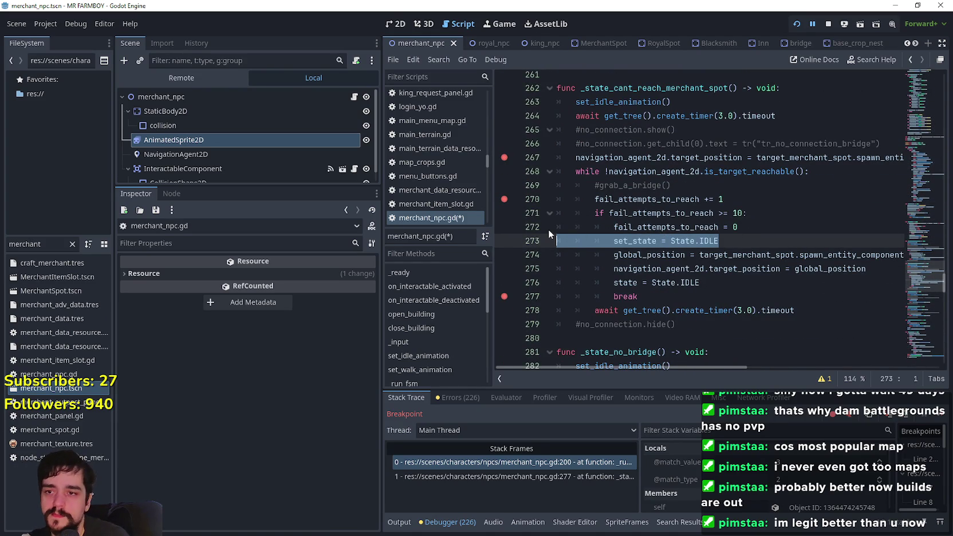
key("BackSpace")
key("BackSpace")
left_click(883, 255)
key("Return")
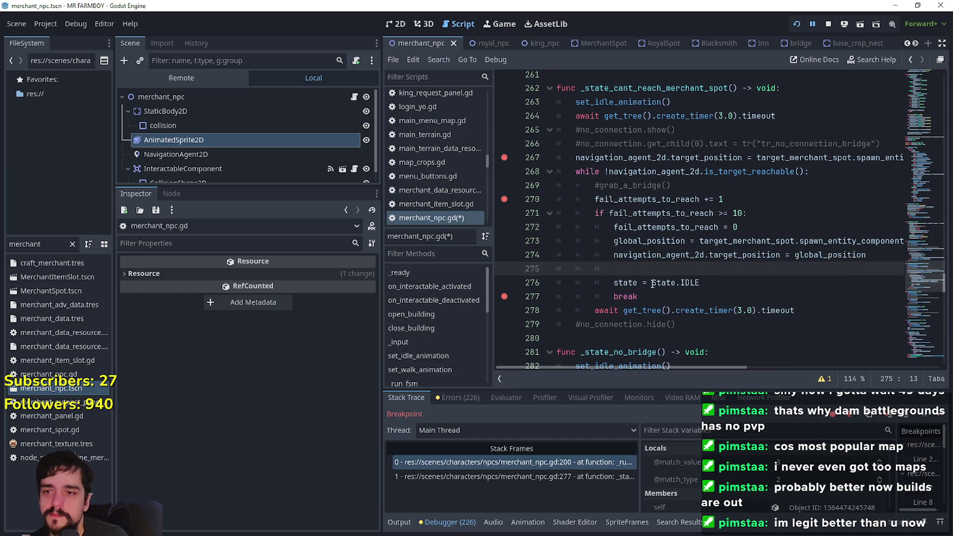
key("ctrl+v")
key("BackSpace")
key("BackSpace")
key("BackSpace")
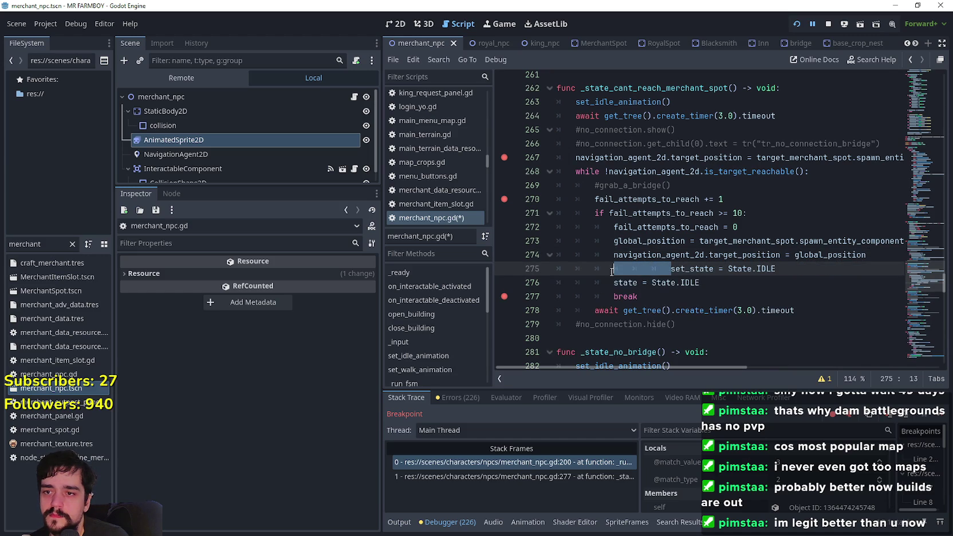
- Save merchant_npc.gd and stop the running game
left_click(772, 302)
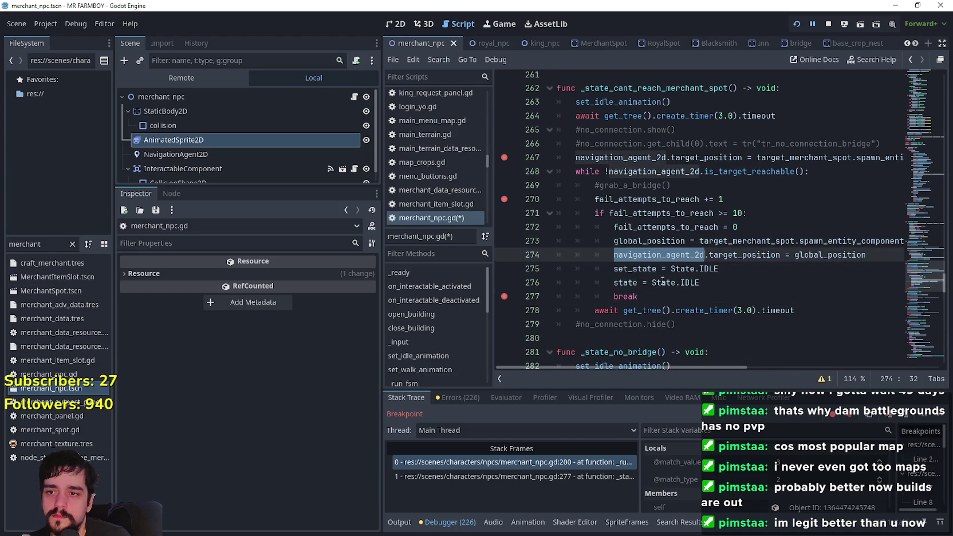
key("ctrl+s")
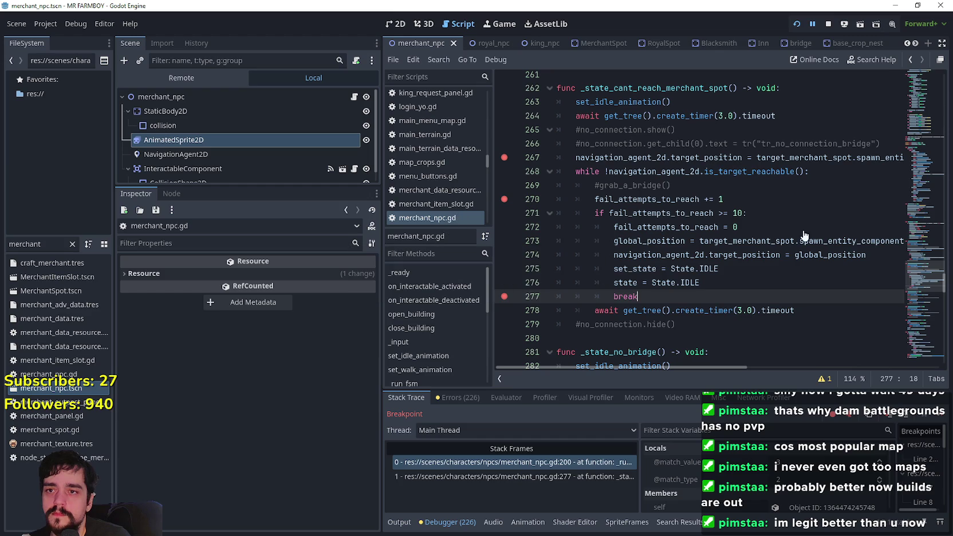
left_click(829, 25)
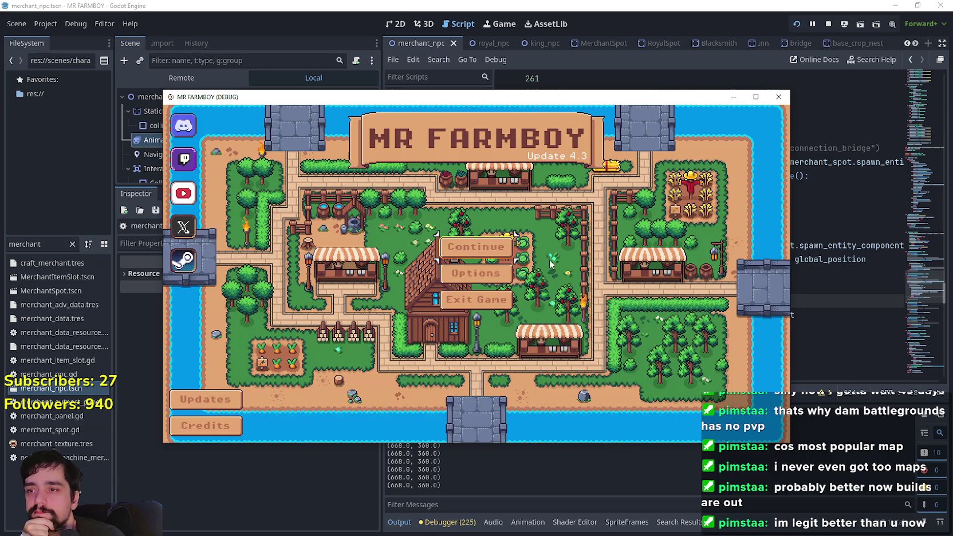
- Load the Save 1 slot from the Continue menu of the relaunched game
left_click(462, 254)
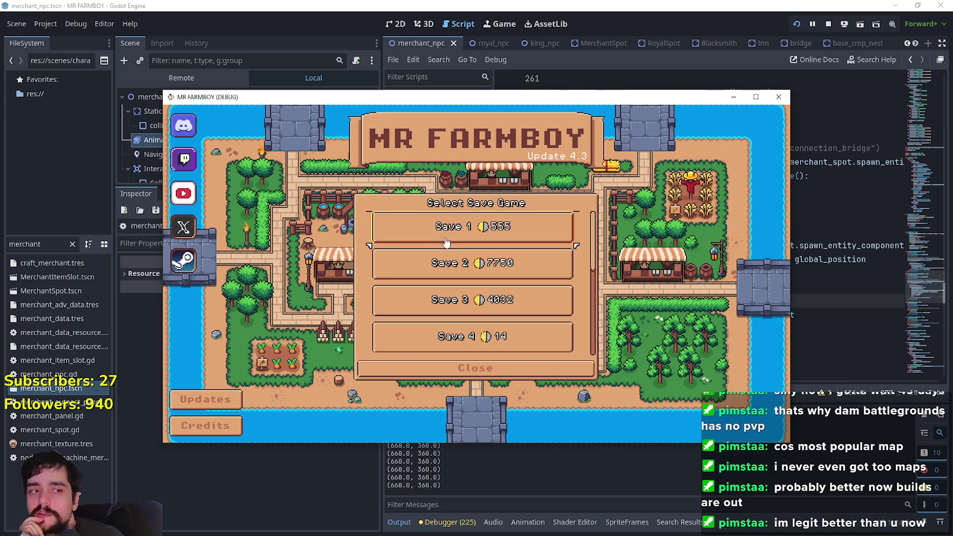
left_click(446, 240)
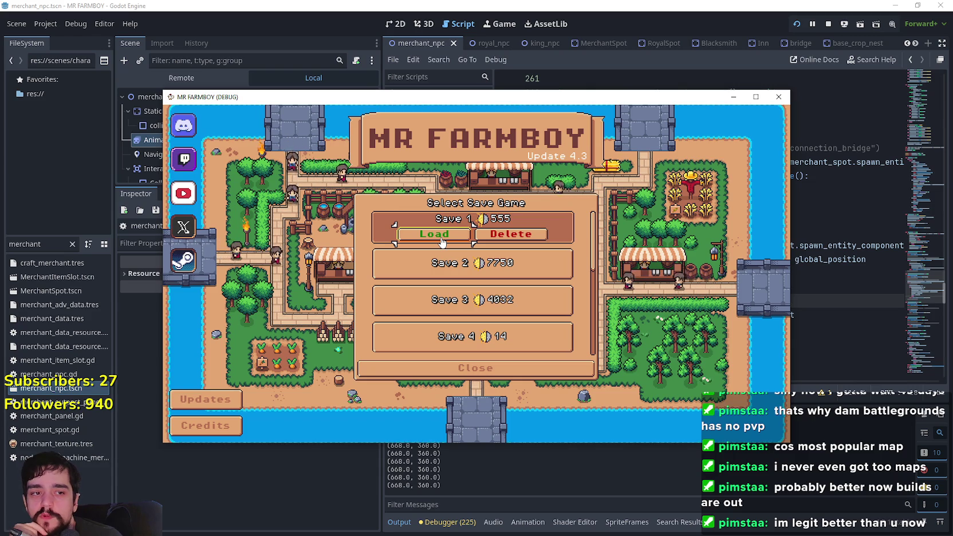
left_click(442, 241)
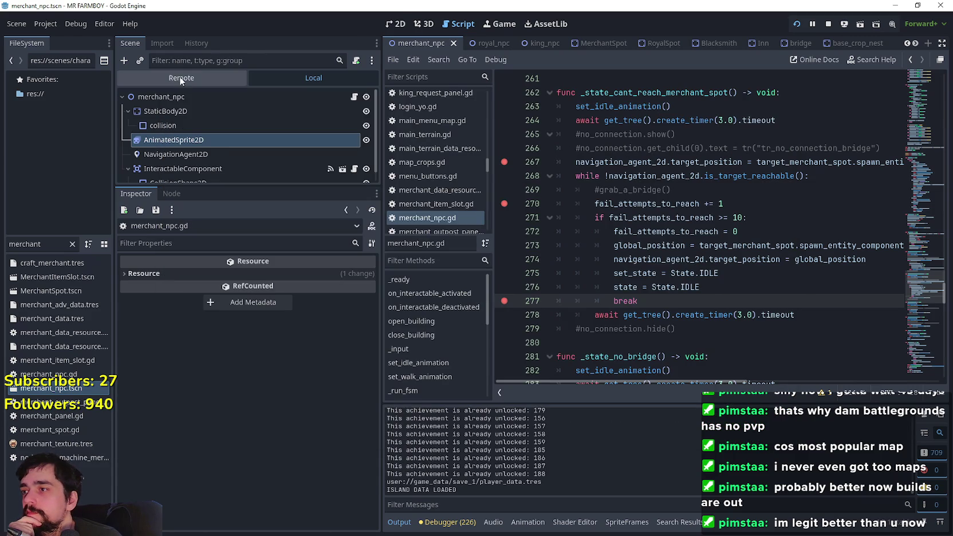
- Set the live DayAndNightCycleManager's game_speed to 500.0
left_click(235, 141)
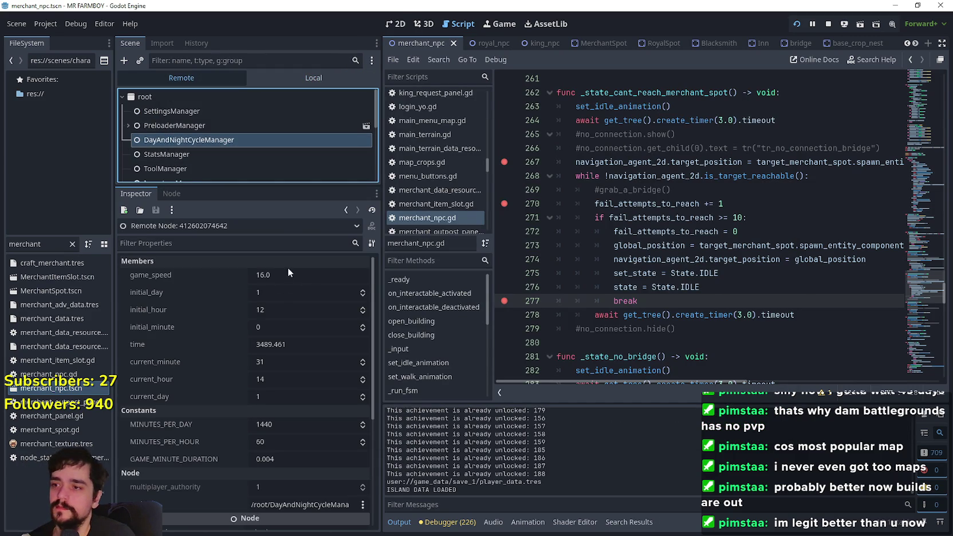
left_click(289, 270)
type("0")
key("Return")
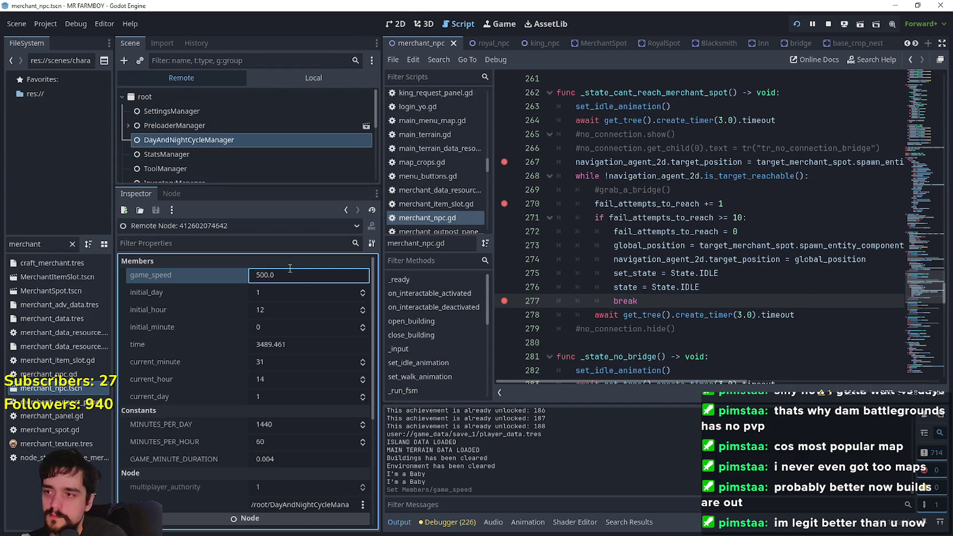
- Select the merchant's AnimatedSprite2D locally and bring the running game window forward
left_click(297, 79)
left_click(257, 139)
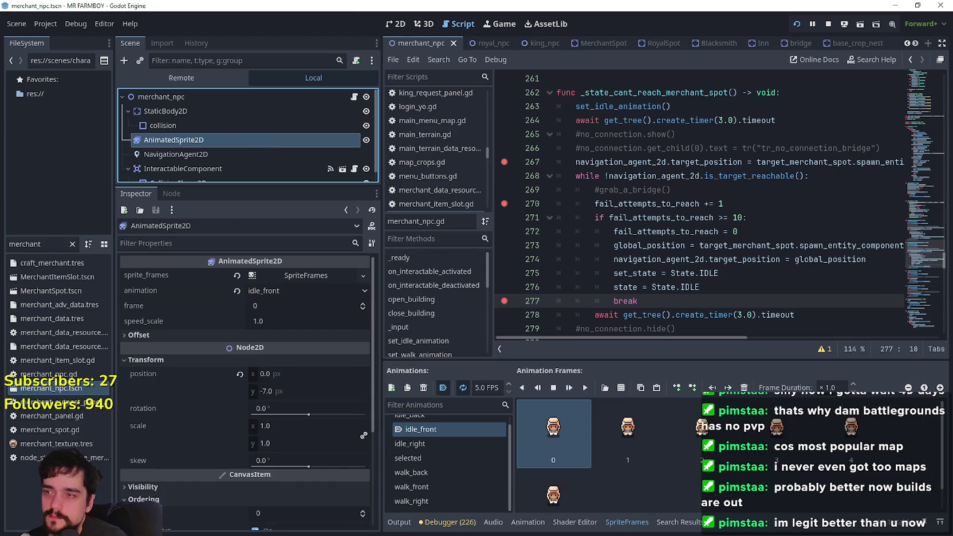
key("alt+Tab")
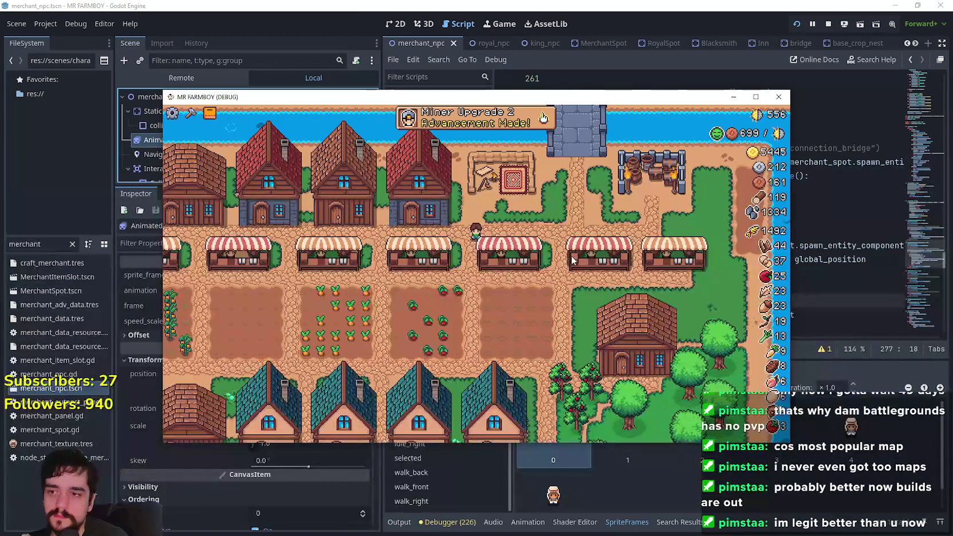
key("e")
key("Escape")
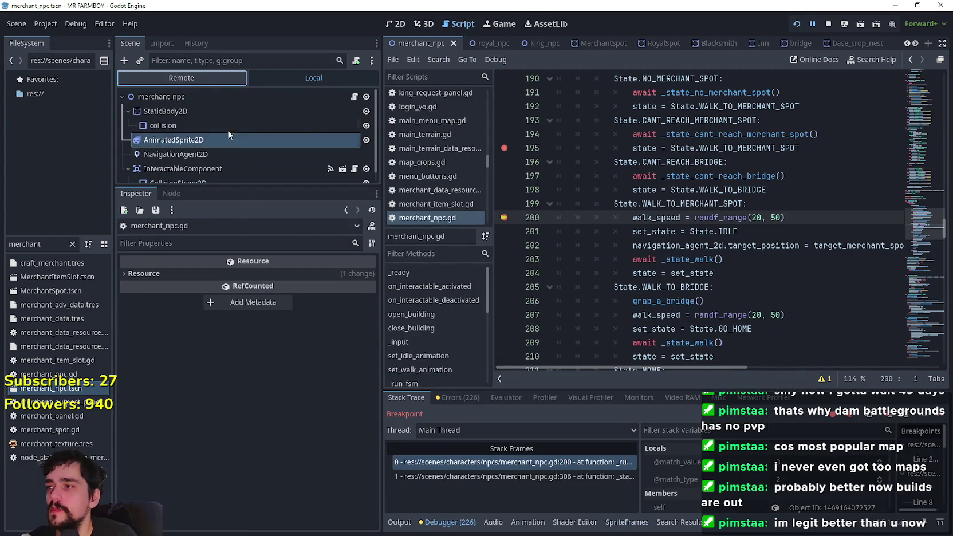
- Check DayAndNightCycleManager's live game_speed, then reselect the merchant's AnimatedSprite2D node
left_click(196, 79)
left_click(236, 141)
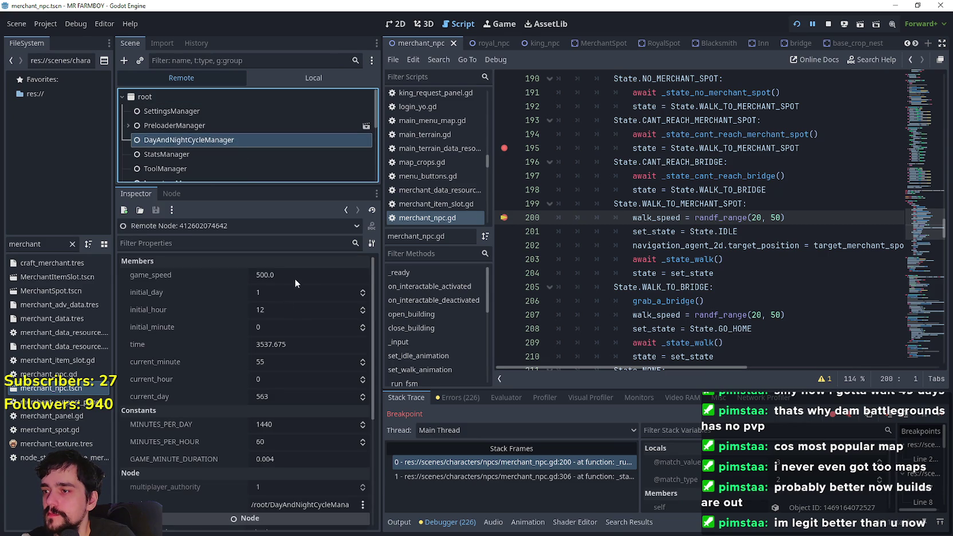
left_click(303, 276)
left_click(344, 77)
left_click(261, 143)
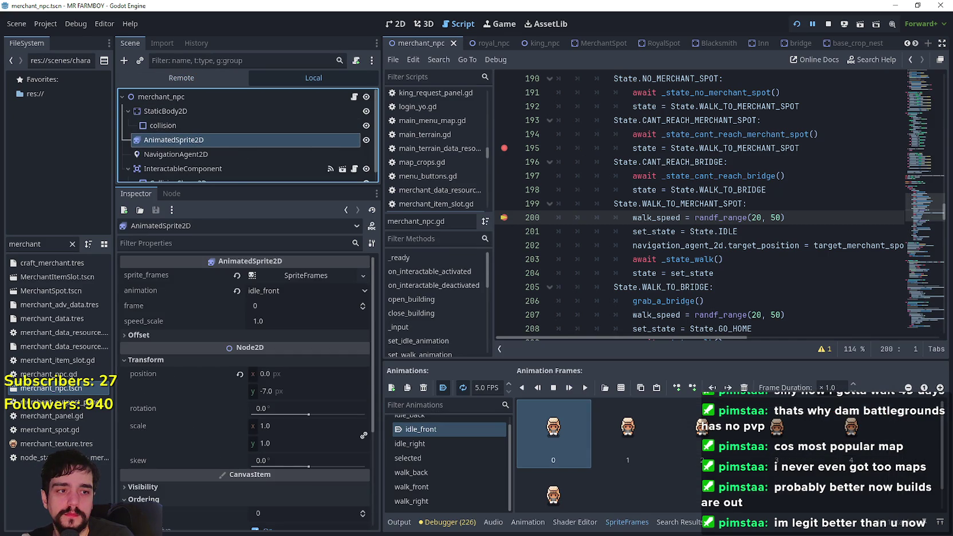
- Resume from line 200 past the line-267 and line-270 breakpoints
left_click(450, 522)
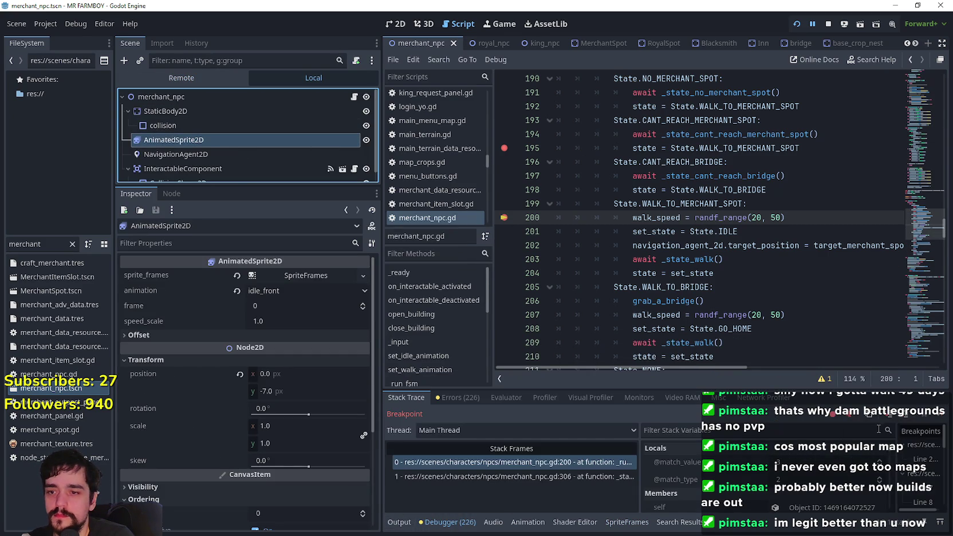
left_click(937, 418)
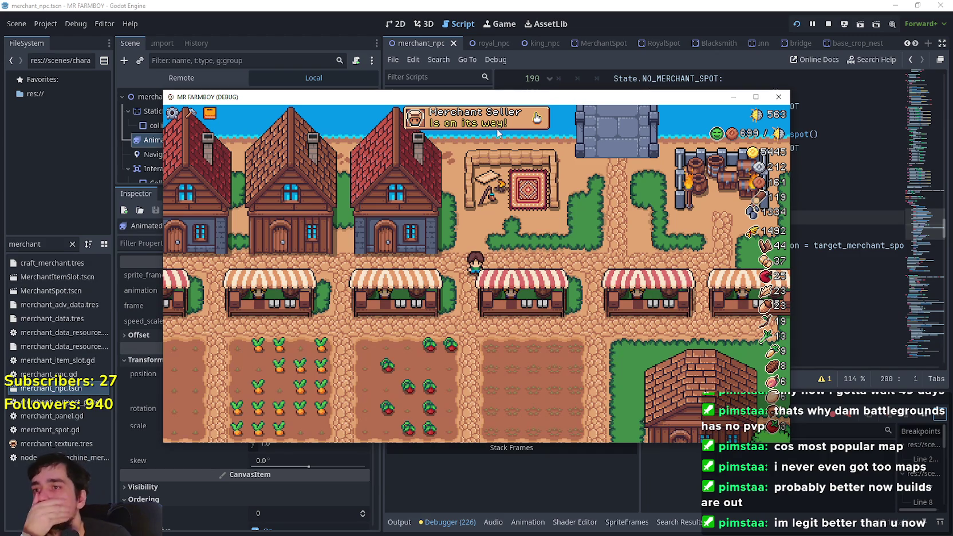
key("Tab")
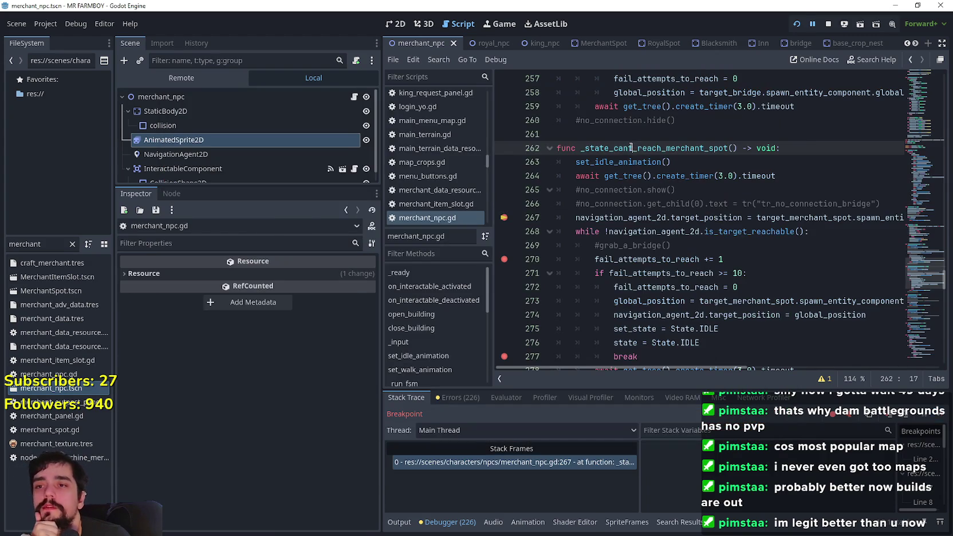
left_click(718, 195)
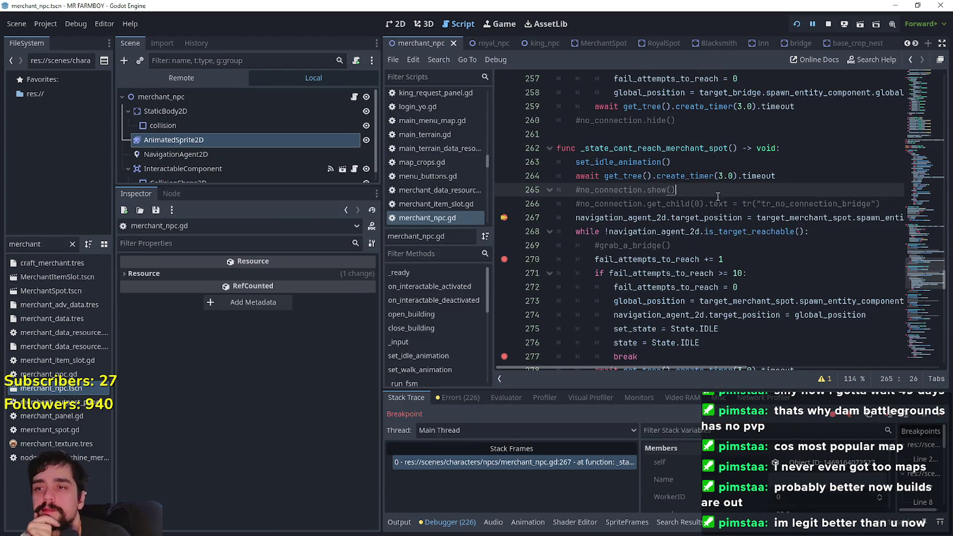
left_click(940, 417)
left_click(940, 418)
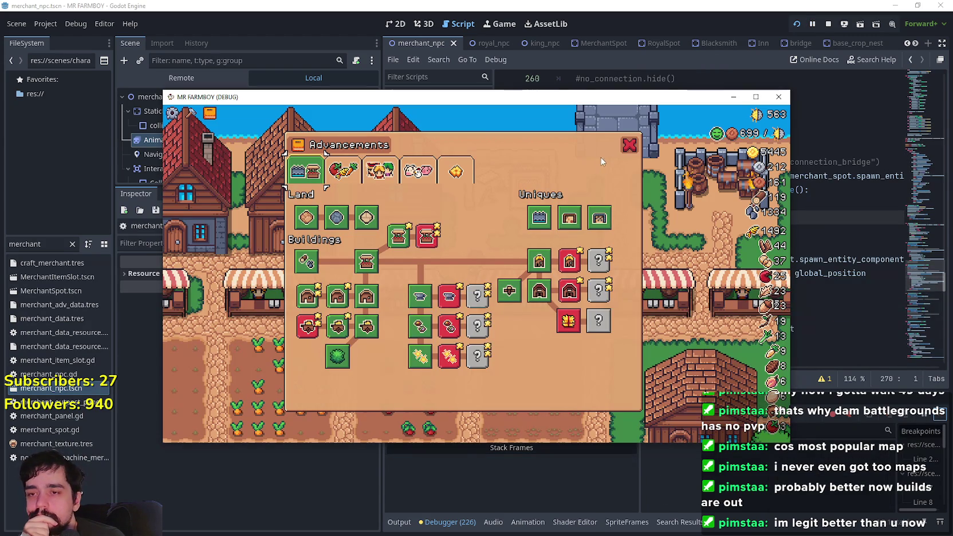
left_click(630, 145)
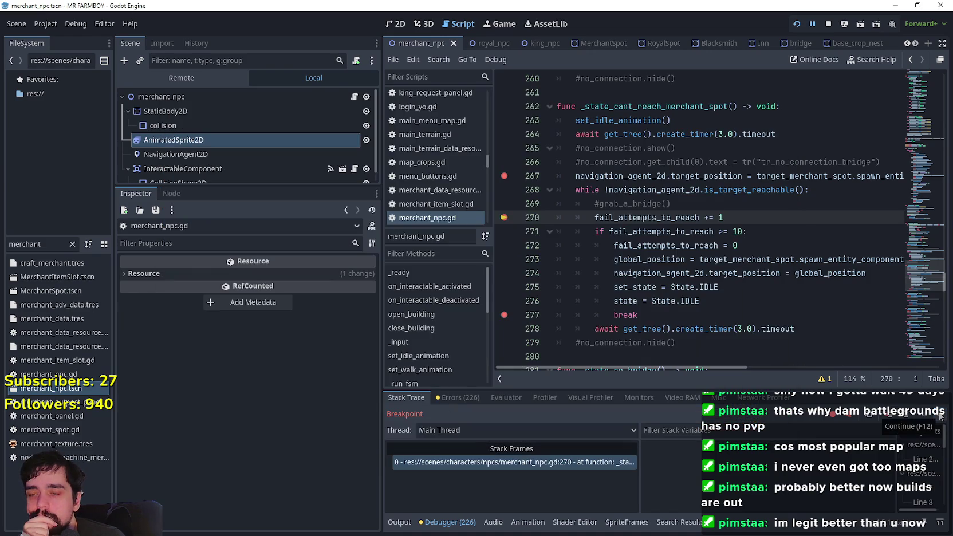
- Keep resuming through repeated line-270 stops until execution halts at the line-277 break
left_click(940, 417)
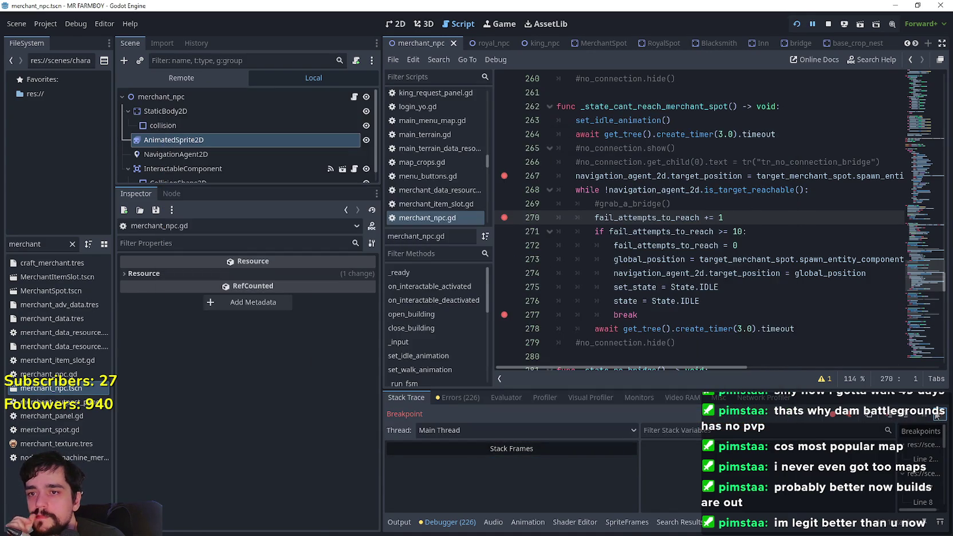
left_click(937, 414)
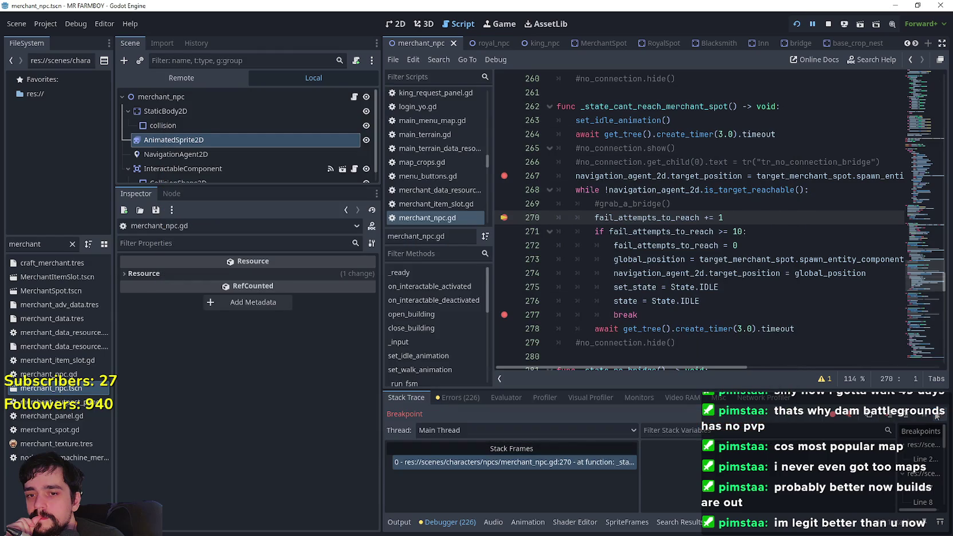
left_click(937, 413)
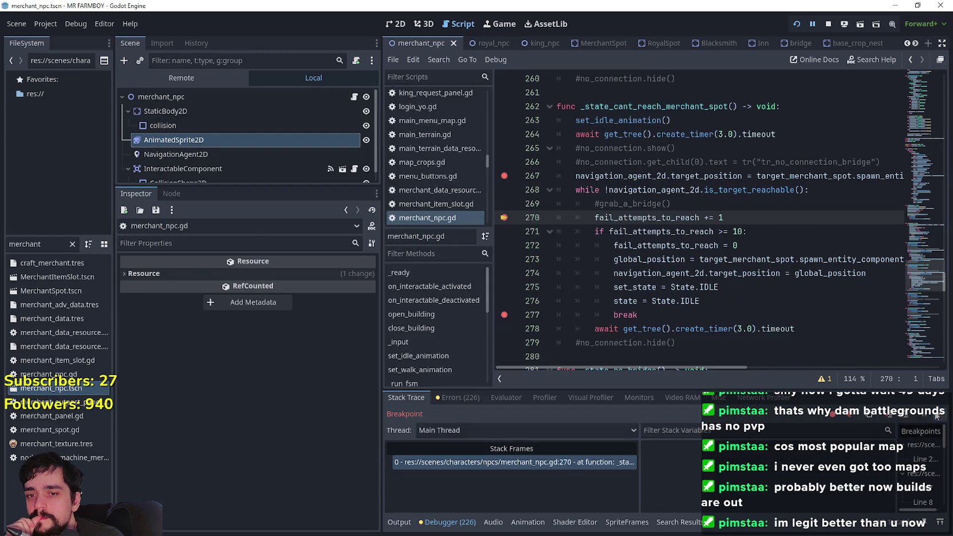
left_click(937, 415)
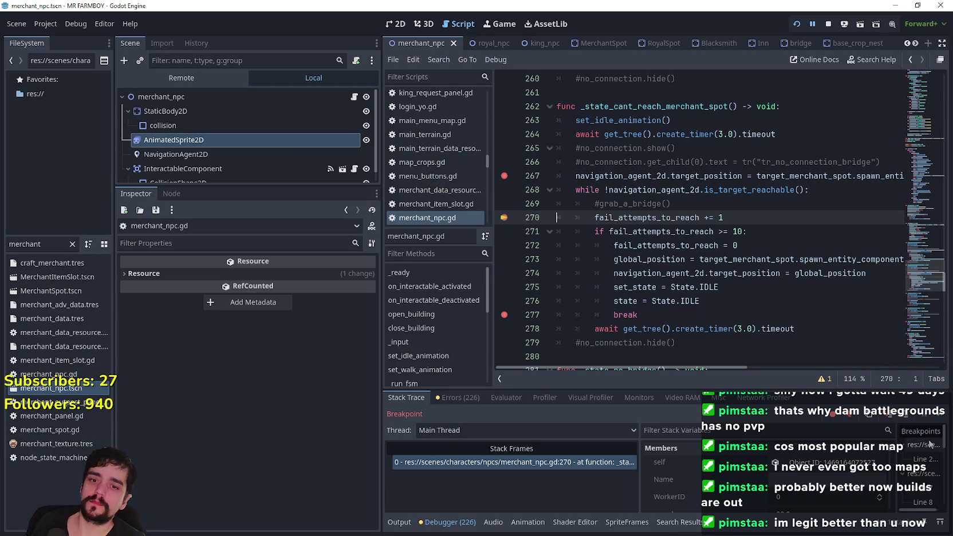
key("F12")
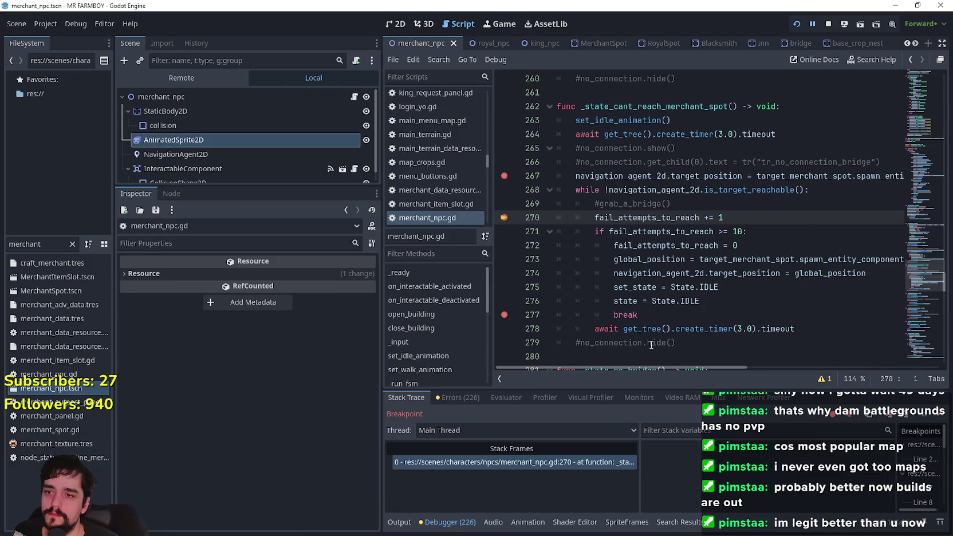
left_click(939, 418)
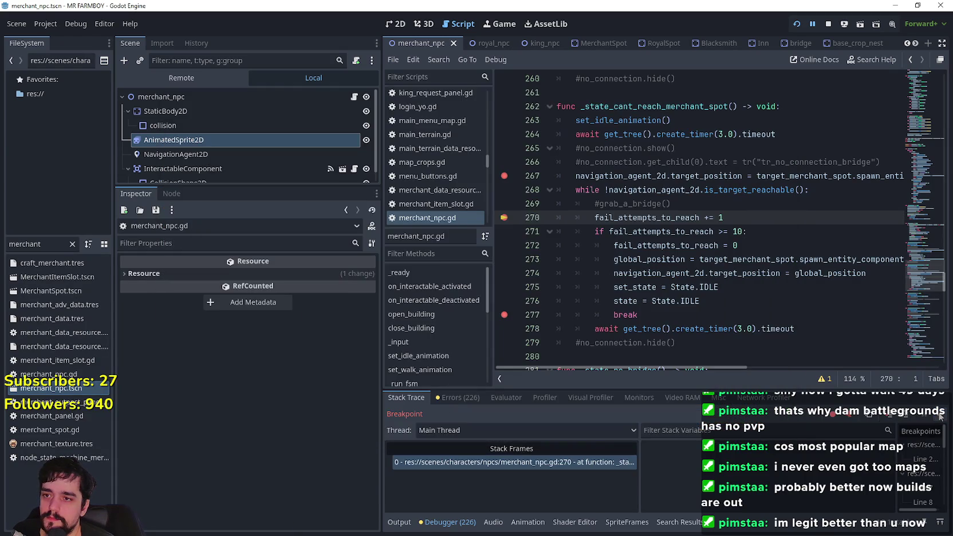
left_click(940, 417)
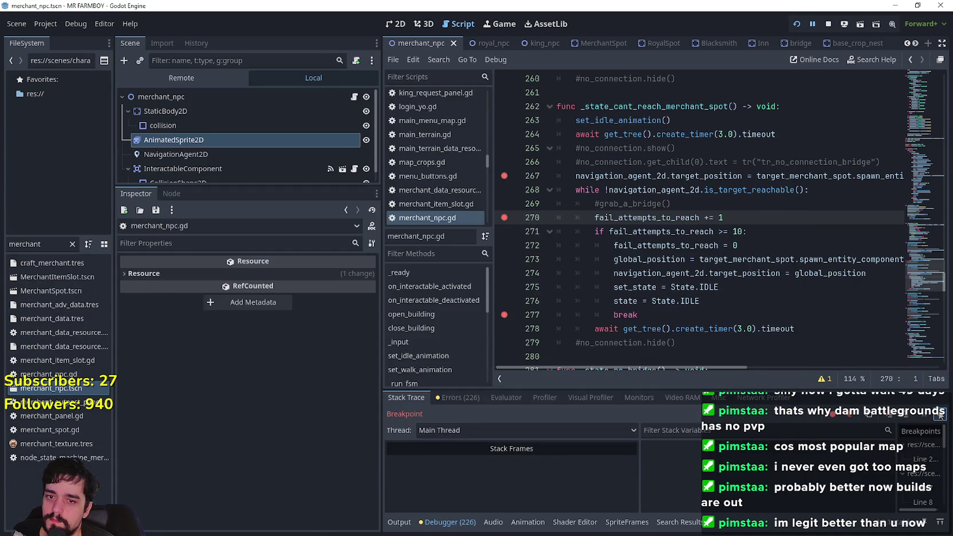
left_click(940, 417)
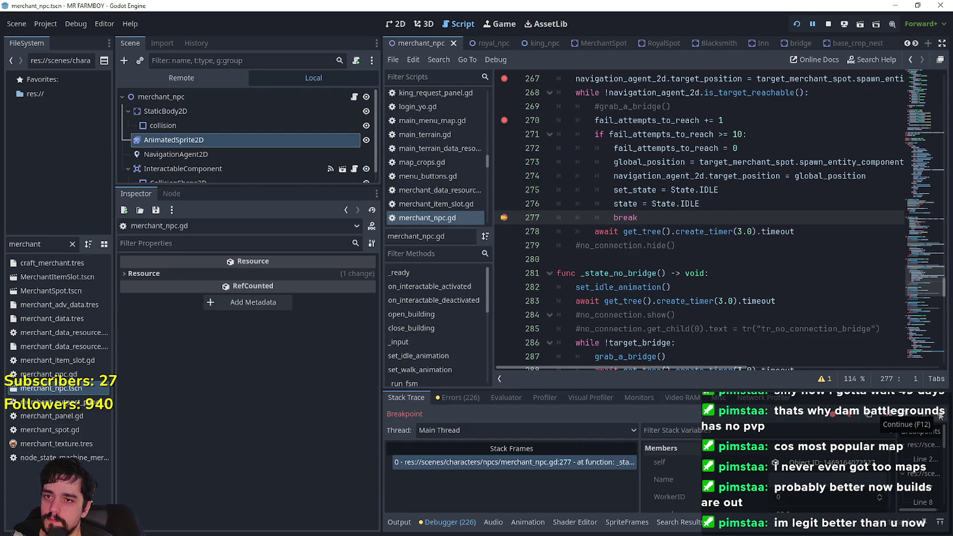
- Examine the State.IDLE check and the whole of line 195
left_click_drag(806, 391, 808, 247)
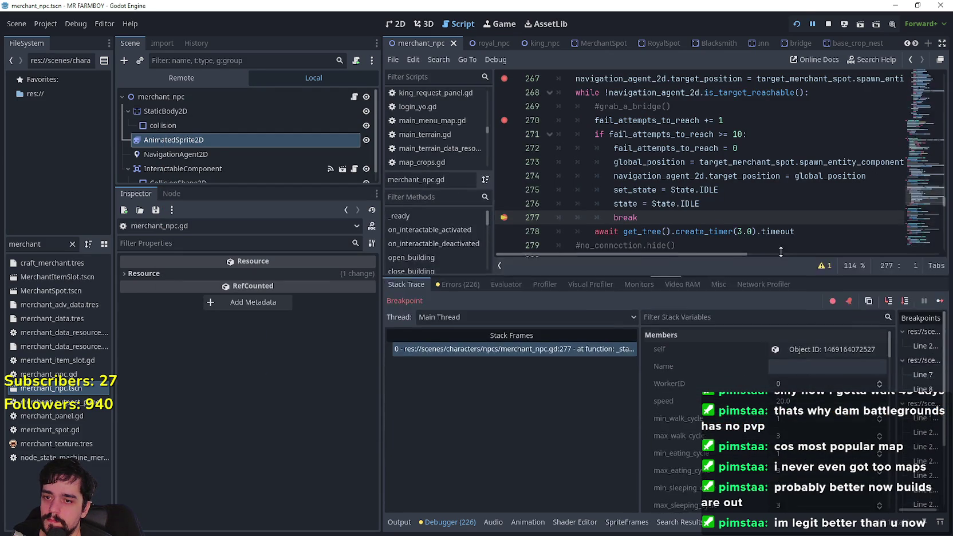
mouse_move(890, 307)
left_mouse_down()
mouse_move(891, 421)
mouse_move(908, 481)
left_mouse_up()
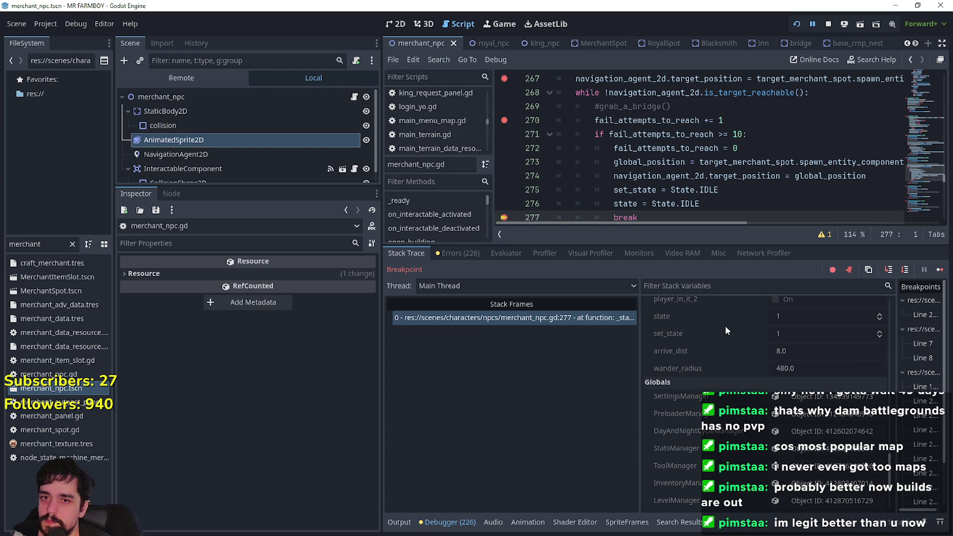
mouse_move(908, 180)
left_mouse_down()
mouse_move(907, 140)
mouse_move(934, 146)
mouse_move(919, 164)
mouse_move(918, 150)
mouse_move(918, 162)
left_mouse_up()
double_click(658, 139)
left_click(653, 147)
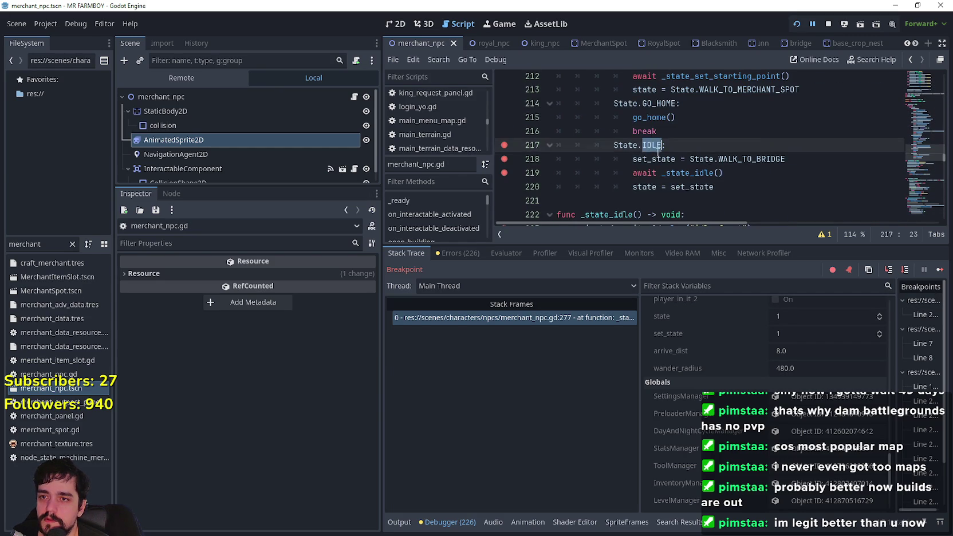
scroll(659, 132, "up", 8)
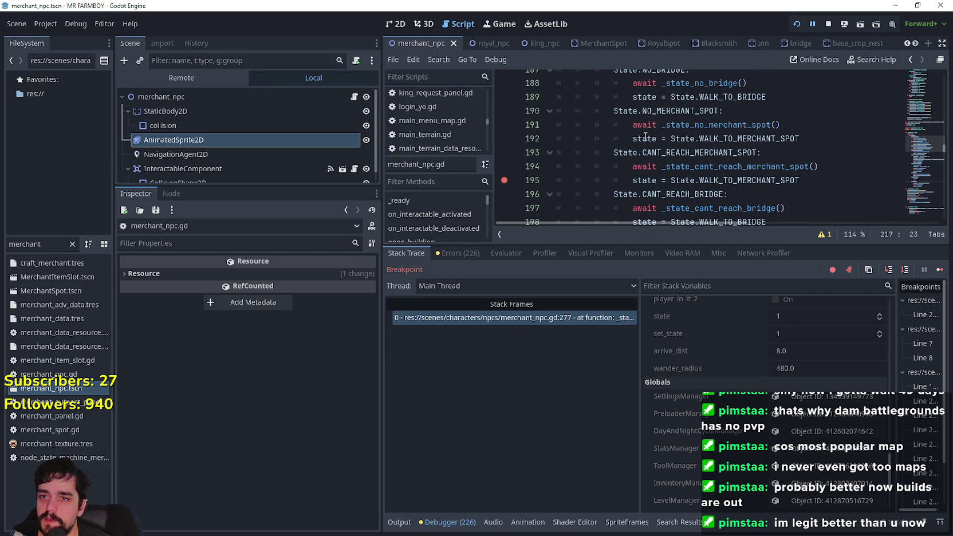
left_click_drag(826, 177, 623, 181)
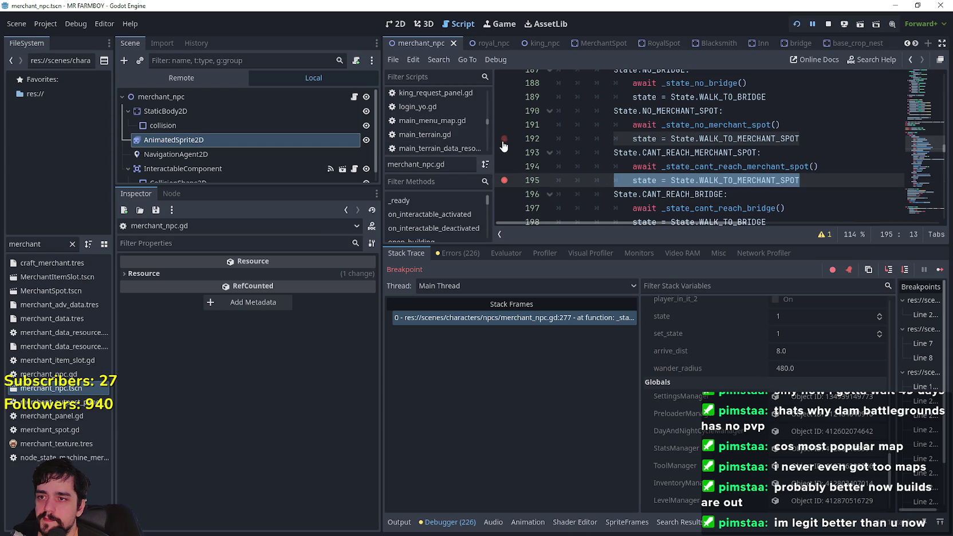
- Add a breakpoint on line 192 and scroll down to the break line
left_click(751, 140)
key("Down")
key("Down")
key("Down")
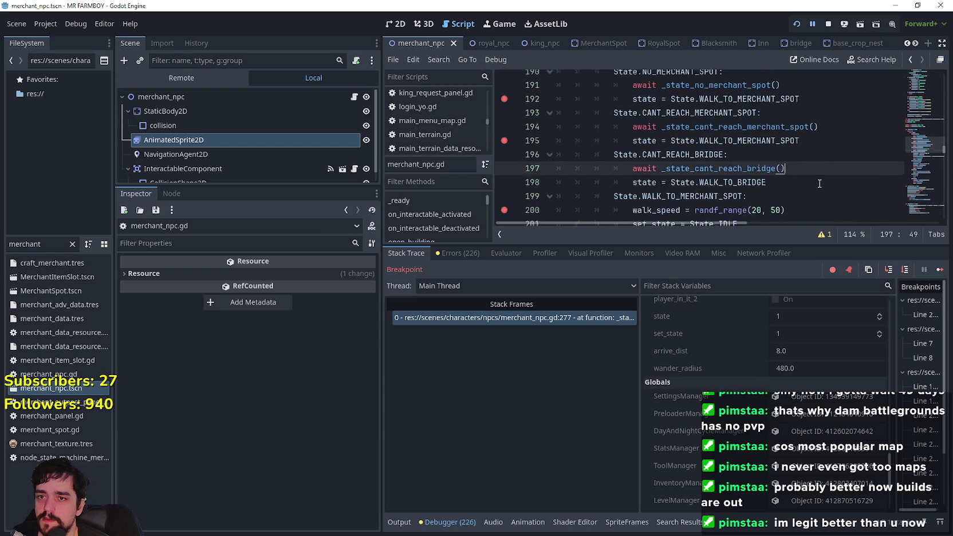
left_click(803, 136)
scroll(790, 165, "up", 1)
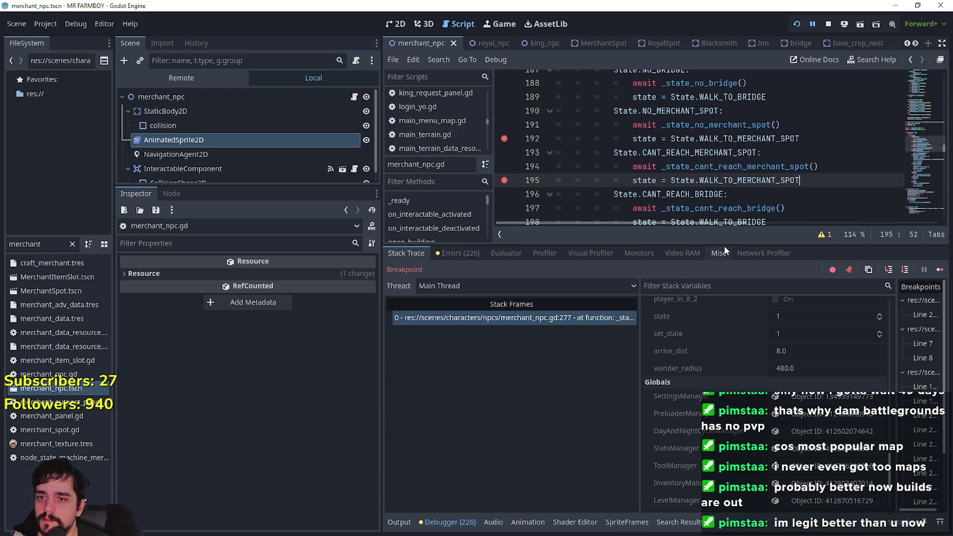
left_click_drag(725, 246, 724, 335)
scroll(688, 233, "down", 1)
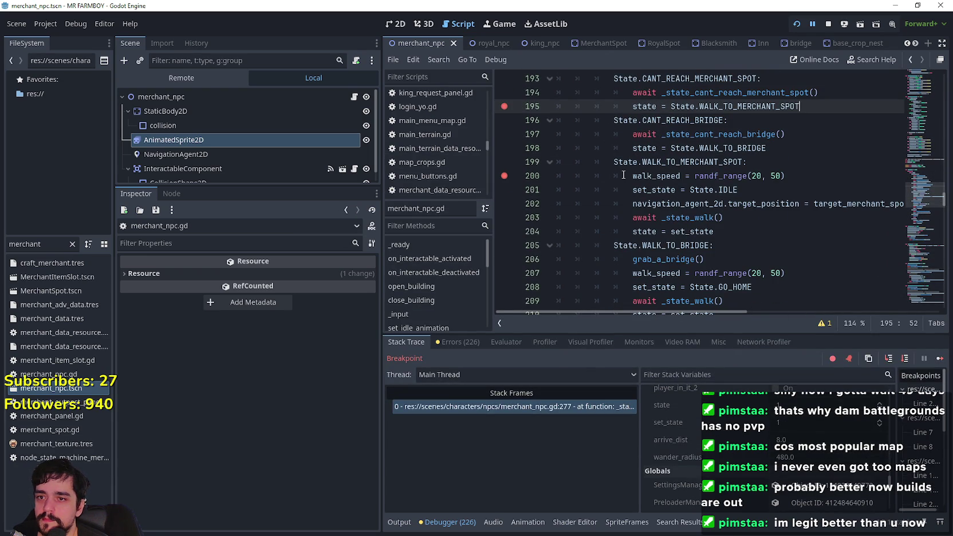
scroll(638, 217, "down", 2)
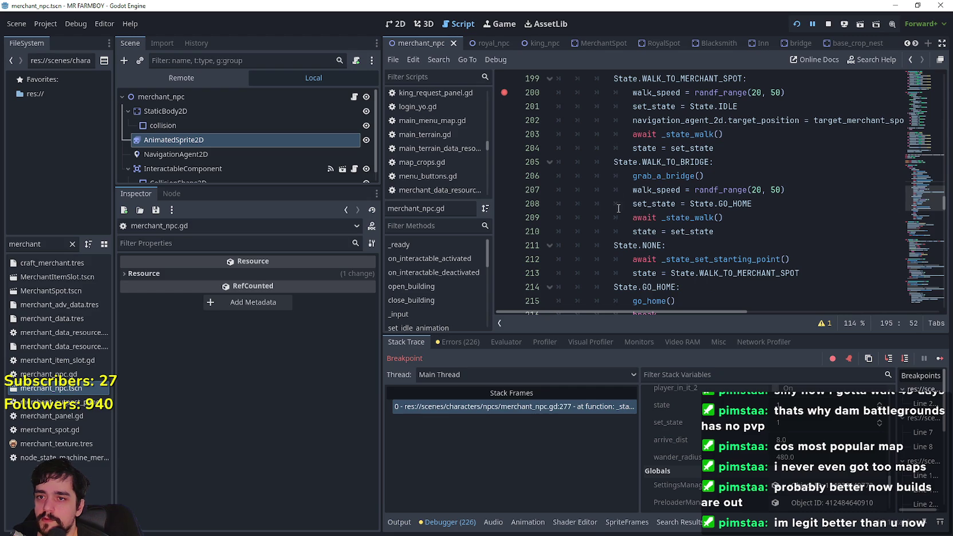
scroll(619, 204, "down", 2)
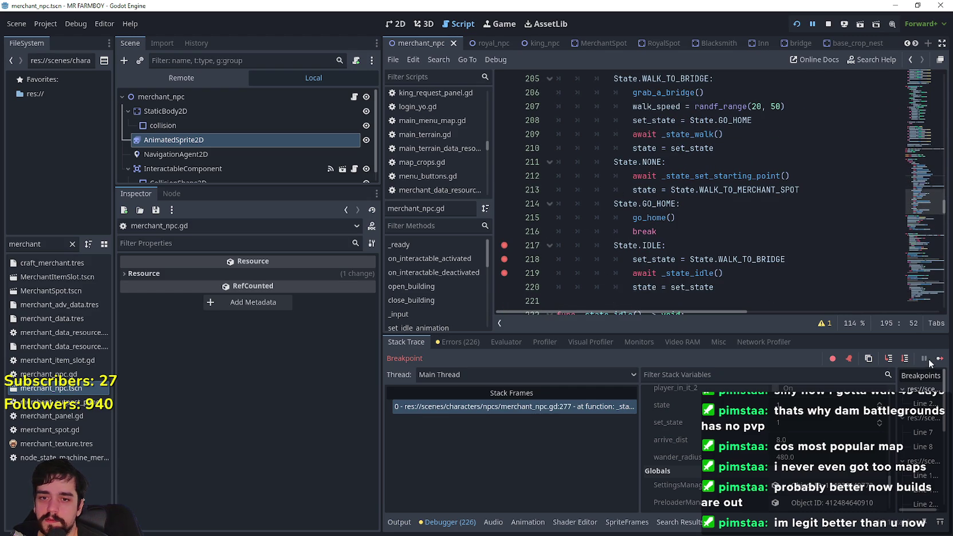
left_click(685, 229)
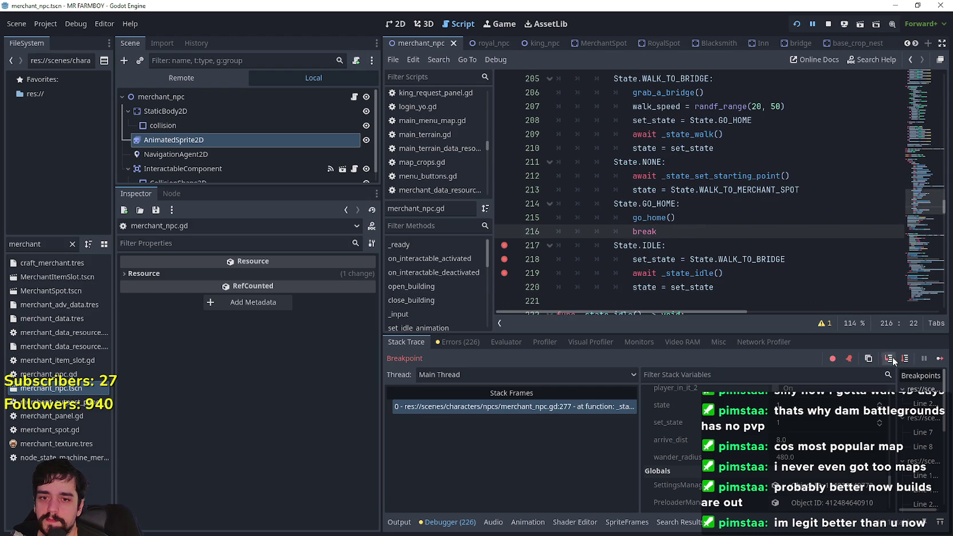
- Resume to the line-195 breakpoint, read the state value, then stop the debug session with F8
left_click(941, 359)
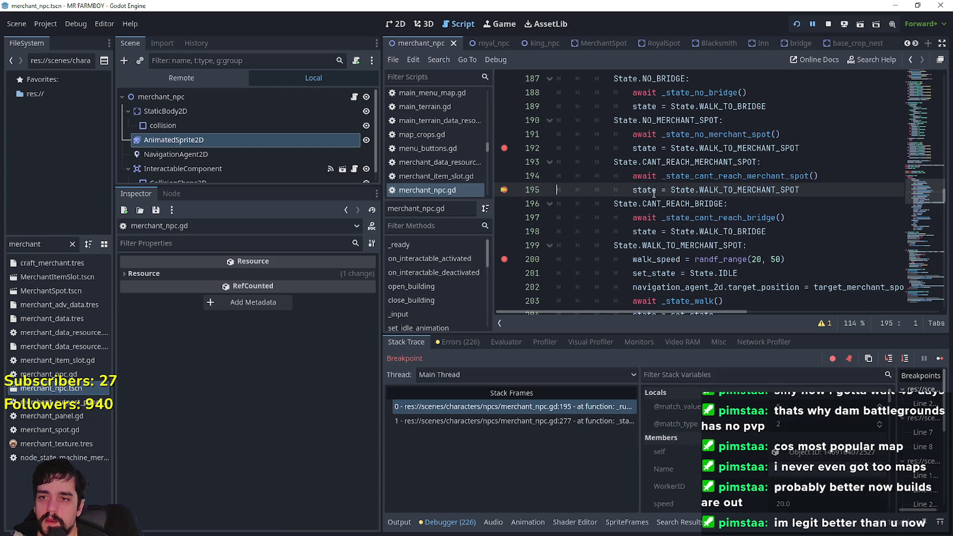
mouse_move(653, 193)
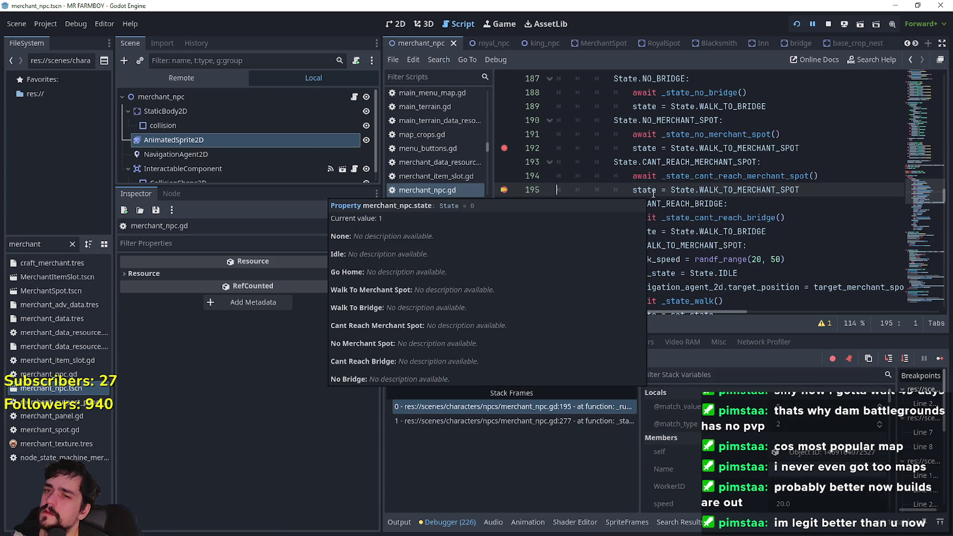
double_click(653, 192)
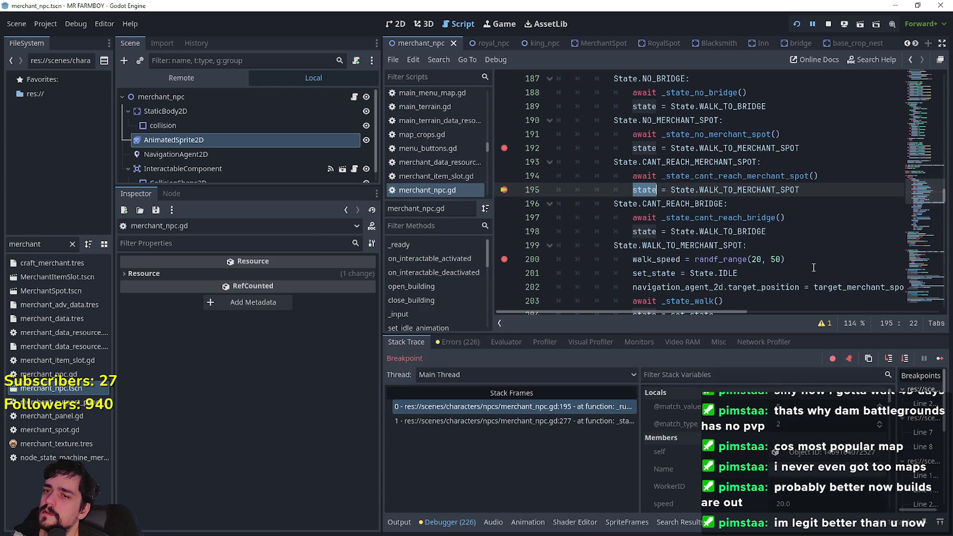
mouse_move(806, 191)
left_mouse_down()
mouse_move(657, 193)
mouse_move(673, 191)
left_mouse_up()
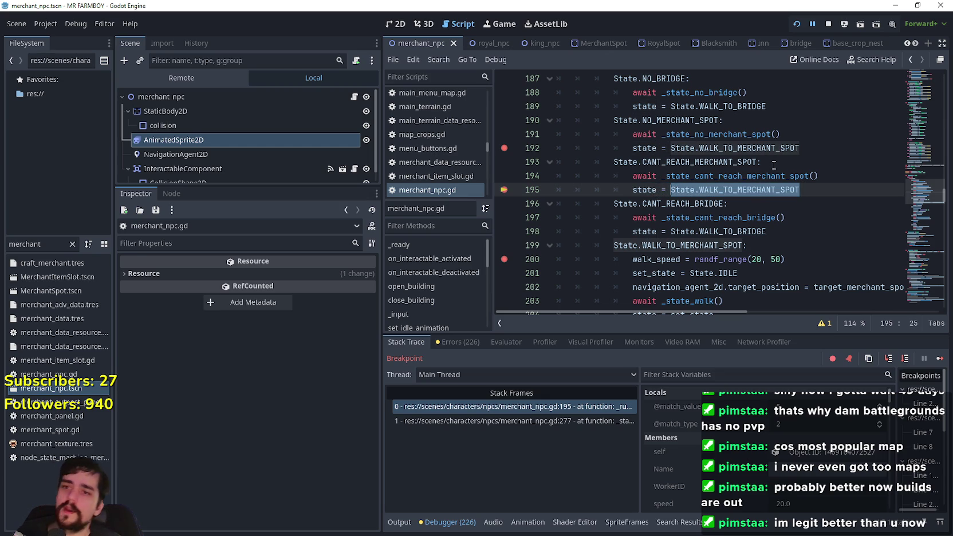
key("F8")
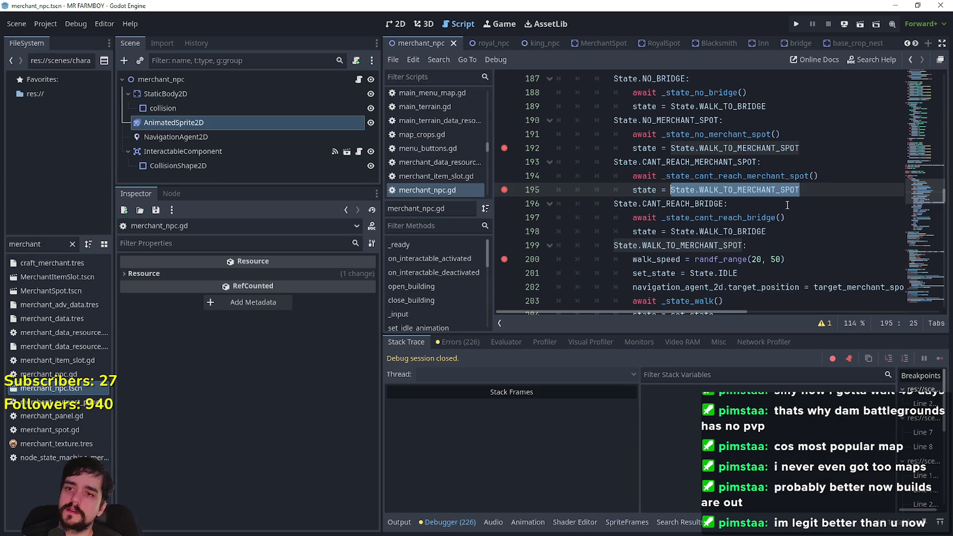
- Under CANT_REACH_MERCHANT_SPOT, add set_state = State.WALK_TO_MERCHANT_SPOT and change the following assignment to use set_state
left_click(785, 164)
key("Return")
type("set")
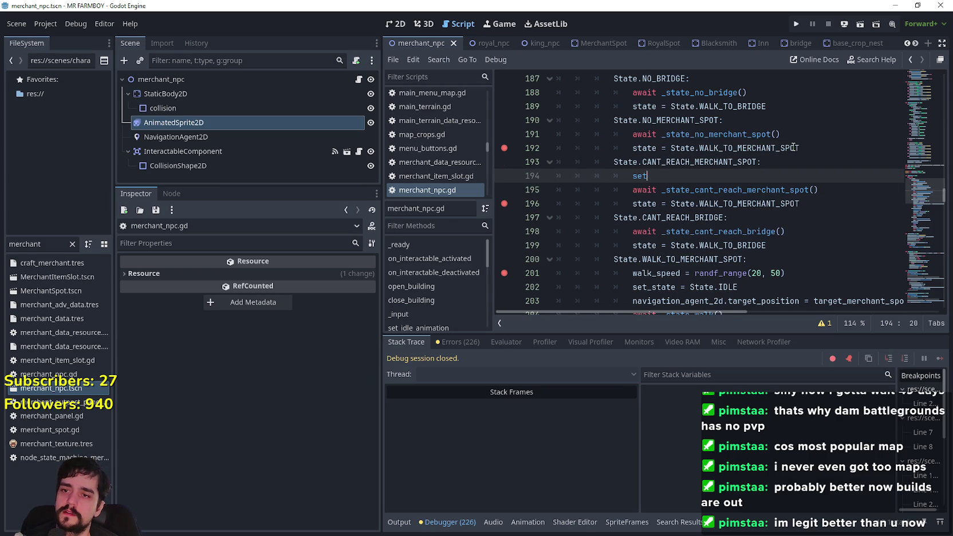
type("_state = State.WALK_TO_MERCHANT_SPOT")
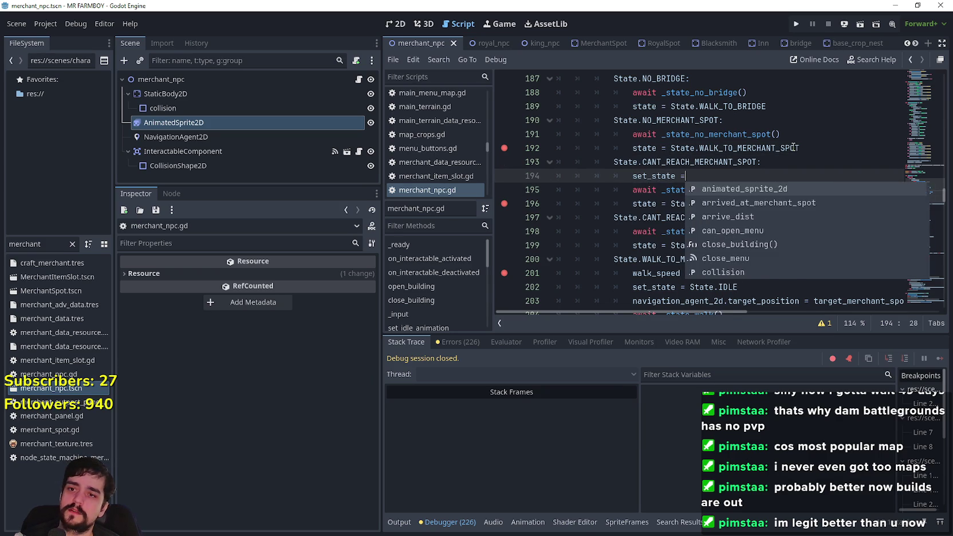
left_click(755, 220)
left_click(705, 203)
double_click(659, 176)
key("ctrl+c")
left_click_drag(671, 204, 802, 203)
key("ctrl+v")
left_click(801, 217)
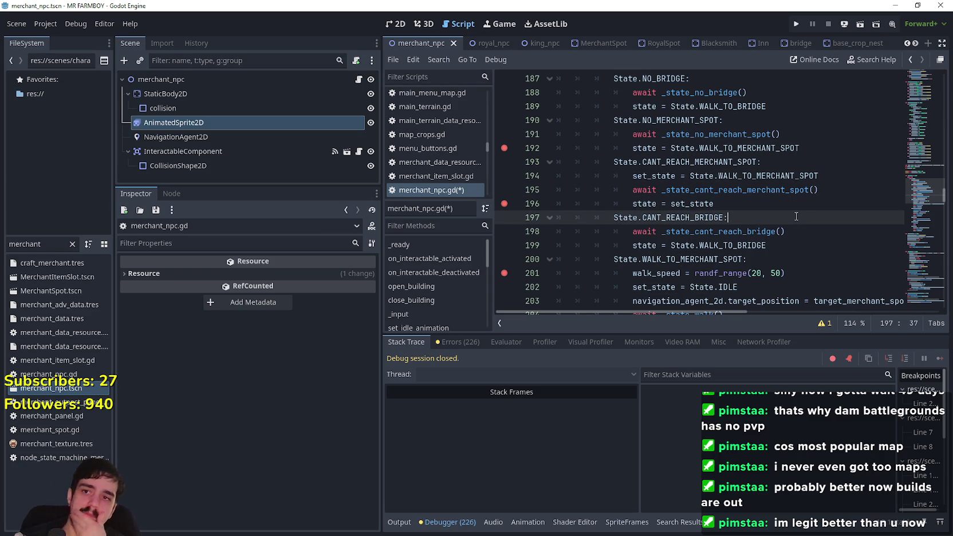
- Add the same set_state assignment under NO_MERCHANT_SPOT and replace its state line with state = set_state
scroll(725, 207, "up", 1)
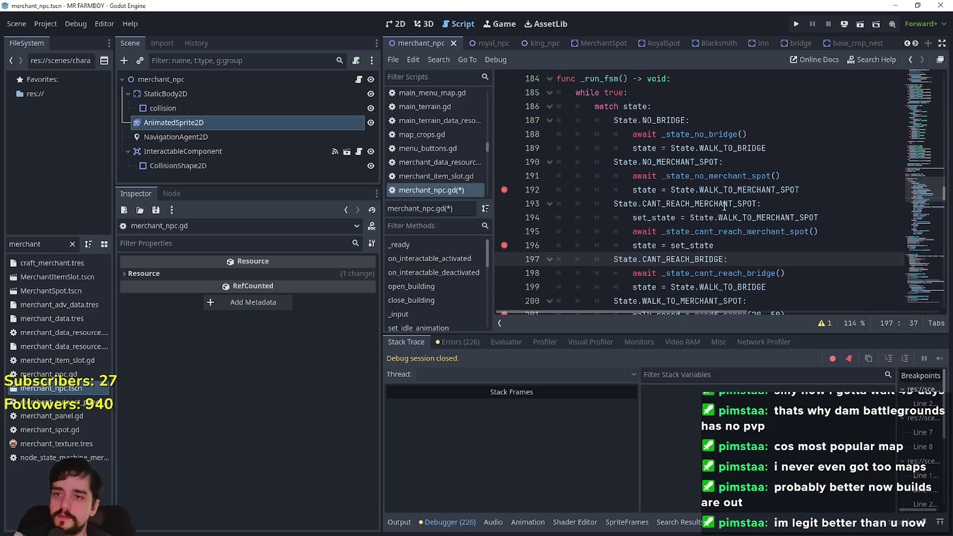
double_click(643, 190)
double_click(647, 219)
left_click(828, 216, "shift")
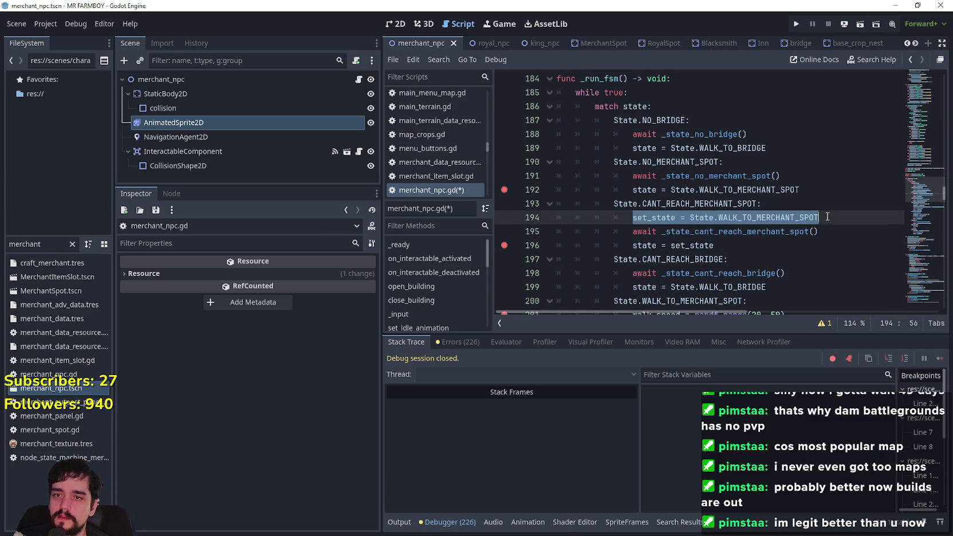
key("ctrl+c")
left_click(774, 162)
key("Return")
key("ctrl+v")
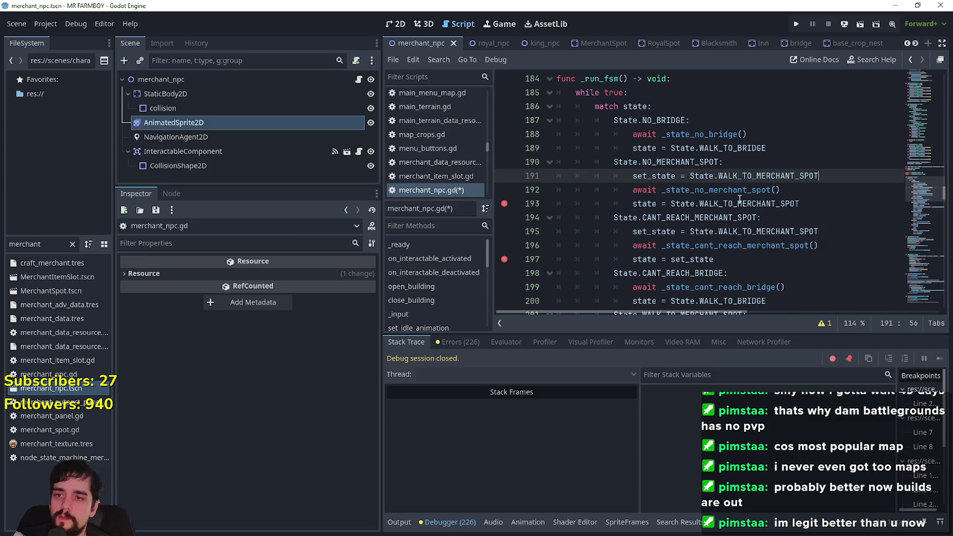
triple_click(640, 259)
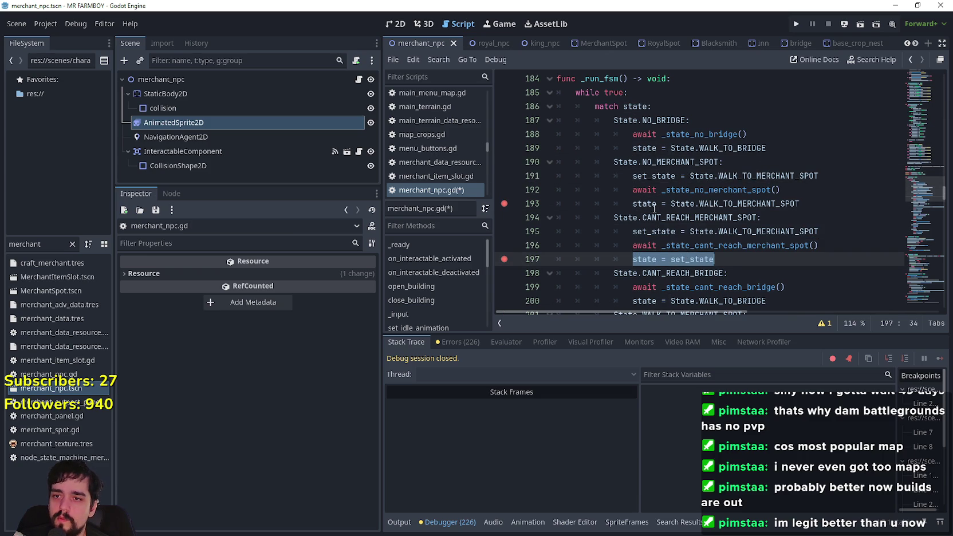
key("ctrl+c")
triple_click(832, 204)
key("ctrl+v")
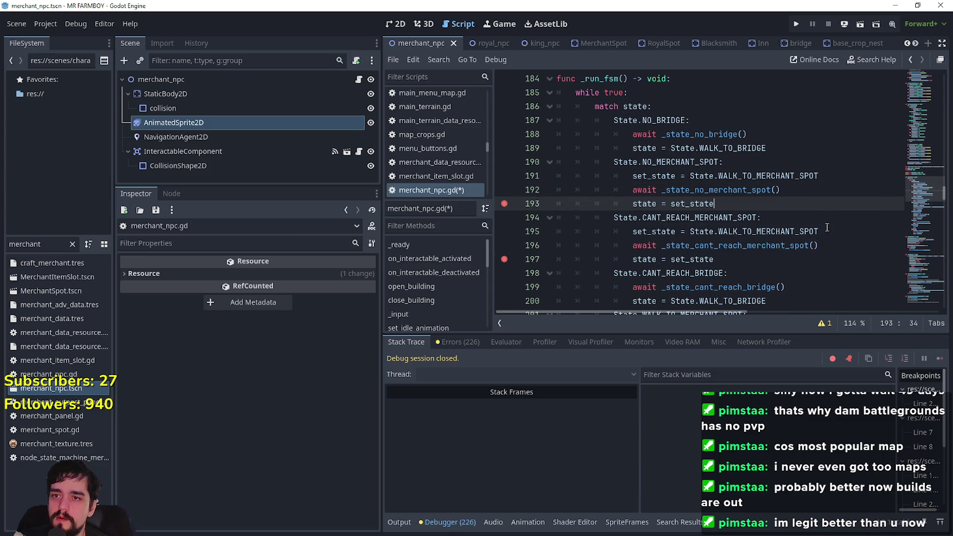
- Review every set_state use down to line 223, then save and run the project
scroll(805, 228, "down", 2)
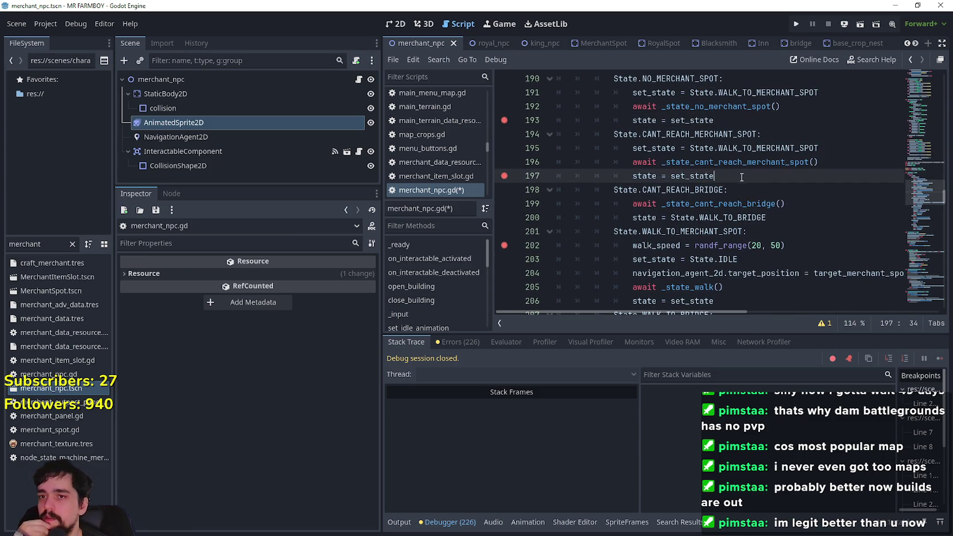
scroll(768, 172, "up", 2)
left_click(761, 136)
scroll(767, 240, "down", 1)
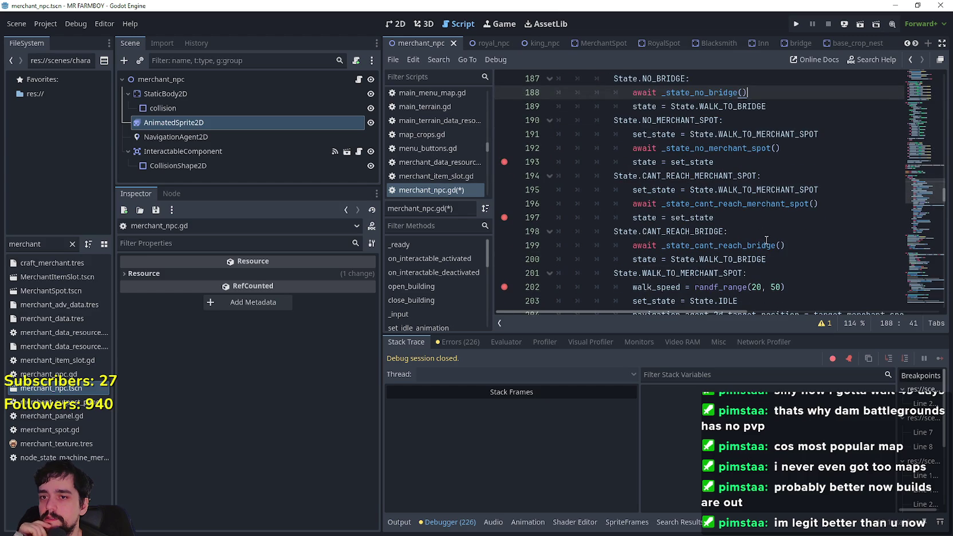
left_click(752, 221)
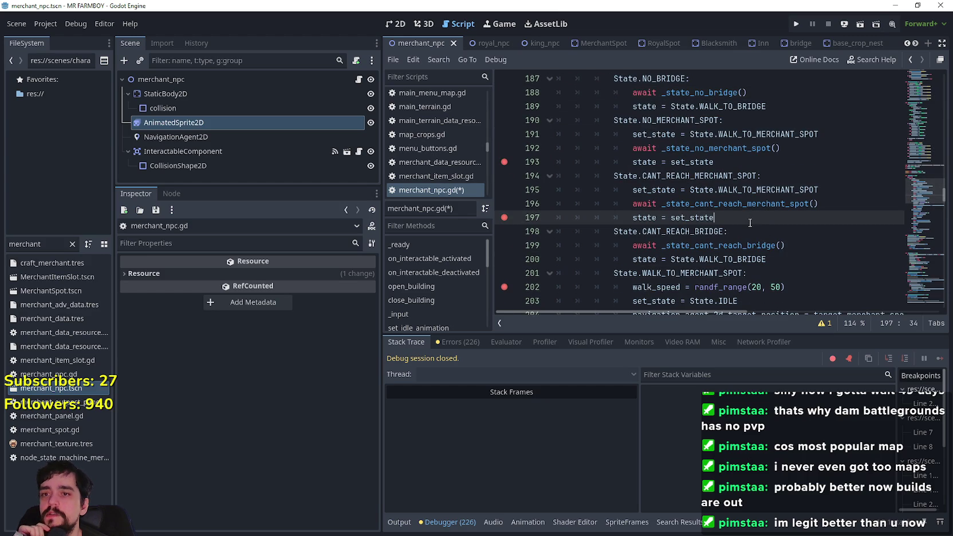
double_click(695, 218)
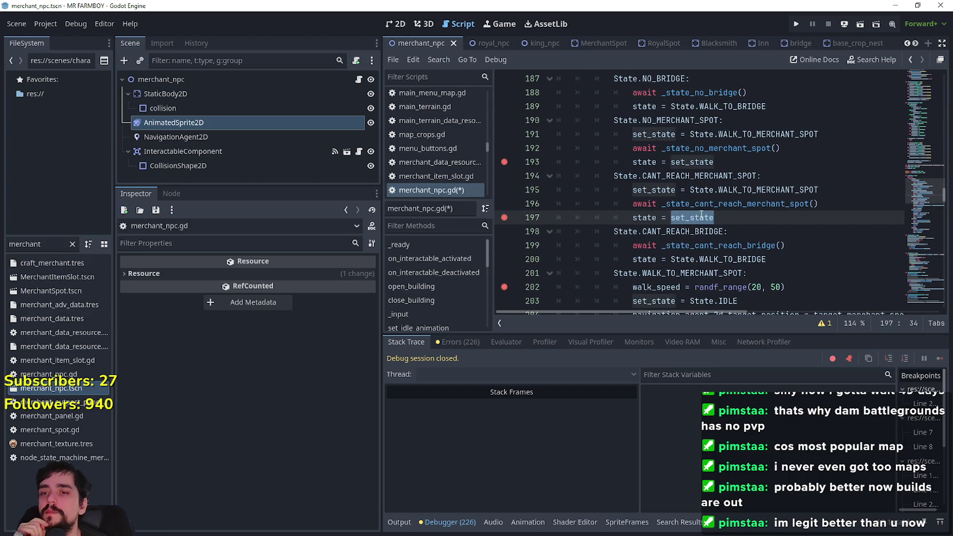
scroll(705, 217, "down", 2)
left_click(743, 218)
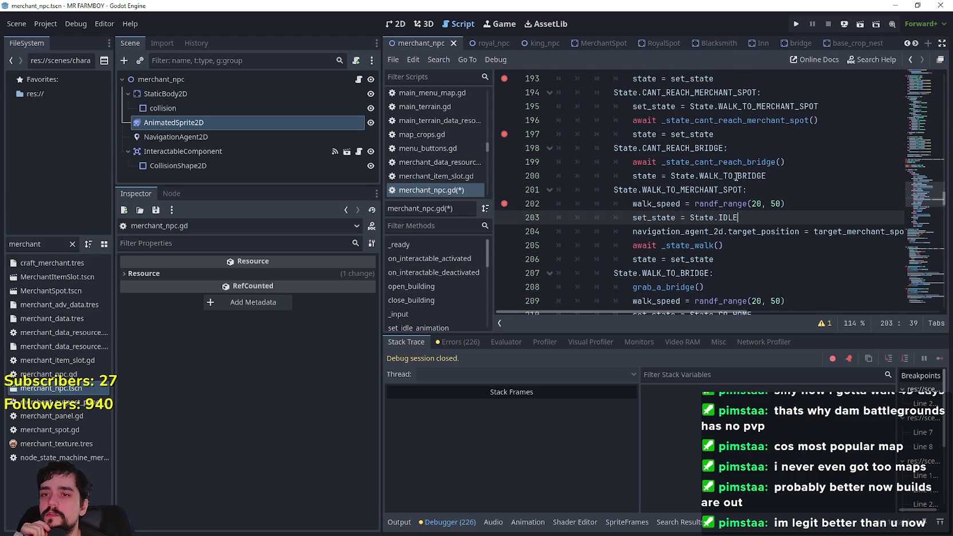
scroll(694, 204, "down", 4)
left_click(750, 205)
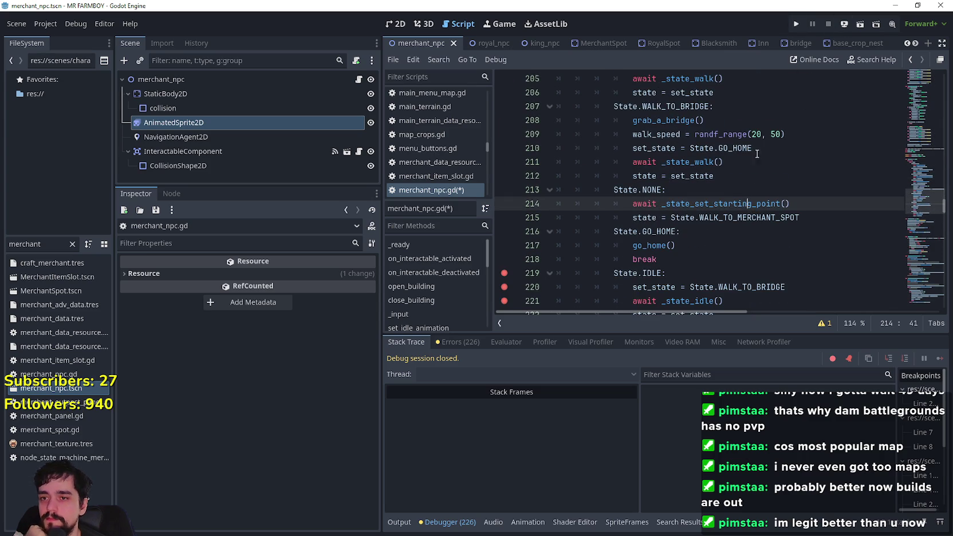
scroll(747, 203, "down", 3)
left_click(740, 194)
left_click(754, 201)
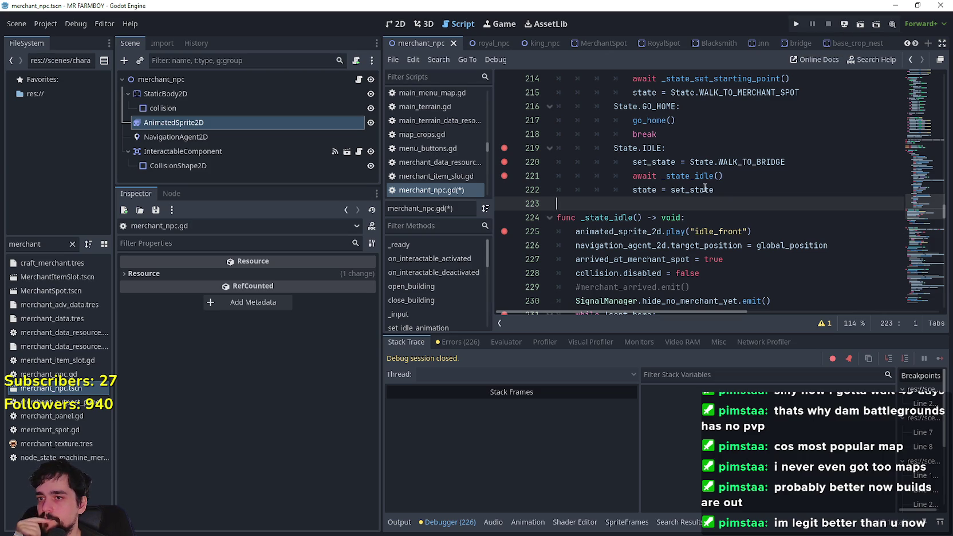
scroll(705, 178, "down", 1)
left_click(795, 25)
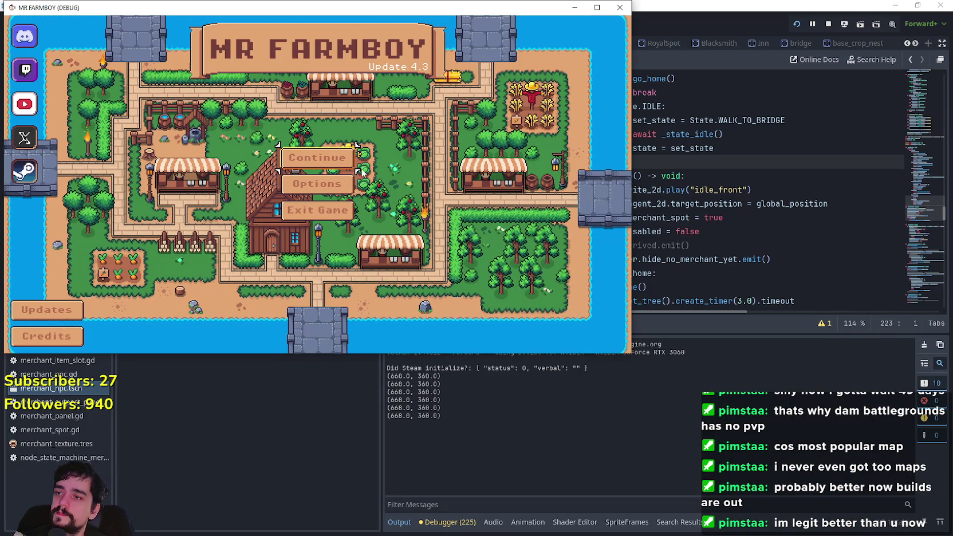
- Load save slot 1 via Continue, then inspect the live DayAndNightCycleManager in the editor
left_click(334, 156)
left_click(332, 143)
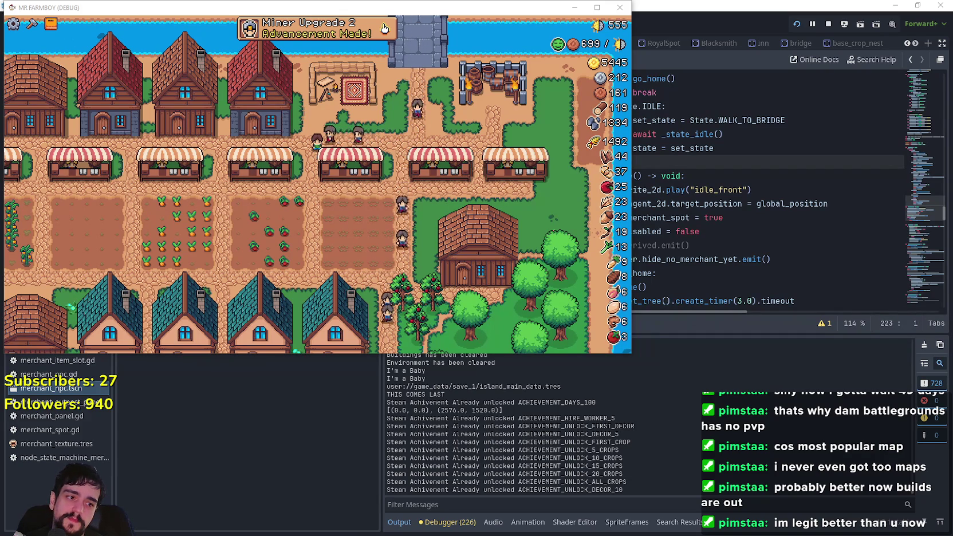
left_click(598, 7)
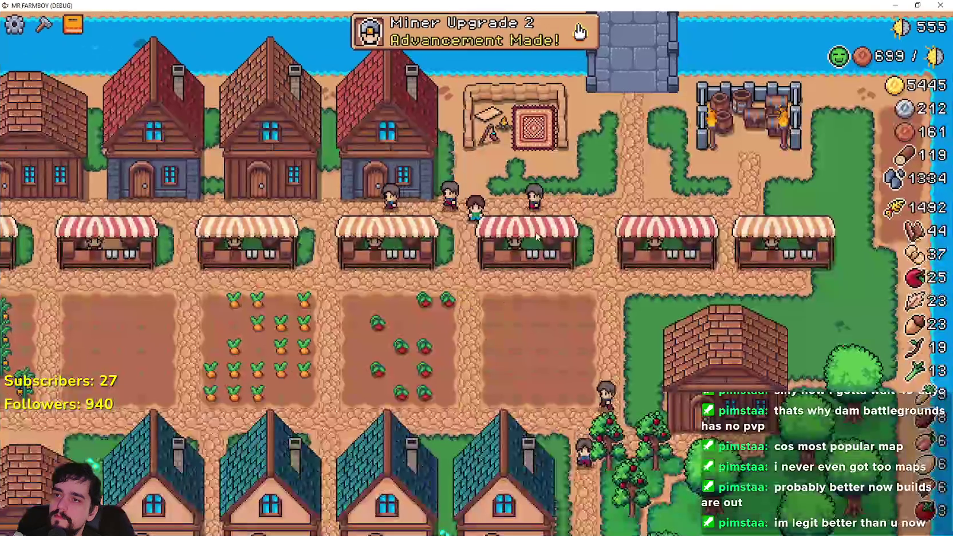
double_click(201, 5)
left_click(201, 4)
left_click(182, 76)
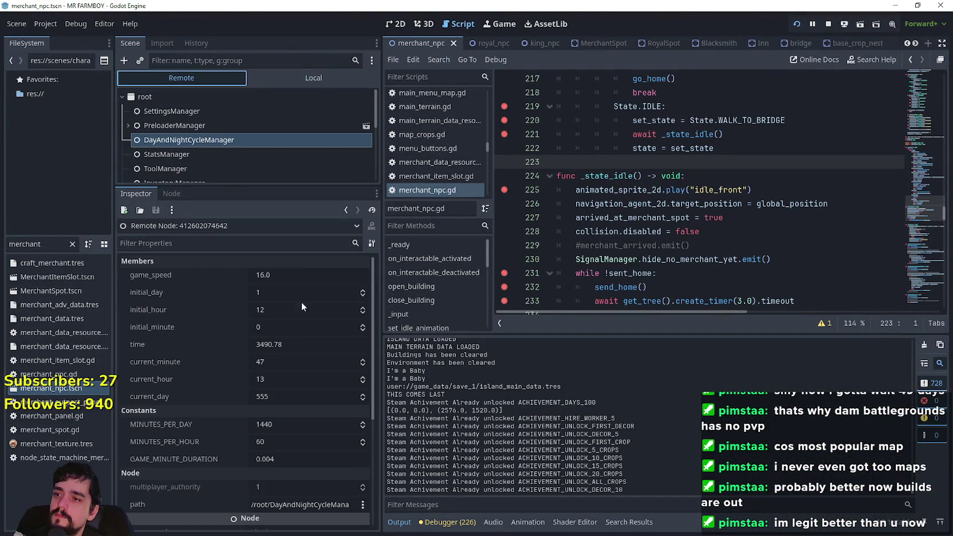
- Set the remote DayAndNightCycleManager game_speed to 500, then select AnimatedSprite2D in the Local tree
left_click(297, 271)
type("590")
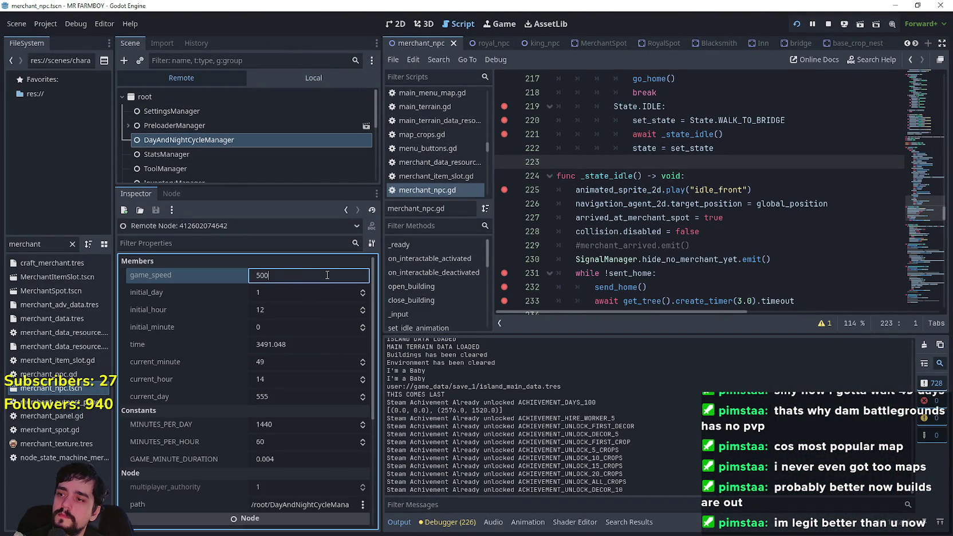
key("Return")
left_click(315, 77)
left_click(247, 139)
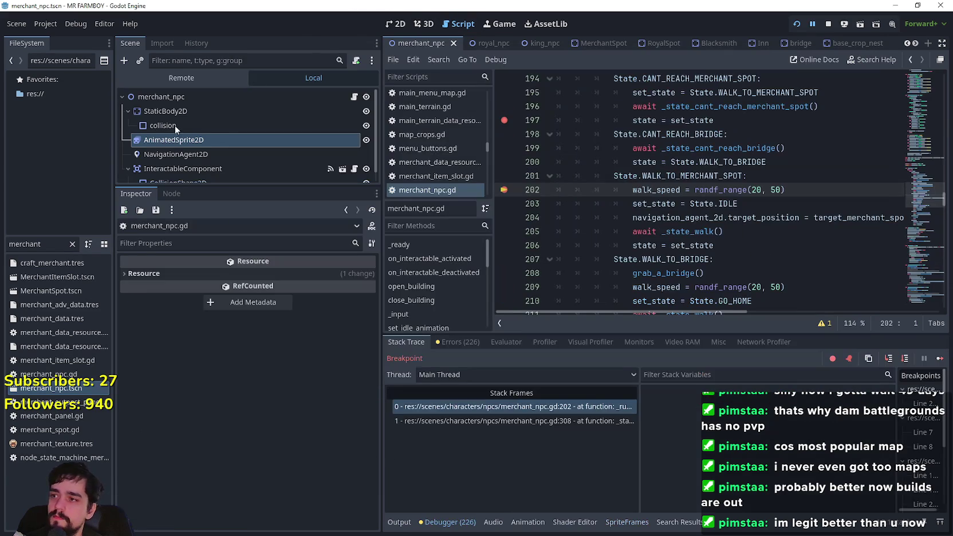
- Set the live DayAndNightCycleManager's game_speed back to 16 in the Remote tree
left_click(192, 77)
left_click(213, 140)
left_click(304, 274)
type("16")
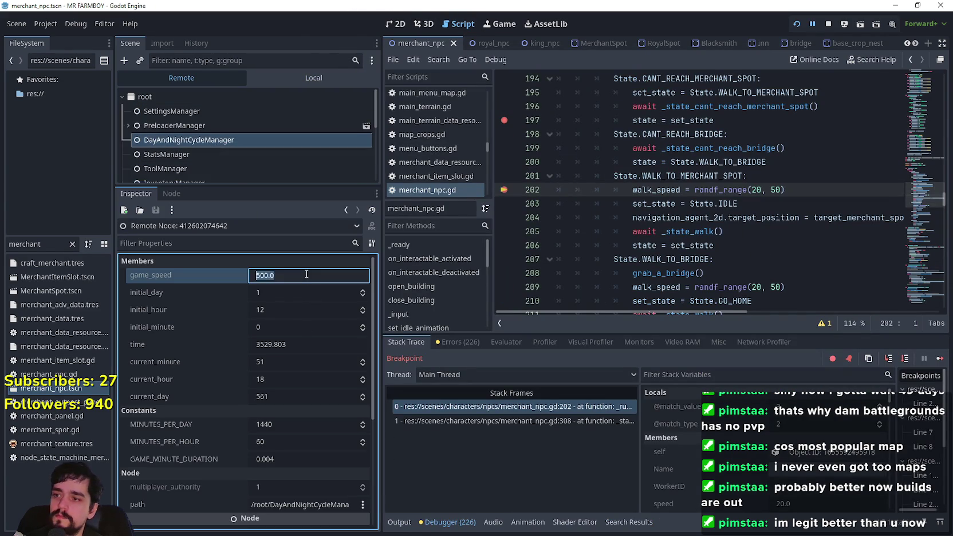
- Resume the paused game from the pause menu and continue through repeated breakpoint hits, including line 272
left_click(941, 359)
left_click(550, 166)
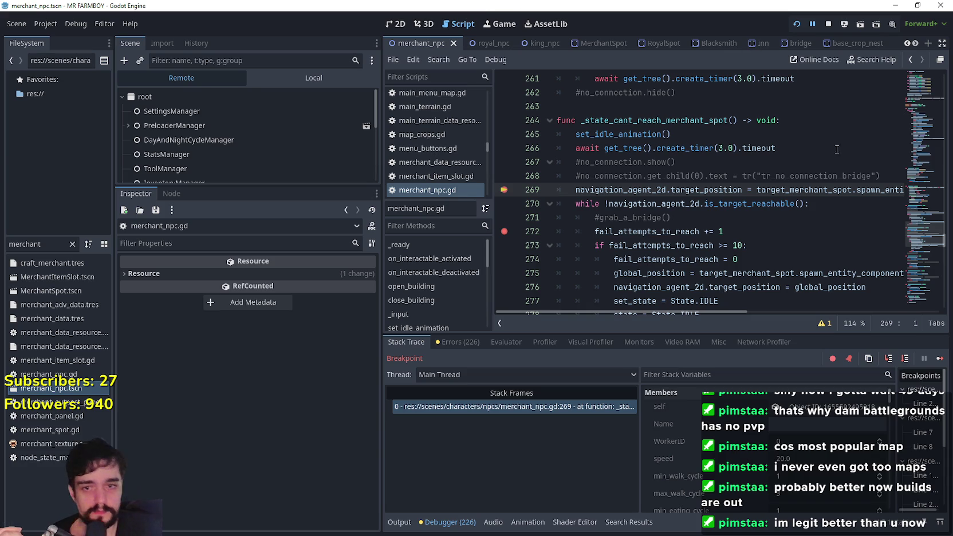
left_click(941, 359)
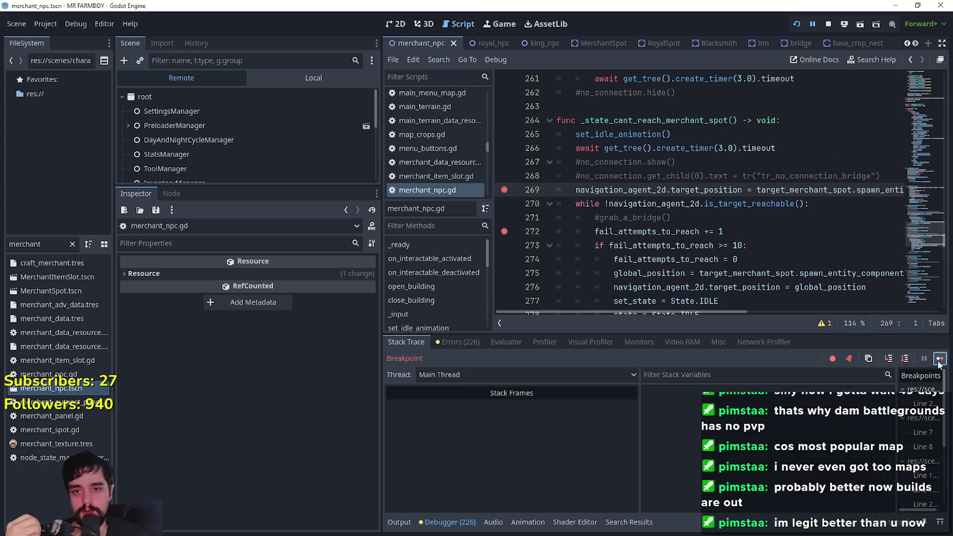
left_click(940, 359)
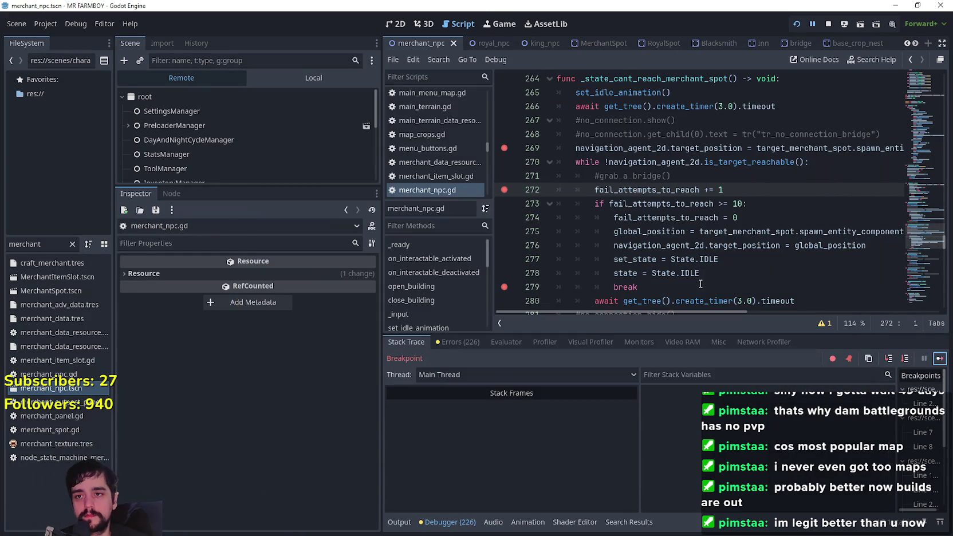
left_click(941, 358)
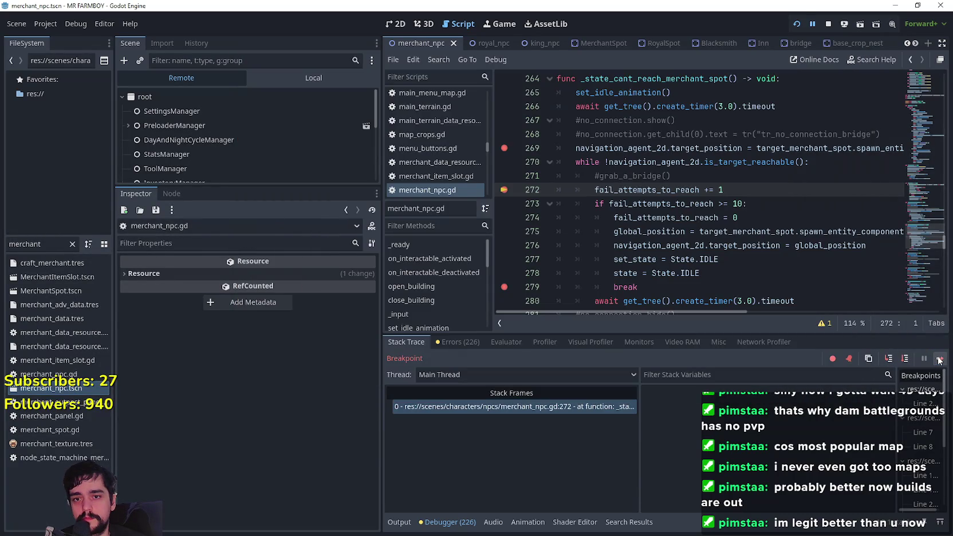
left_click(940, 359)
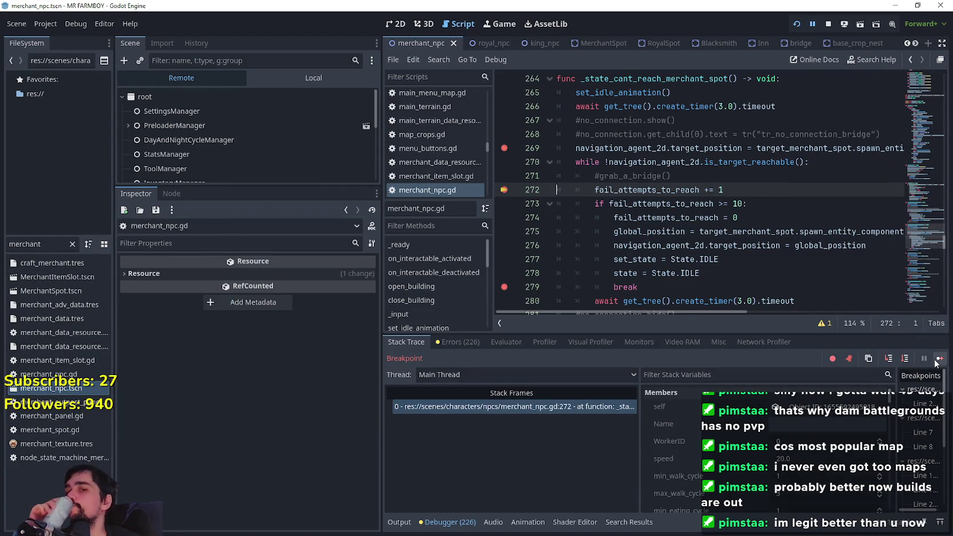
left_click(940, 360)
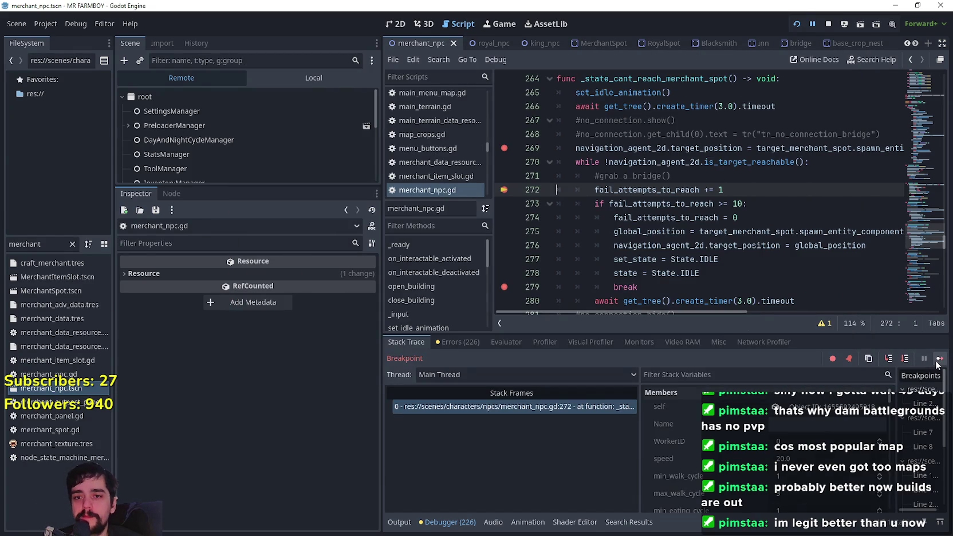
left_click(938, 360)
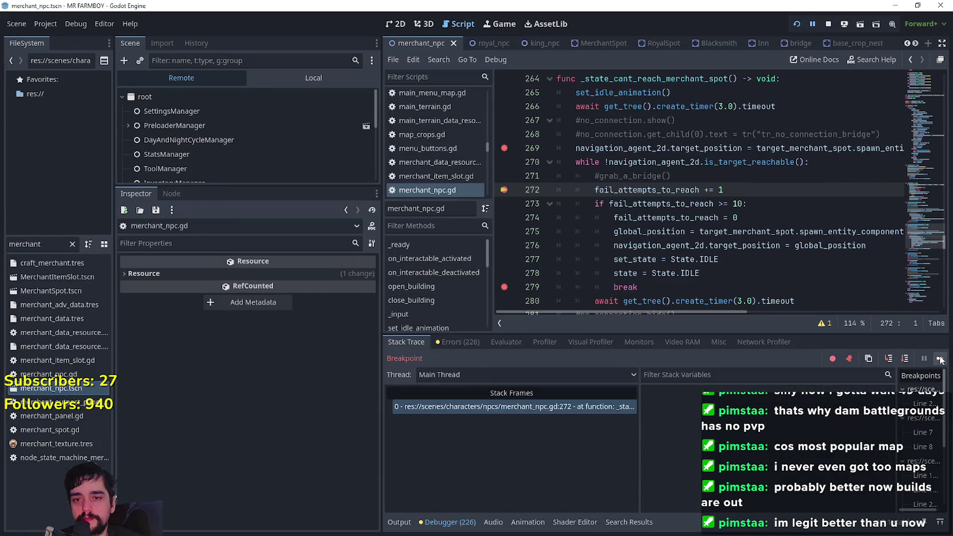
left_click(938, 360)
left_click(941, 360)
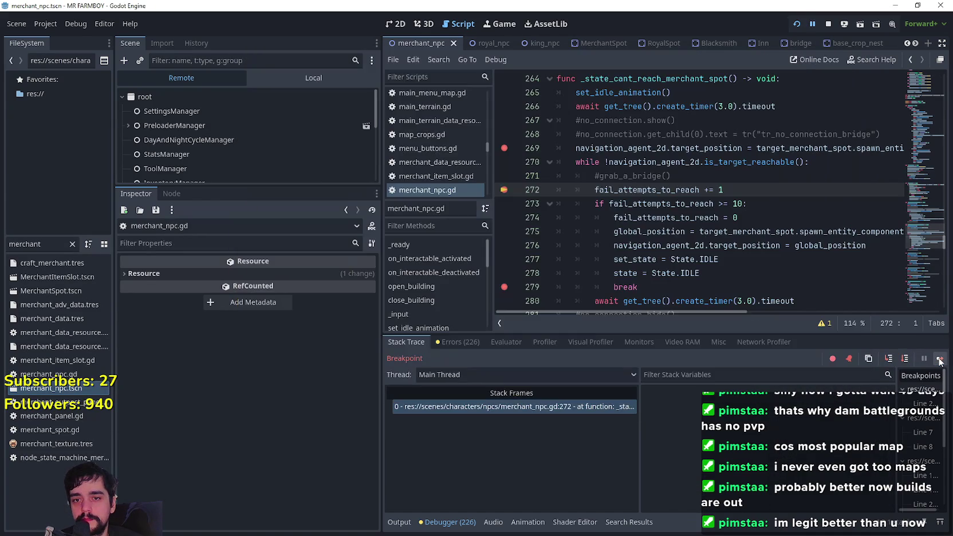
left_click(942, 360)
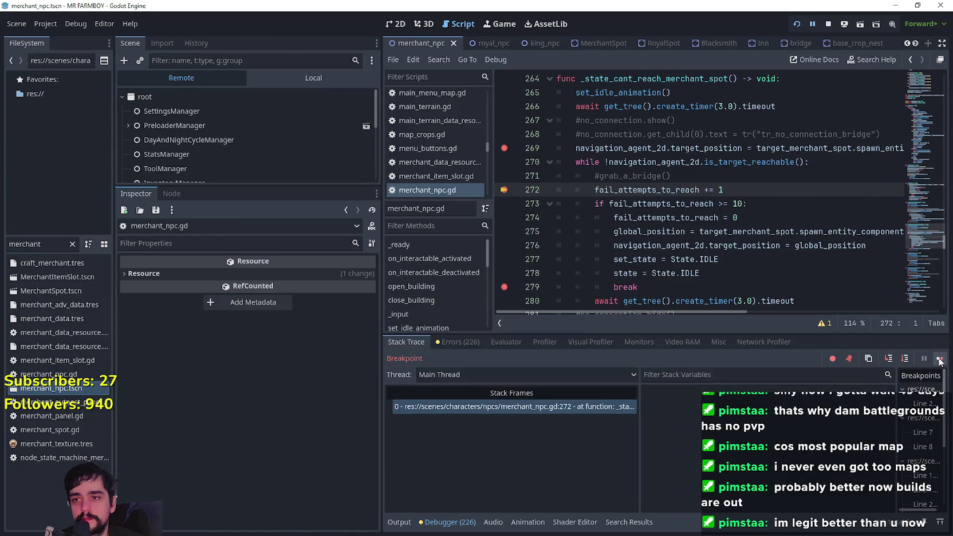
left_click(942, 360)
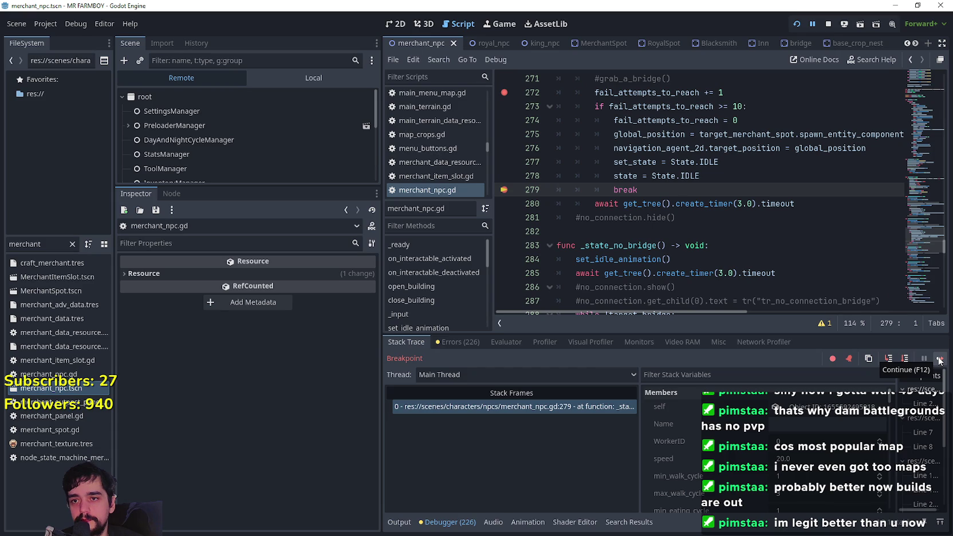
- Continue execution past the idle-state breakpoints on lines 219, 221, 225, 231 and the send_home loop
left_click(940, 359)
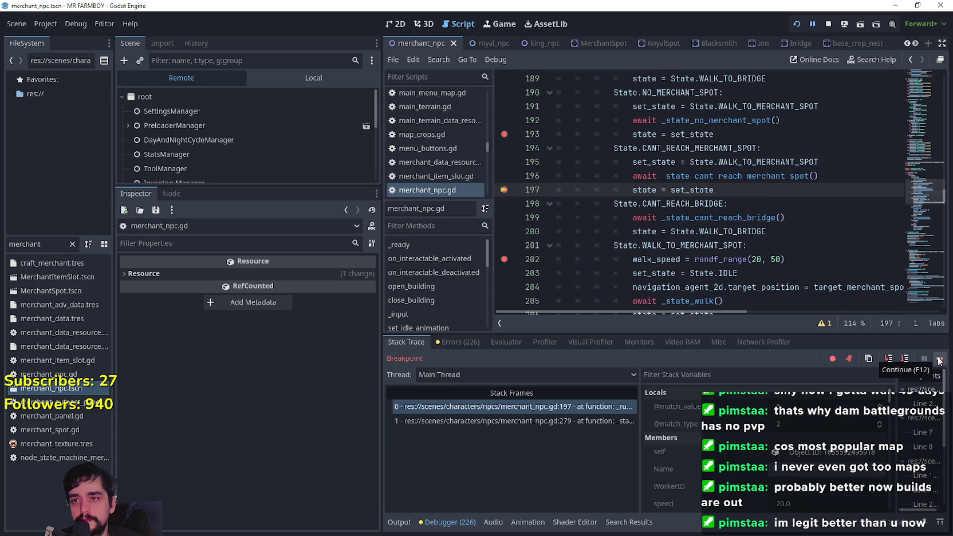
left_click(940, 359)
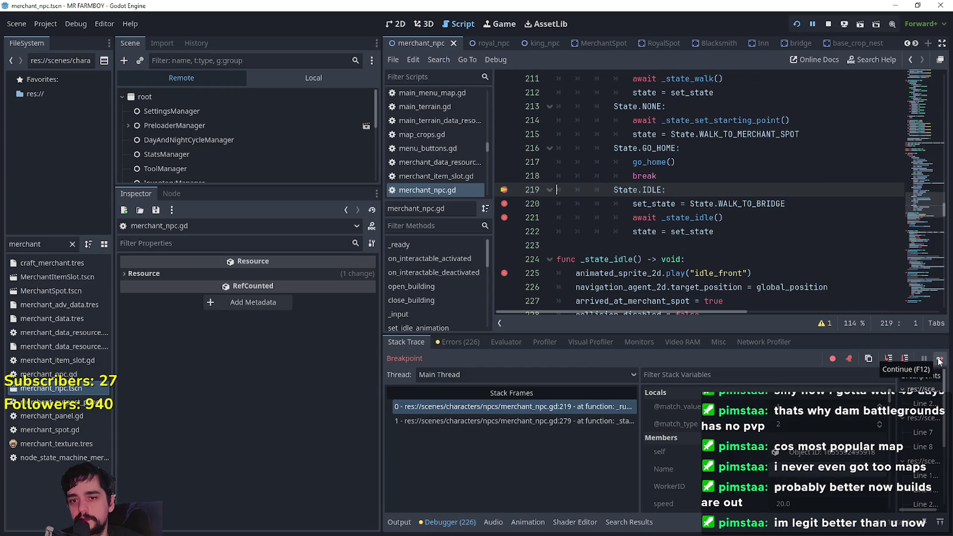
left_click(939, 359)
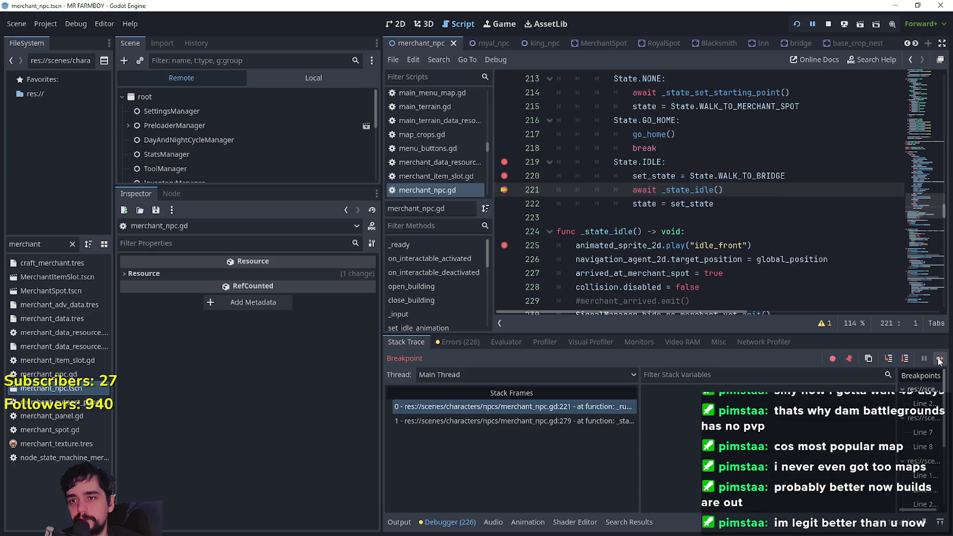
left_click(940, 359)
left_click(940, 360)
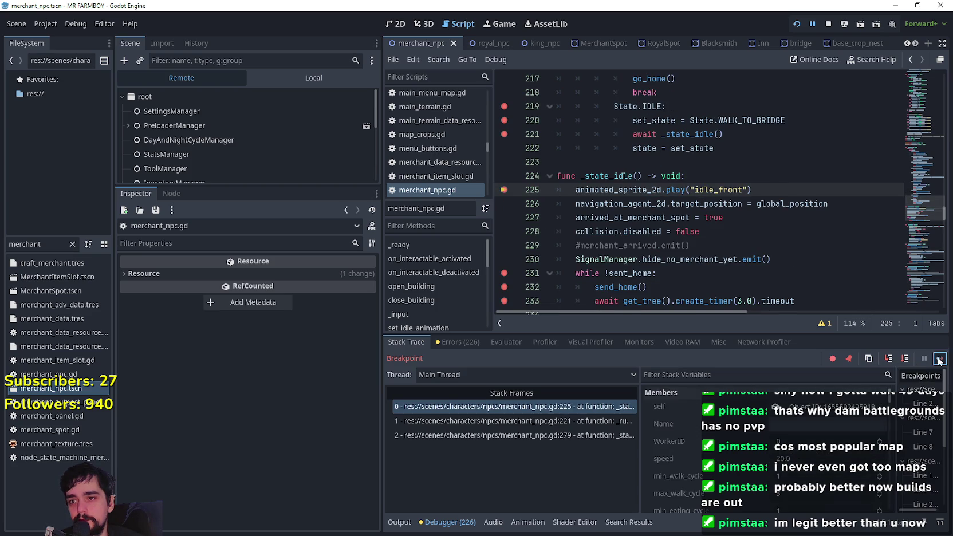
left_click(940, 359)
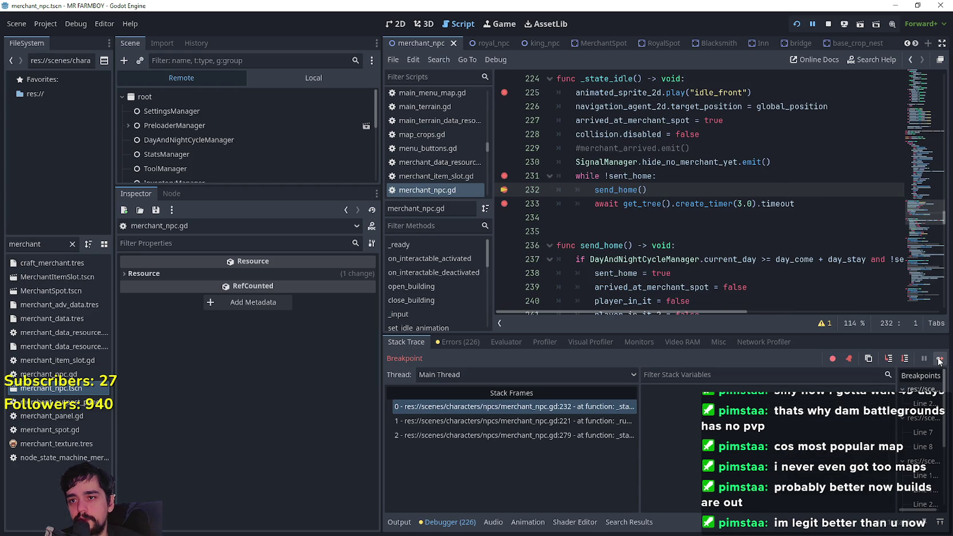
left_click(940, 359)
left_click(940, 360)
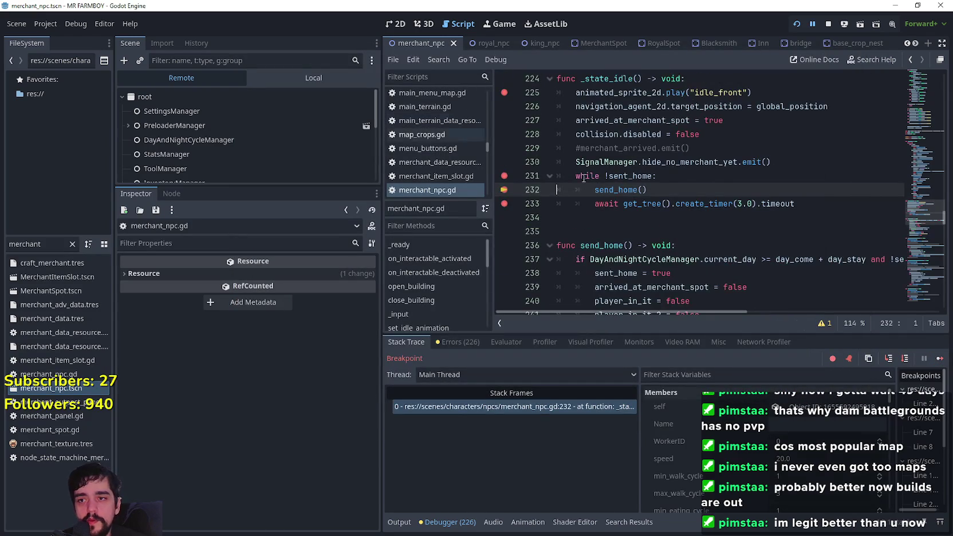
- Remove the breakpoint on line 197 and resume the game
scroll(583, 177, "up", 2)
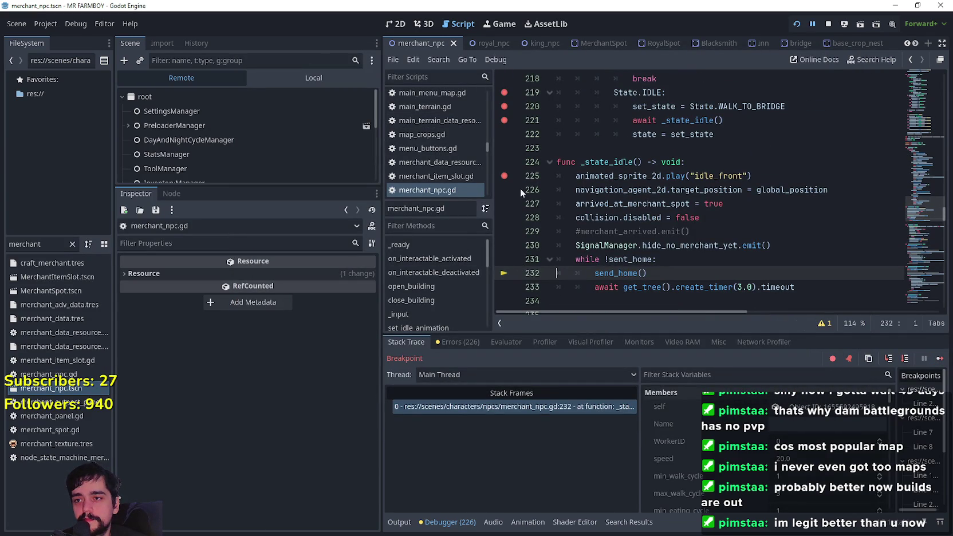
scroll(517, 182, "up", 3)
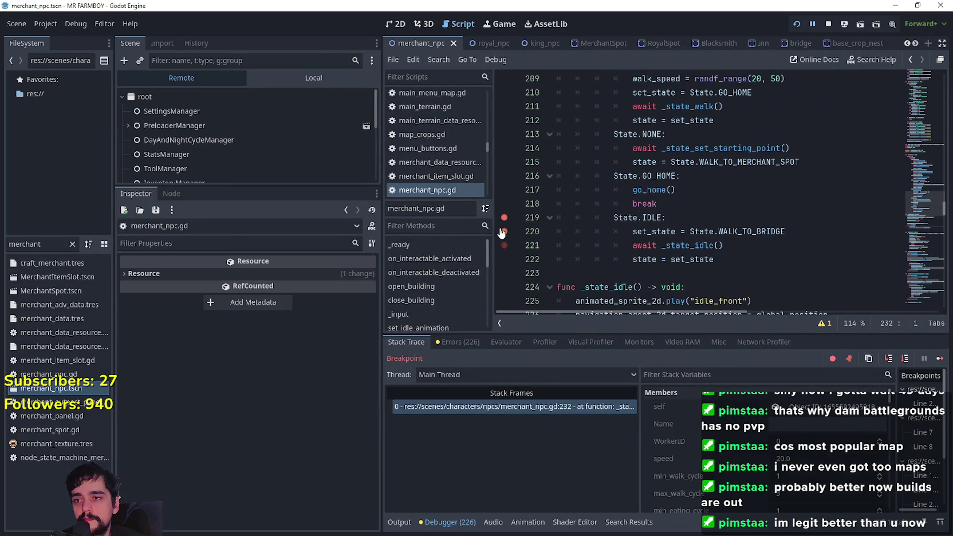
scroll(603, 225, "up", 7)
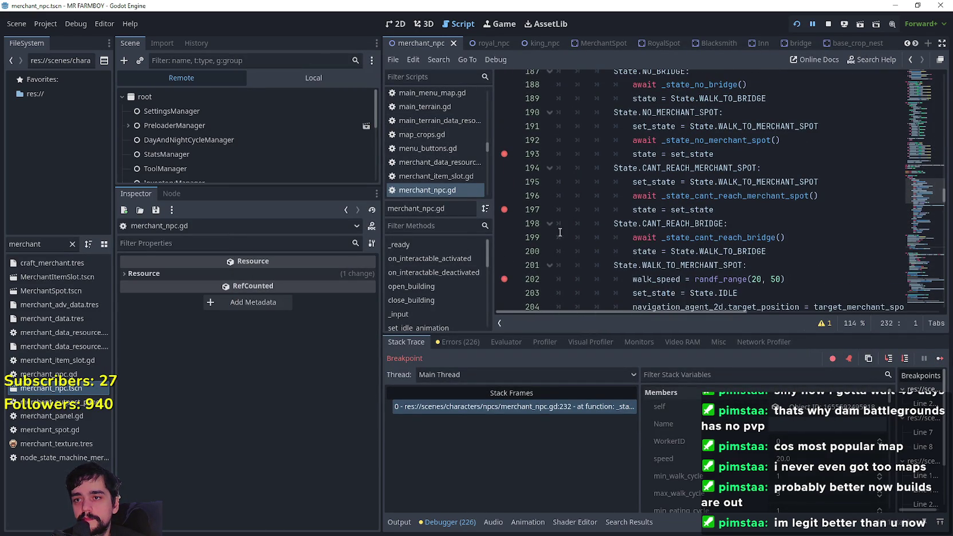
left_click(505, 210, "shift")
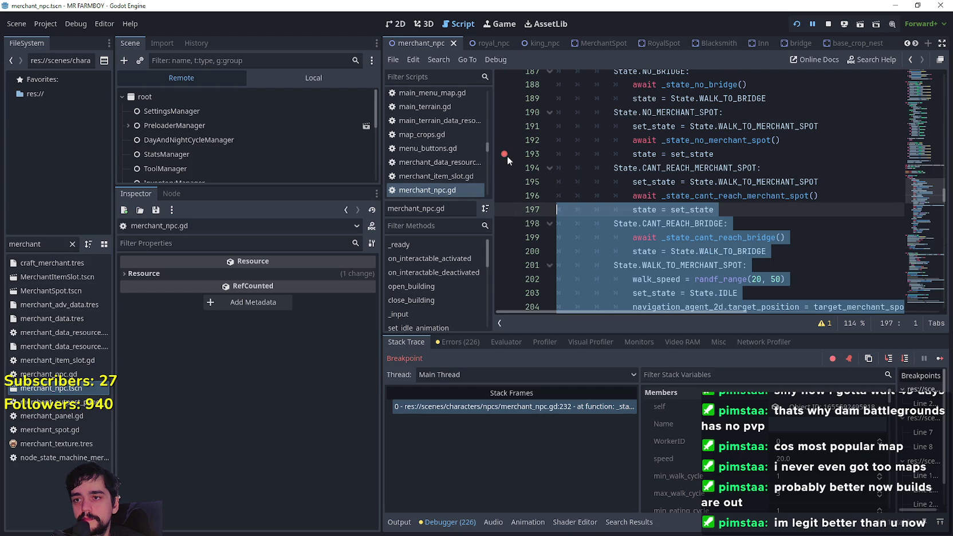
left_click(650, 159)
scroll(651, 159, "up", 2)
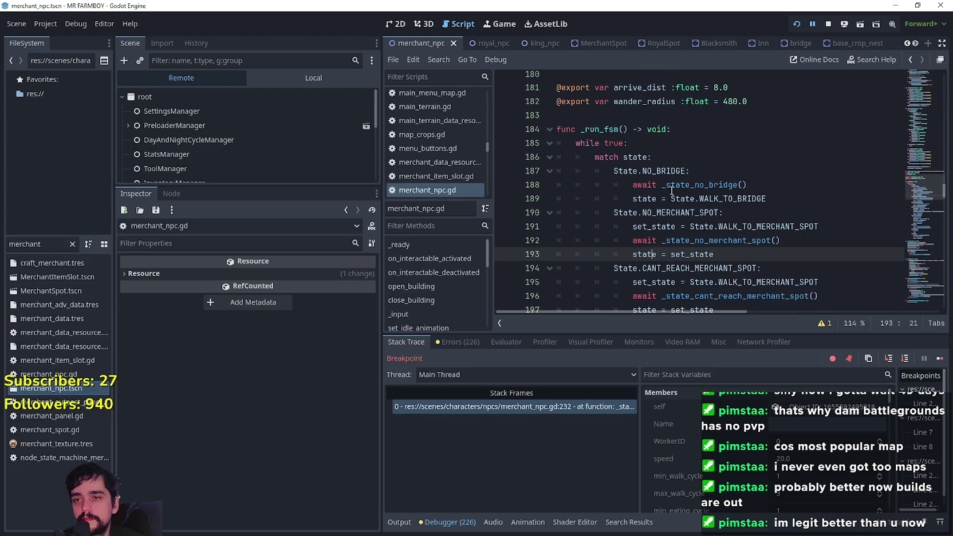
left_click(939, 359)
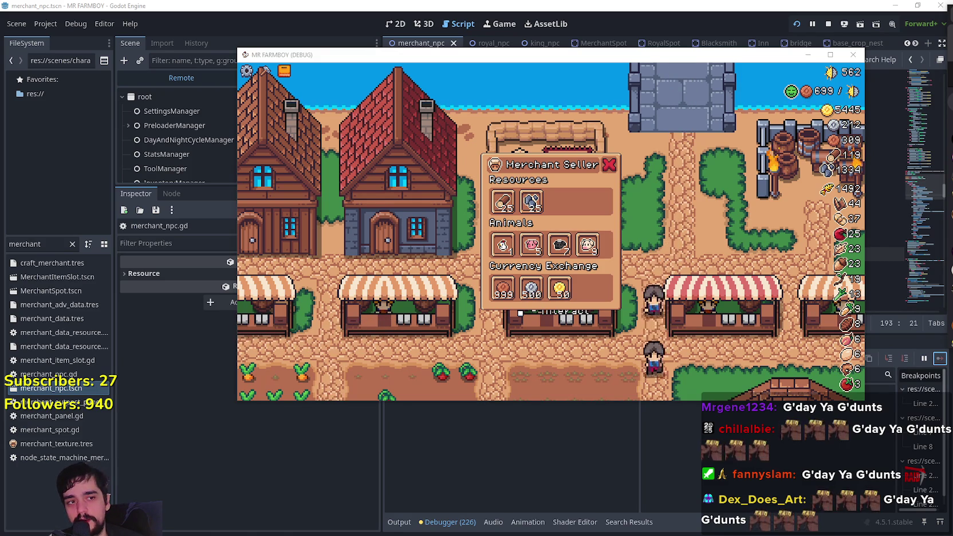
- Close the Merchant Seller panel with Escape
key("Escape")
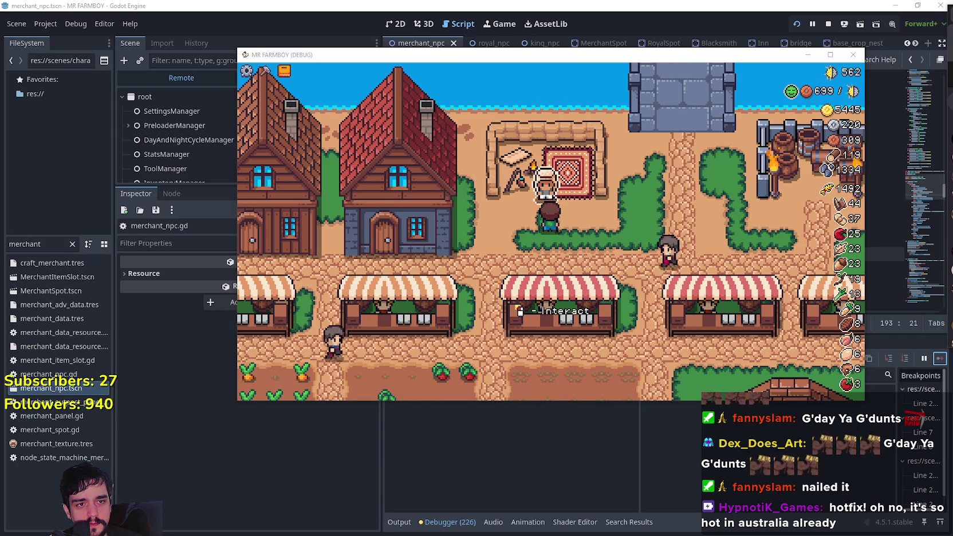
- Drag the Steam library window into view
left_click_drag(813, 37, 497, 32)
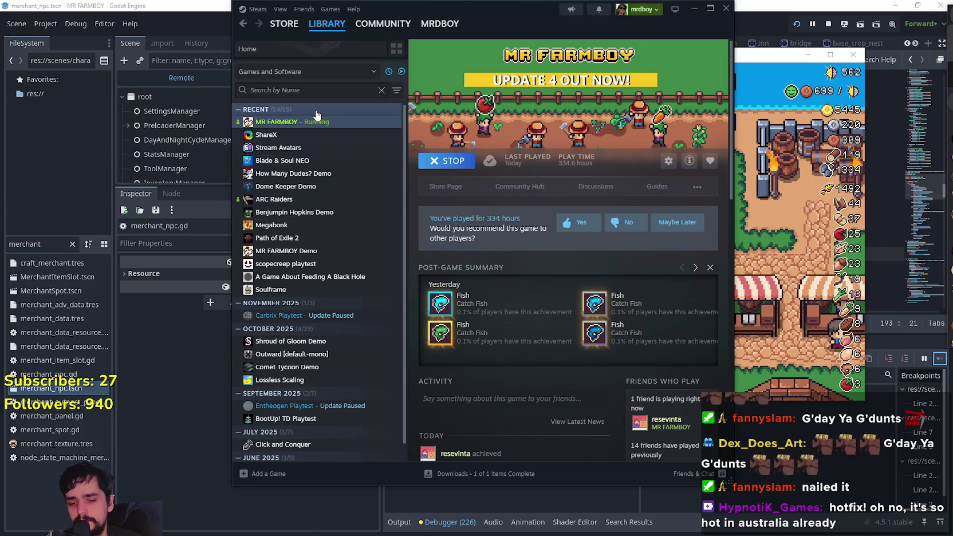
- Open Bobble Shop Simulator from the Steam wishlist and copy its store page URL
type("b")
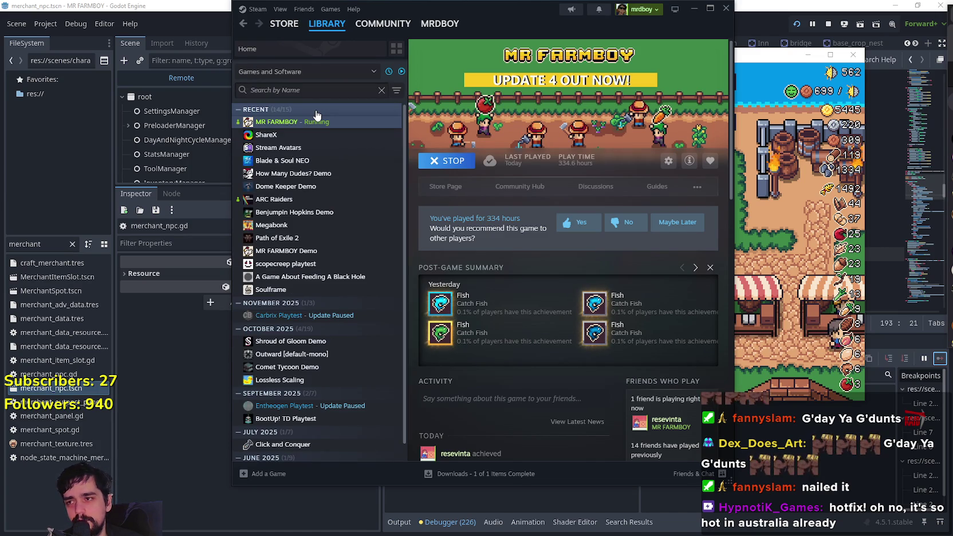
left_click(284, 23)
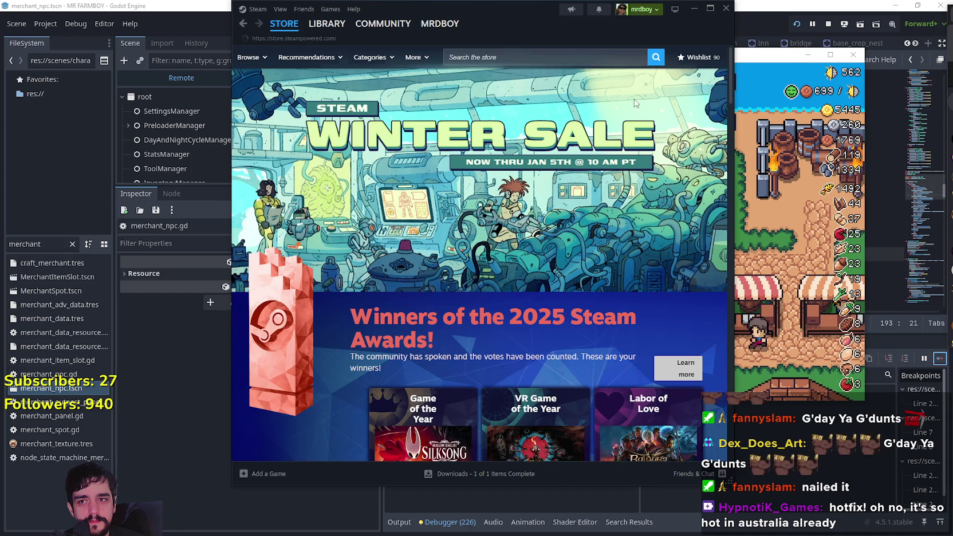
left_click(617, 60)
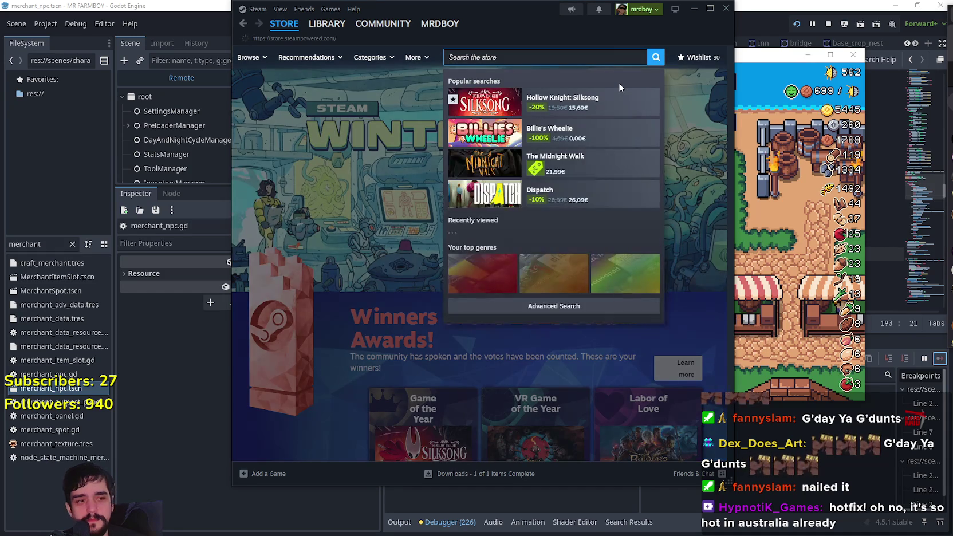
left_click(692, 58)
scroll(335, 336, "down", 12)
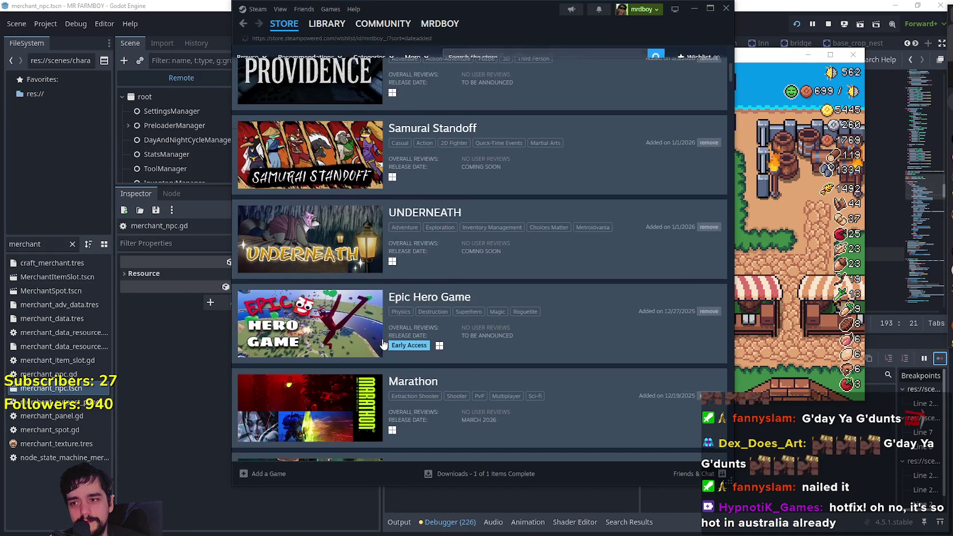
scroll(352, 311, "down", 10)
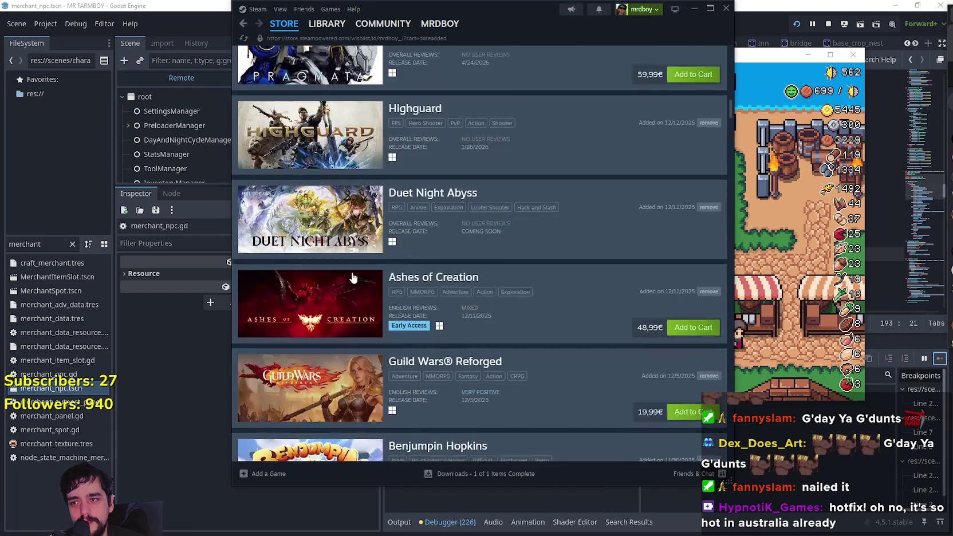
scroll(344, 274, "up", 2)
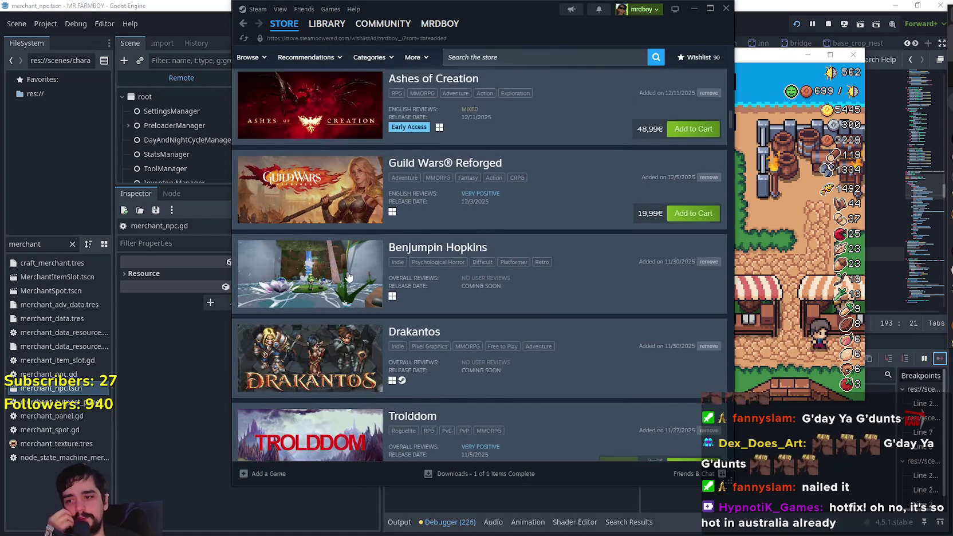
scroll(394, 318, "down", 8)
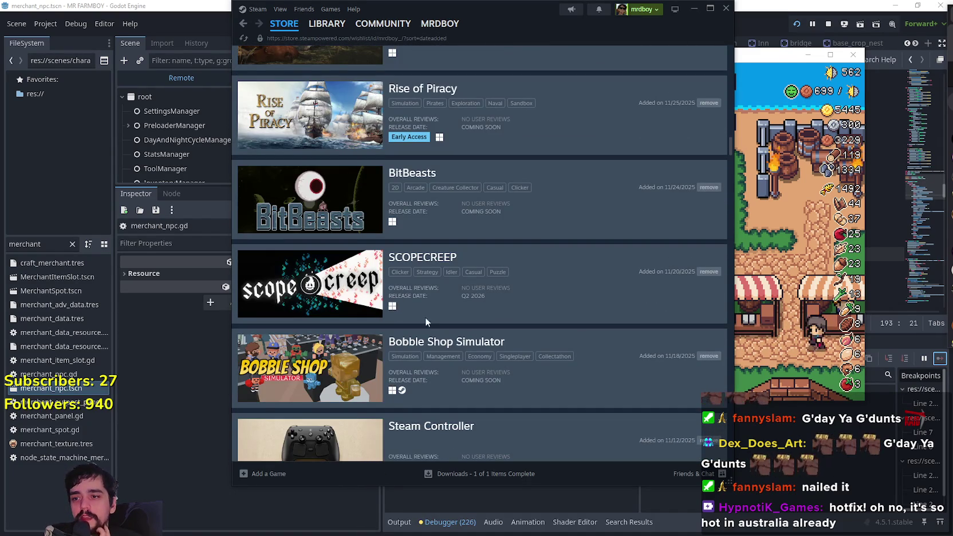
left_click(450, 343)
scroll(410, 255, "down", 2)
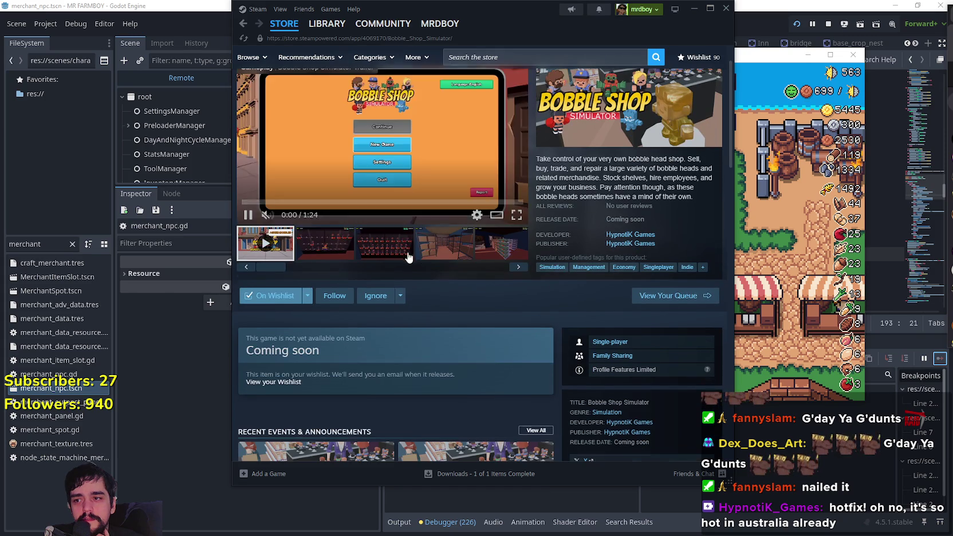
right_click(490, 350)
left_click(504, 392)
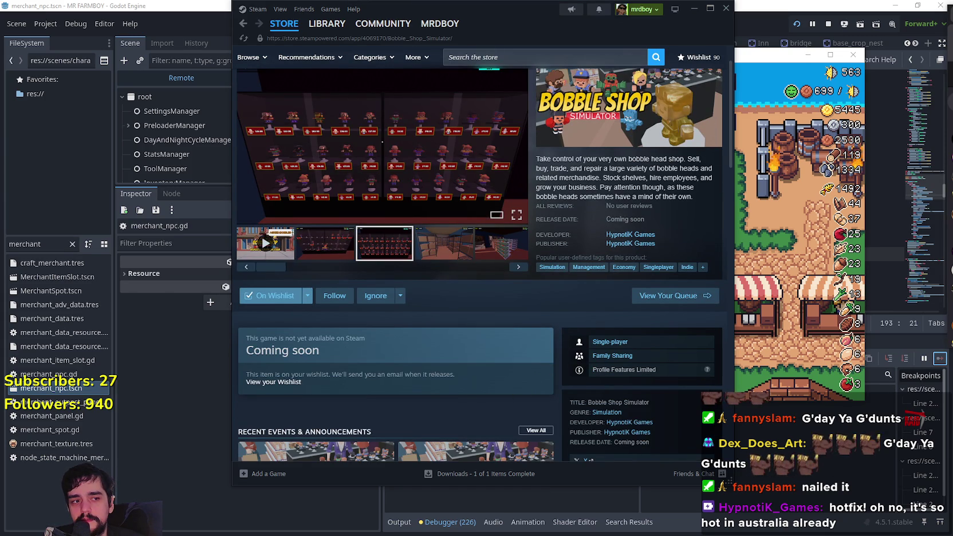
- Open MR FARMBOY's Properties in the library and view its Installed Files
scroll(350, 356, "up", 2)
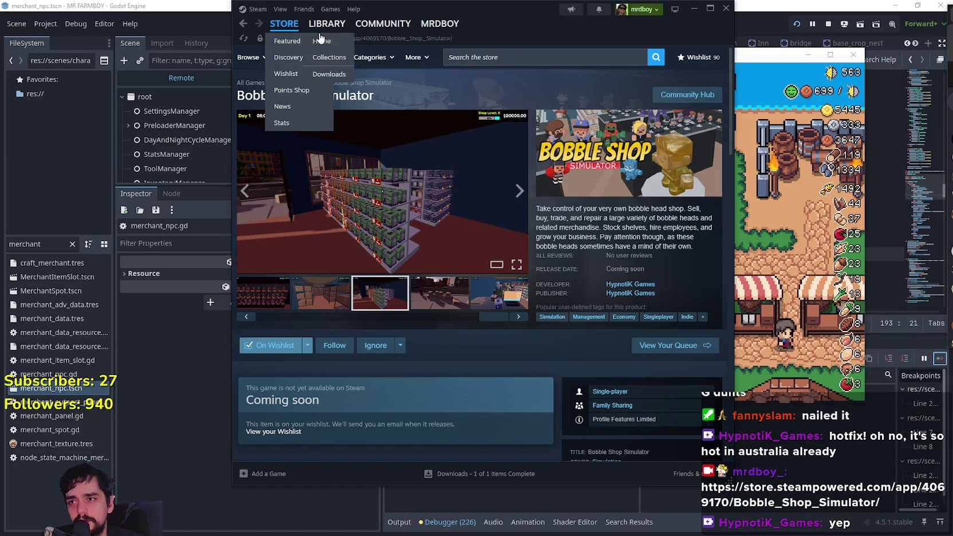
left_click(319, 30)
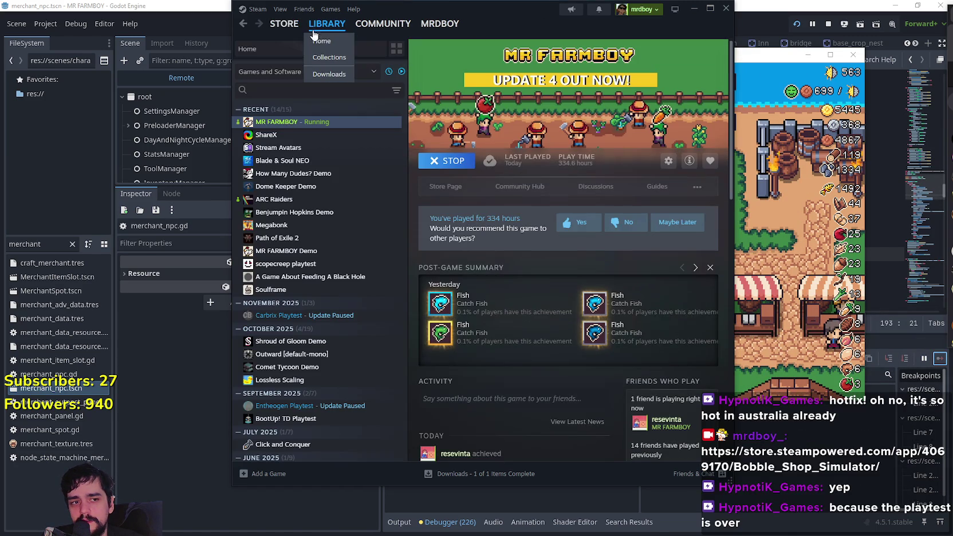
right_click(332, 126)
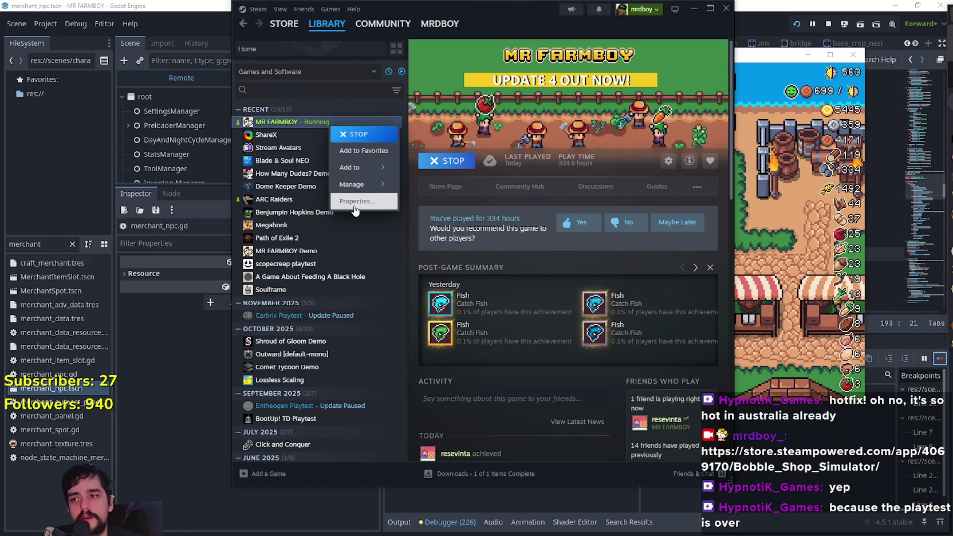
left_click(353, 207)
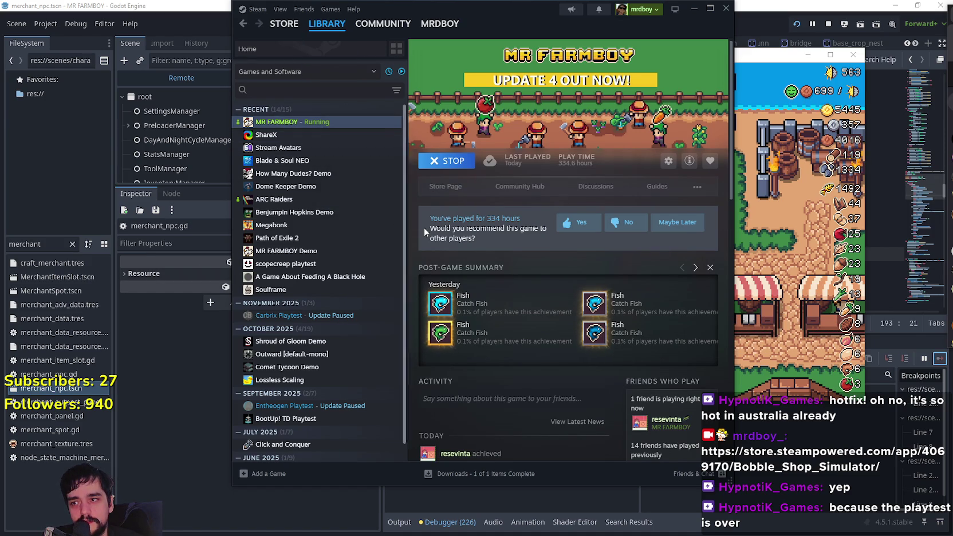
left_click(308, 178)
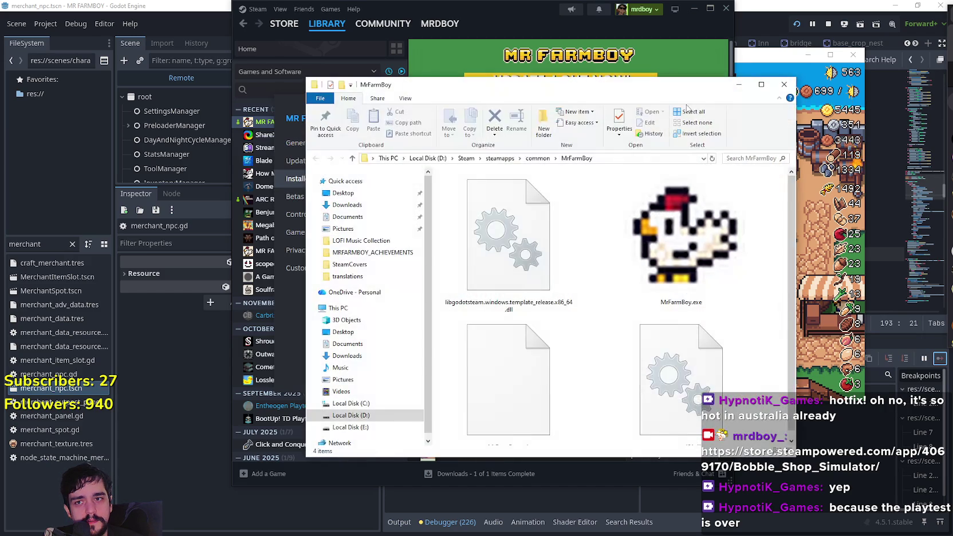
- Go to steamapps\common\Bobble Head Shop Simulator Playtest and launch bobble_shop_simulator.exe
left_click(500, 159)
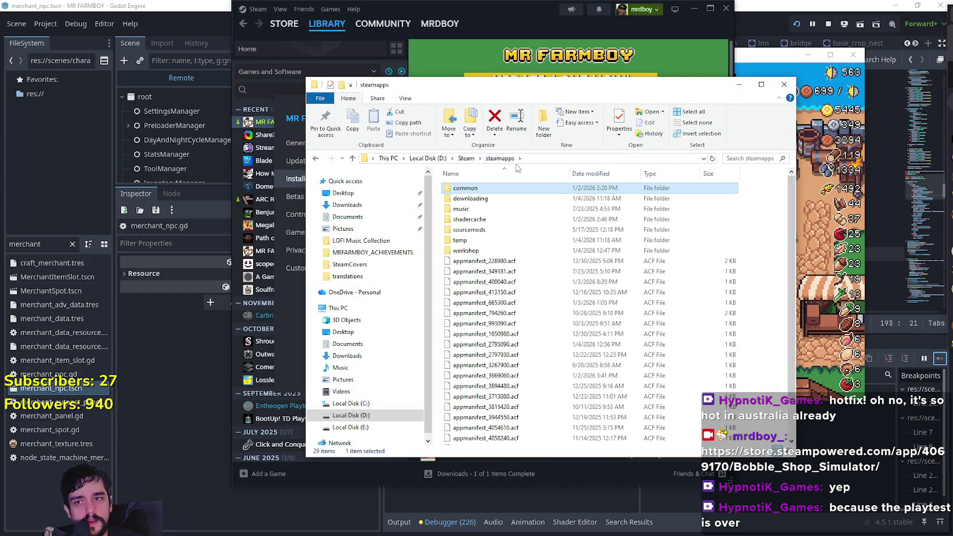
double_click(467, 189)
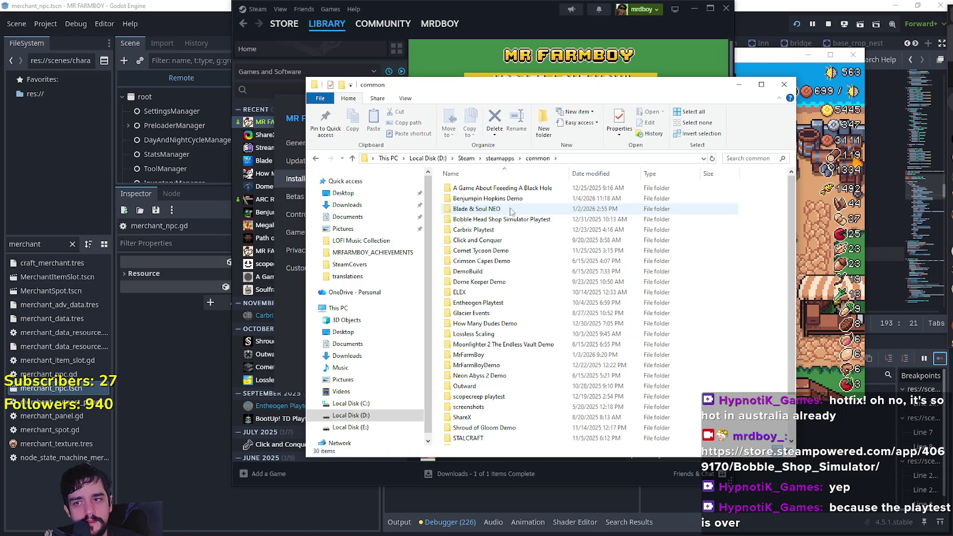
left_click(491, 221)
double_click(491, 221)
double_click(493, 189)
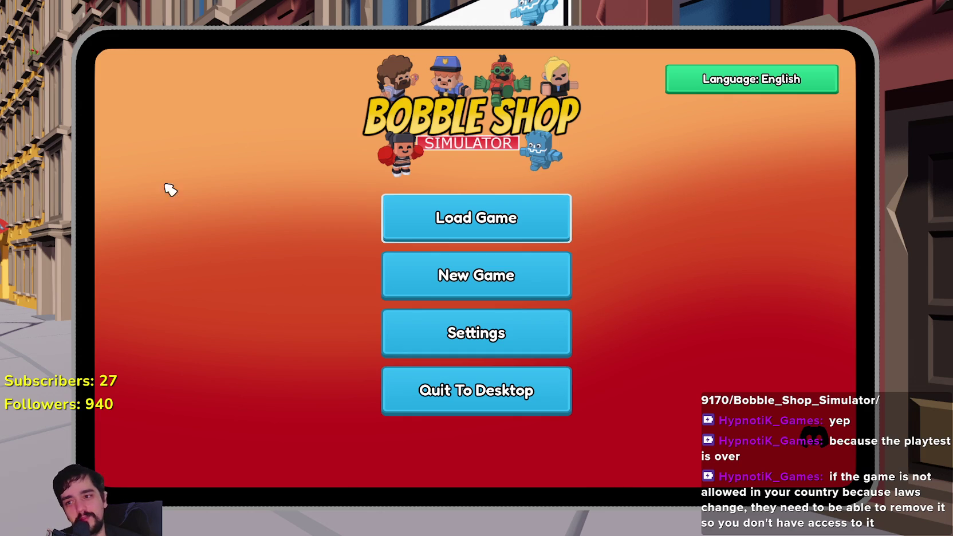
- Load the Day 3 save, walk into the shop and pick up the bobble-box shelf to move it
left_click(557, 215)
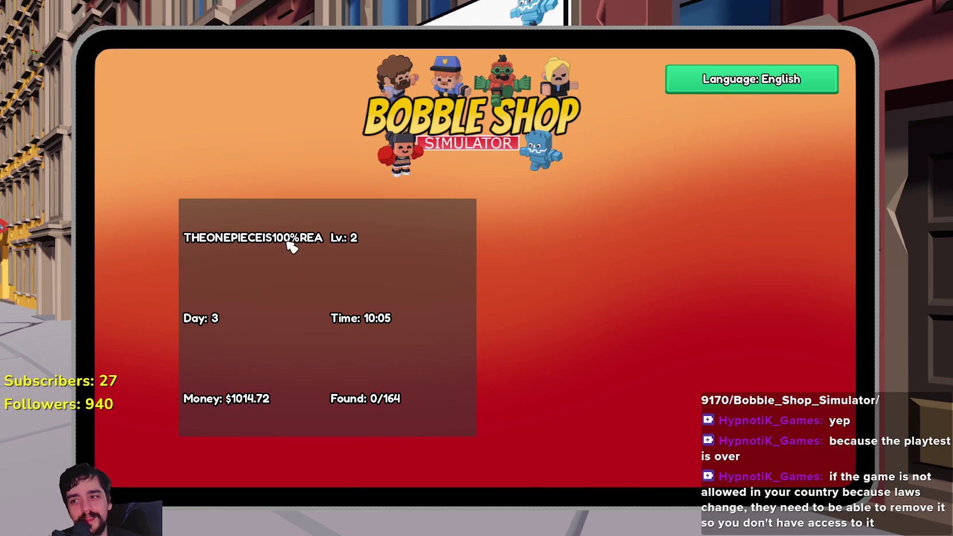
left_click(283, 255)
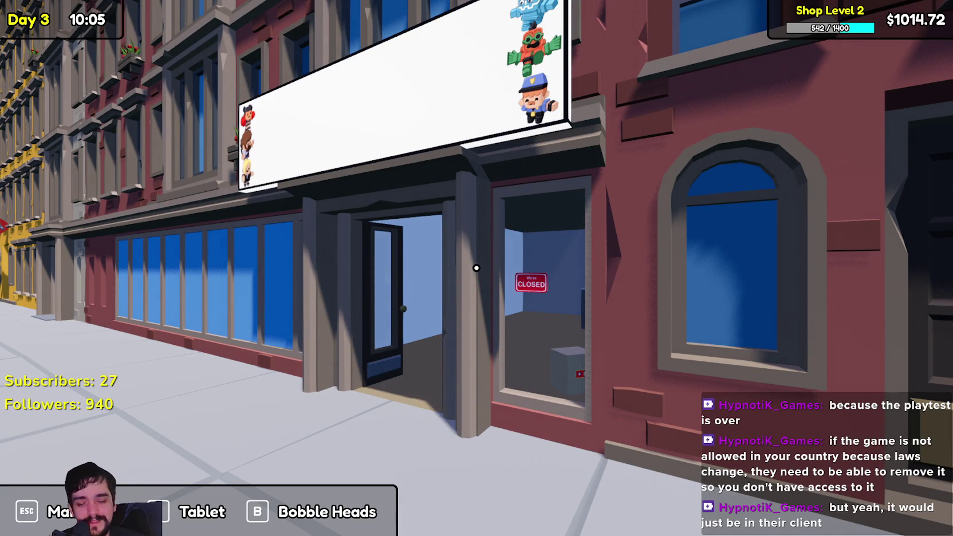
key("w")
key("w")
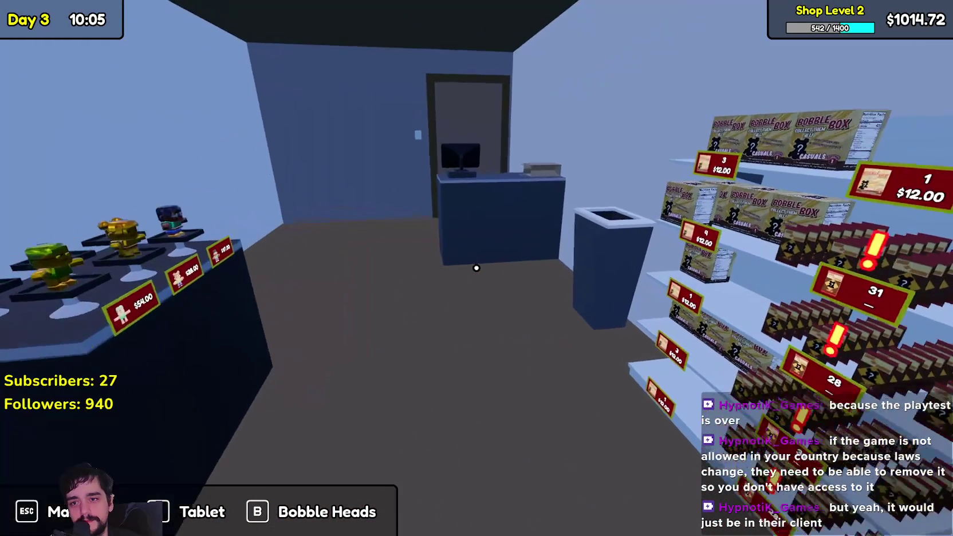
key("w")
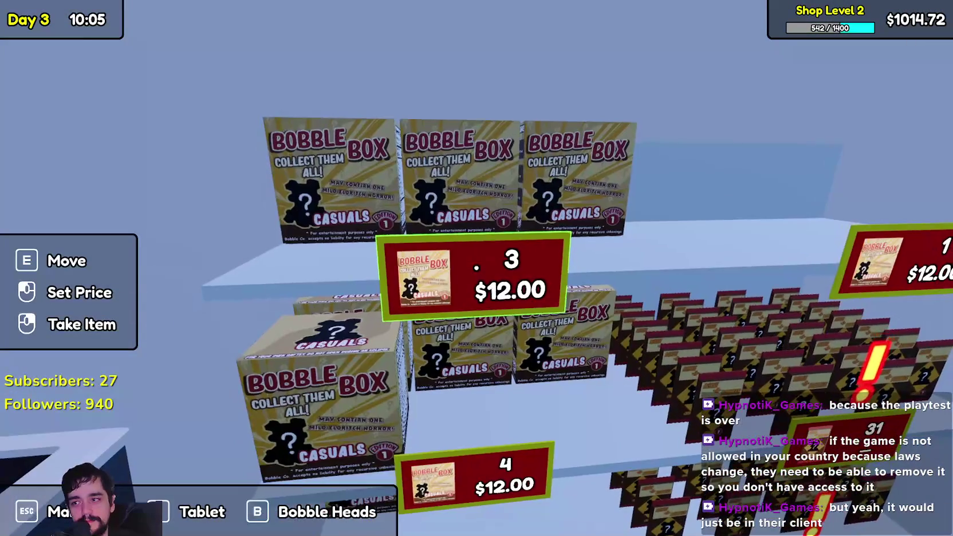
key("e")
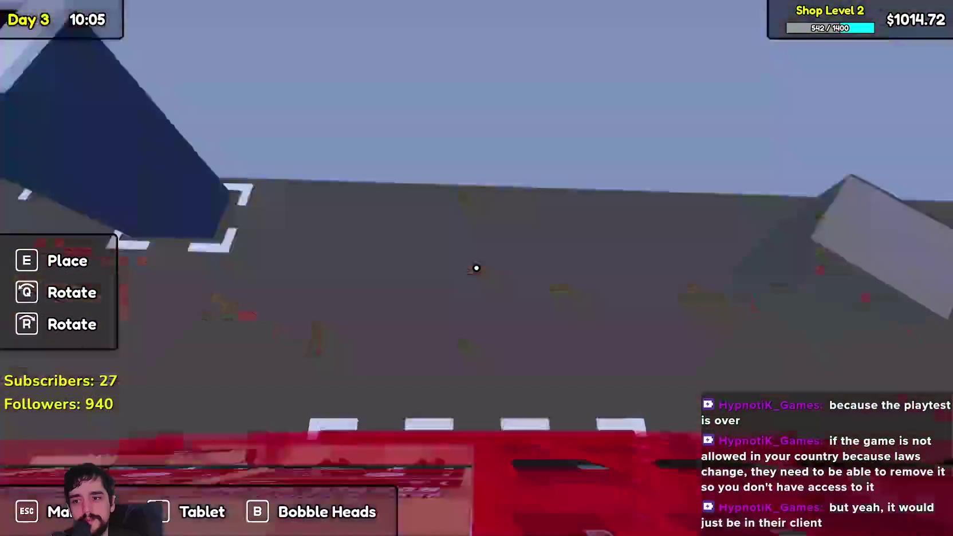
key("e")
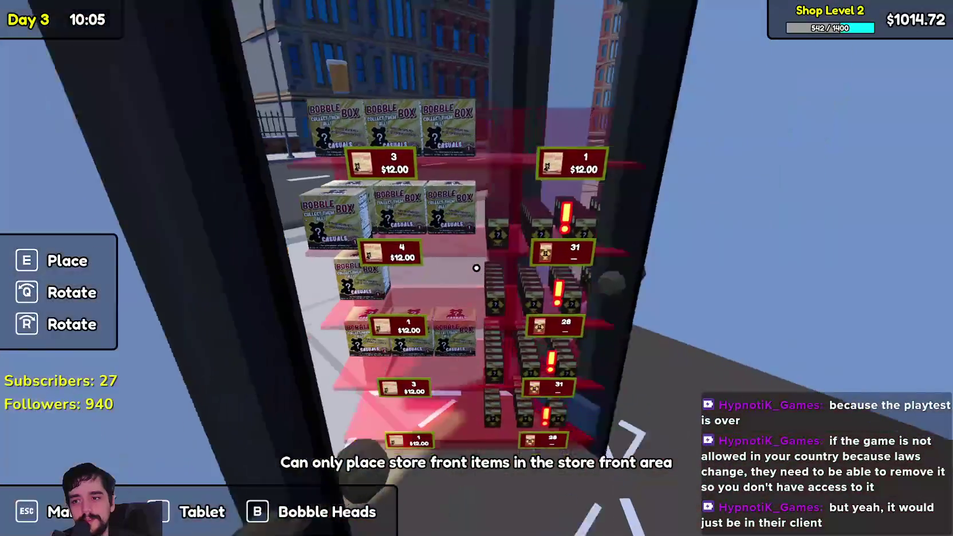
- Quit the game to desktop without saving
key("Escape")
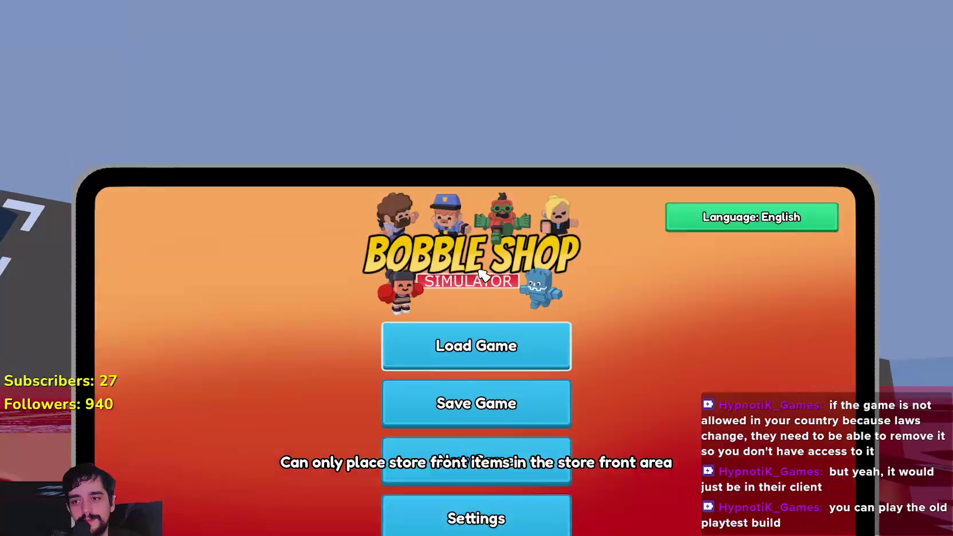
left_click(491, 440)
left_click(410, 330)
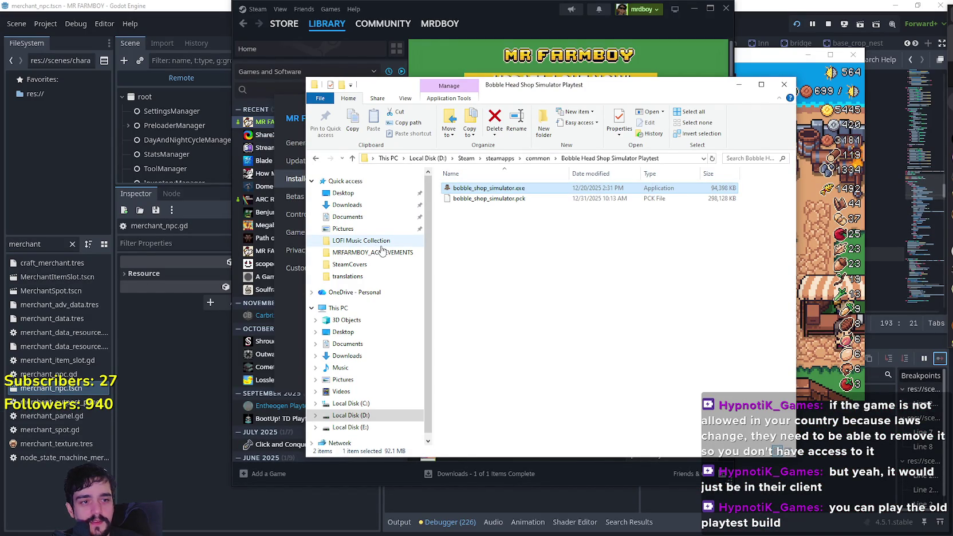
- Minimize the File Explorer window and close MR FARMBOY's Steam Properties window
left_click(573, 218)
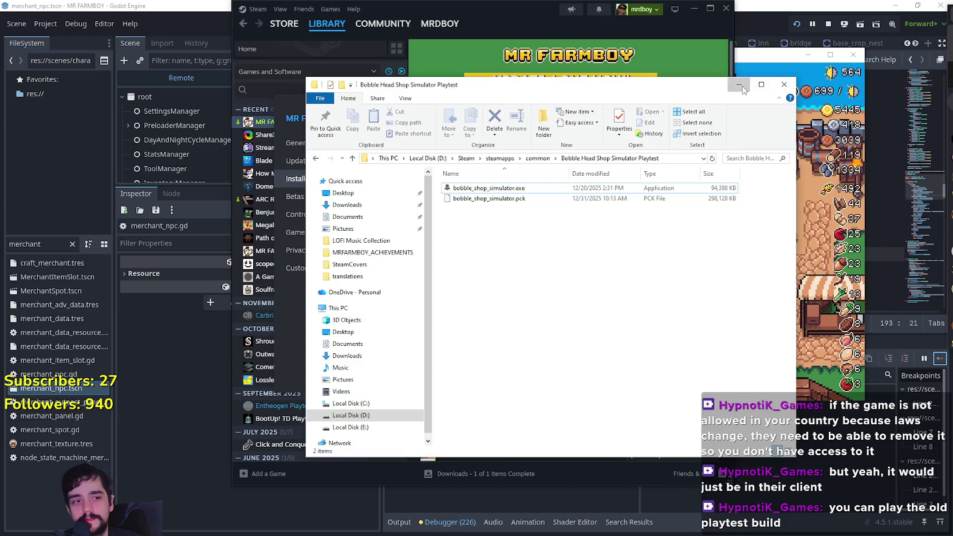
left_click(742, 87)
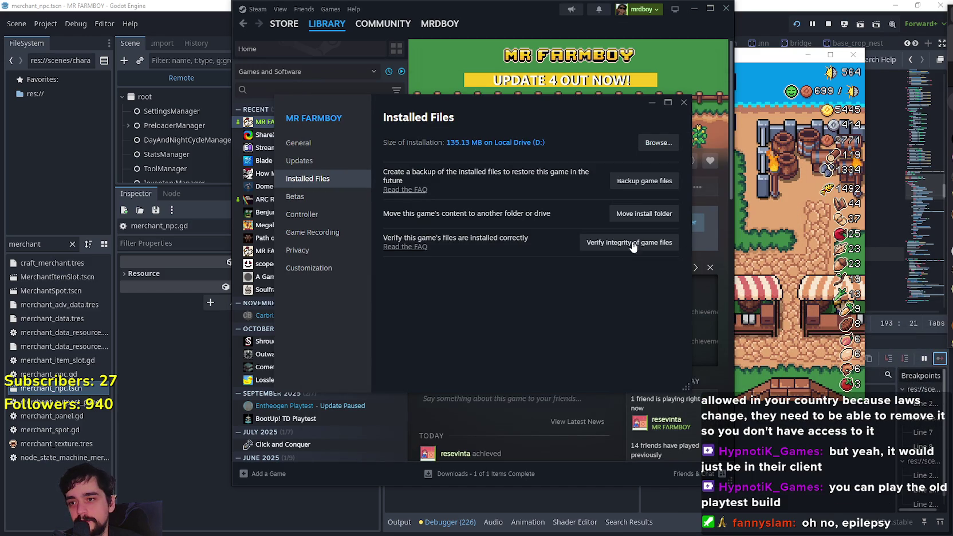
left_click(681, 104)
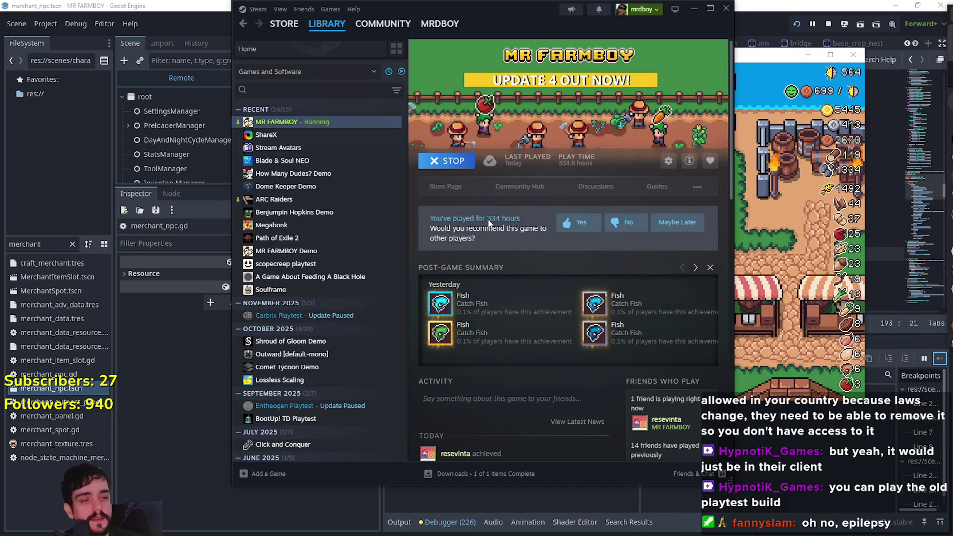
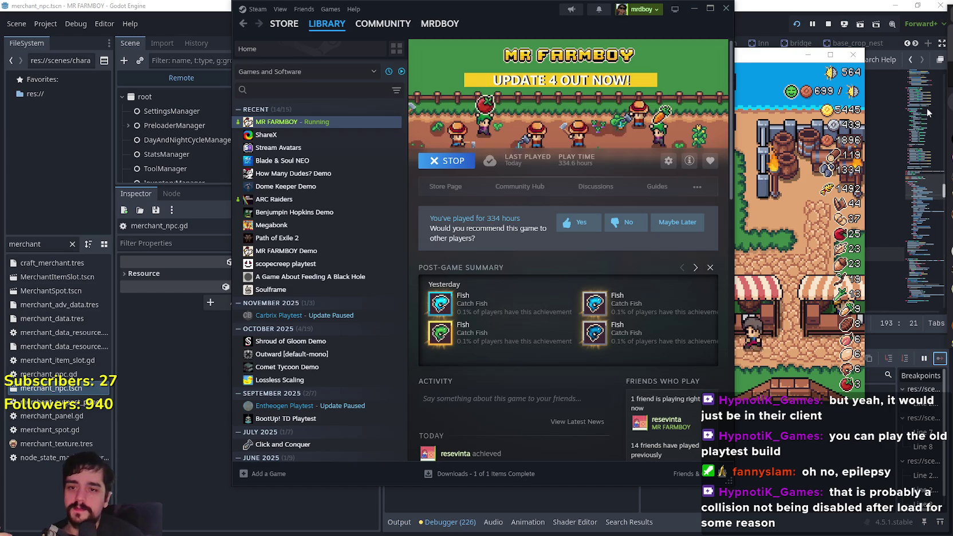
- Maximize the MR FARMBOY game window and close the Merchant Seller panel
left_click(768, 207)
key("super+Up")
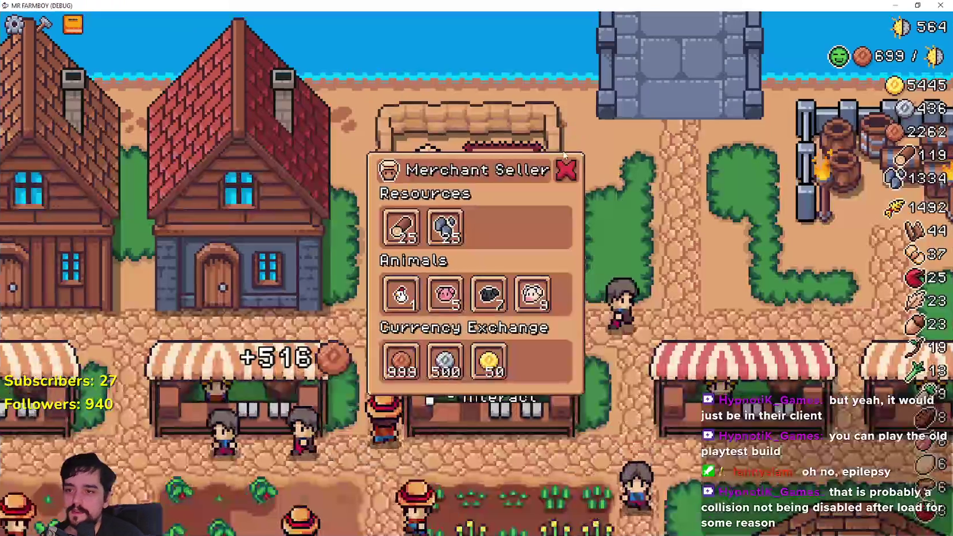
left_click(566, 170)
- Walk the farmer along the hedge and past the merchant's rug
key("s")
key("d")
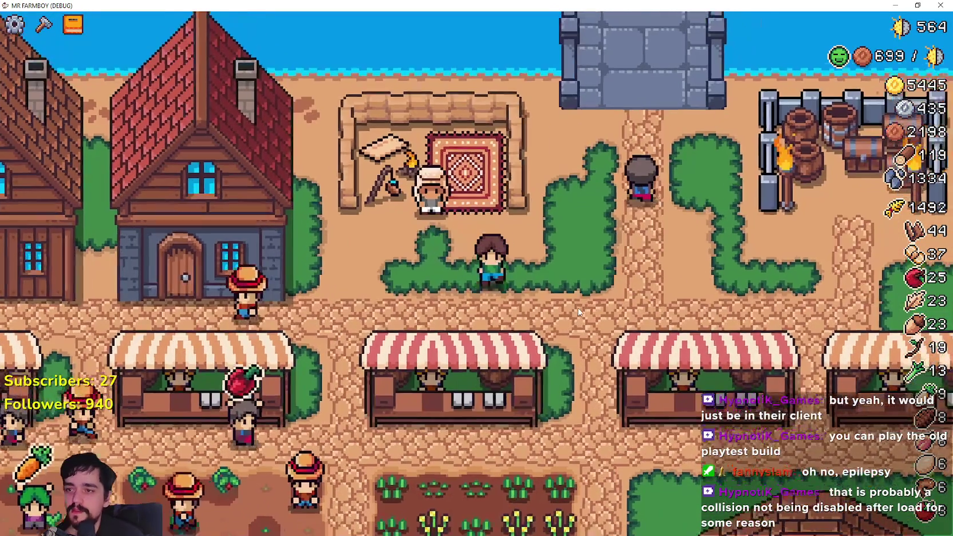
key("w")
key("a")
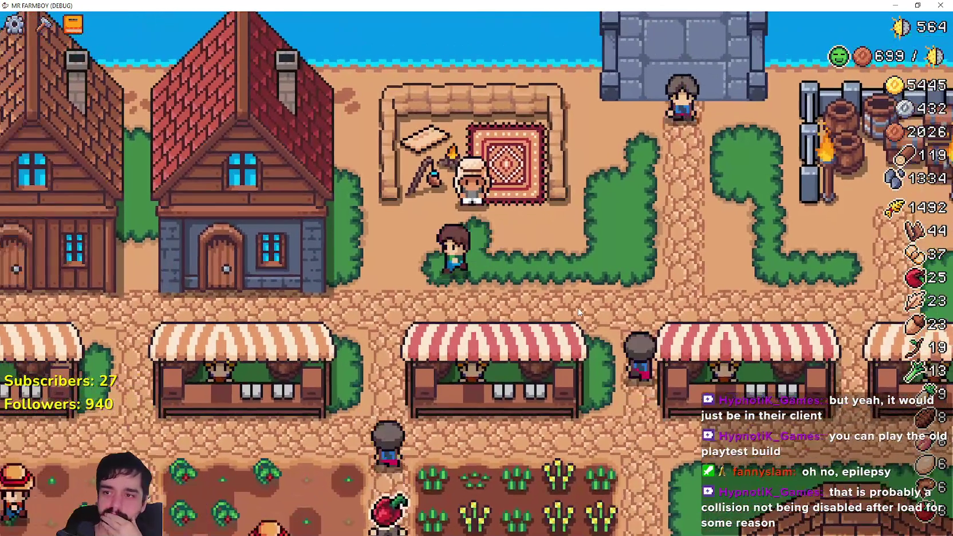
key("d")
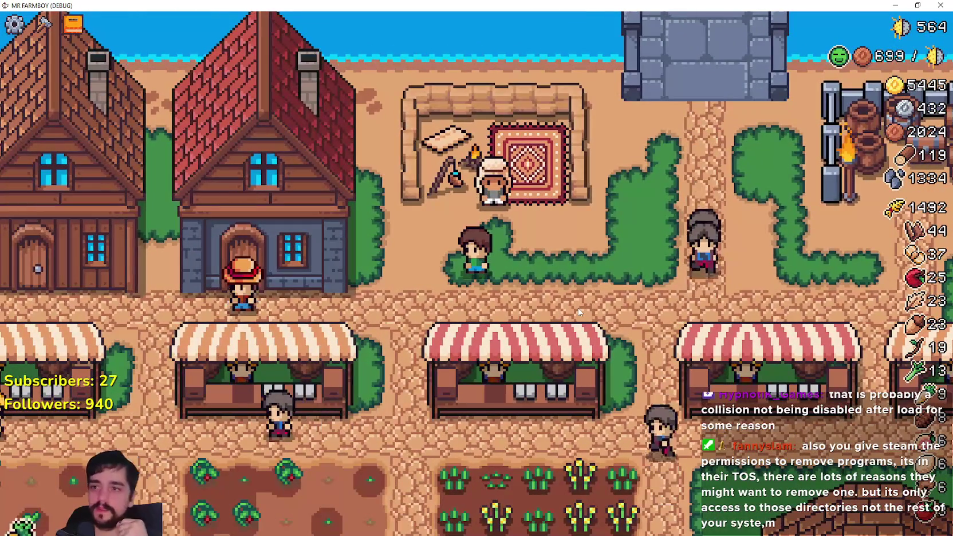
key("a")
key("w")
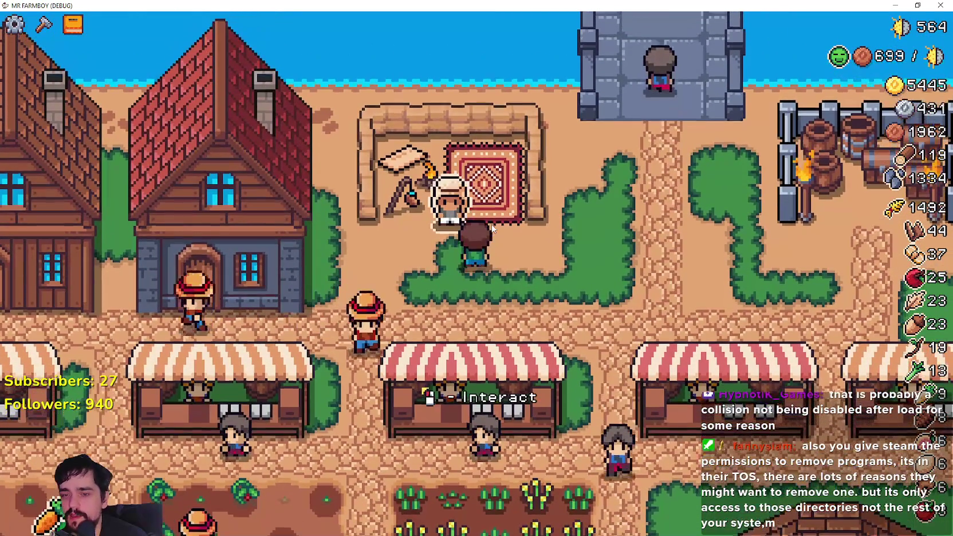
key("d")
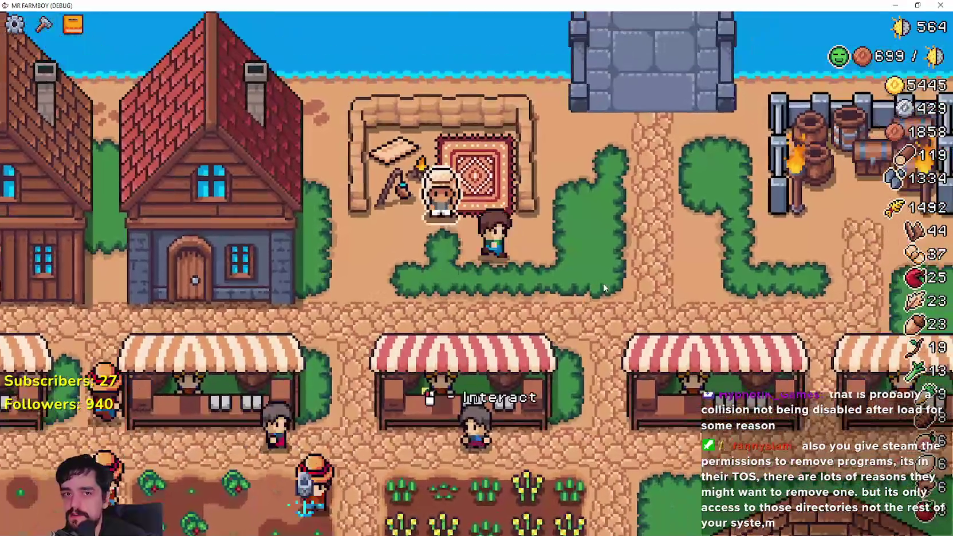
key("d")
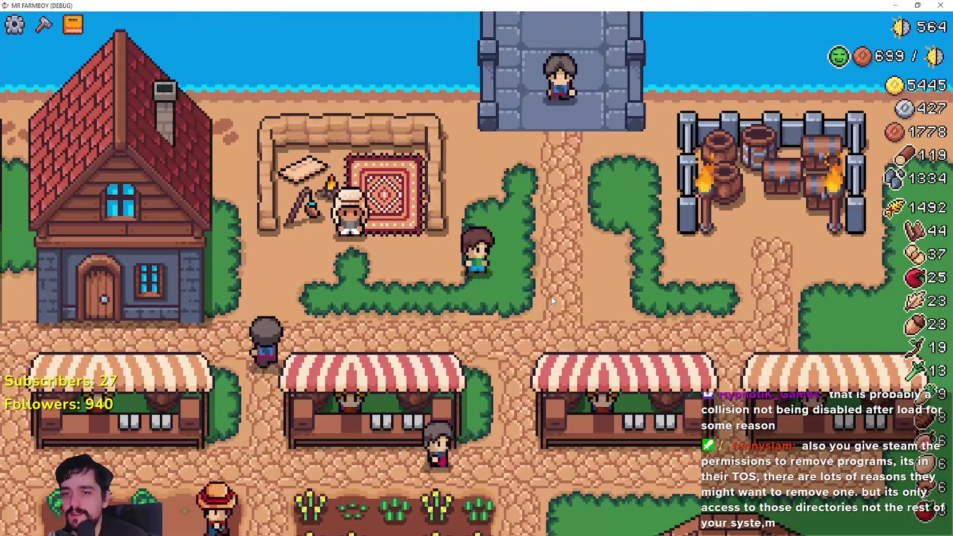
key("a")
key("s")
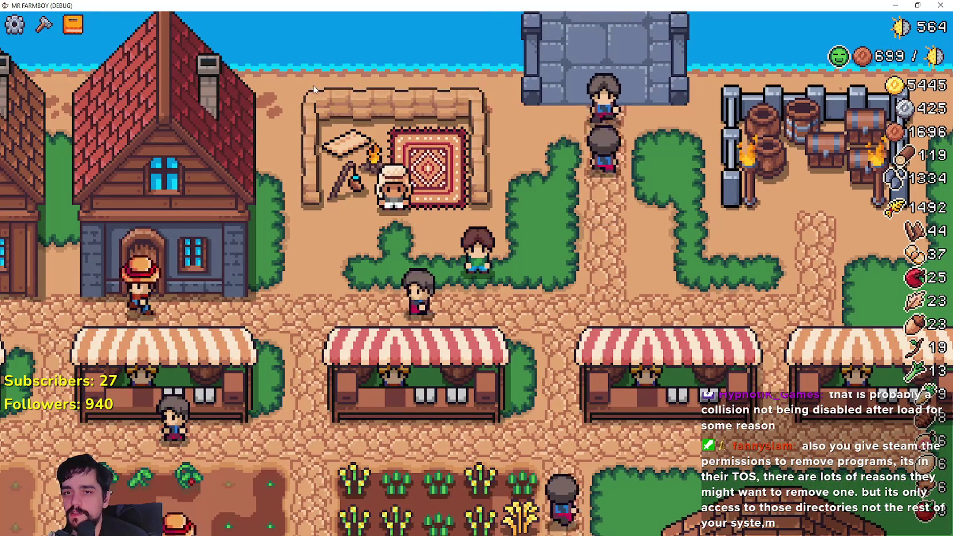
- Check the Merchant's Outpost info, walk the farmer away, then switch to the Steam library
key("w")
key("e")
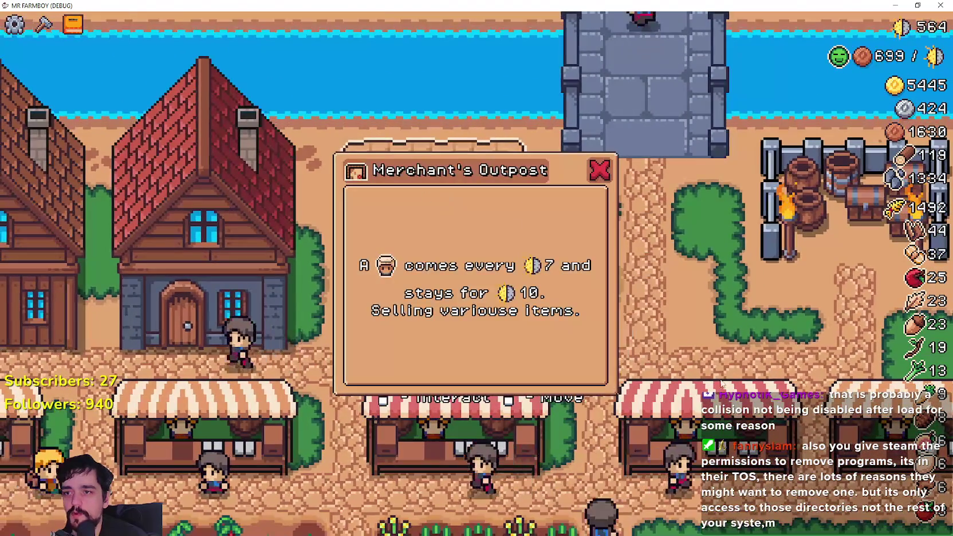
key("Escape")
key("a")
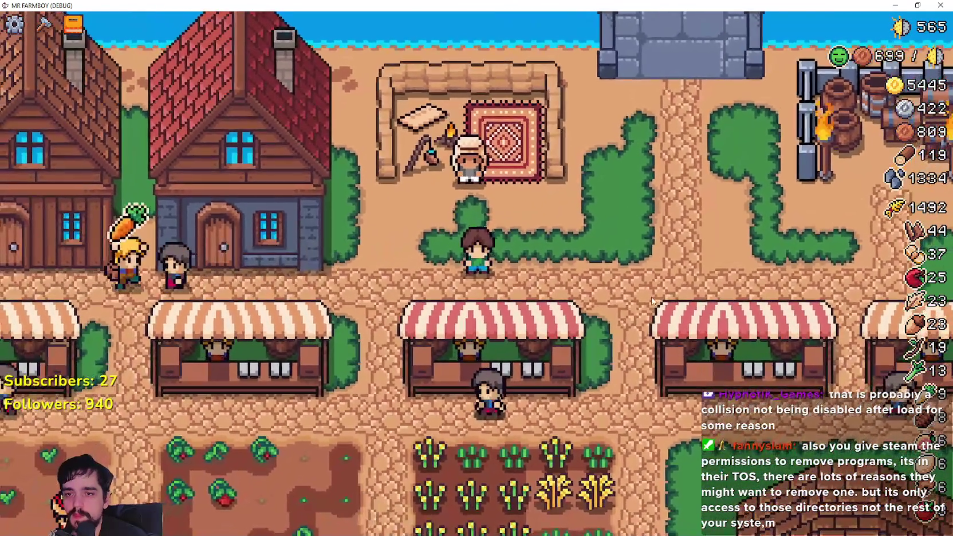
key("w")
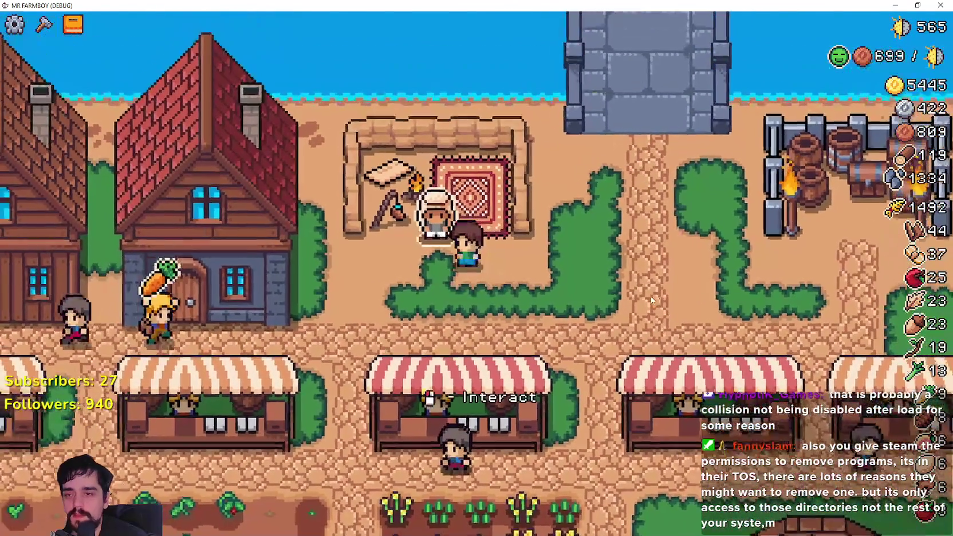
key("s")
key("d")
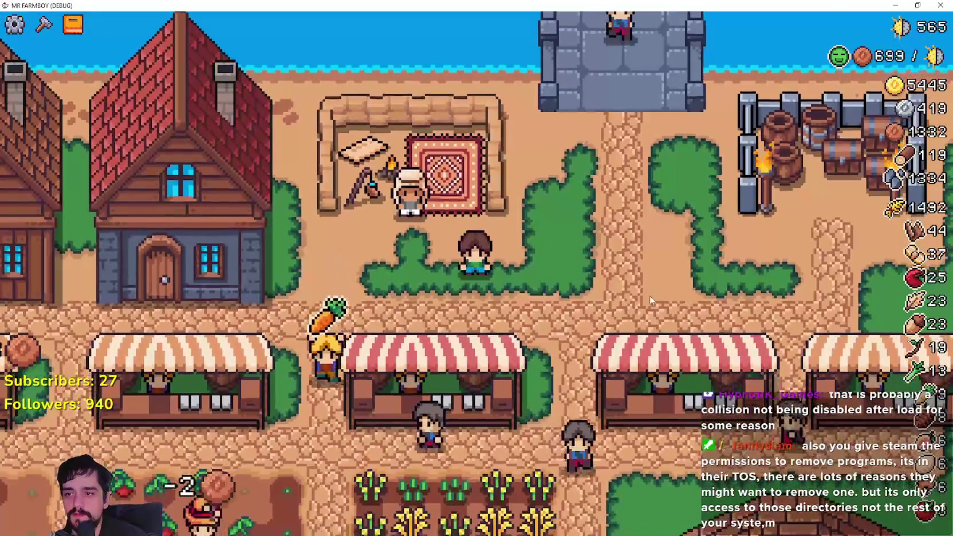
scroll(644, 293, "down", 5)
scroll(643, 293, "up", 5)
key("d")
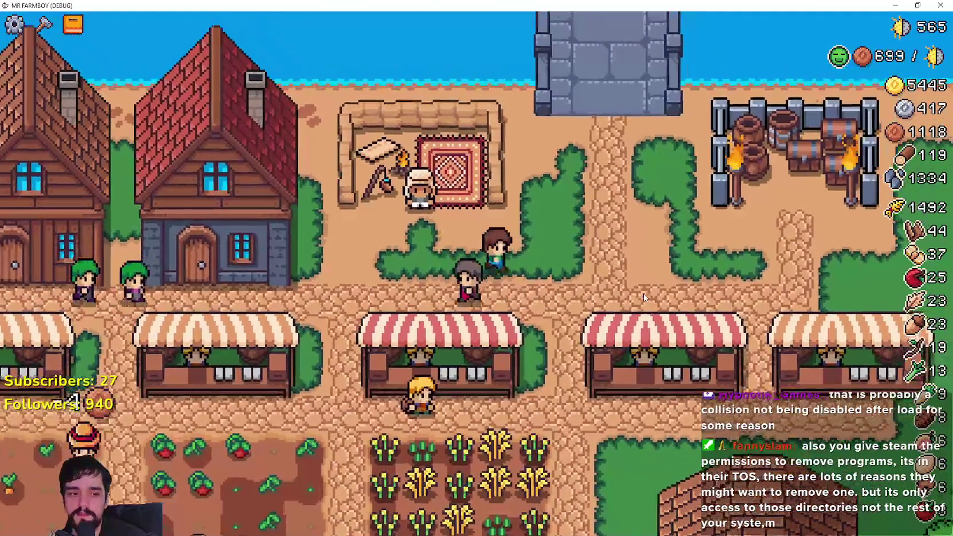
key("alt+Tab")
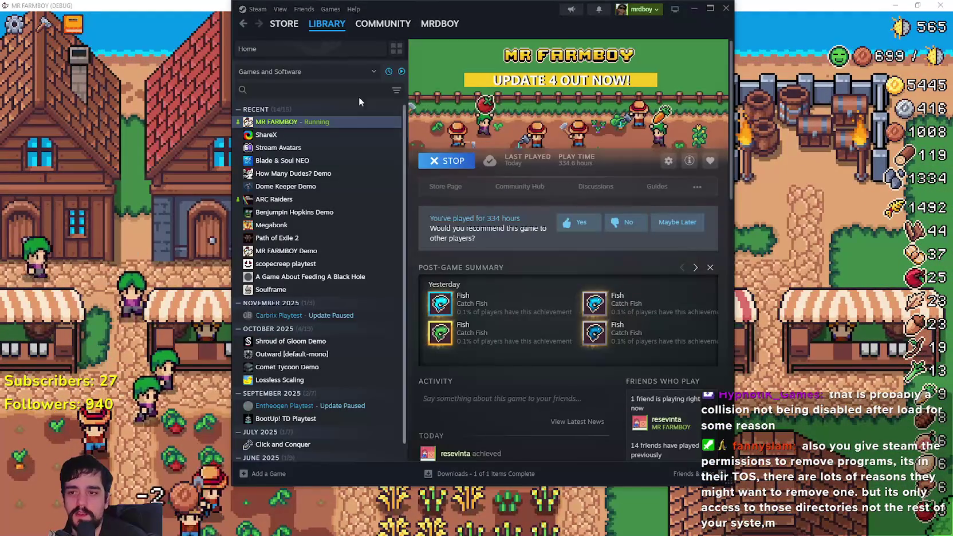
- Open the Update 4.3-Hotifx1 draft from the Event/Announcement Dashboard and view its description
left_click(447, 187)
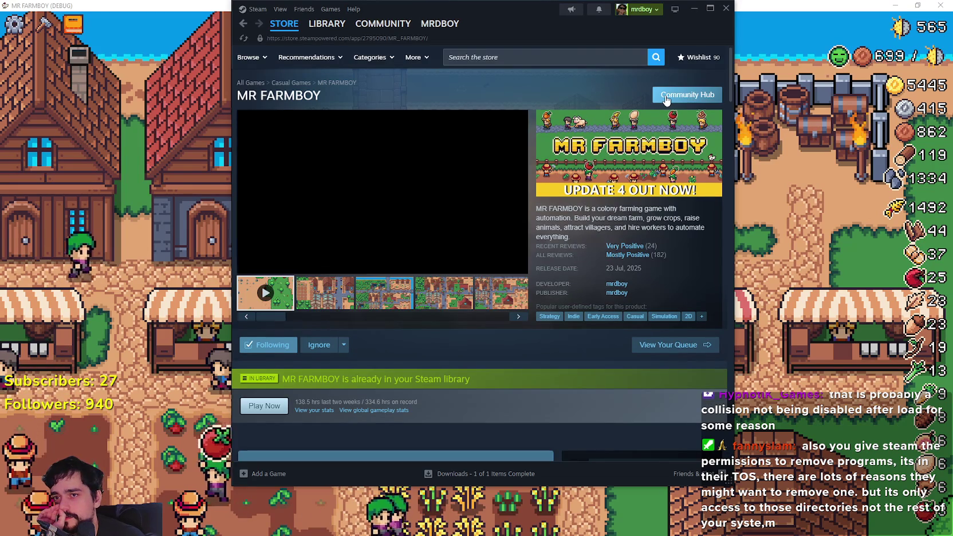
left_click(666, 99)
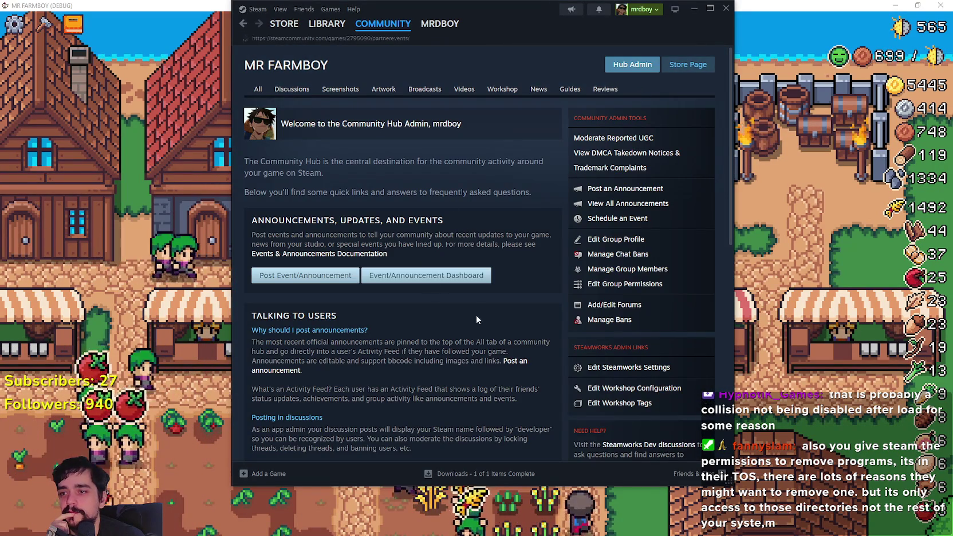
left_click(427, 276)
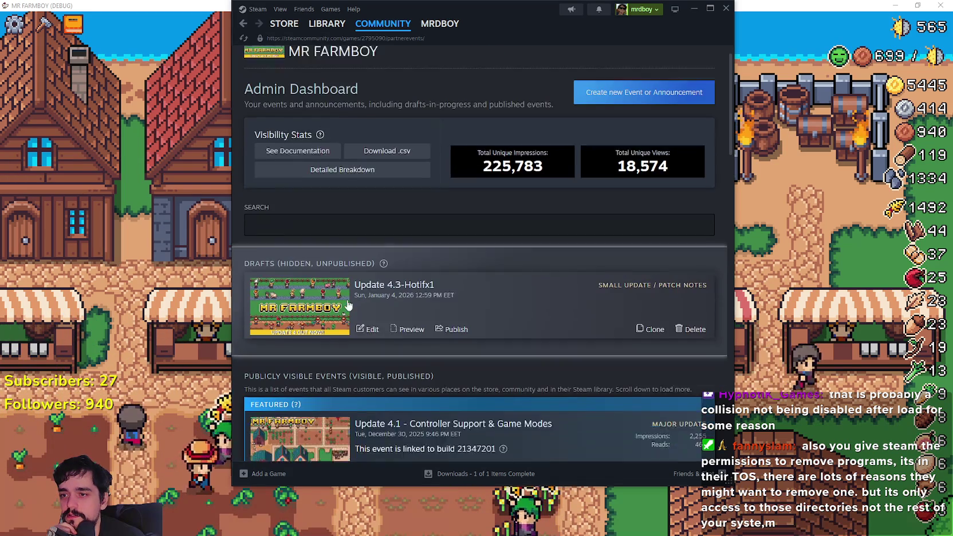
left_click(367, 306)
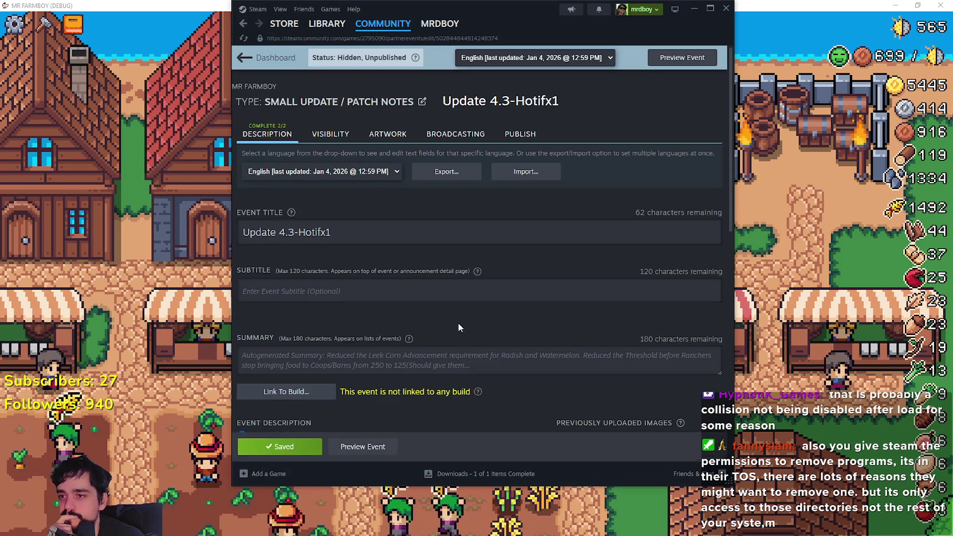
scroll(459, 322, "down", 5)
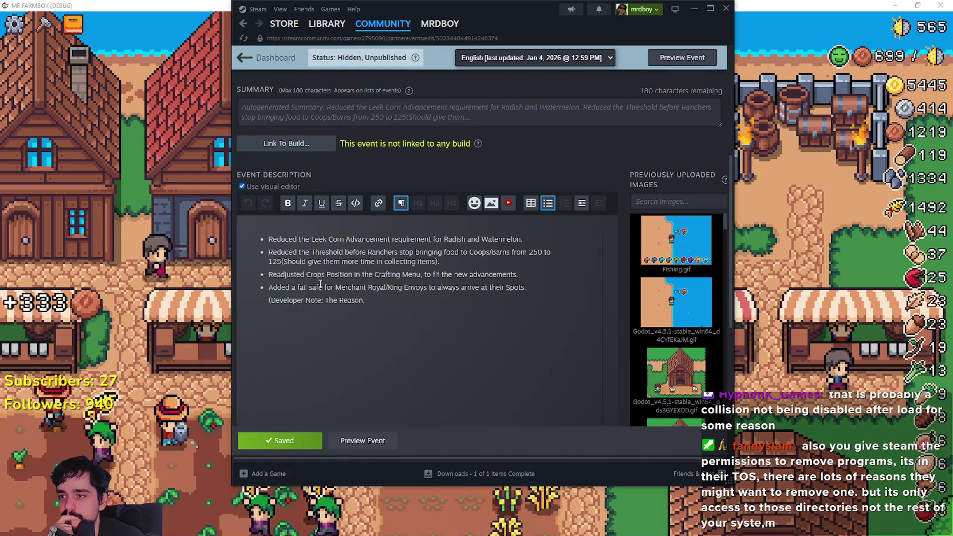
left_click(812, 363)
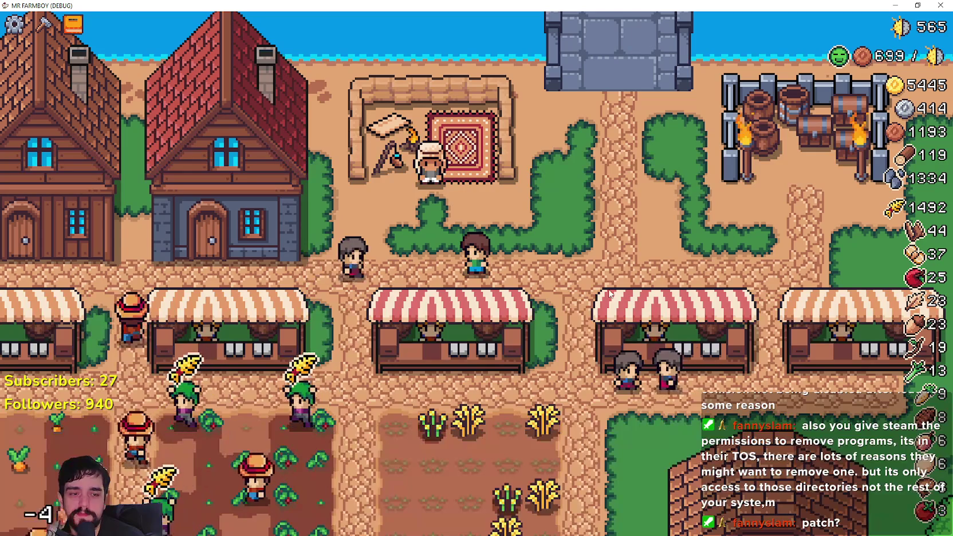
key("w")
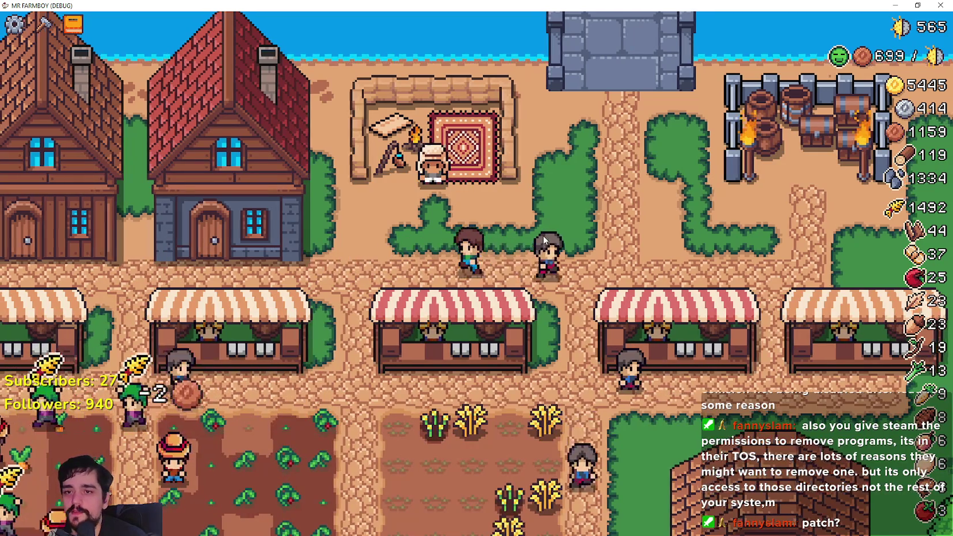
scroll(542, 238, "down", 3)
key("a")
scroll(542, 239, "up", 3)
key("s")
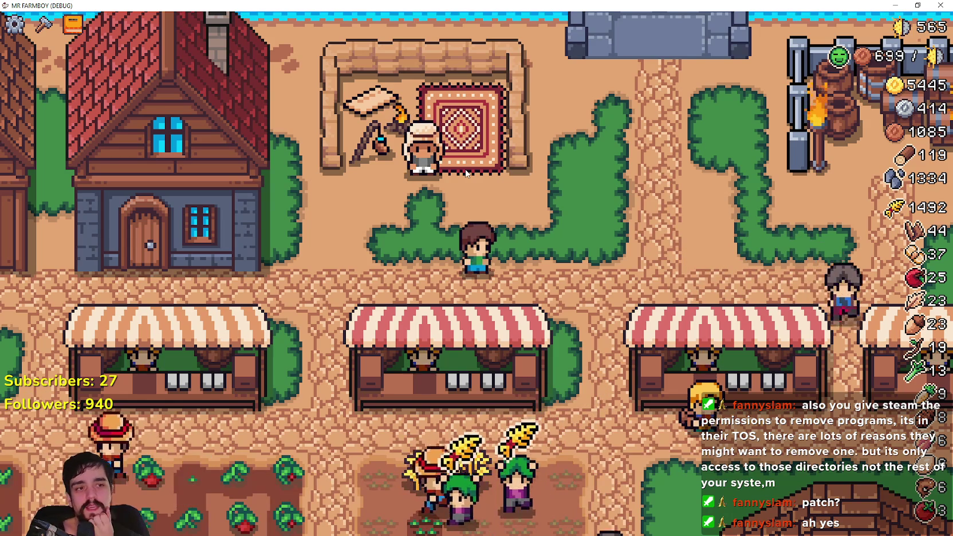
key("w")
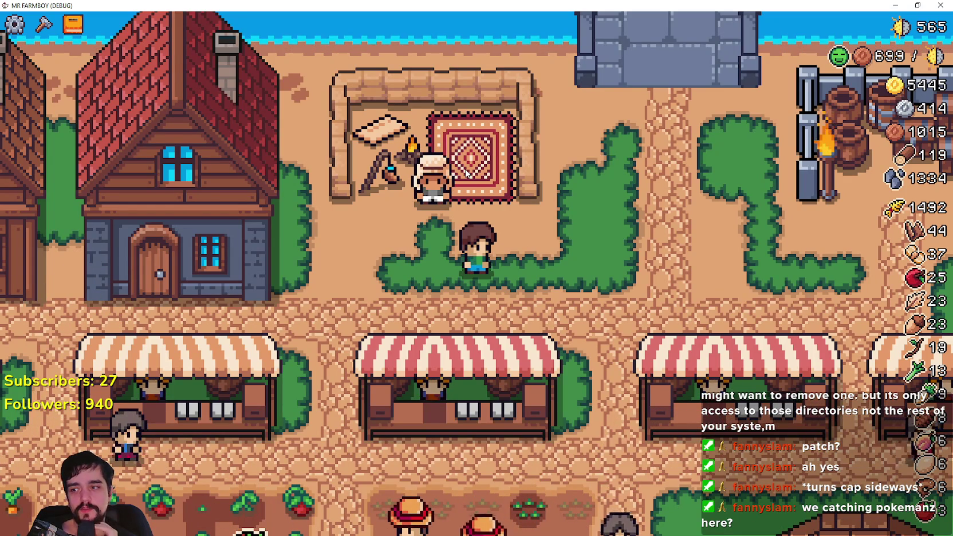
scroll(441, 201, "down", 5)
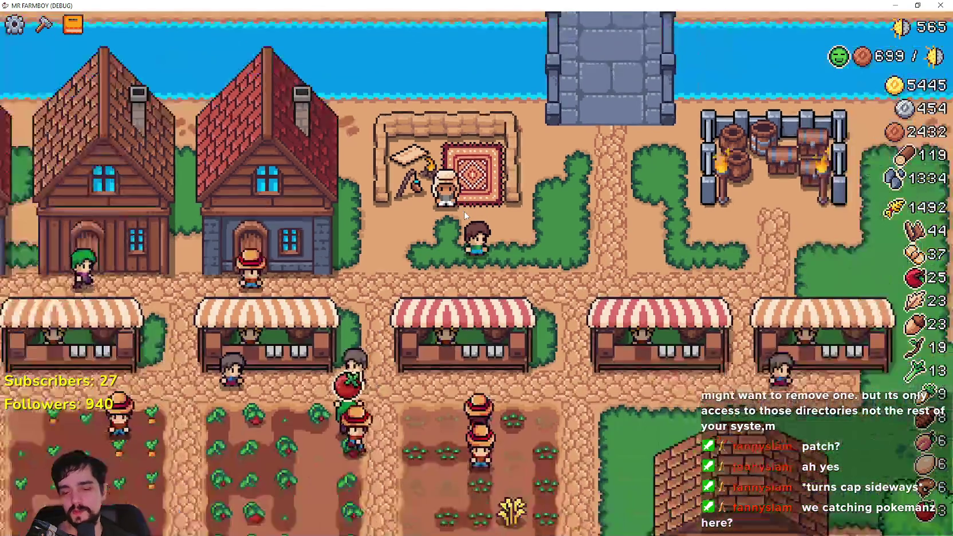
scroll(447, 206, "up", 3)
key("d")
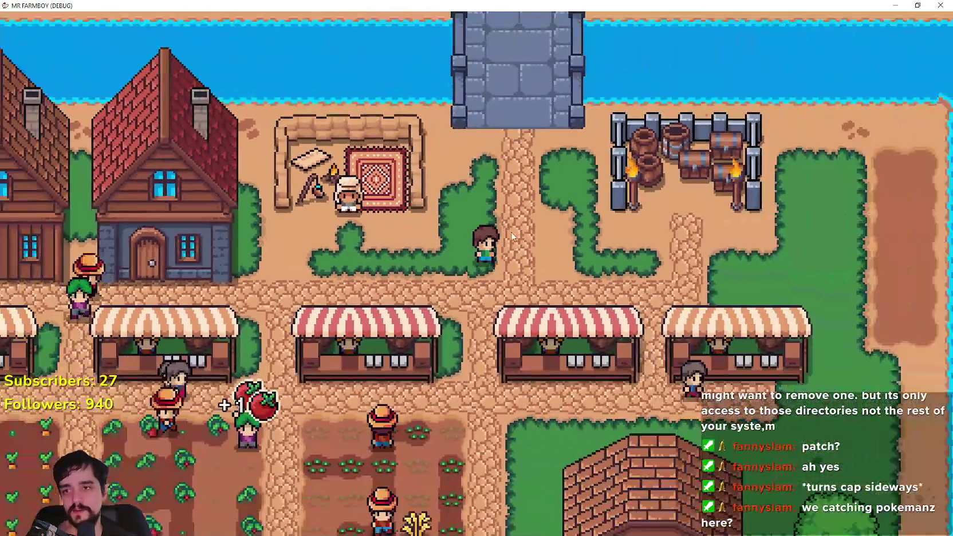
scroll(513, 236, "down", 1)
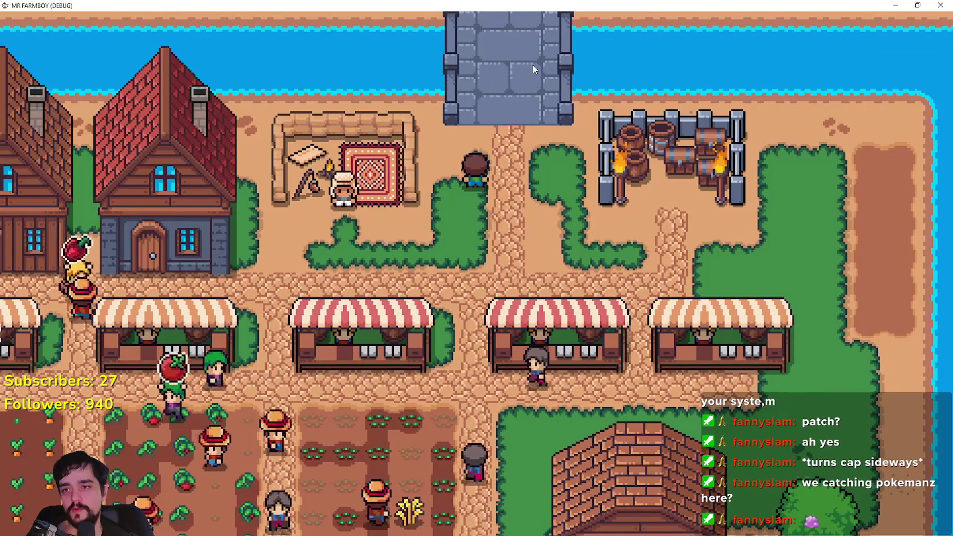
key("s")
key("a")
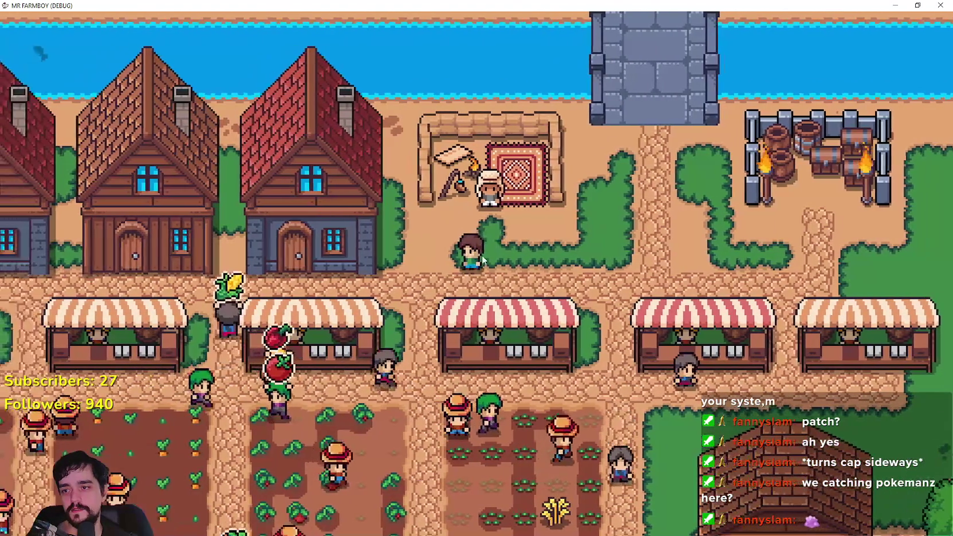
key("d")
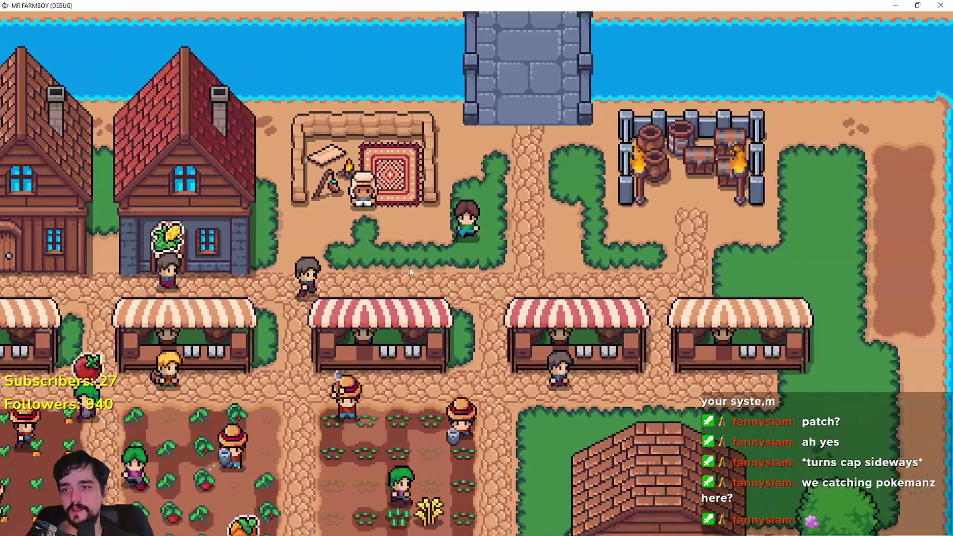
key("a")
key("a")
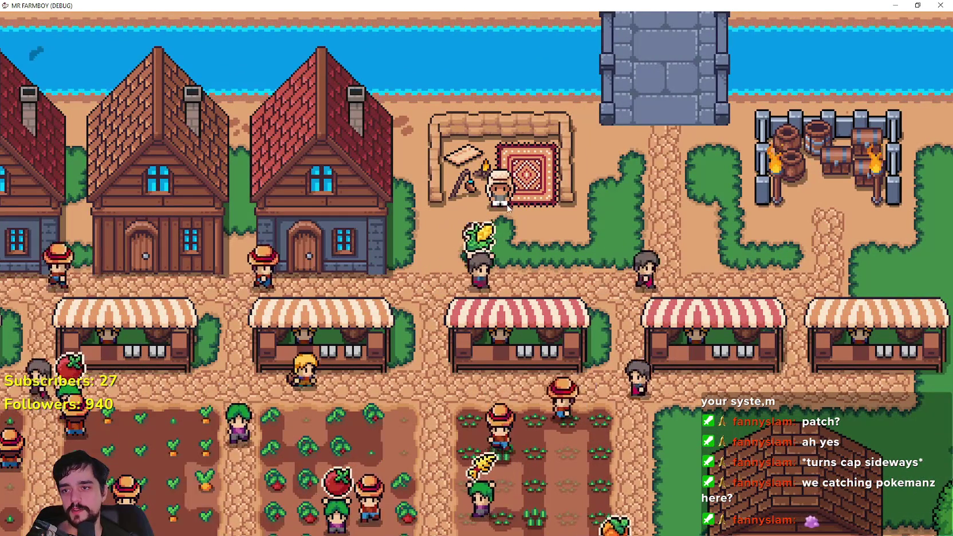
scroll(482, 295, "down", 3)
scroll(465, 272, "up", 4)
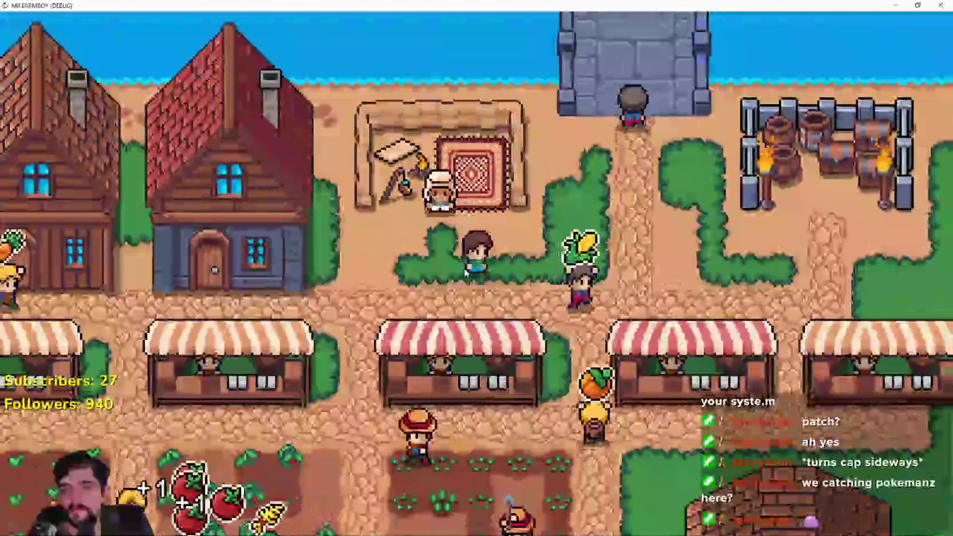
scroll(465, 273, "down", 6)
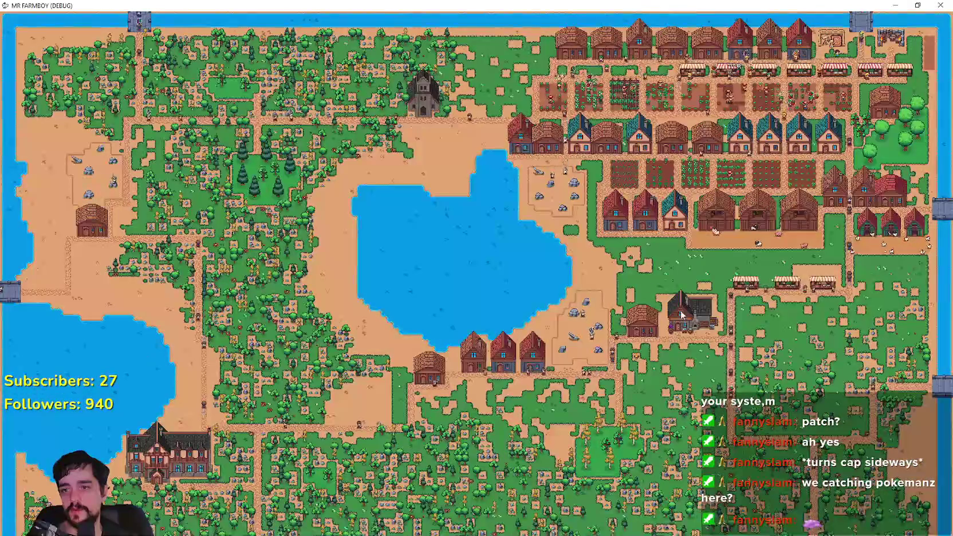
scroll(446, 299, "up", 6)
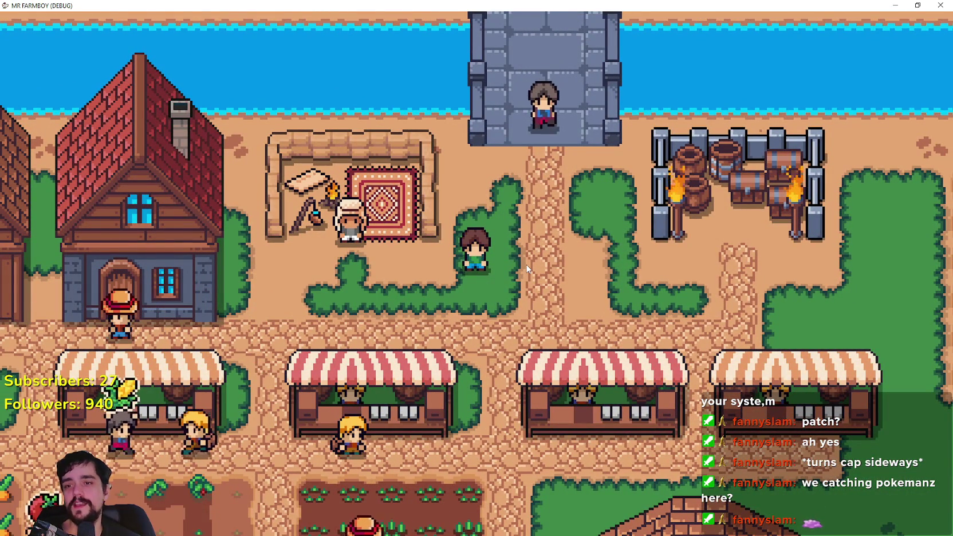
- Toggle the crafting panel, walk the farmer up to the rug merchant, then switch to Steam's event editor
key("c")
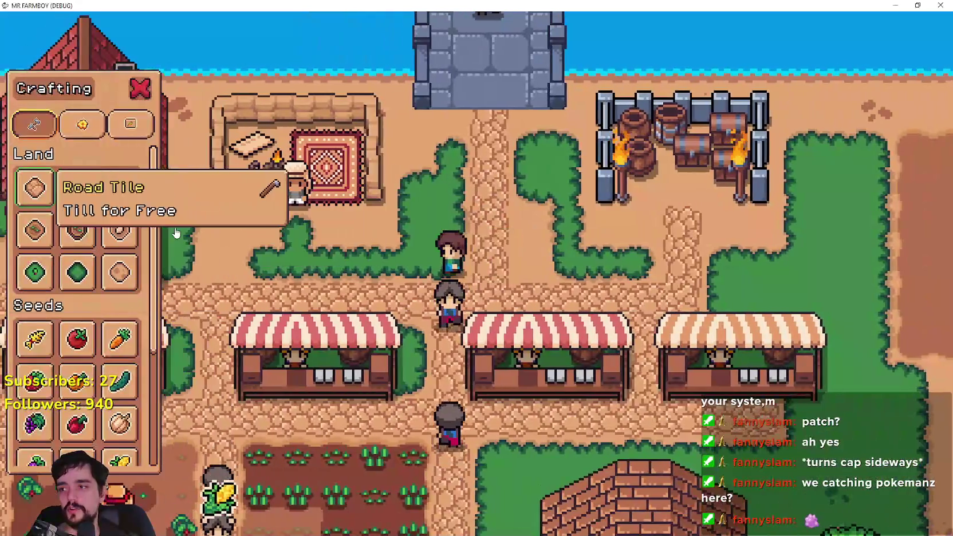
key("c")
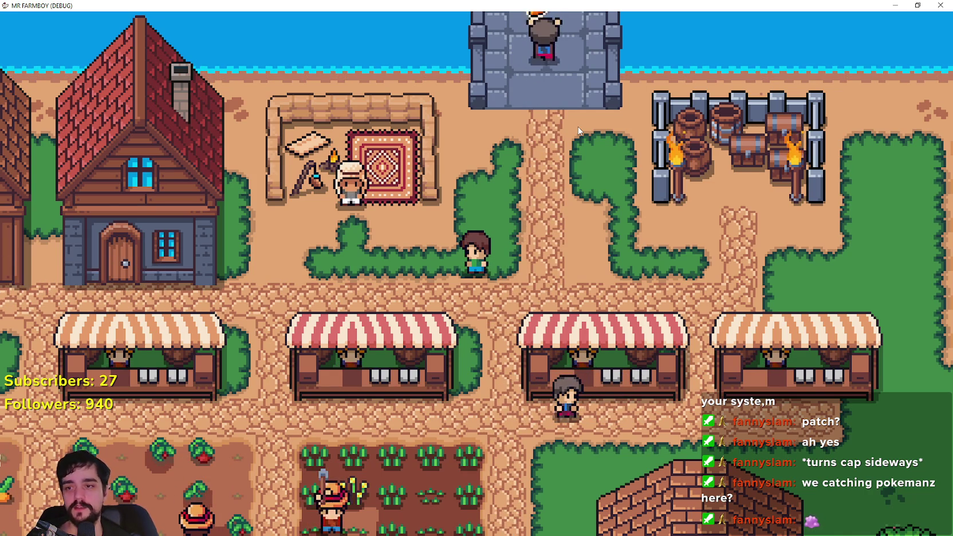
key("d")
key("c")
key("a")
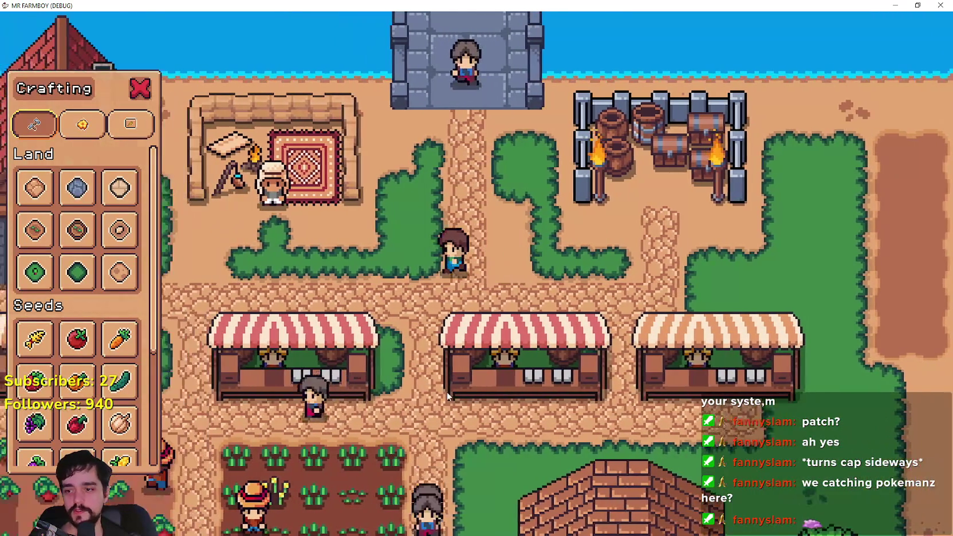
key("c")
key("s")
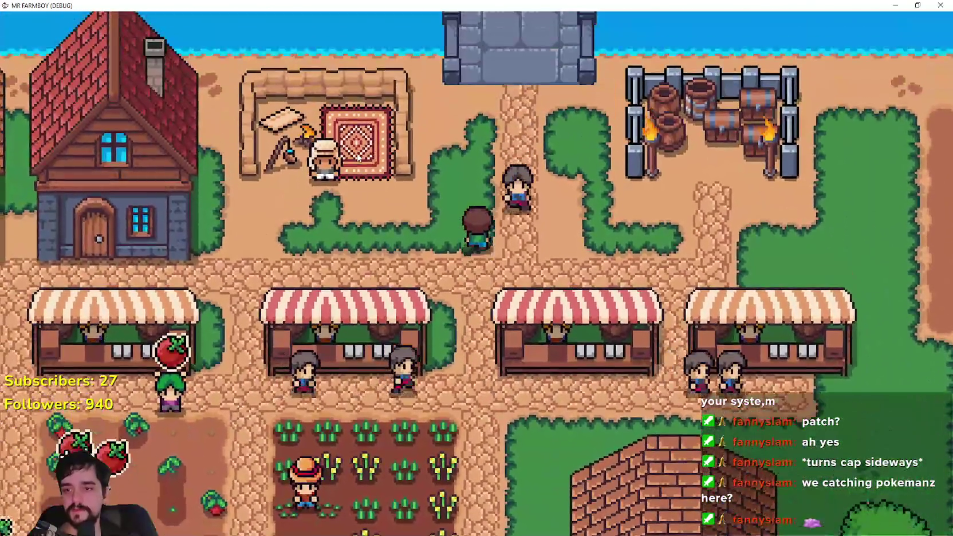
key("a")
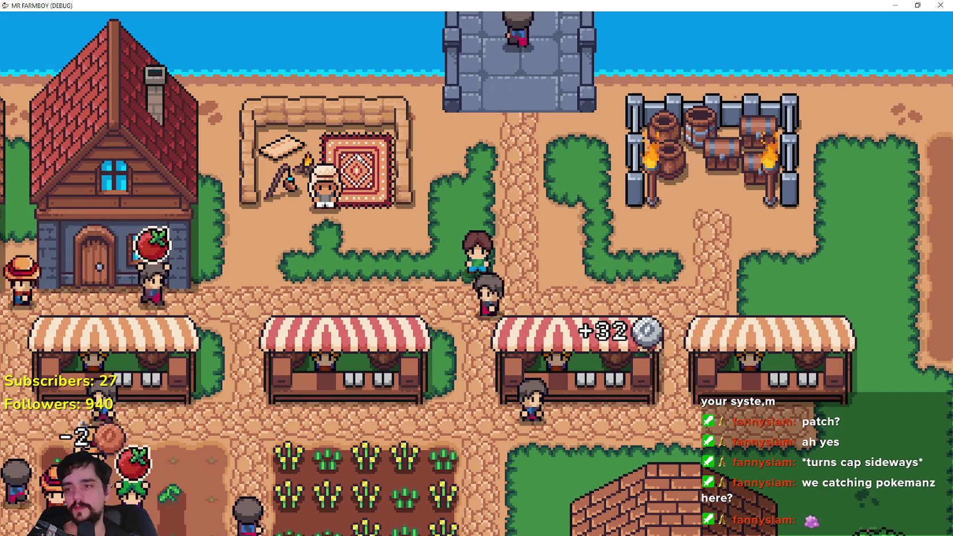
scroll(277, 176, "down", 3)
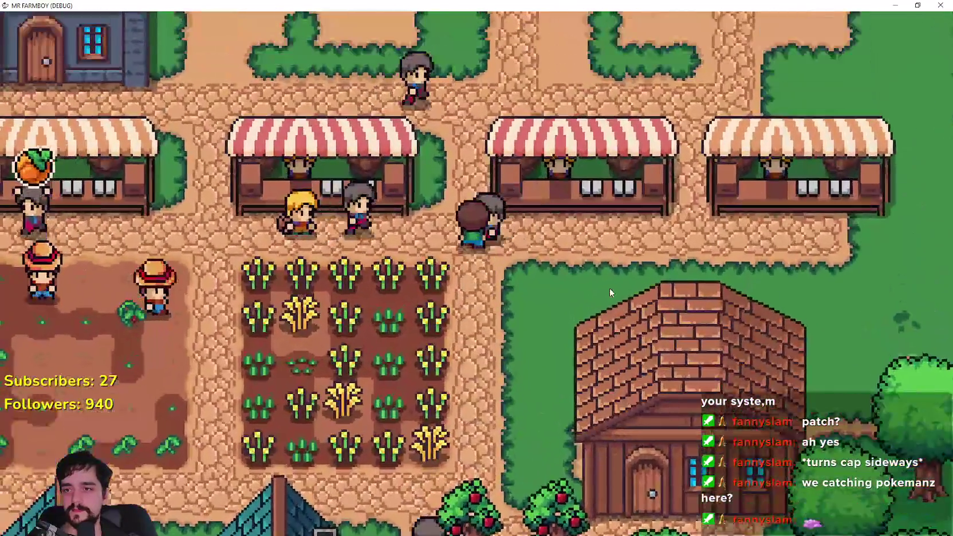
key("w")
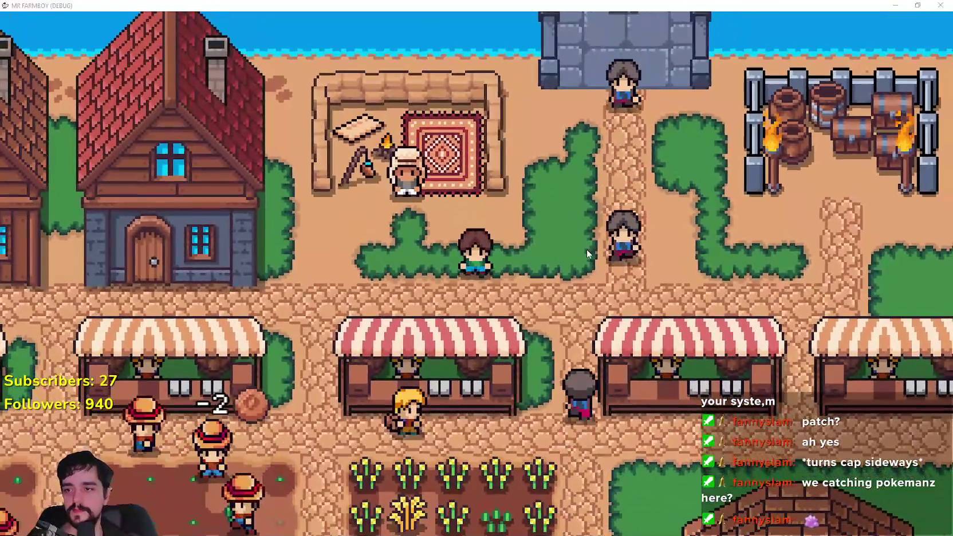
key("alt+Tab")
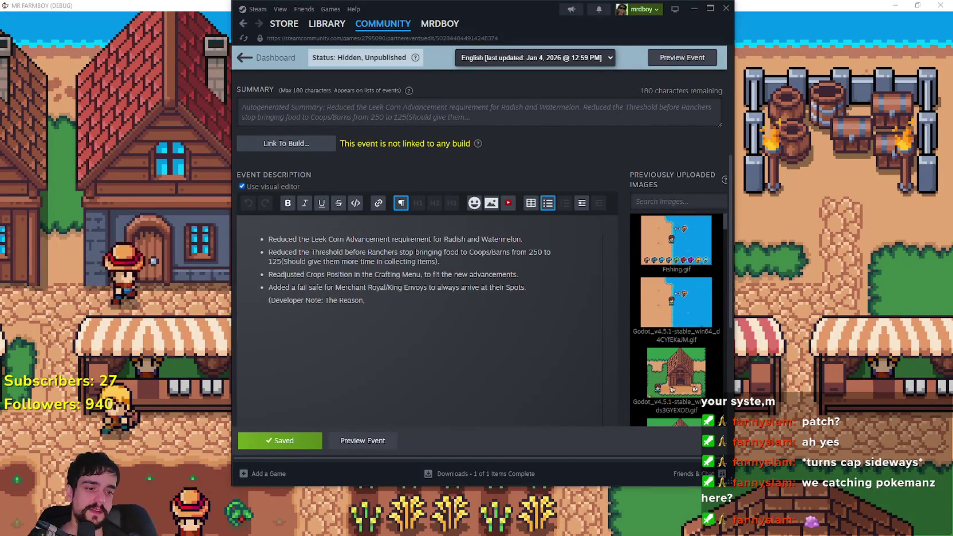
- Show the merchant scene's Local node tree in Godot, then return to the game
key("alt+Tab")
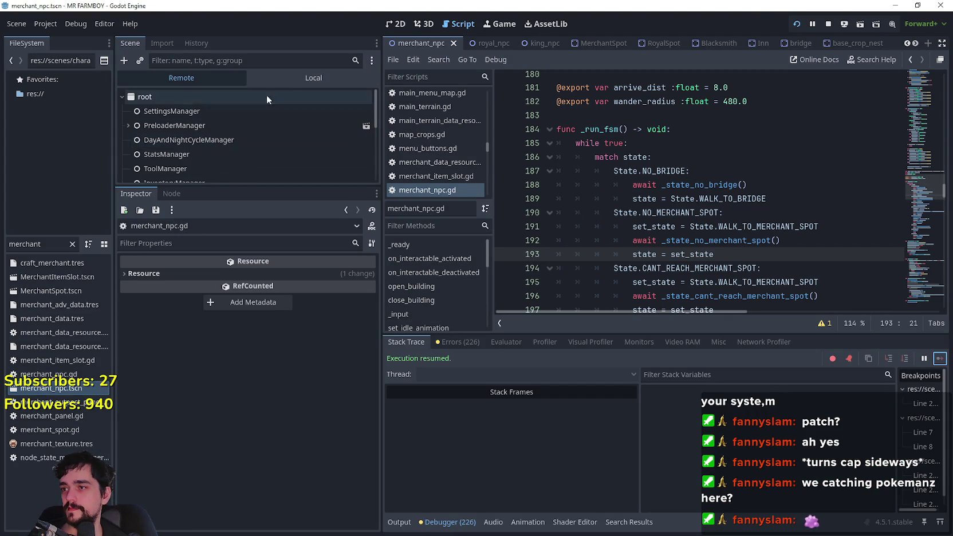
left_click(228, 139)
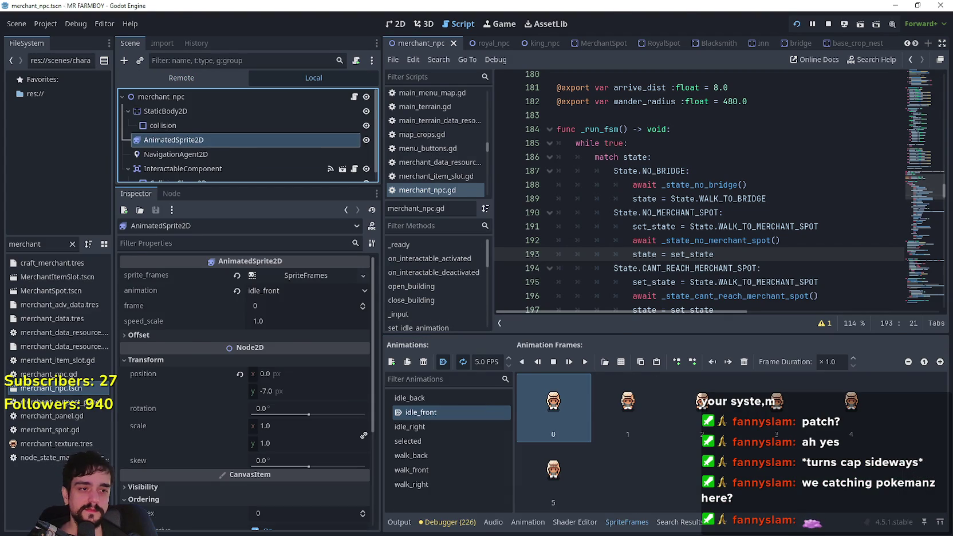
key("alt+Tab")
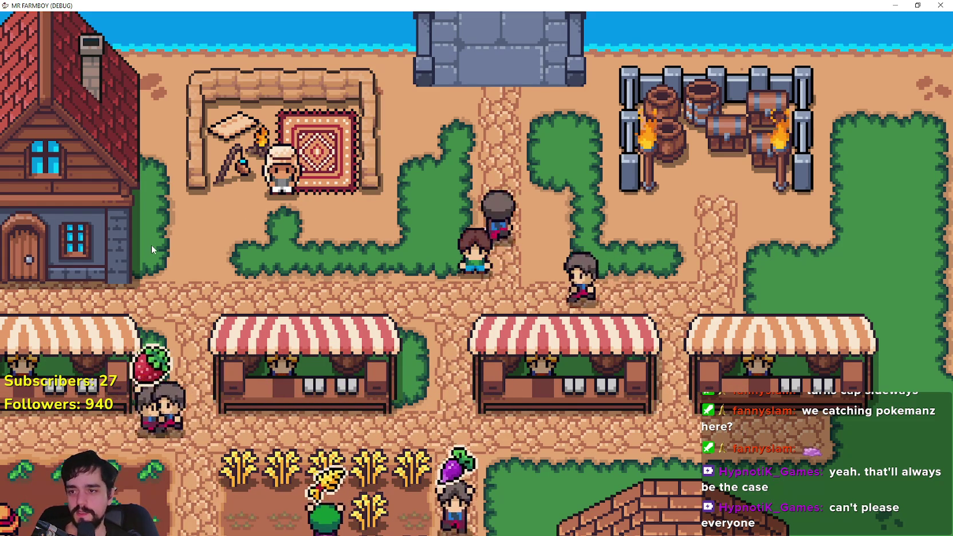
- Walk the farmer through the market to the rug merchant, toggling the crafting panel on the way
key("d")
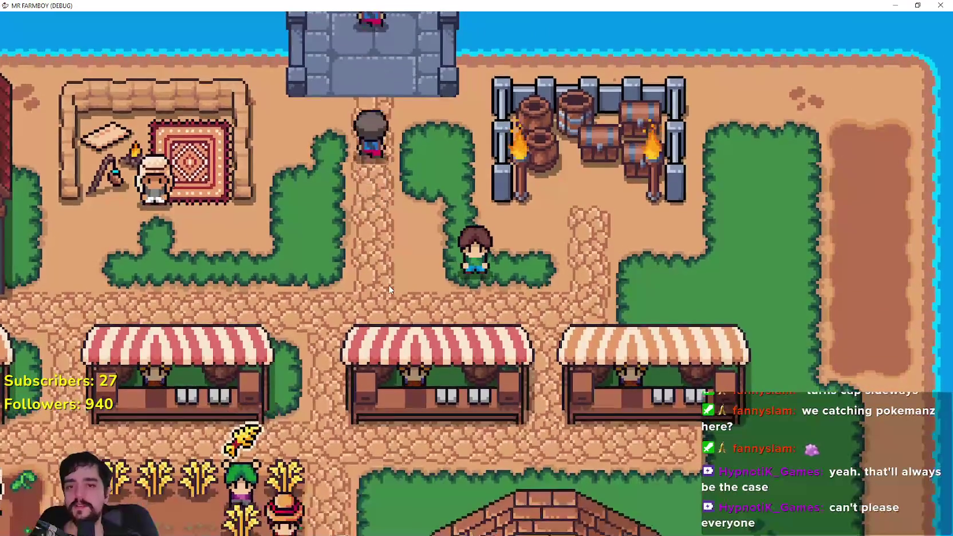
key("s")
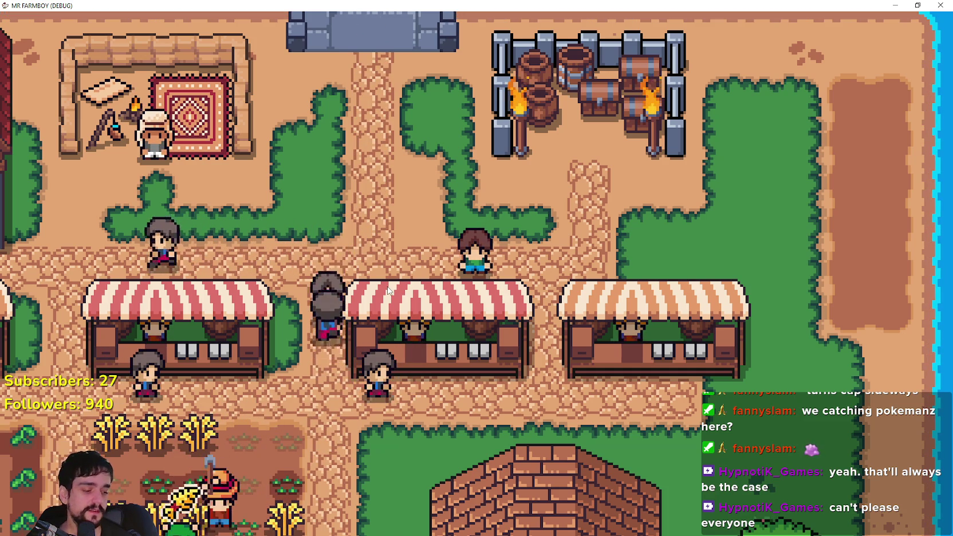
key("a")
key("c")
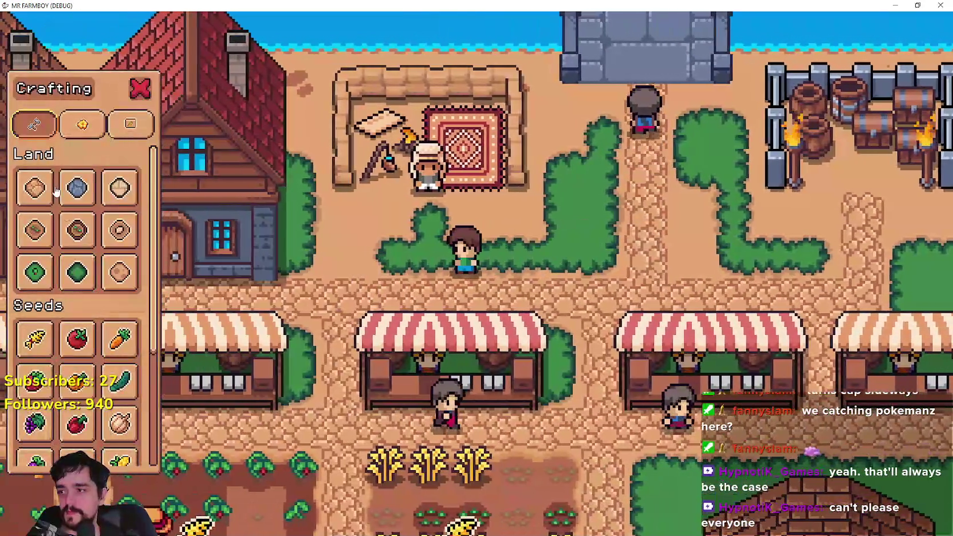
key("d")
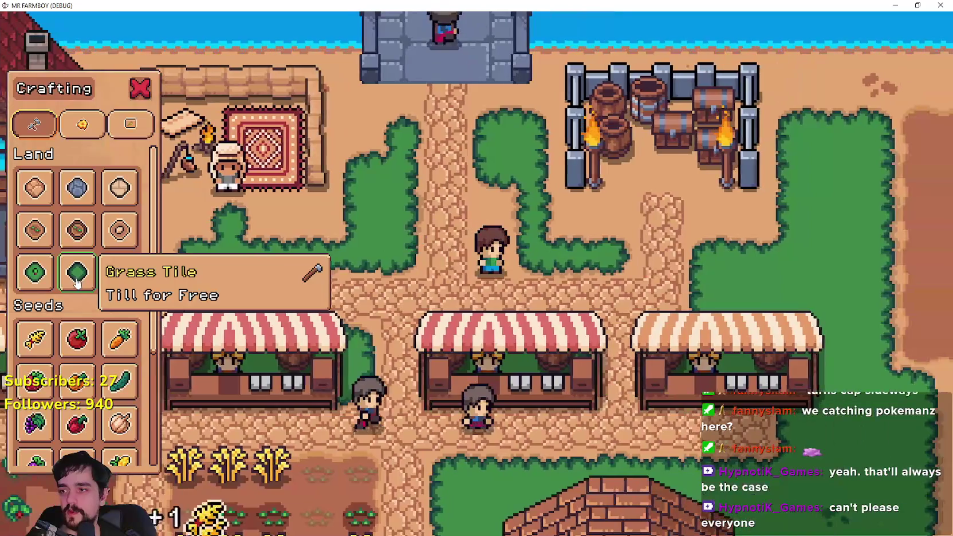
key("a")
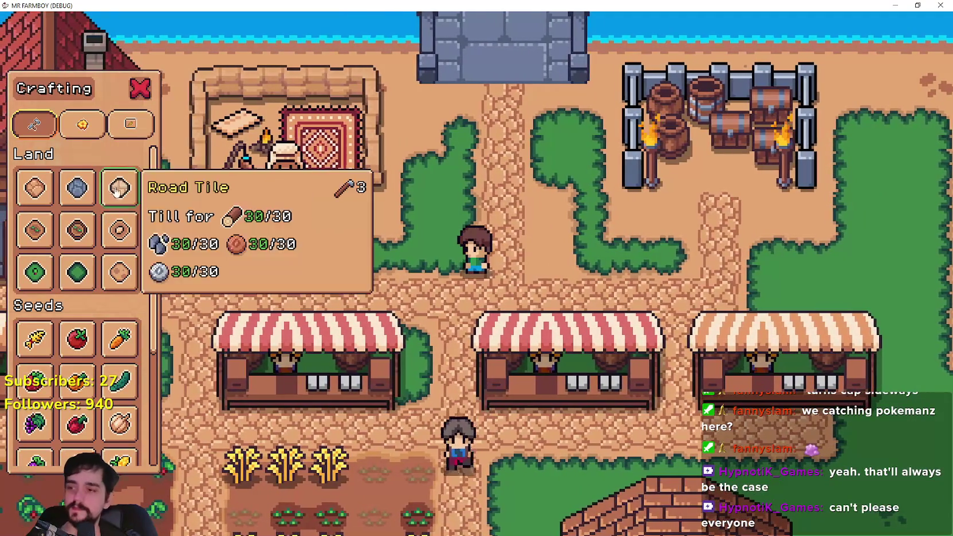
key("c")
key("a")
key("w")
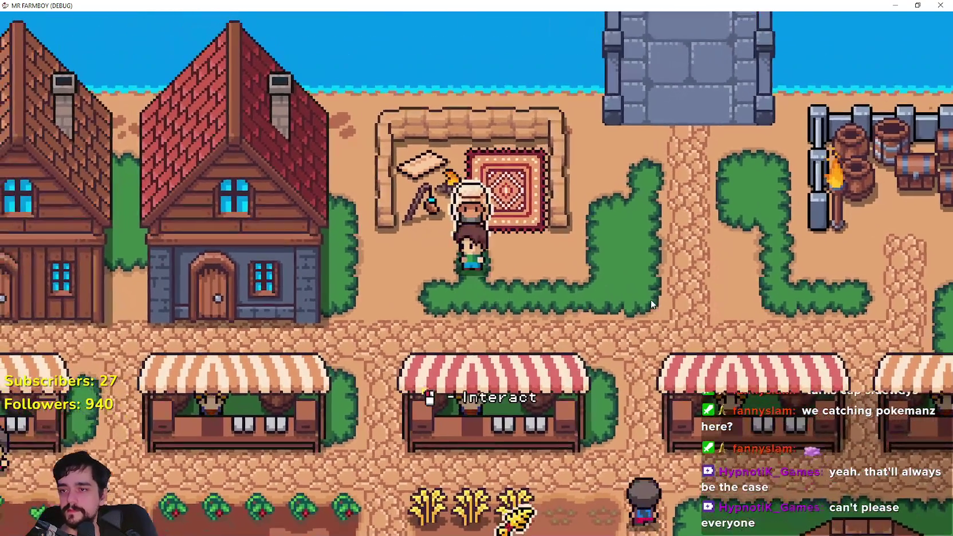
- Open and close the rug merchant's seller panel, pause the game, and switch to Godot
key("e")
key("Escape")
key("s")
key("d")
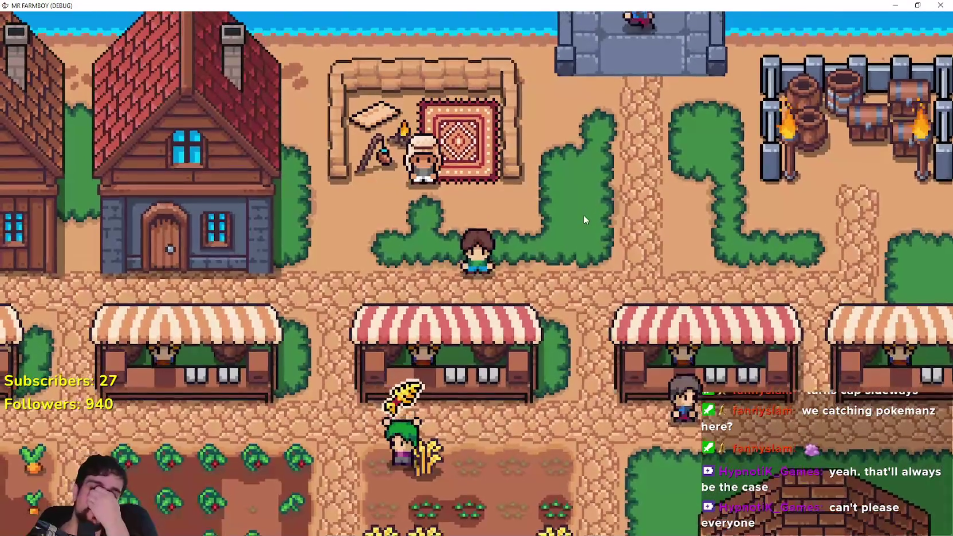
key("Escape")
key("alt+Tab")
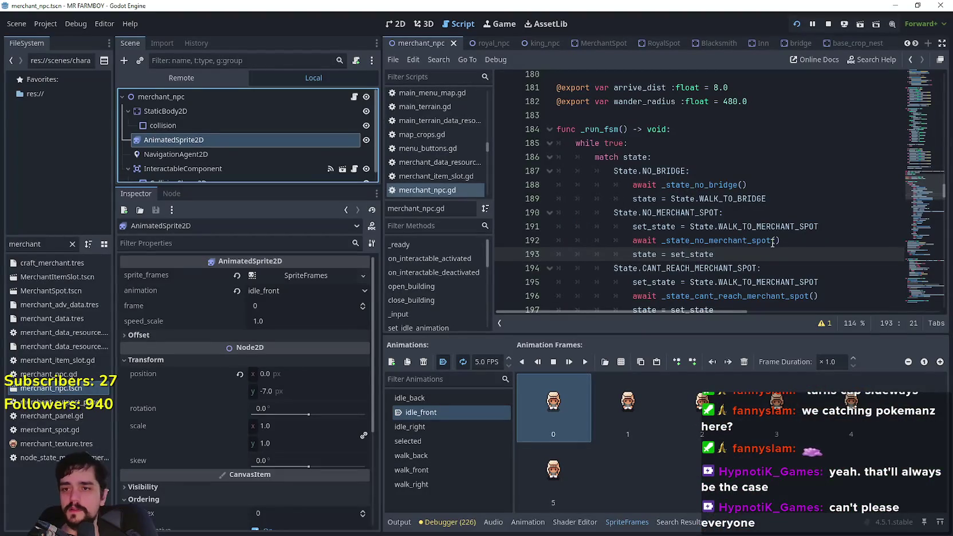
- Insert a new empty line under State.CANT_REACH_BRIDGE: in merchant_npc.gd
scroll(773, 243, "down", 3)
left_click(765, 194)
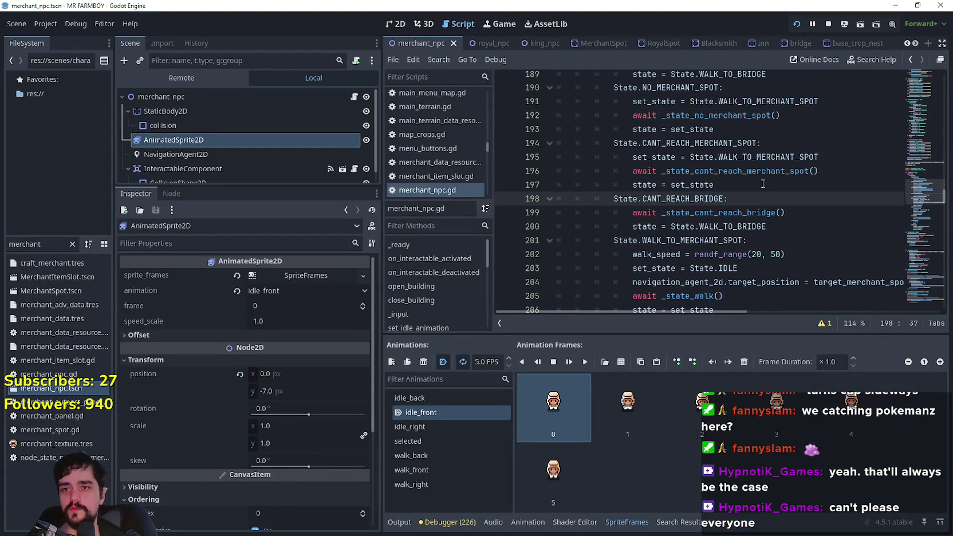
scroll(764, 184, "up", 1)
left_click(778, 147)
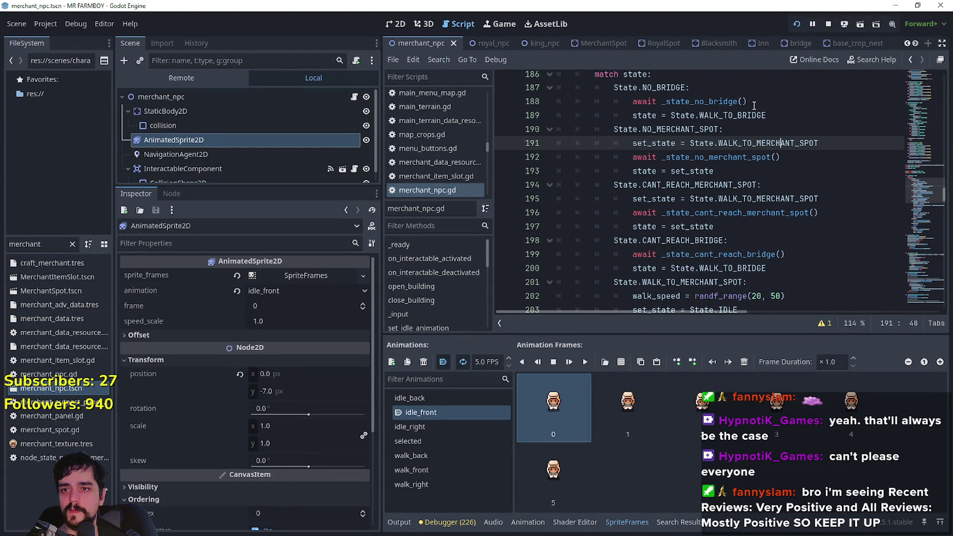
scroll(807, 144, "down", 1)
scroll(735, 164, "down", 1)
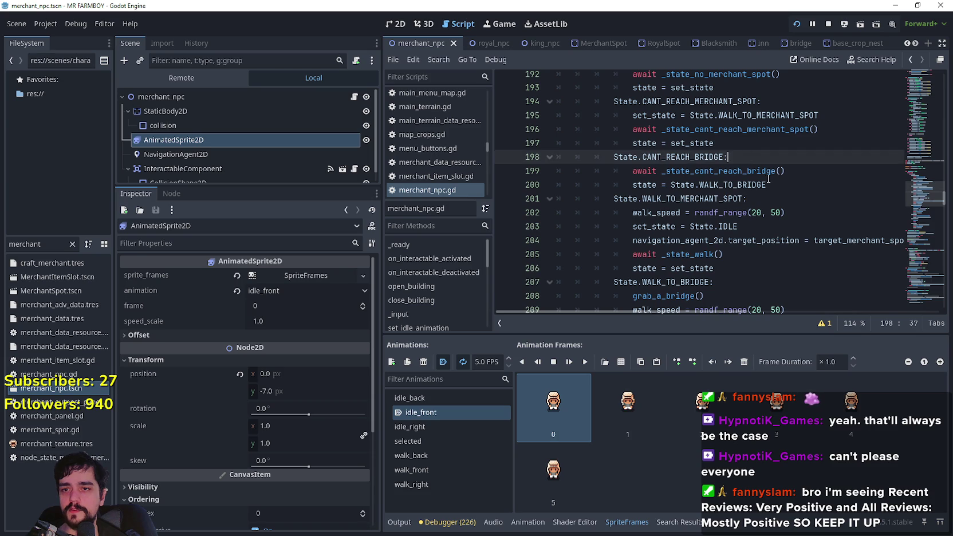
key("Return")
- Paste the copied set_state line there and change its target to State.WALK_TO_BRIDGE
left_click_drag(821, 118, 752, 115)
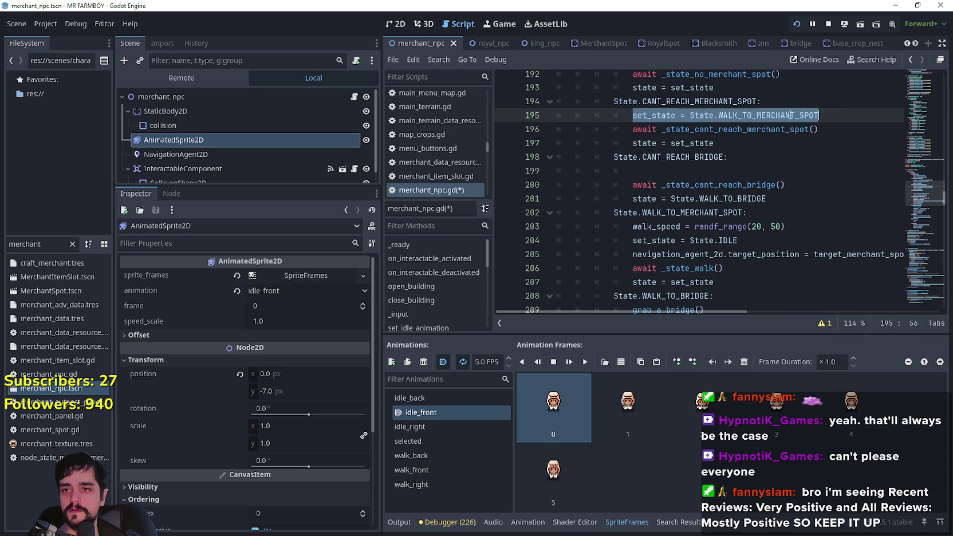
left_click(832, 116)
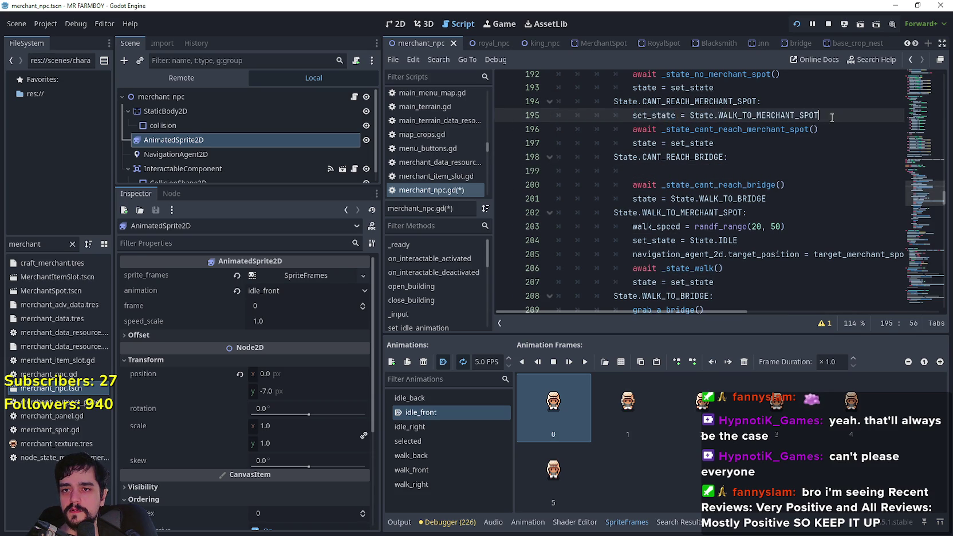
left_click(647, 170)
type("set_state = State.WALK_TO_MERCHANT_SPOT")
double_click(654, 199)
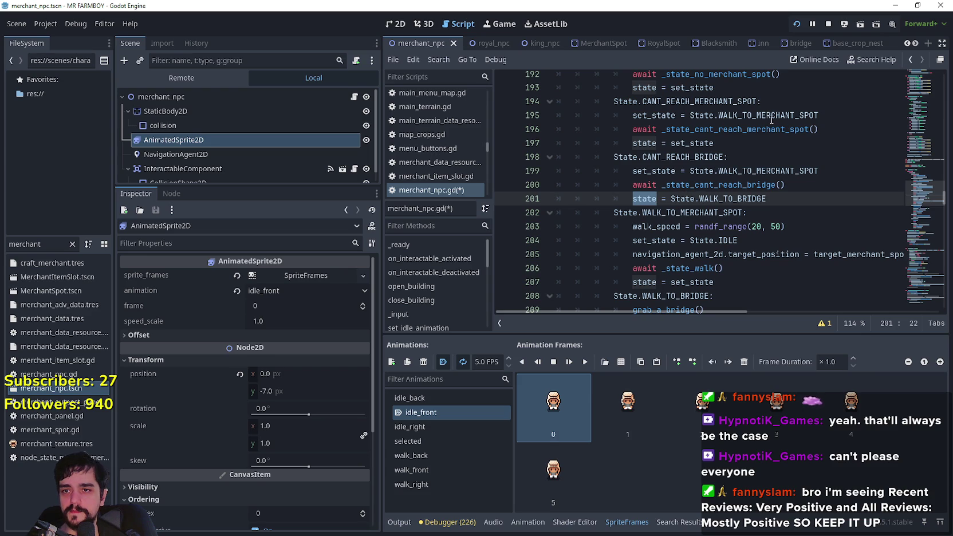
scroll(772, 129, "up", 1)
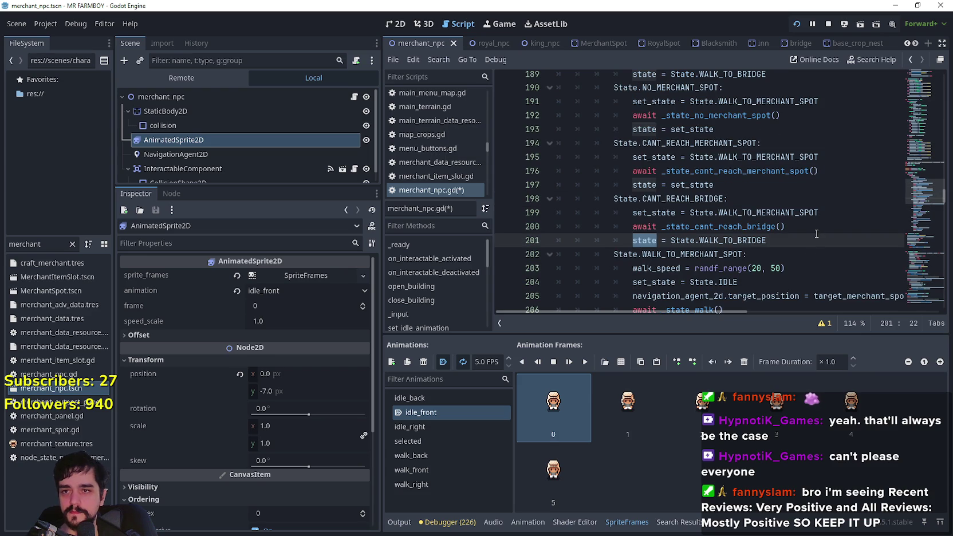
left_click(761, 230)
double_click(739, 240)
left_click(771, 212)
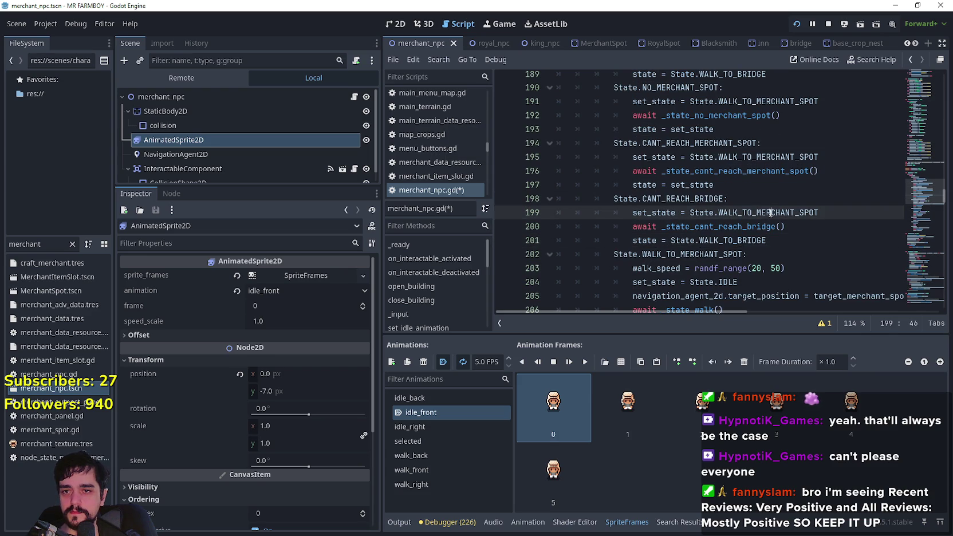
type("BRIDG")
scroll(693, 227, "down", 3)
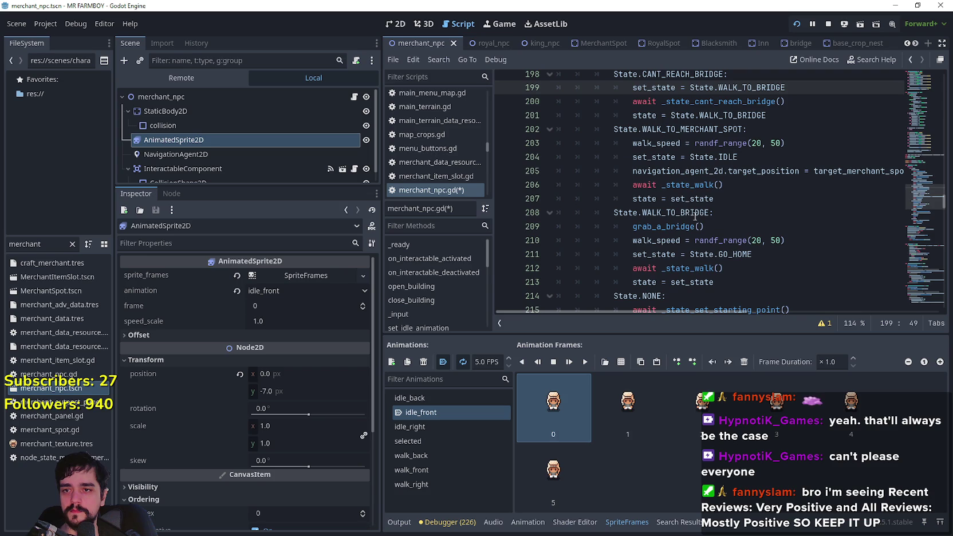
right_click(711, 102)
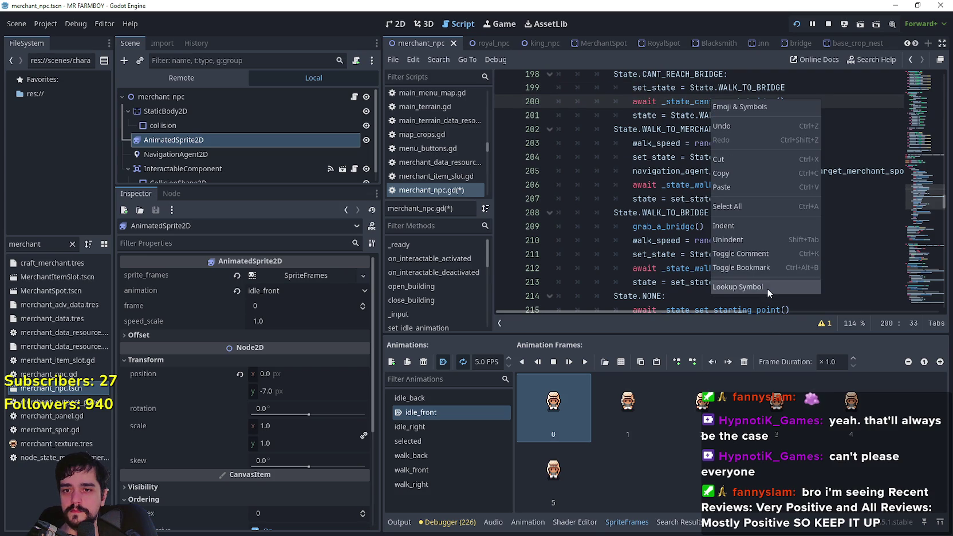
- Jump to the _state_cant_reach_bridge definition near line 249, then bring Steam's library forward
left_click(768, 287)
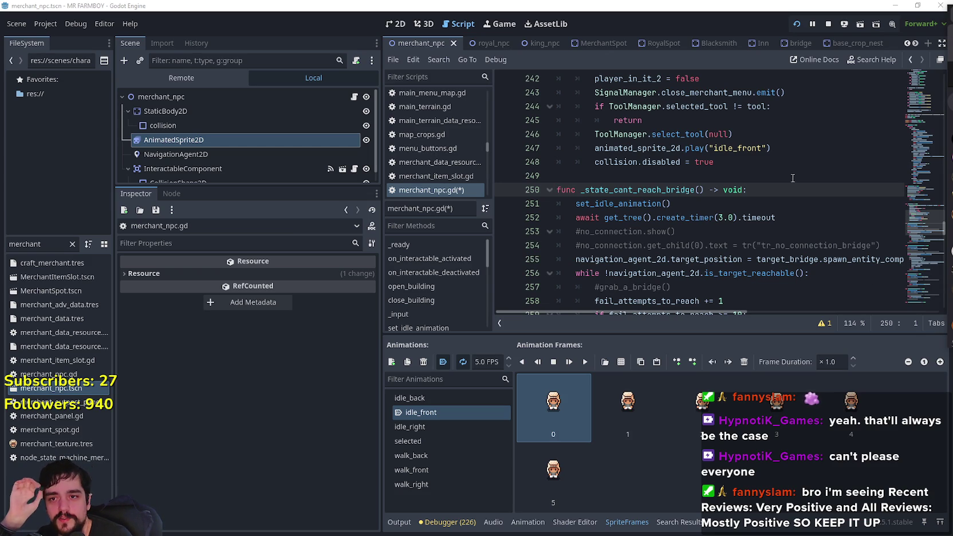
left_click(771, 178)
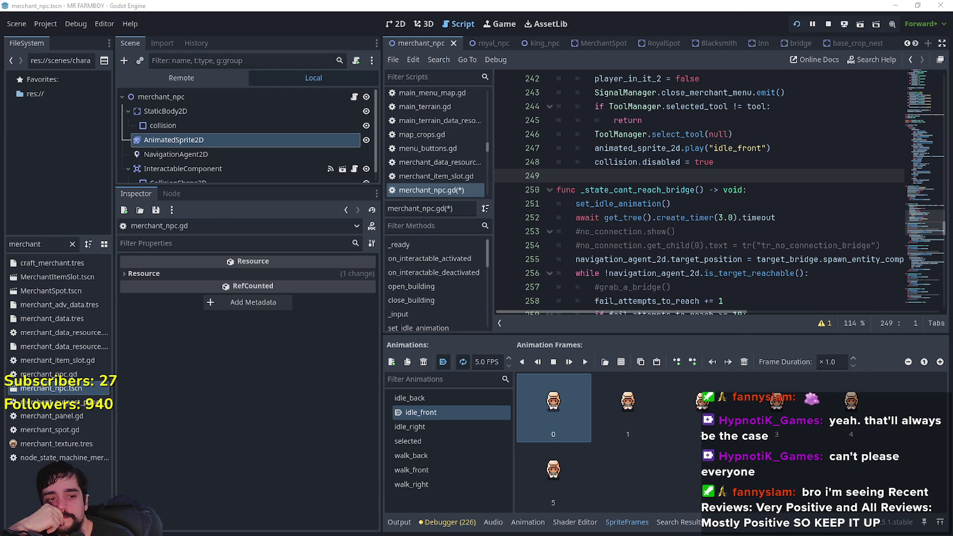
key("alt+Tab")
left_click(341, 24)
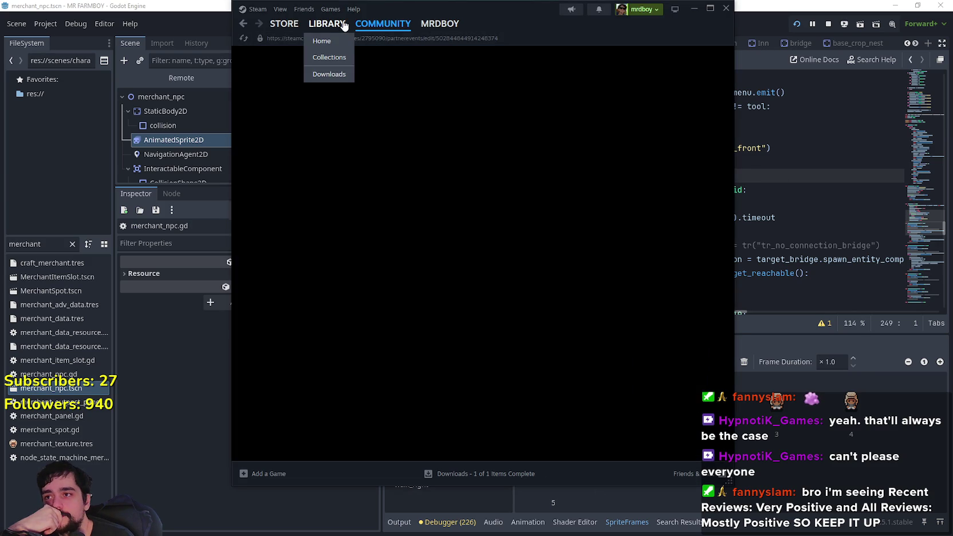
- Browse MR FARMBOY's store page screenshots, then go back to the game and resume it
left_click(439, 187)
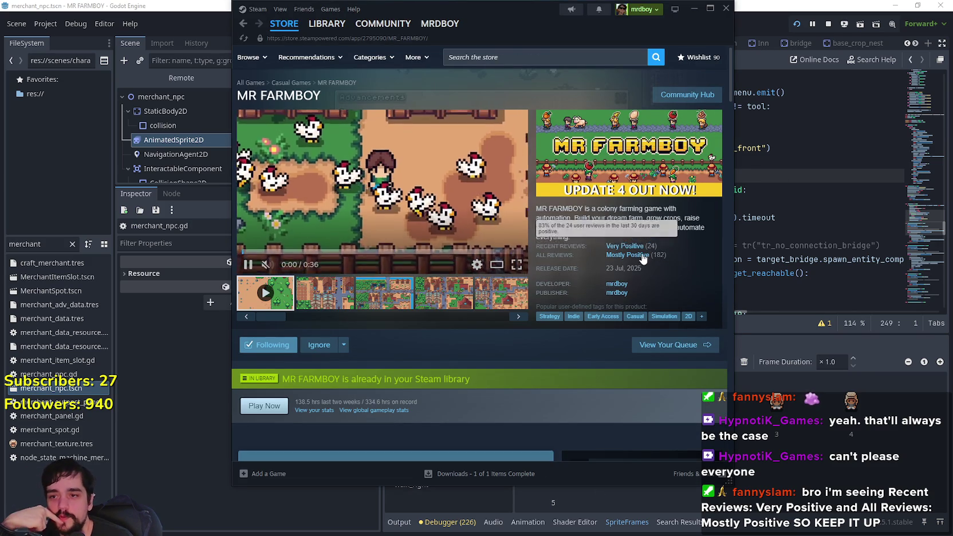
mouse_move(643, 260)
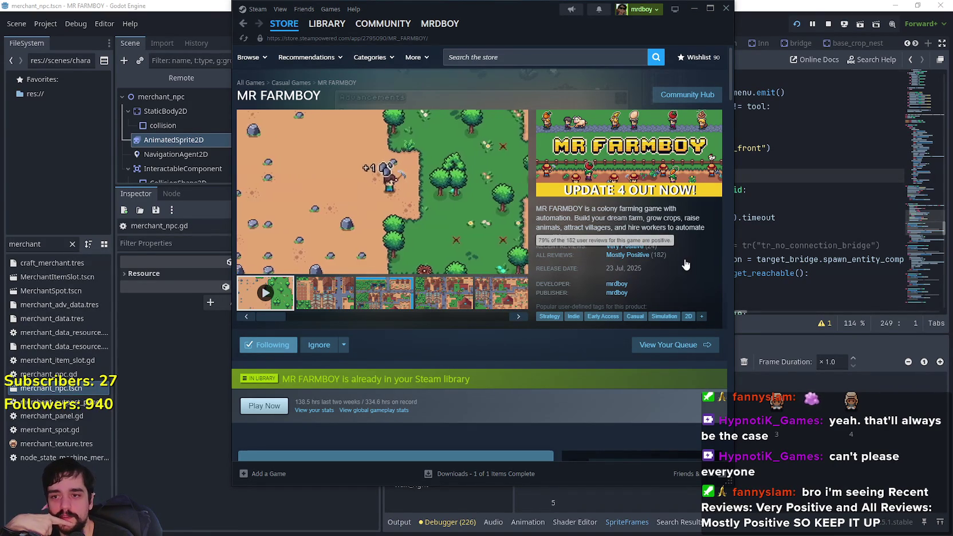
left_click(407, 301)
left_click(447, 303)
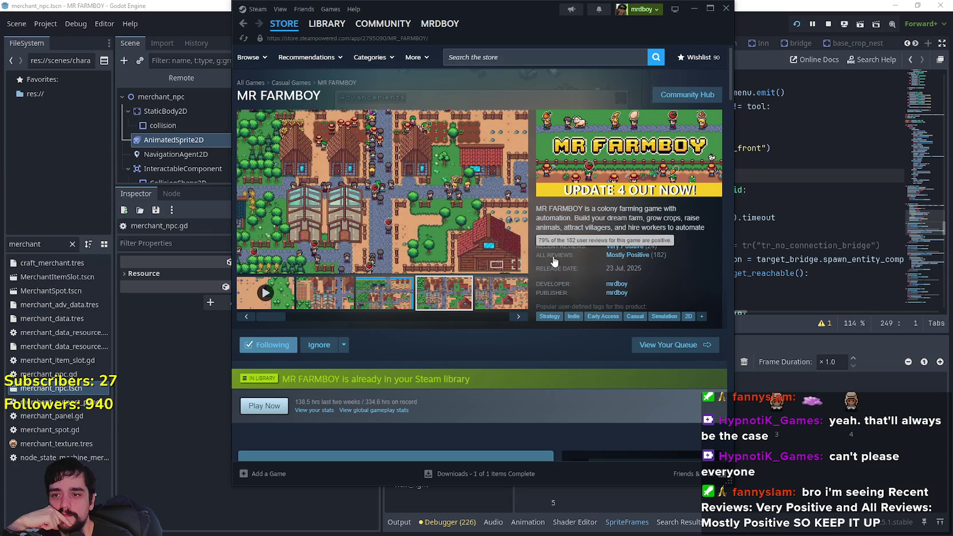
mouse_move(627, 255)
left_mouse_down()
mouse_move(703, 259)
mouse_move(620, 262)
left_mouse_up()
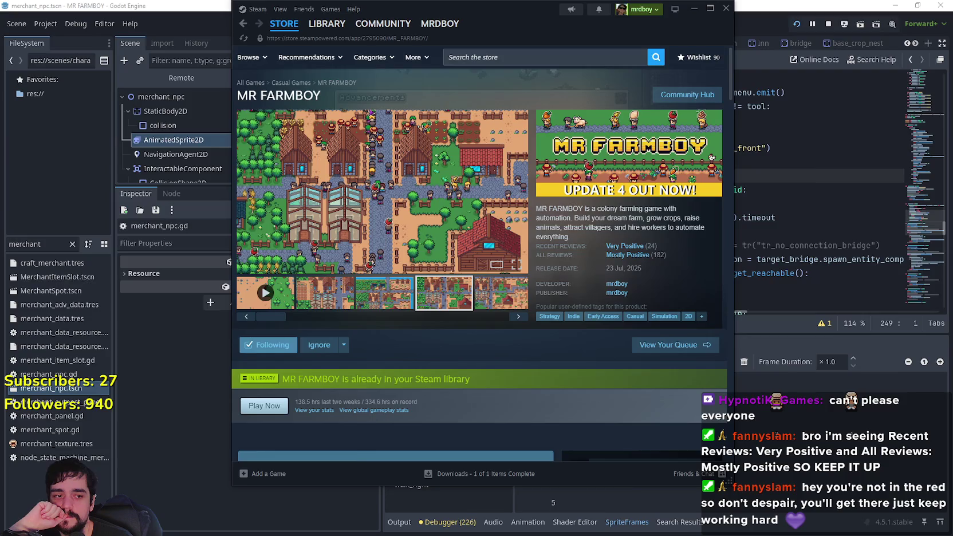
key("alt+Tab")
left_click(510, 179)
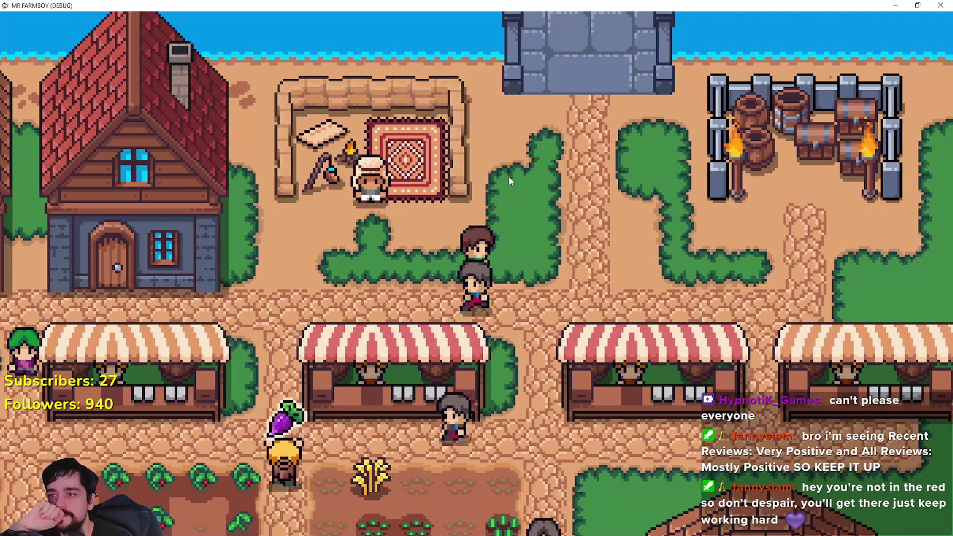
- In merchant_npc.gd, review the bridge fallback teleport and #grab_a_bridge() lines
key("alt+Tab")
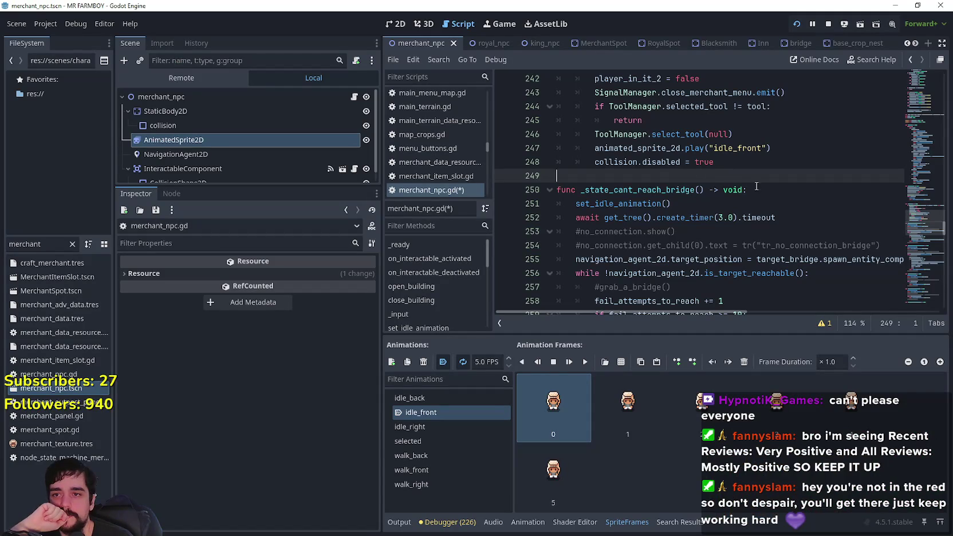
scroll(728, 171, "down", 3)
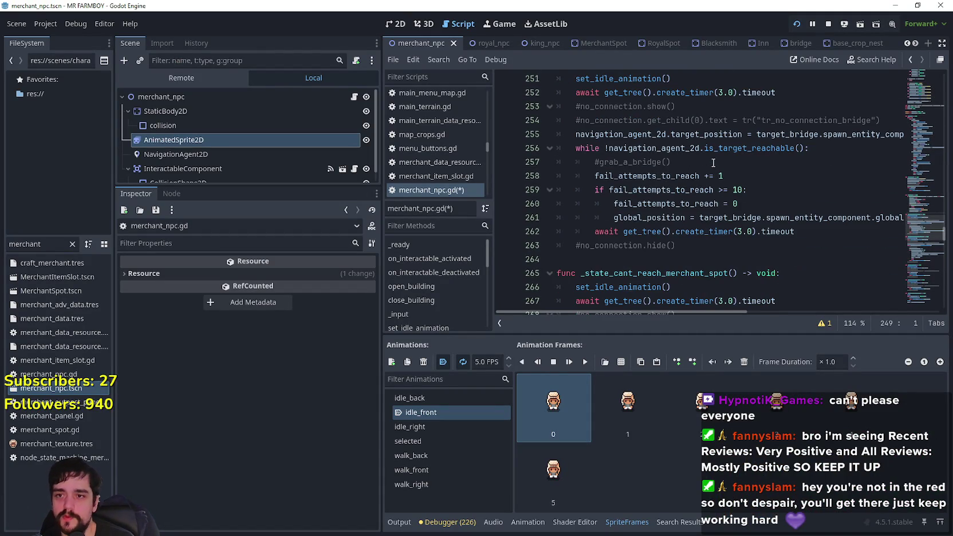
left_click(758, 218)
scroll(758, 220, "down", 3)
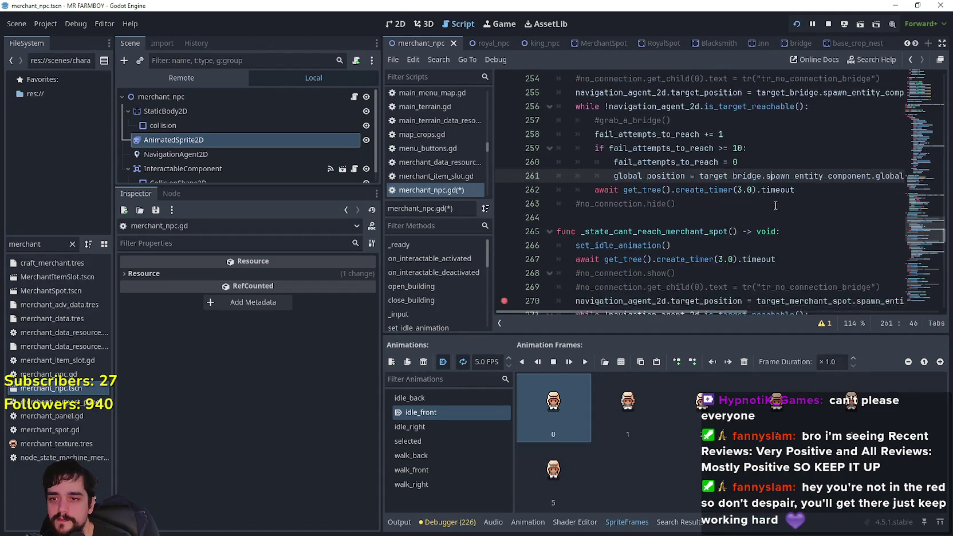
scroll(739, 183, "up", 3)
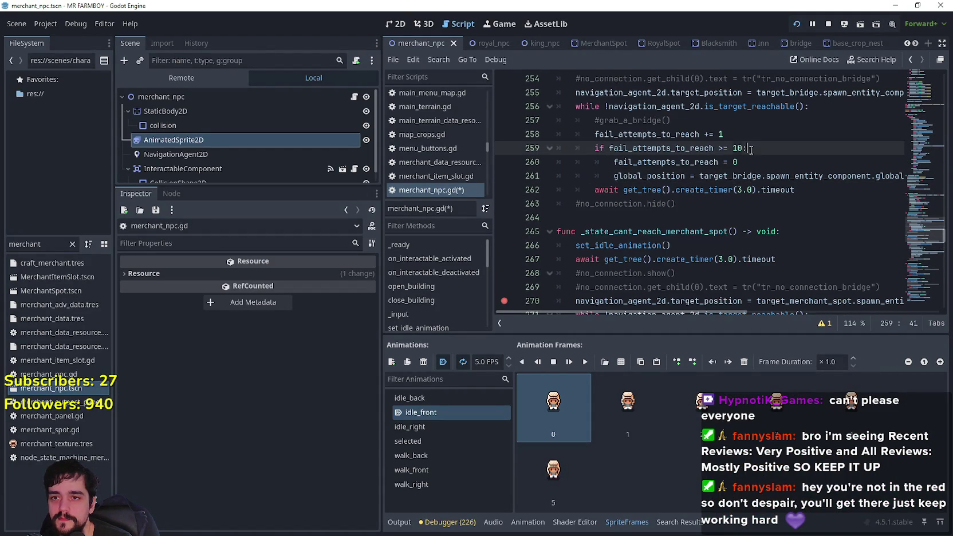
scroll(751, 252, "down", 3)
left_click(753, 245)
scroll(753, 236, "down", 2)
scroll(756, 236, "up", 3)
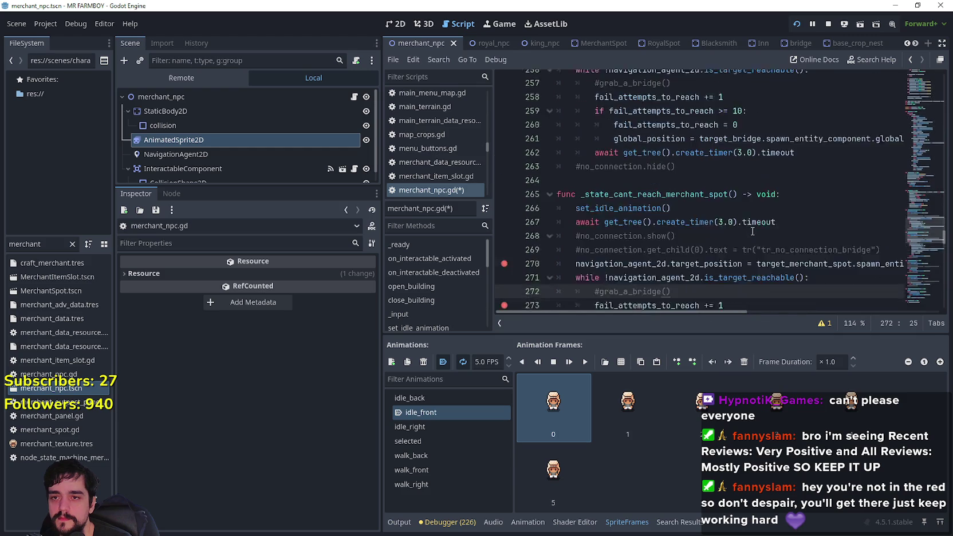
scroll(771, 236, "down", 3)
scroll(689, 252, "down", 1)
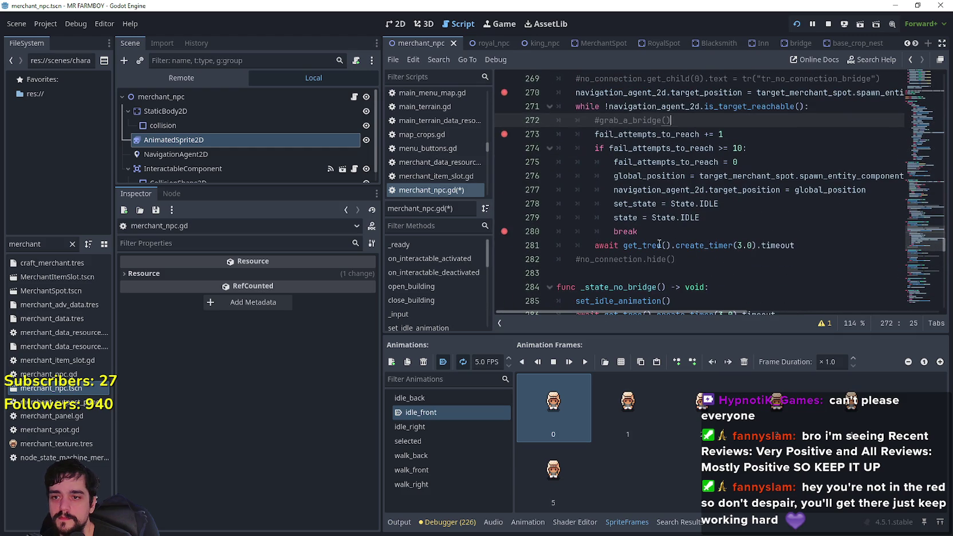
- Inspect the break line in the fail_attempts_to_reach fallback
mouse_move(661, 236)
left_mouse_down()
mouse_move(575, 205)
mouse_move(548, 232)
left_mouse_up()
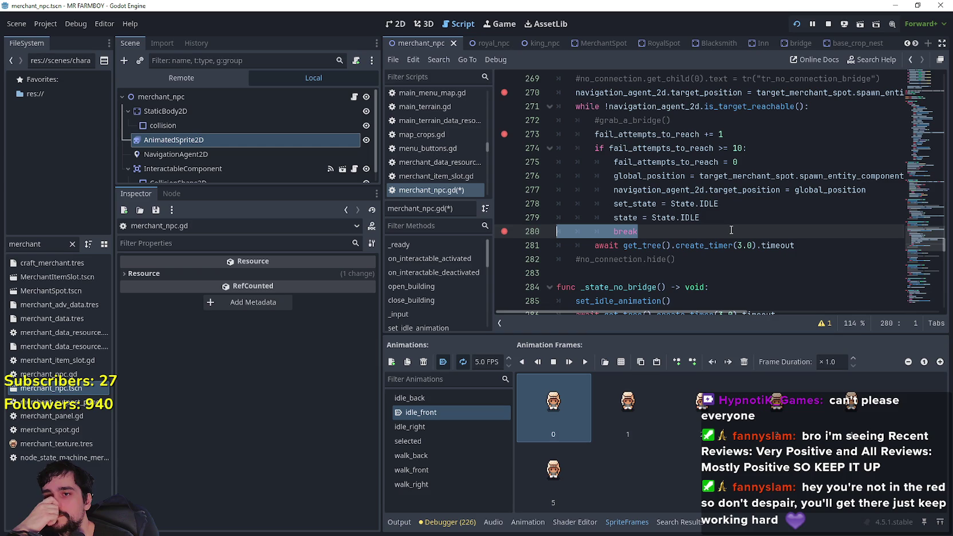
scroll(731, 230, "up", 7)
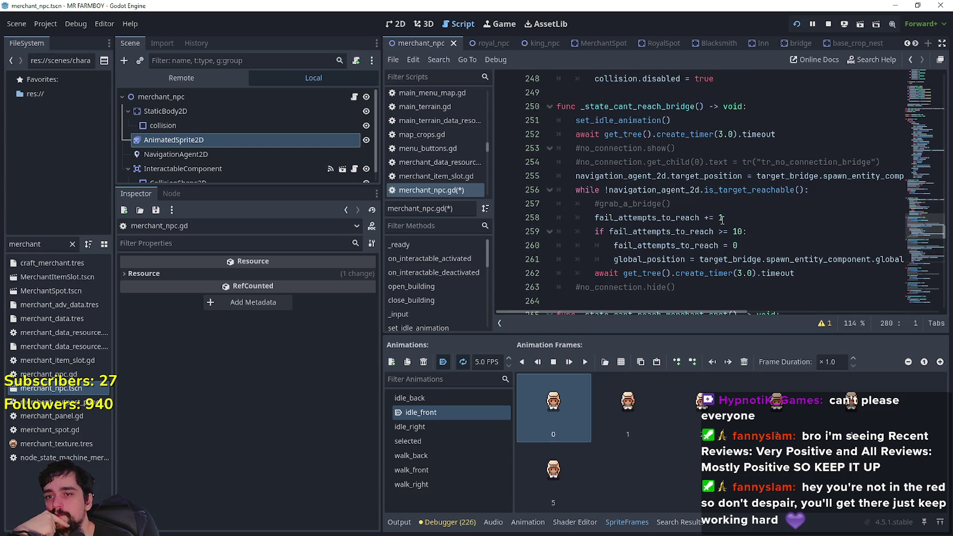
scroll(722, 220, "down", 5)
scroll(722, 220, "up", 6)
scroll(723, 219, "down", 3)
scroll(723, 220, "down", 4)
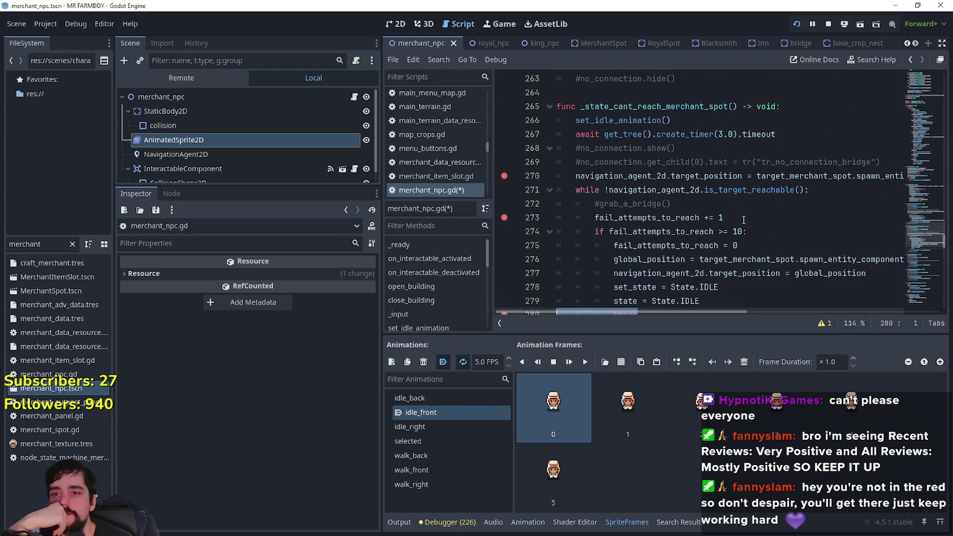
left_click(753, 259)
left_click(741, 278)
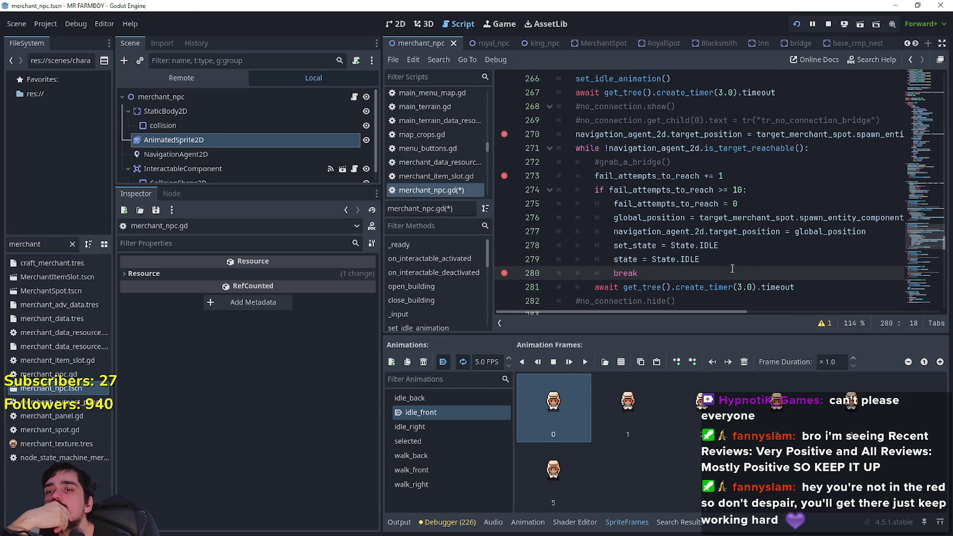
- Check the timer await line, then return to the end of the break line
scroll(729, 263, "down", 1)
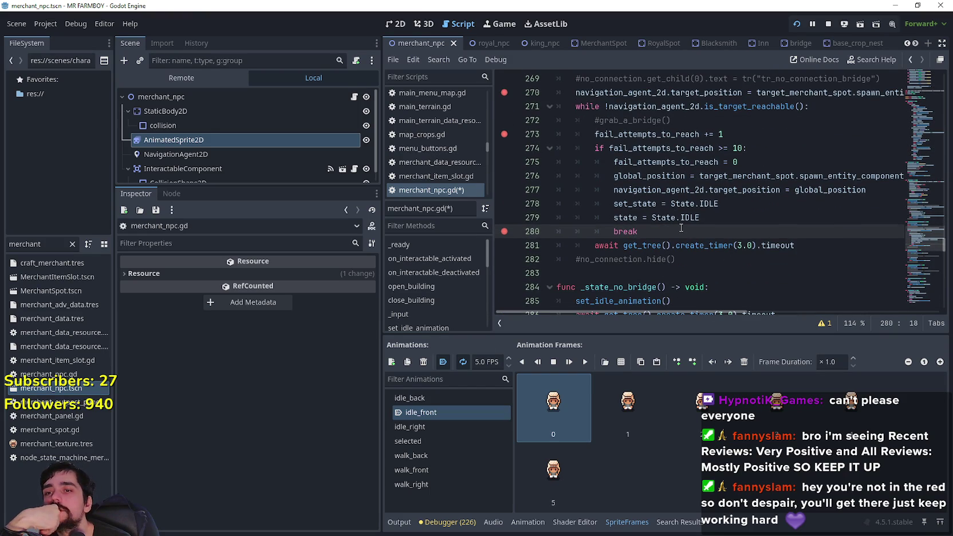
scroll(682, 228, "down", 2)
left_click(697, 195)
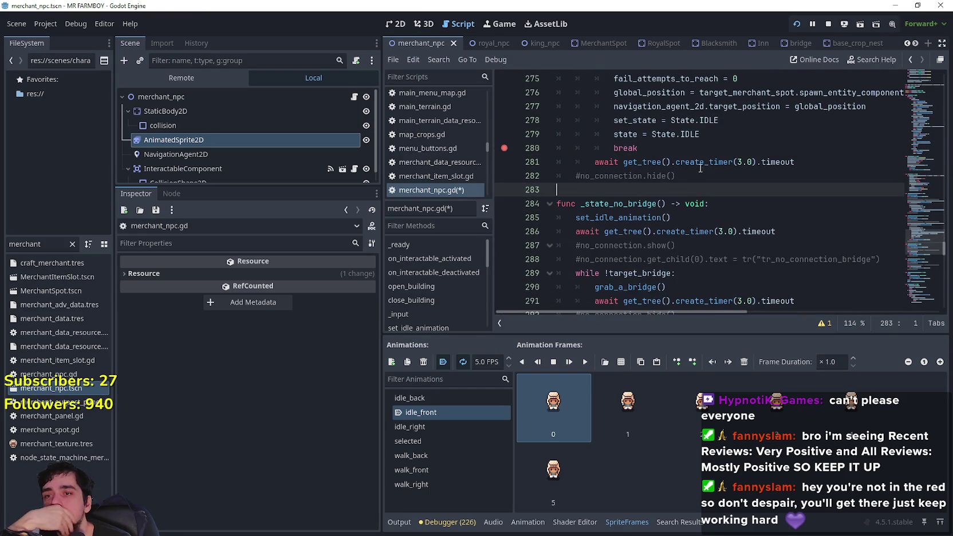
key("Up")
key("Up")
scroll(693, 194, "up", 2)
left_click(672, 232)
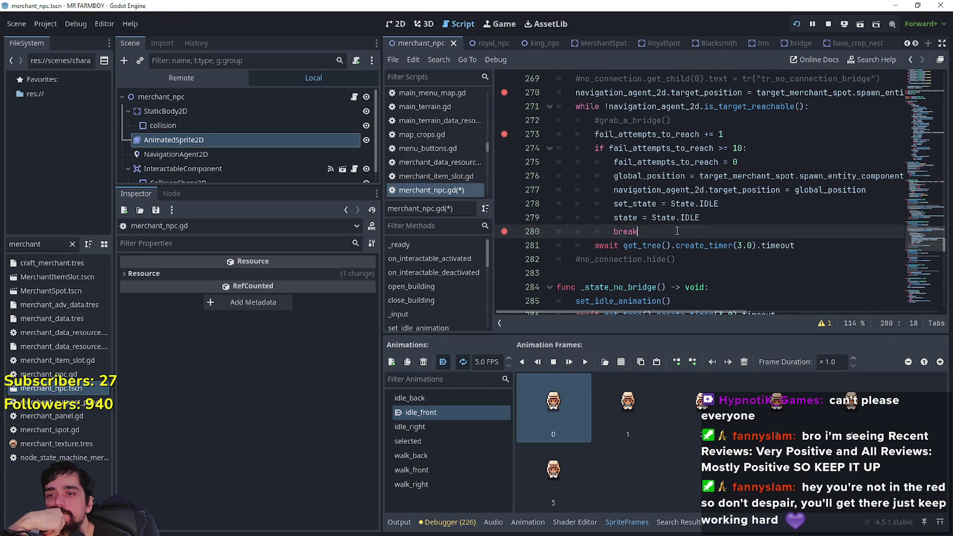
scroll(686, 230, "up", 2)
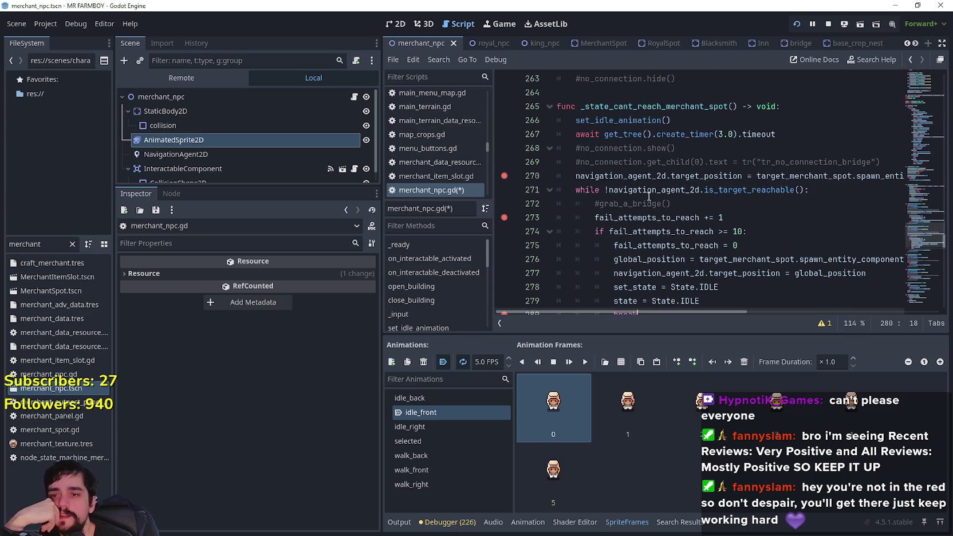
scroll(635, 202, "down", 3)
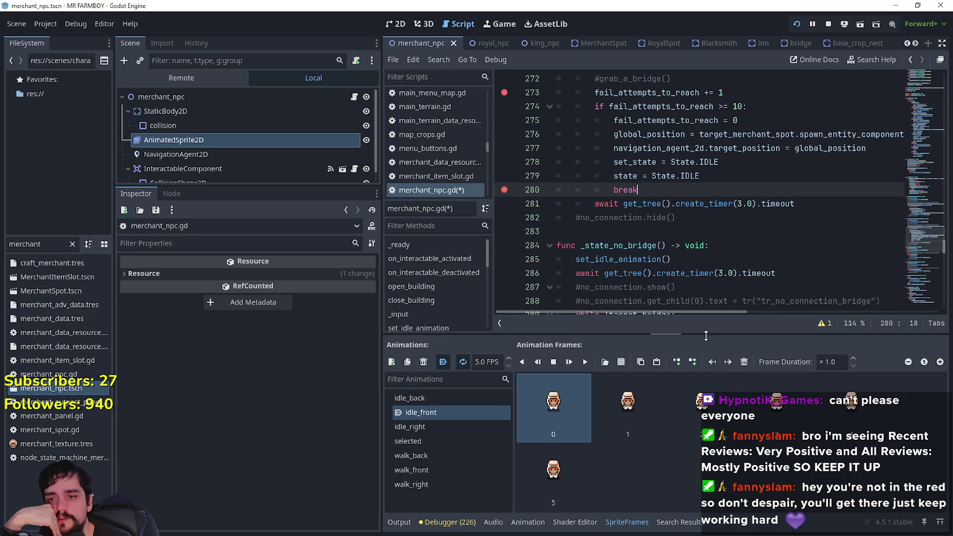
- Enlarge the script editor and look over the commented #no_connection lines
left_click_drag(706, 334, 705, 360)
left_click(659, 229)
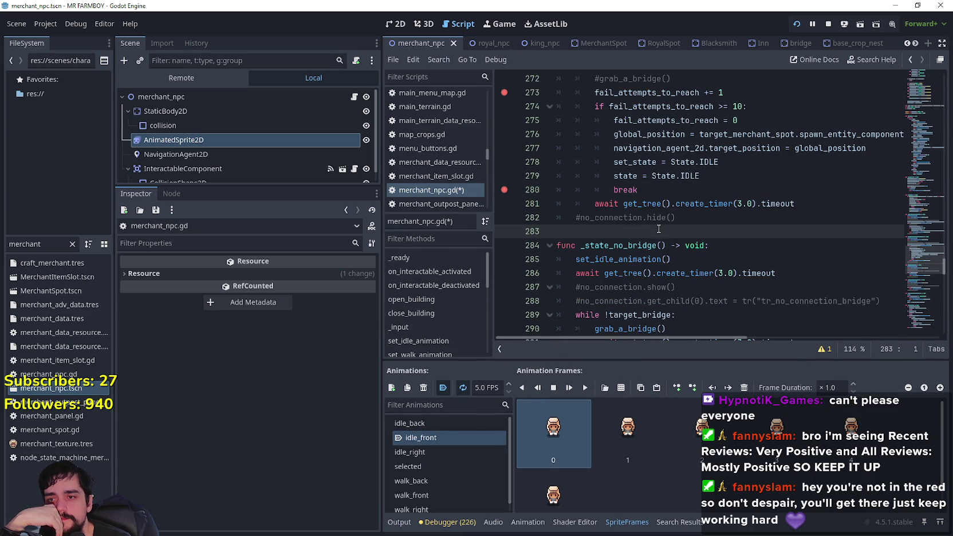
left_click_drag(741, 217, 526, 216)
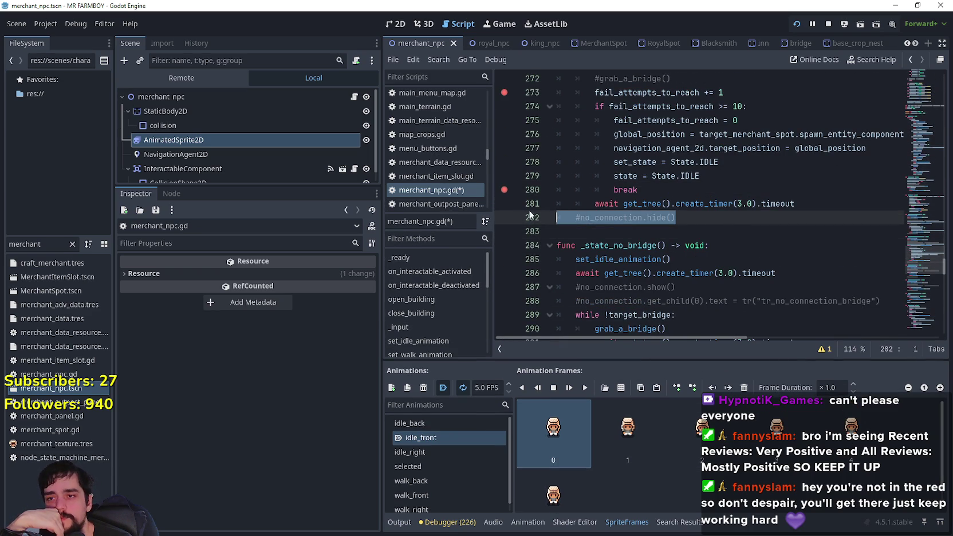
mouse_move(676, 220)
left_mouse_down()
mouse_move(659, 226)
mouse_move(630, 207)
mouse_move(562, 216)
left_mouse_up()
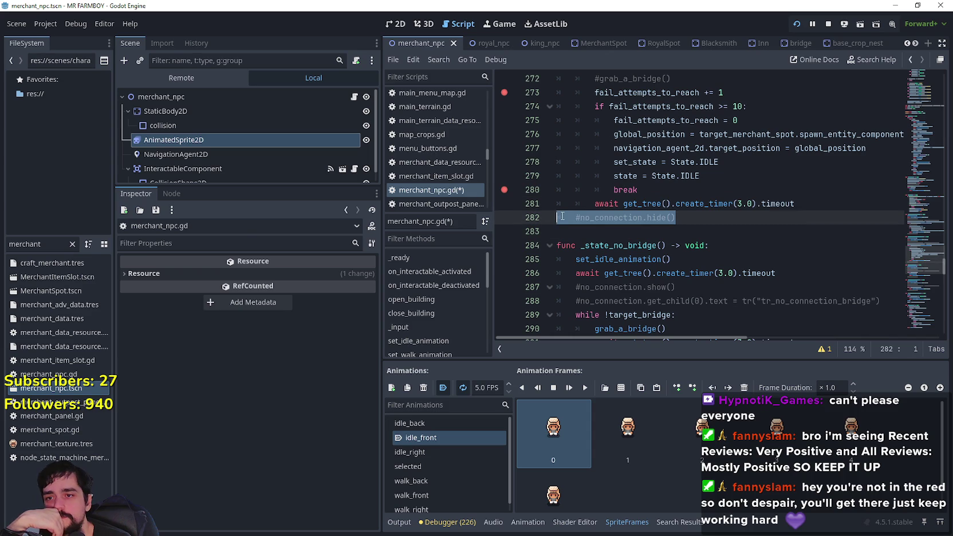
scroll(606, 232, "up", 2)
mouse_move(684, 166)
left_mouse_down()
mouse_move(691, 161)
mouse_move(538, 157)
left_mouse_up()
scroll(694, 177, "up", 1)
left_click_drag(883, 165, 544, 151)
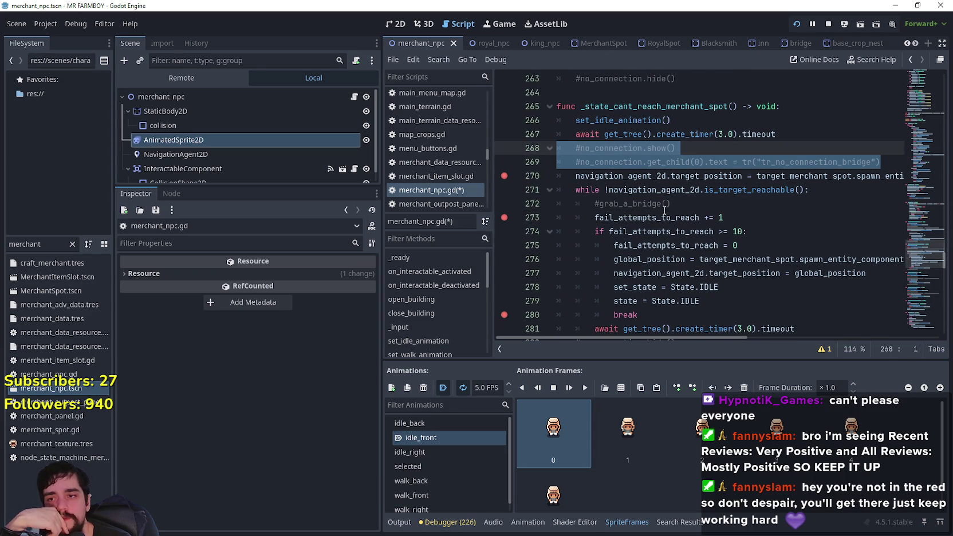
left_click(716, 203)
- Review line 282's #no_connection.hide() and the commented show and text lines in _state_no_bridge
scroll(706, 208, "down", 1)
left_click_drag(677, 301, 558, 300)
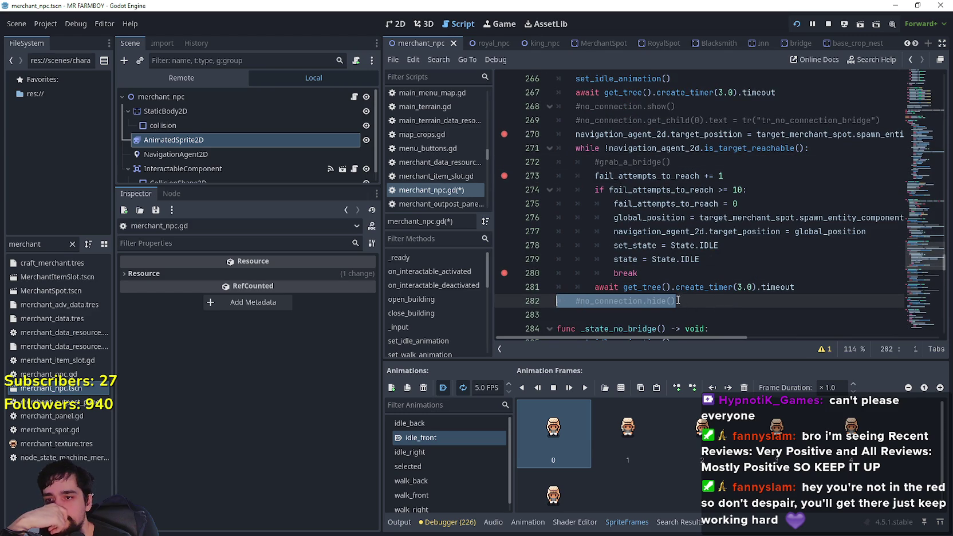
scroll(679, 300, "down", 3)
left_click(707, 246)
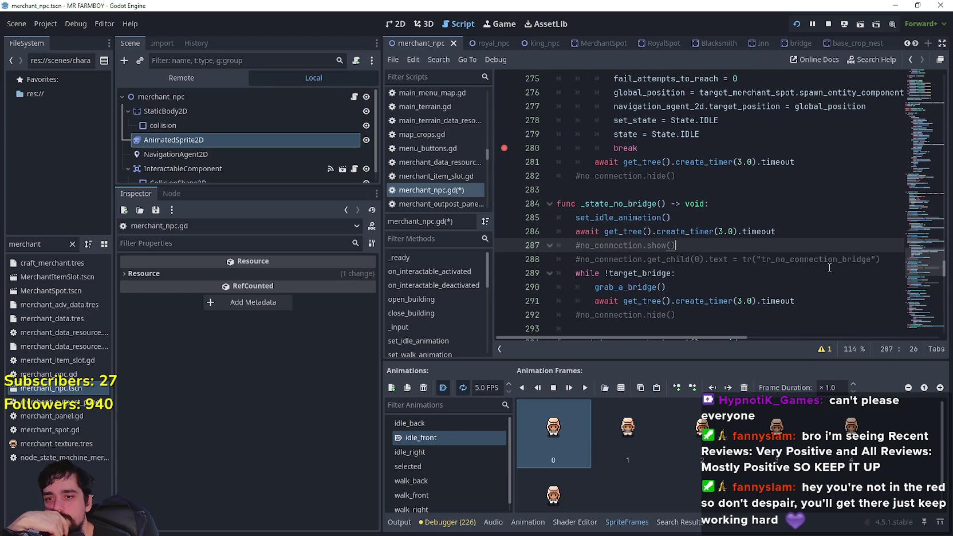
left_click_drag(891, 260, 550, 250)
- Delete the stray indentation on empty line 293 and run the game with F5
left_click(715, 332)
scroll(714, 333, "down", 2)
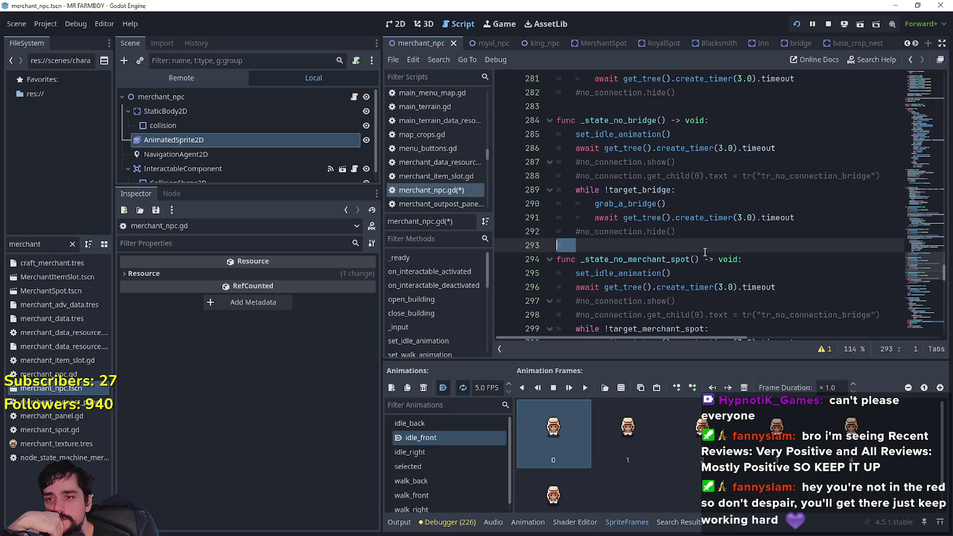
key("BackSpace")
left_click(686, 231)
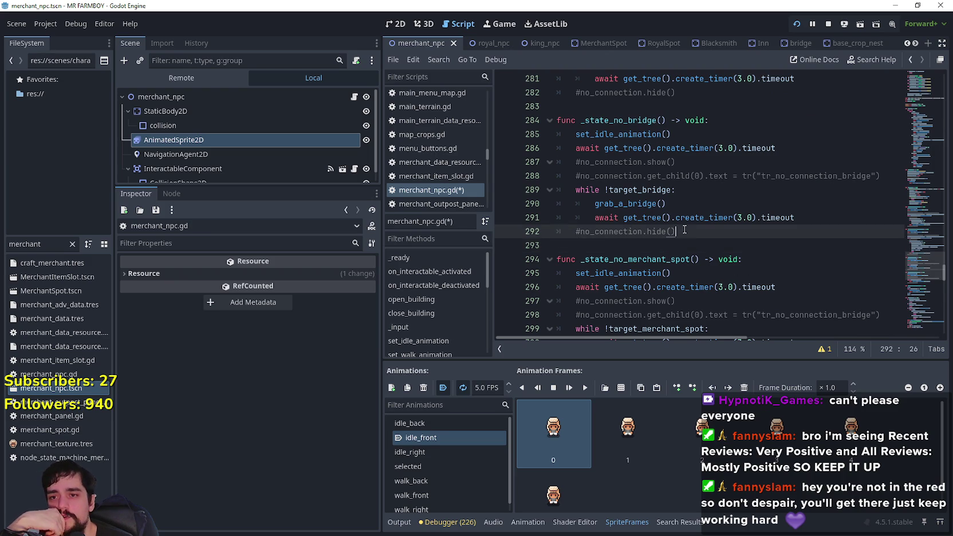
scroll(697, 240, "up", 1)
scroll(697, 239, "up", 1)
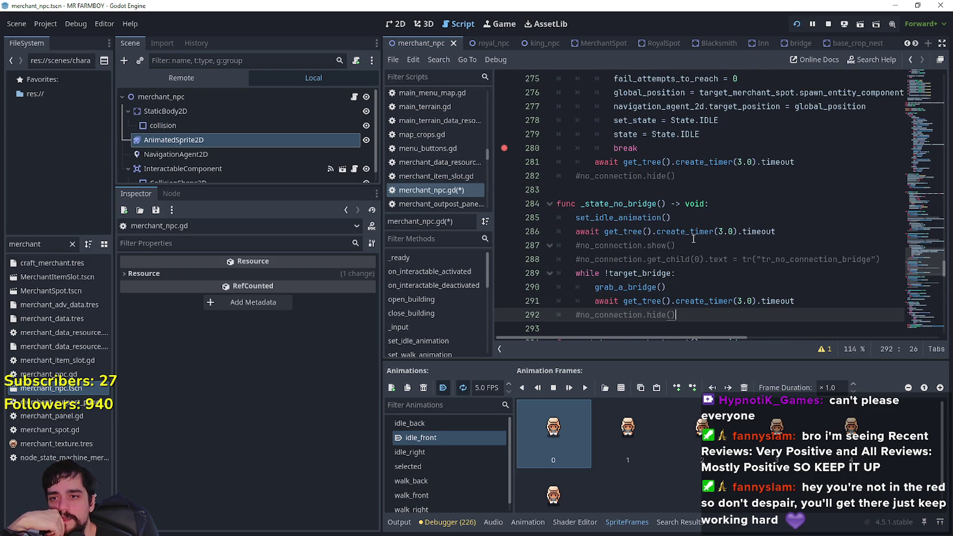
left_click(648, 204)
key("F5")
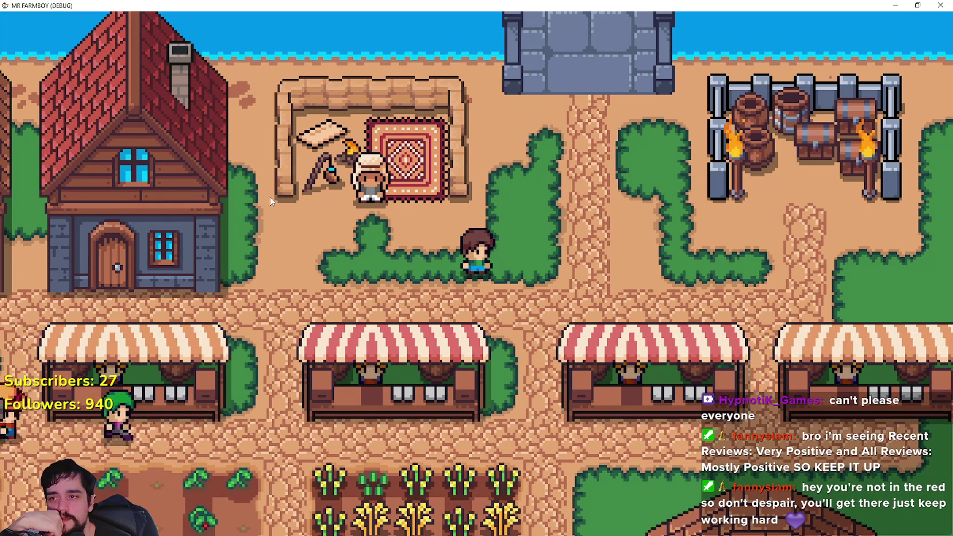
- Zoom the game camera out over the town and farms and back in, then return to merchant_npc.gd
scroll(533, 256, "down", 3)
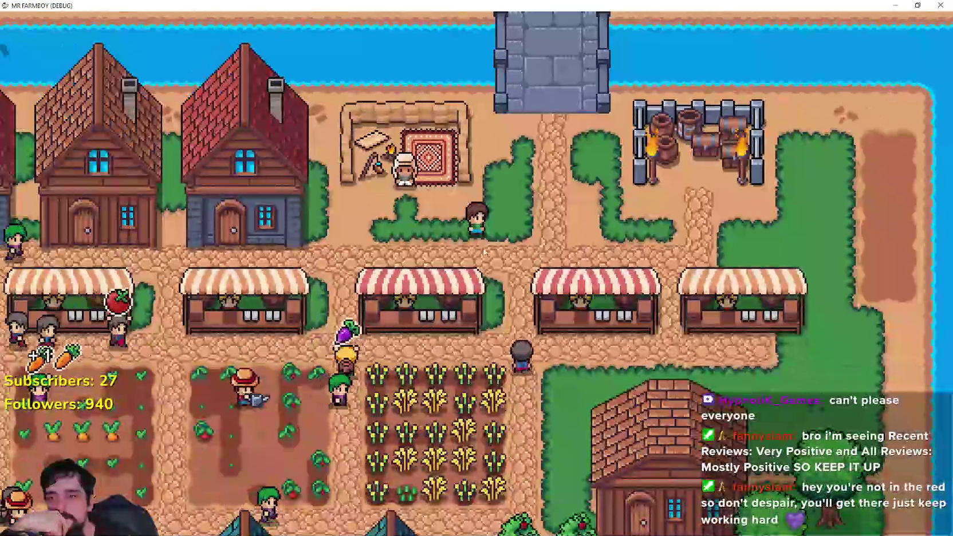
scroll(516, 284, "down", 2)
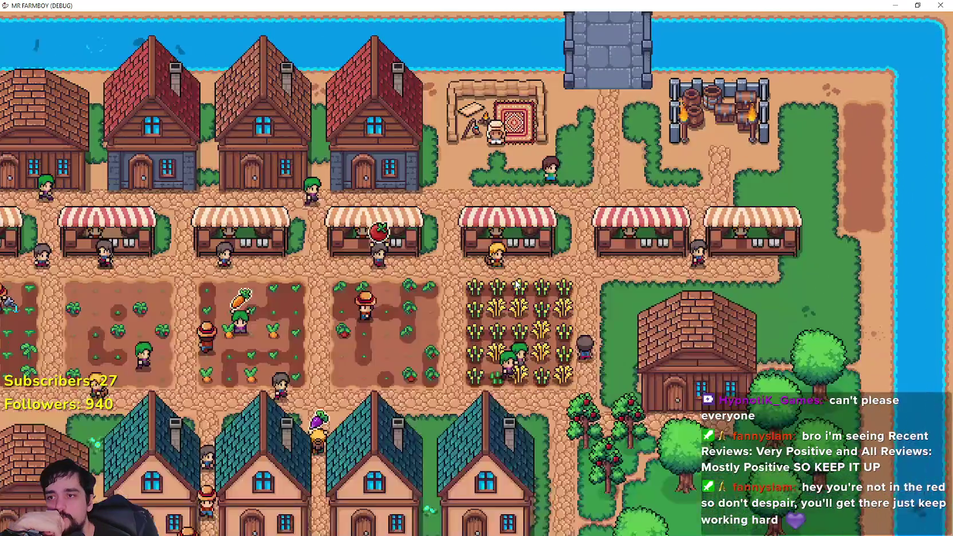
scroll(517, 284, "down", 5)
scroll(593, 271, "up", 4)
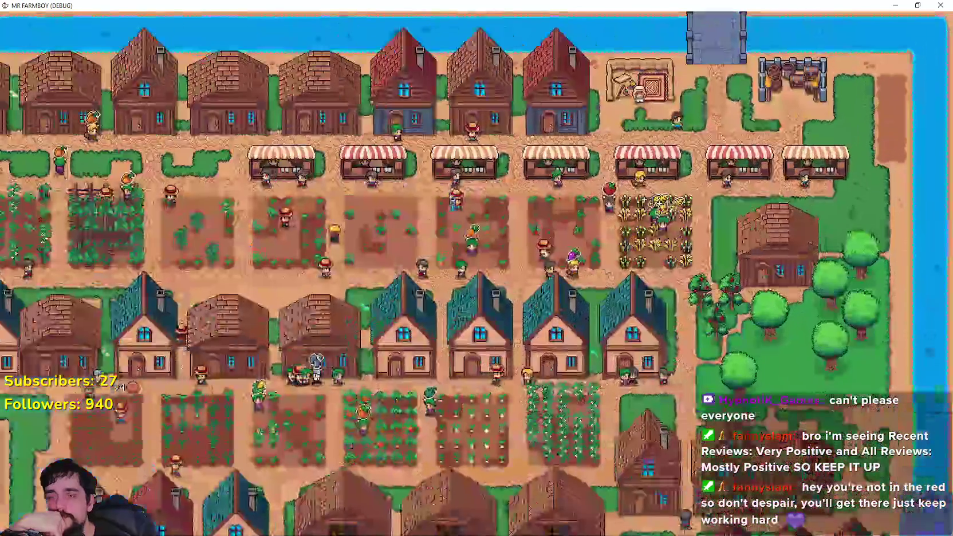
scroll(593, 271, "up", 3)
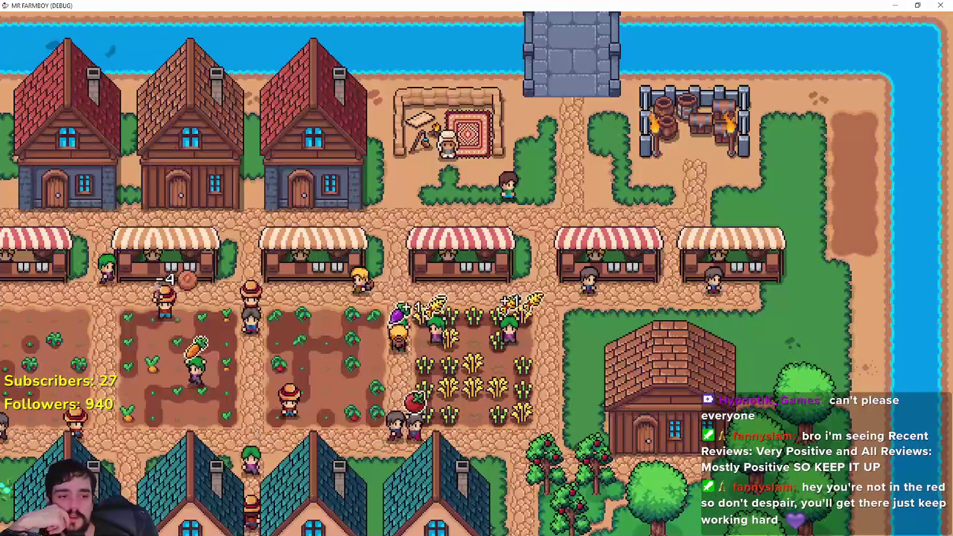
key("alt+Tab")
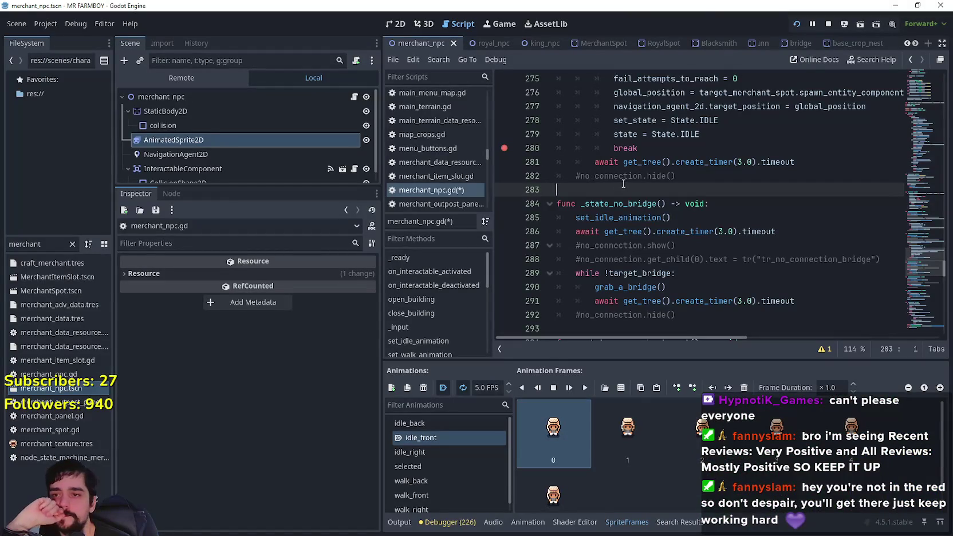
- Copy the five fallback lines 276–280 containing the set_state and state resets
scroll(623, 189, "up", 3)
scroll(715, 252, "down", 3)
scroll(715, 253, "up", 3)
scroll(719, 221, "down", 1)
mouse_move(720, 221)
left_mouse_down()
mouse_move(563, 200)
mouse_move(533, 174)
left_mouse_up()
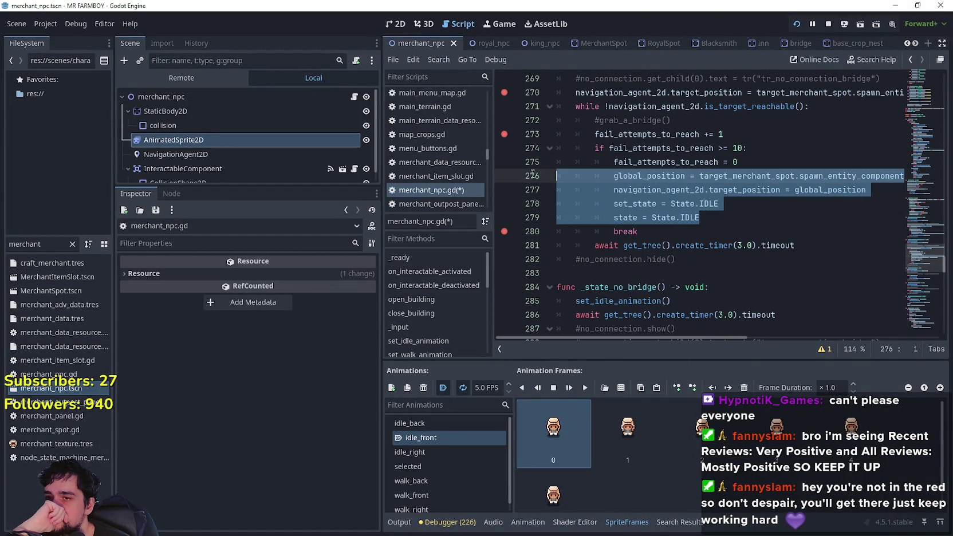
right_click(657, 199)
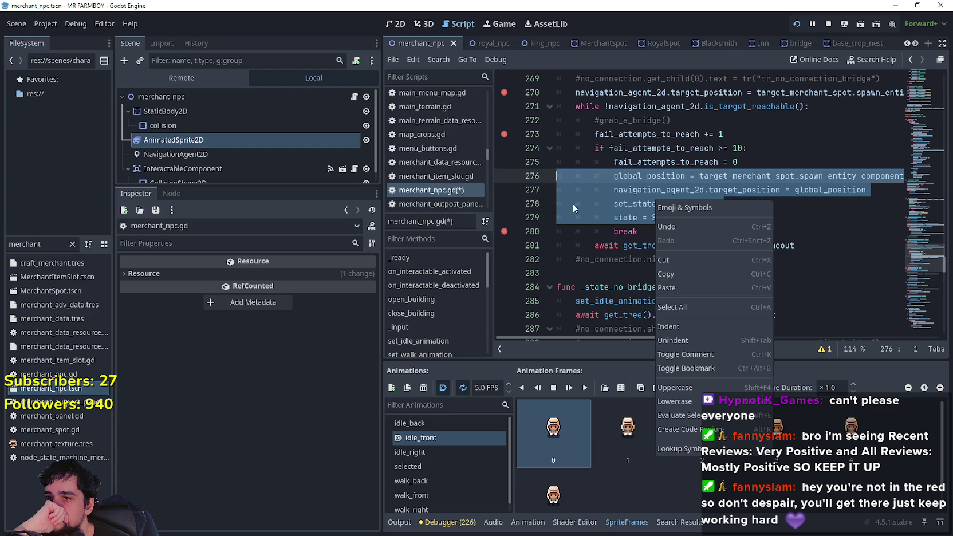
key("Escape")
left_click_drag(659, 233, 543, 175)
right_click(557, 183)
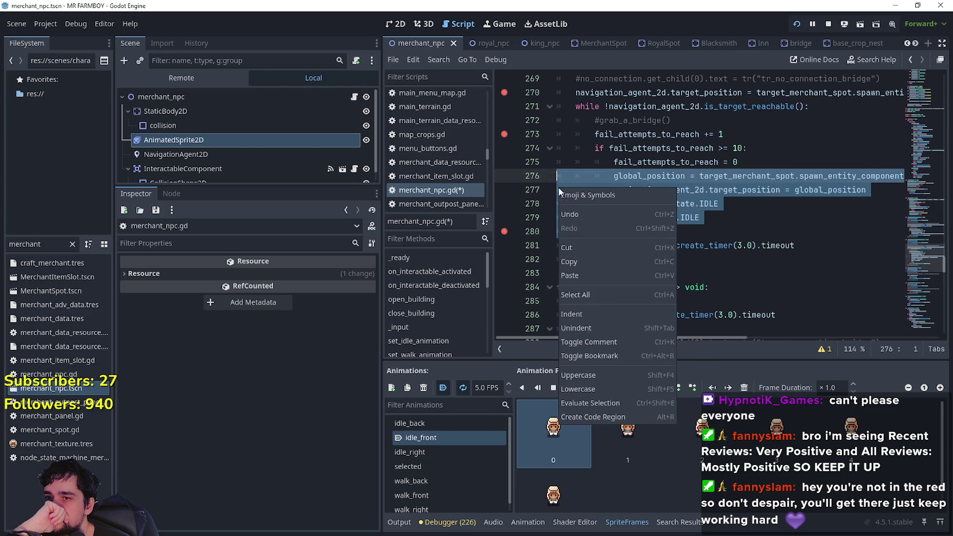
key("Escape")
- Replace the global_position line 261 in _state_cant_reach_bridge with the copied fallback lines
scroll(711, 183, "up", 5)
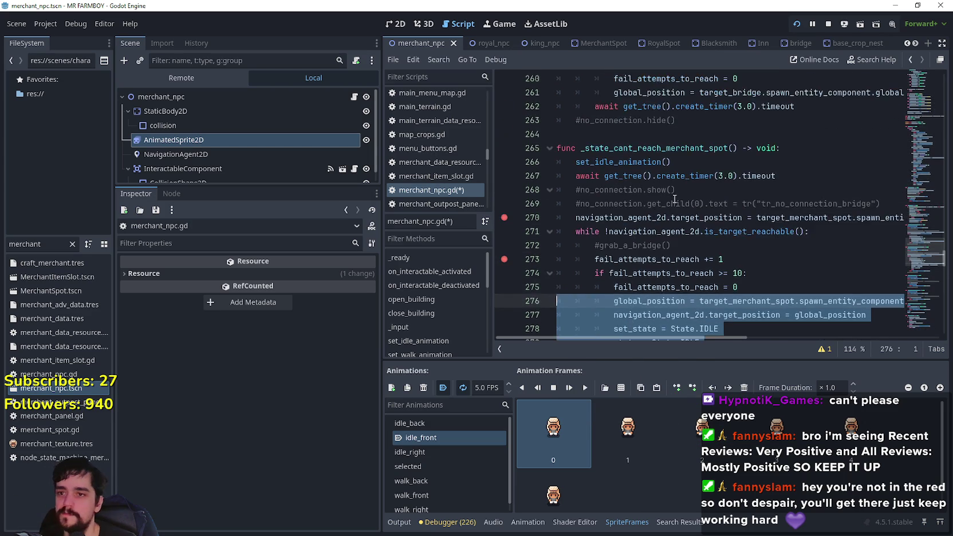
scroll(716, 180, "up", 1)
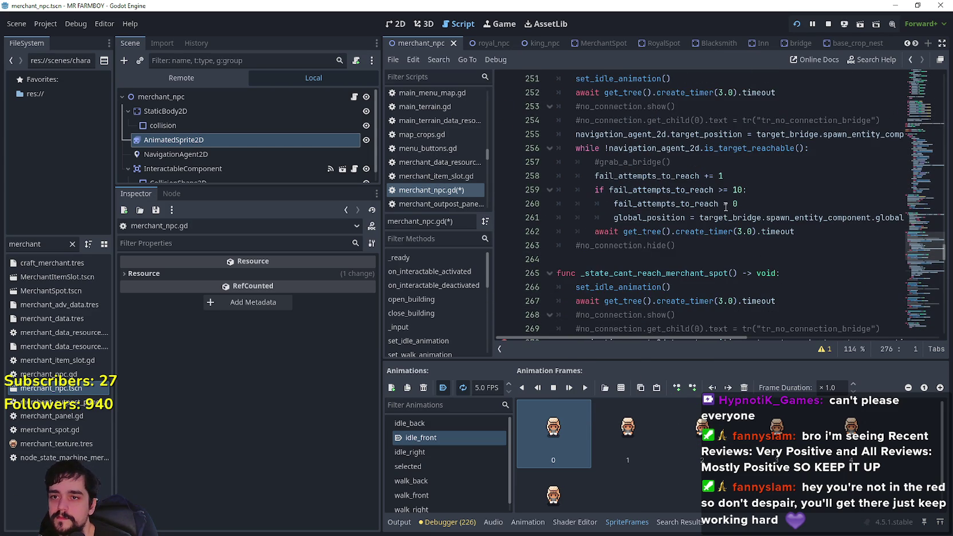
left_click(807, 218)
left_click(781, 218)
scroll(714, 217, "up", 3)
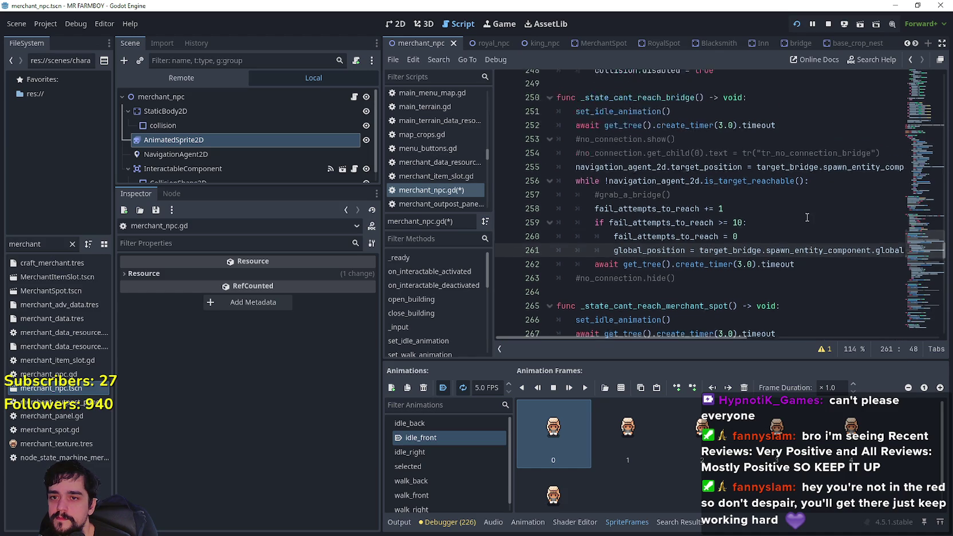
scroll(828, 222, "down", 3)
left_click_drag(828, 222, 903, 220)
key("Right")
key("shift+Up")
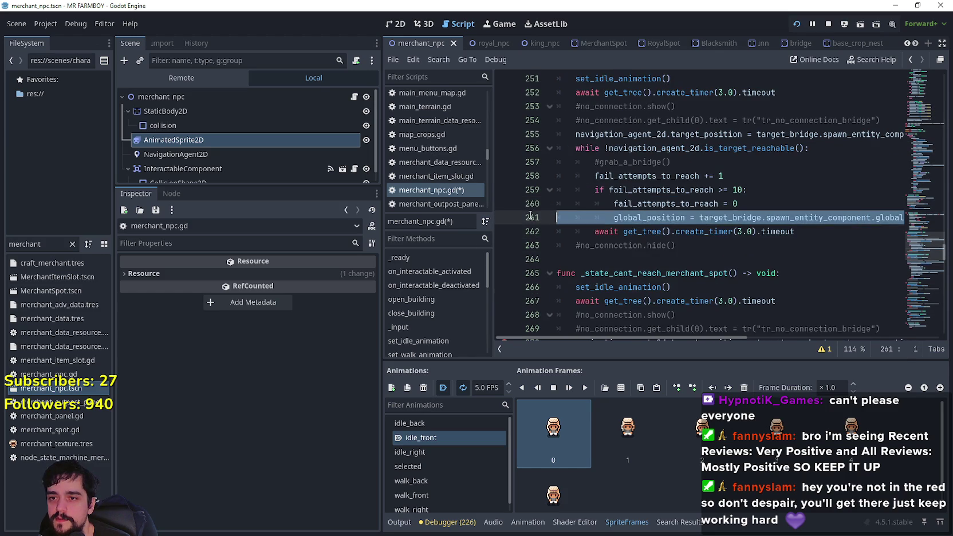
key("ctrl+v")
- Swap target_merchant_spot for target_bridge in the pasted fallback and select IDLE on the set_state line
left_click(705, 134)
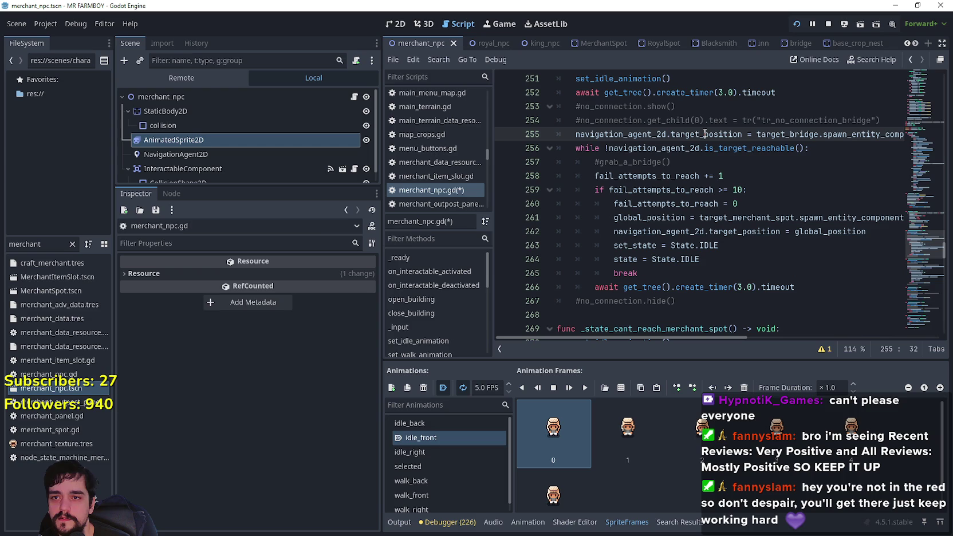
double_click(812, 132)
key("ctrl+c")
double_click(739, 217)
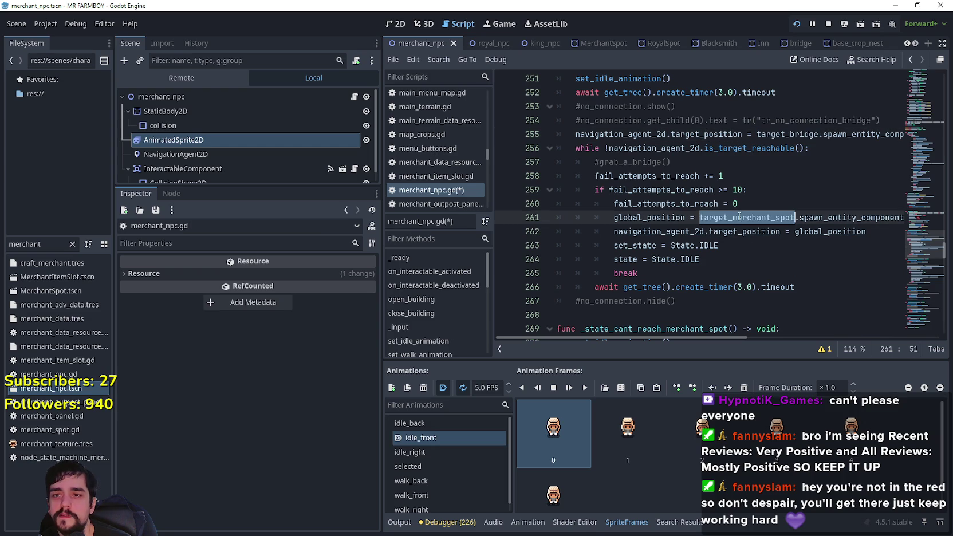
key("ctrl+v")
left_click(677, 234)
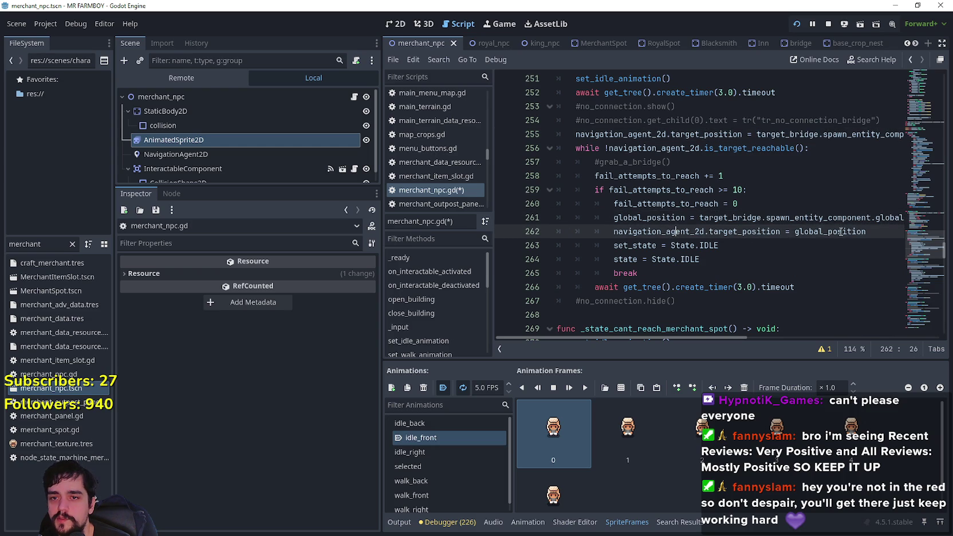
left_click(797, 249)
double_click(716, 245)
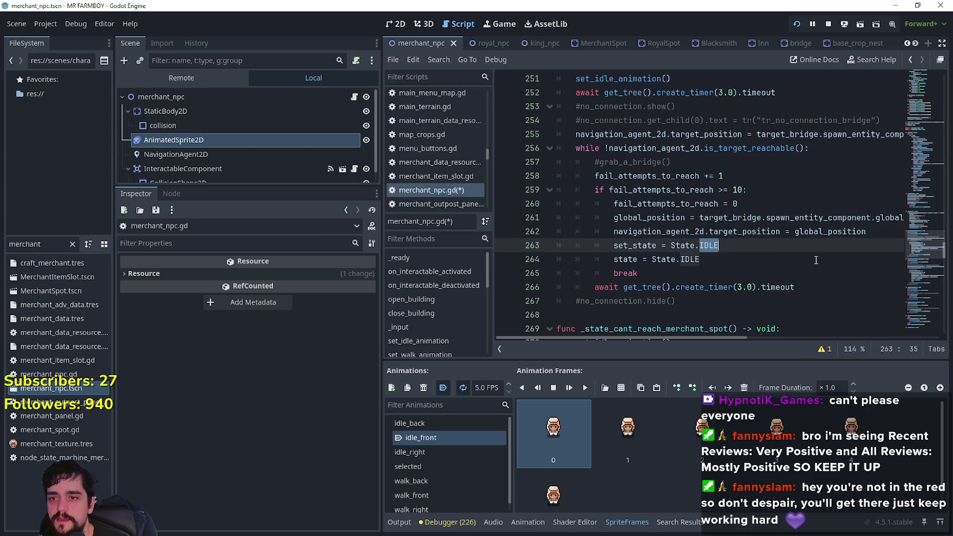
scroll(750, 248, "up", 8)
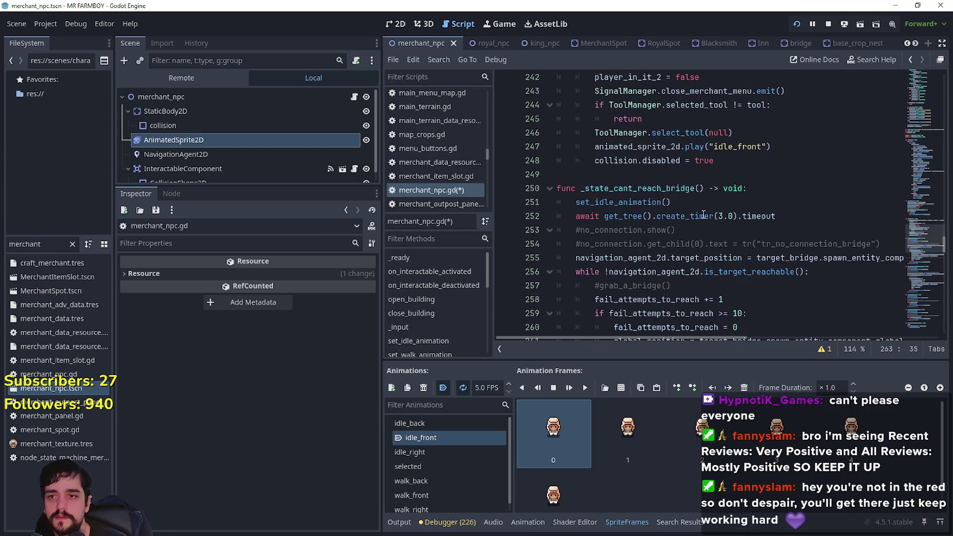
scroll(749, 248, "up", 3)
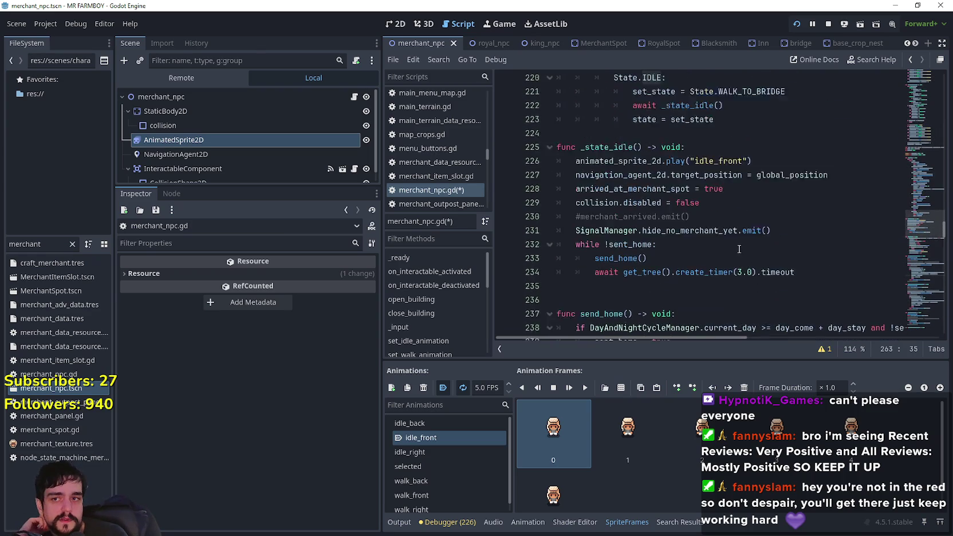
scroll(734, 247, "up", 2)
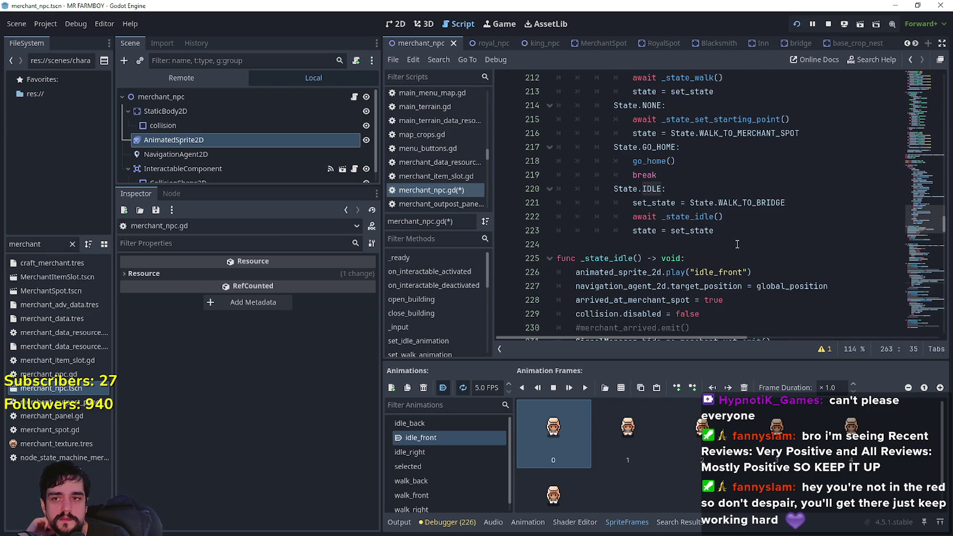
scroll(737, 244, "up", 1)
double_click(650, 188)
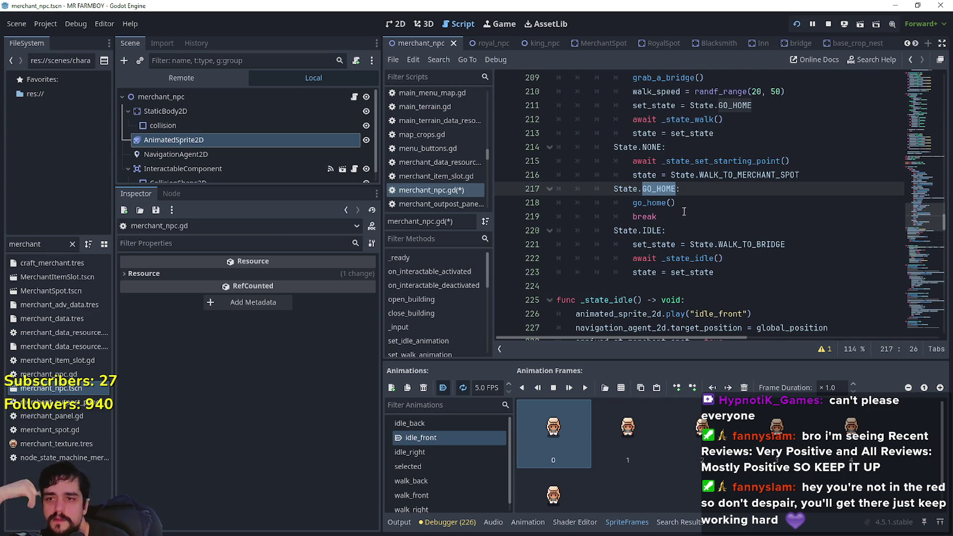
scroll(685, 210, "up", 6)
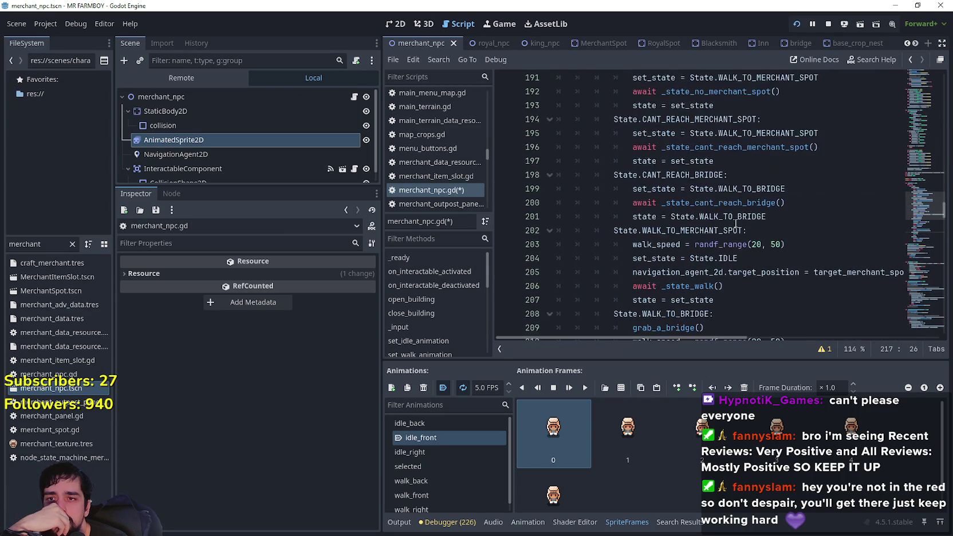
scroll(658, 175, "up", 1)
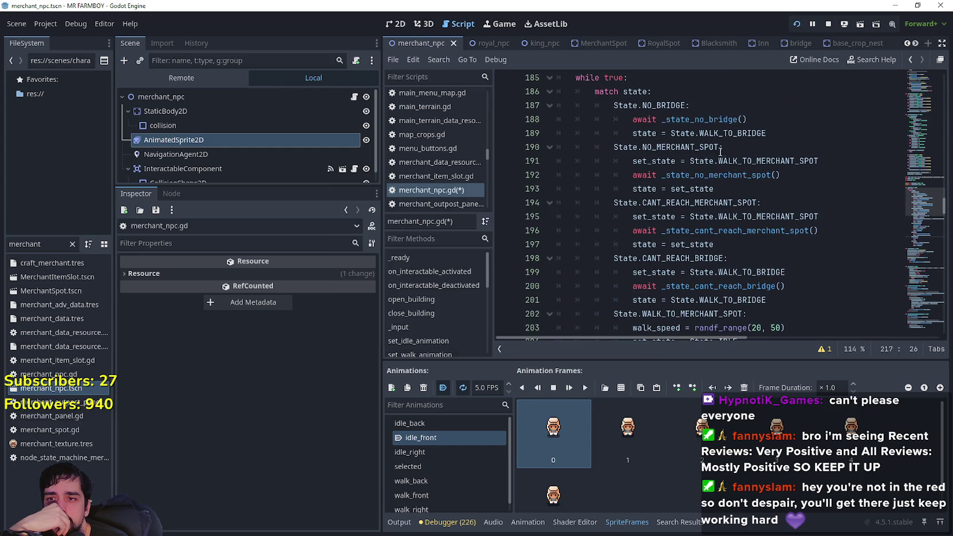
scroll(644, 145, "down", 2)
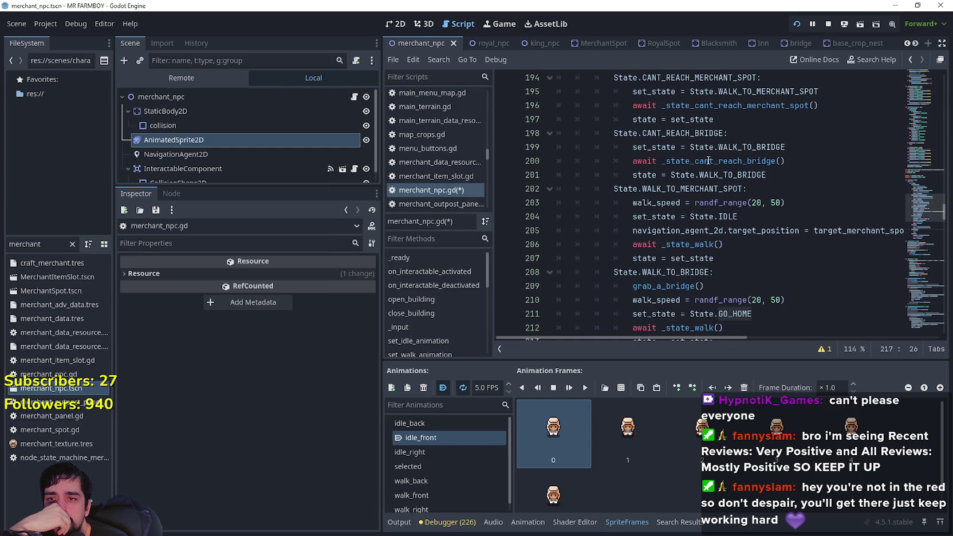
scroll(708, 161, "down", 1)
scroll(734, 148, "down", 1)
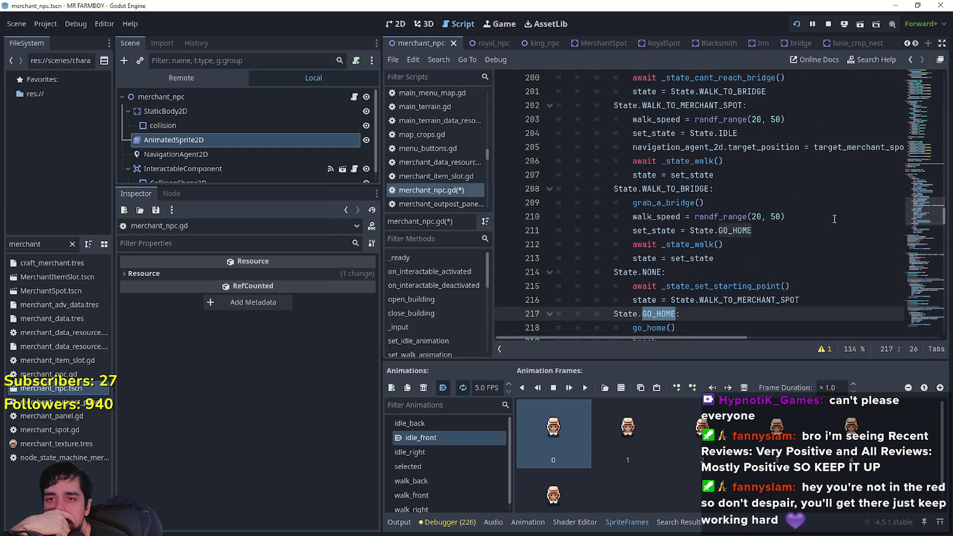
double_click(685, 202)
scroll(765, 239, "down", 1)
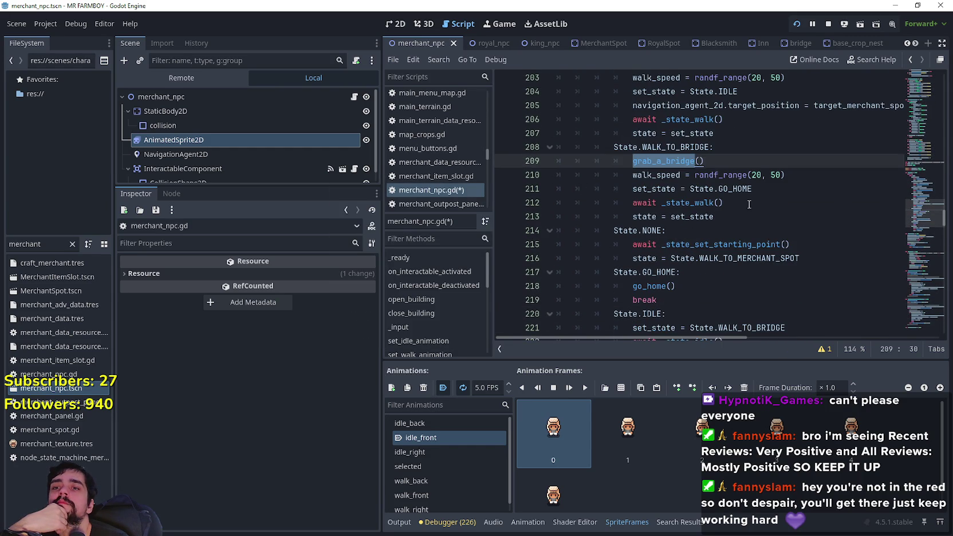
left_click(767, 189)
left_click_drag(767, 189, 597, 184)
mouse_move(753, 188)
left_mouse_down()
mouse_move(614, 186)
mouse_move(630, 186)
left_mouse_up()
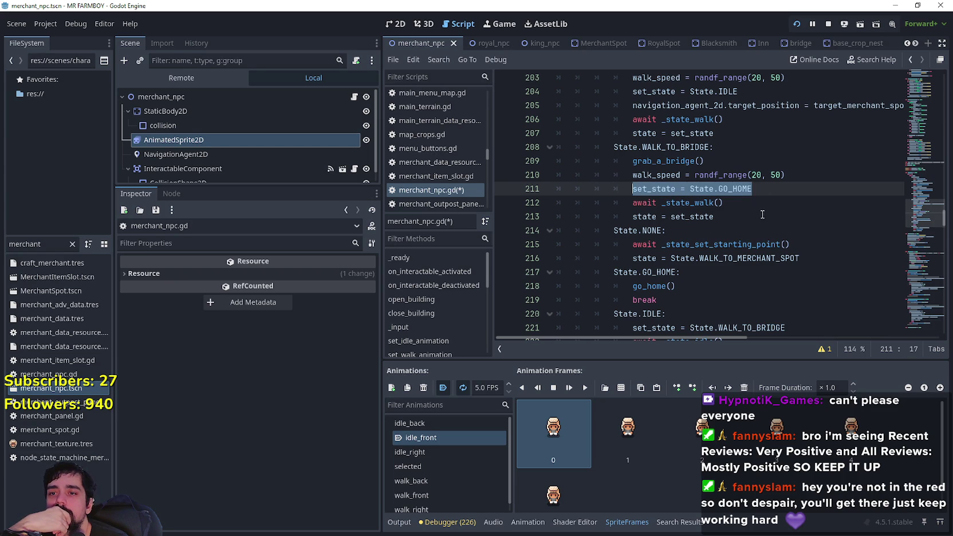
scroll(763, 214, "down", 2)
right_click(695, 124)
left_click(708, 177)
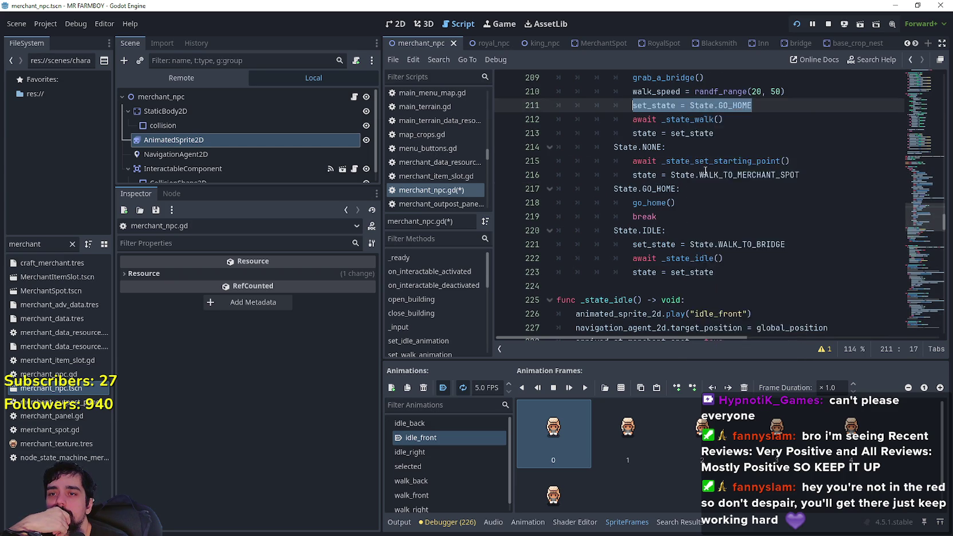
scroll(709, 174, "up", 2)
left_click(722, 147)
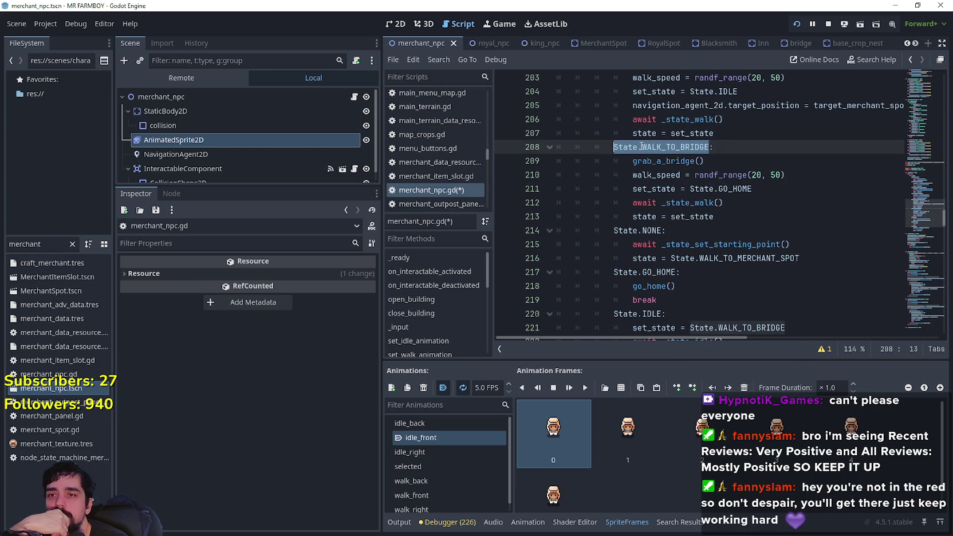
left_click(726, 173)
left_click_drag(633, 202, 739, 200)
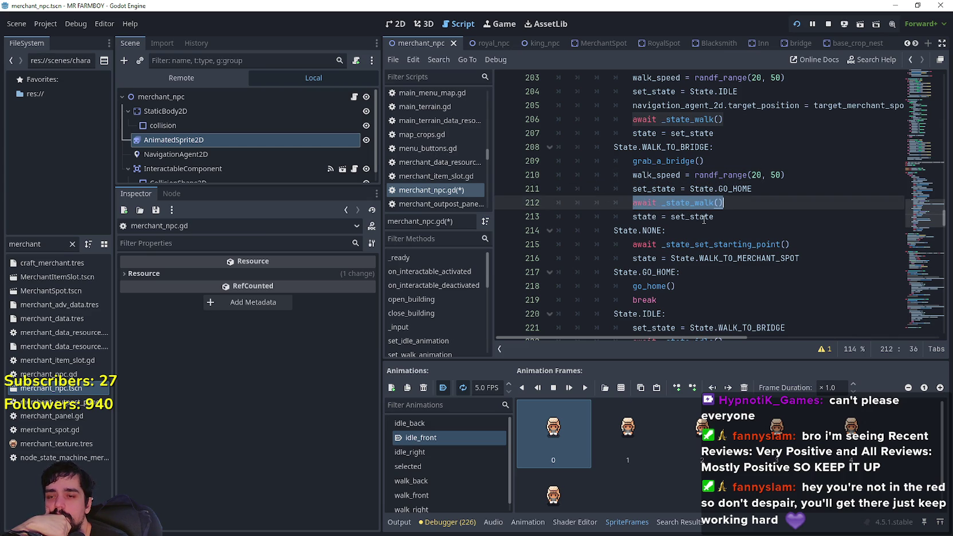
scroll(703, 219, "down", 2)
left_click_drag(716, 133, 632, 132)
left_click_drag(681, 189, 595, 185)
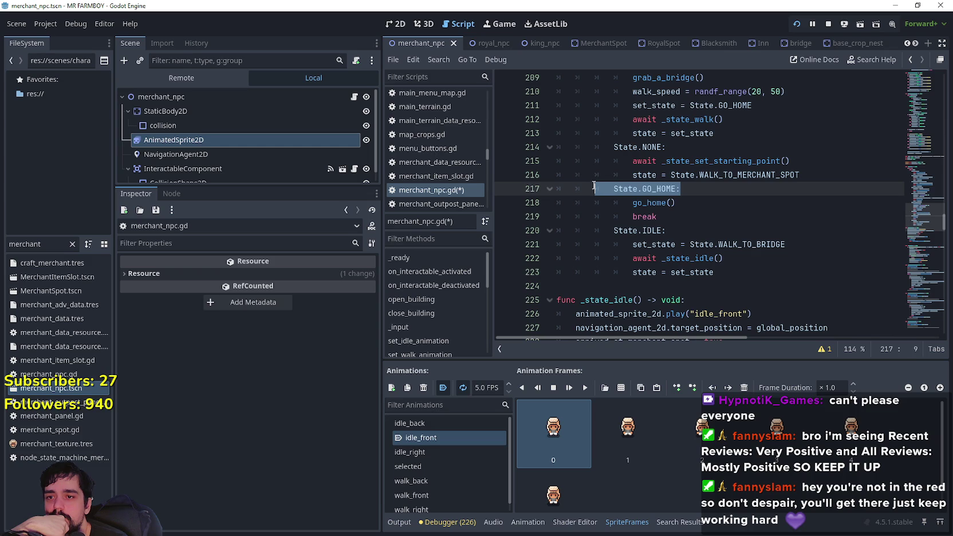
double_click(659, 189)
left_click_drag(659, 188, 631, 191)
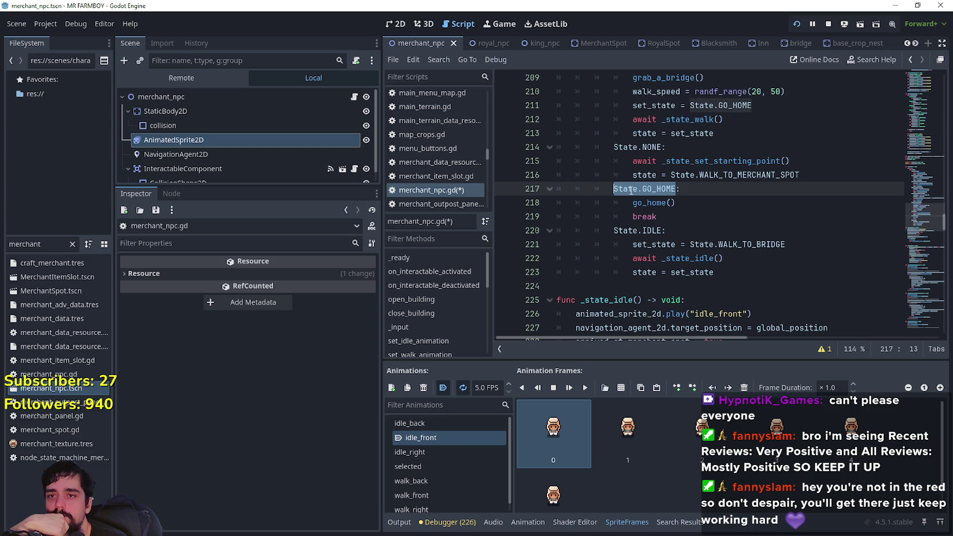
left_click_drag(740, 106, 633, 106)
right_click(654, 103)
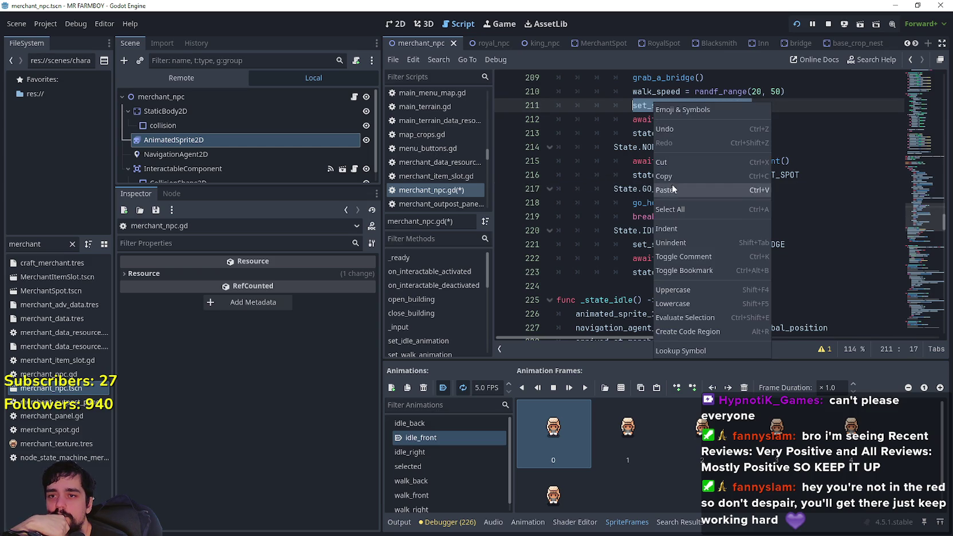
- Change set_state and state on lines 263–264 from State.IDLE to State.GO_HOME
left_click(674, 176)
scroll(729, 188, "down", 10)
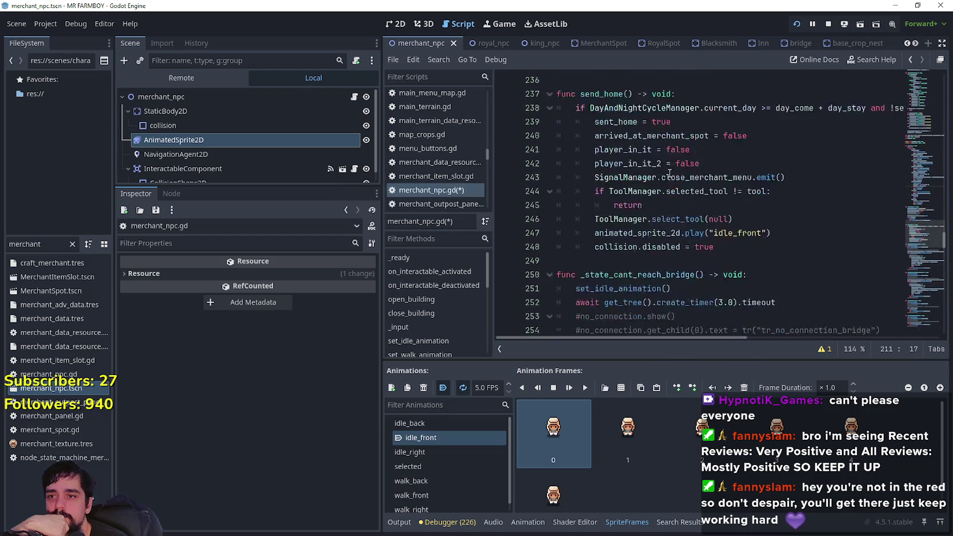
scroll(728, 188, "down", 10)
scroll(725, 198, "up", 8)
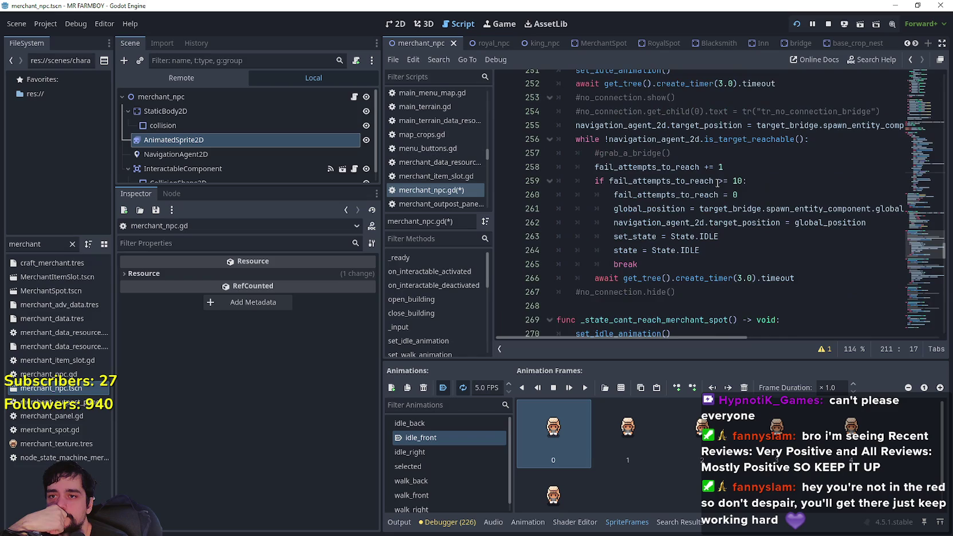
scroll(726, 201, "down", 3)
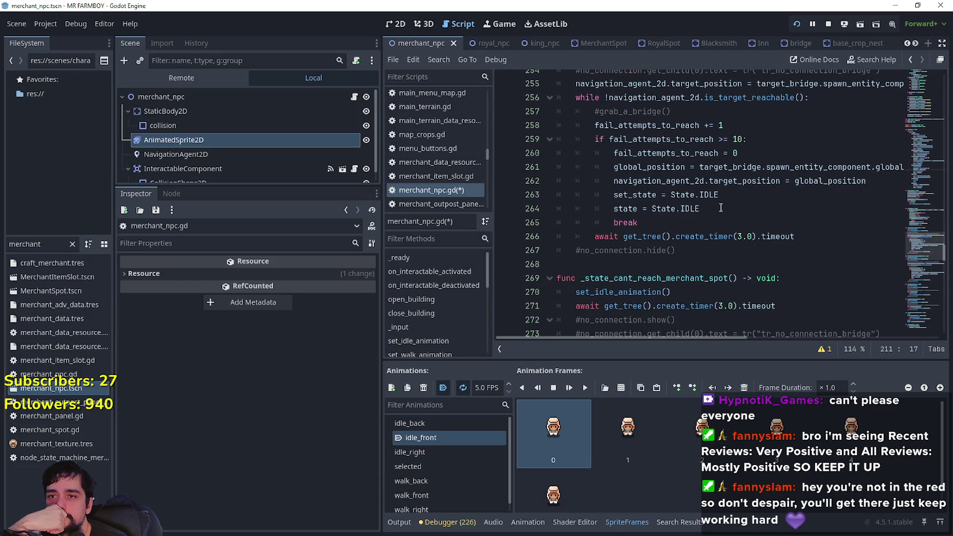
left_click(720, 207)
left_click_drag(721, 195, 616, 196)
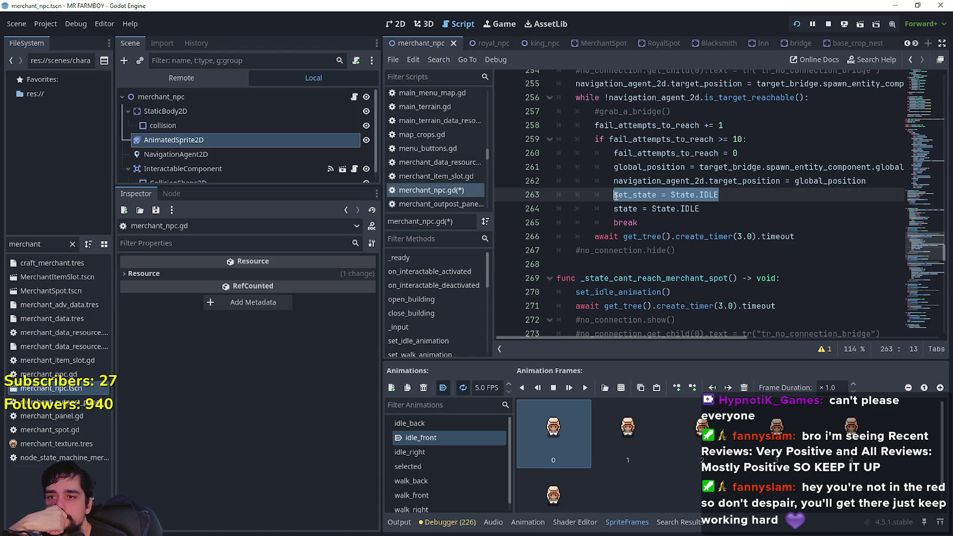
key("ctrl+v")
double_click(724, 195)
key("ctrl+c")
double_click(690, 209)
key("ctrl+v")
- Save the script, stop the running game and relaunch it with F5
key("ctrl+s")
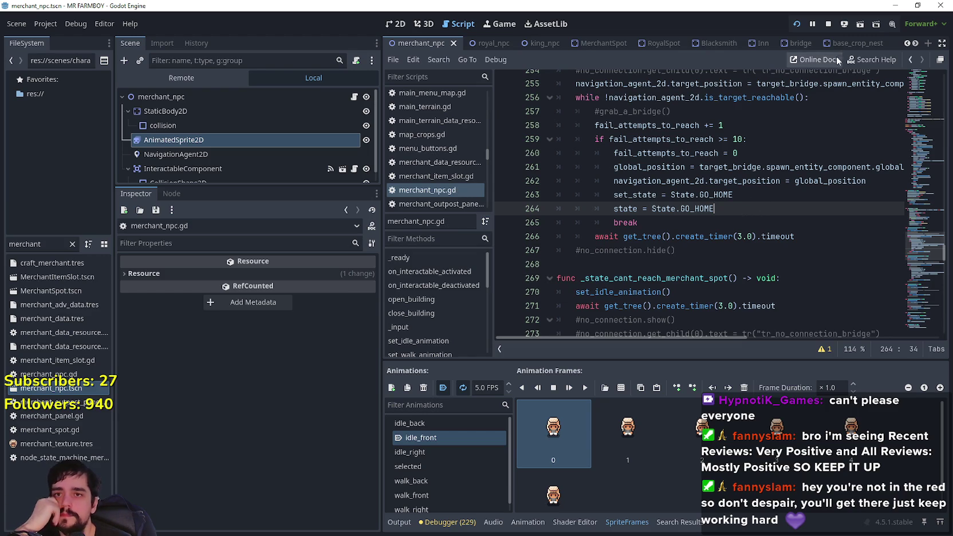
left_click(827, 25)
key("F5")
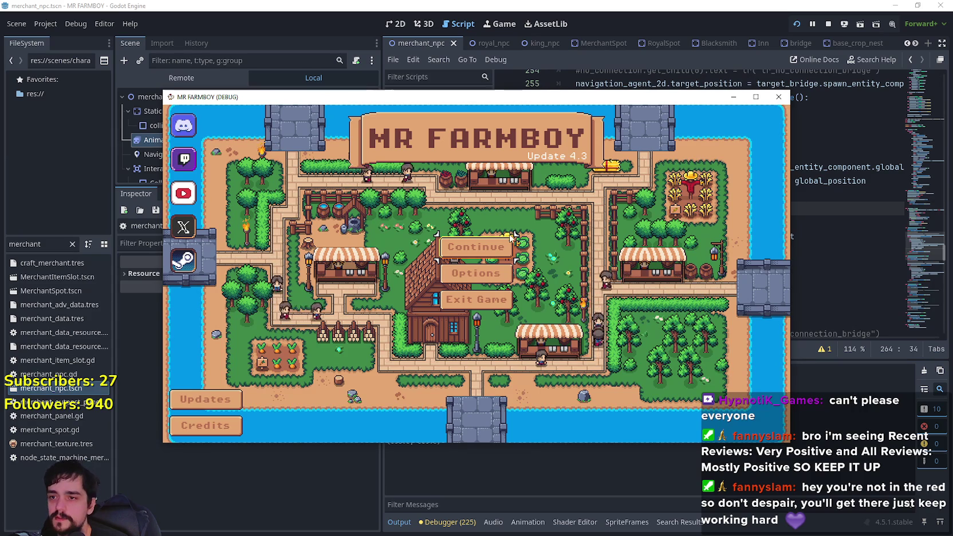
- Load Save 1, open the Advancements panel, then select merchant_npc back in the editor
left_click(452, 247)
left_click(425, 241)
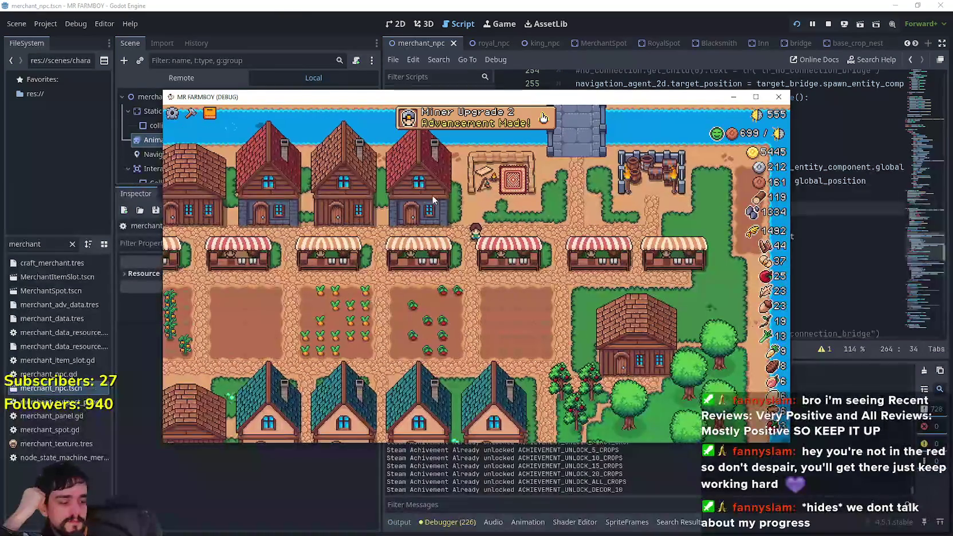
left_click(519, 124)
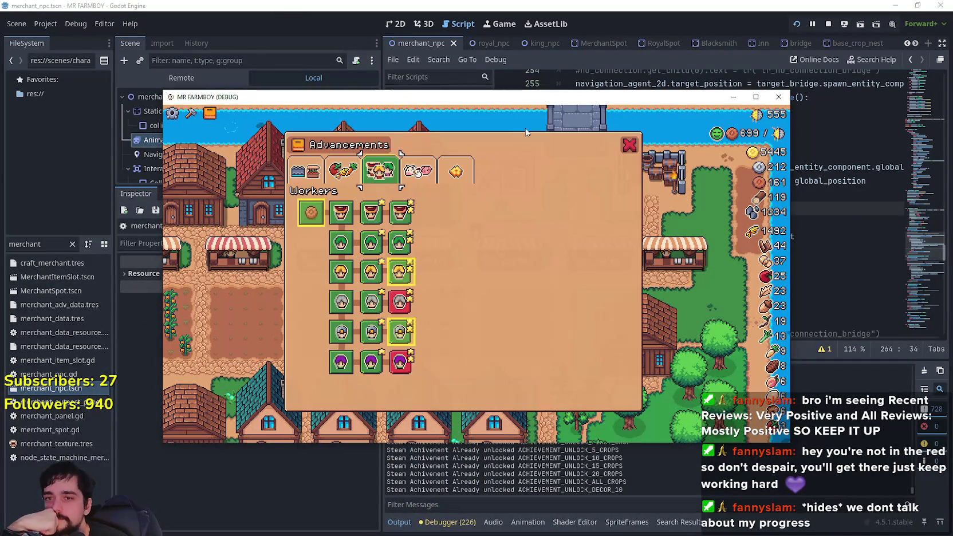
mouse_move(409, 256)
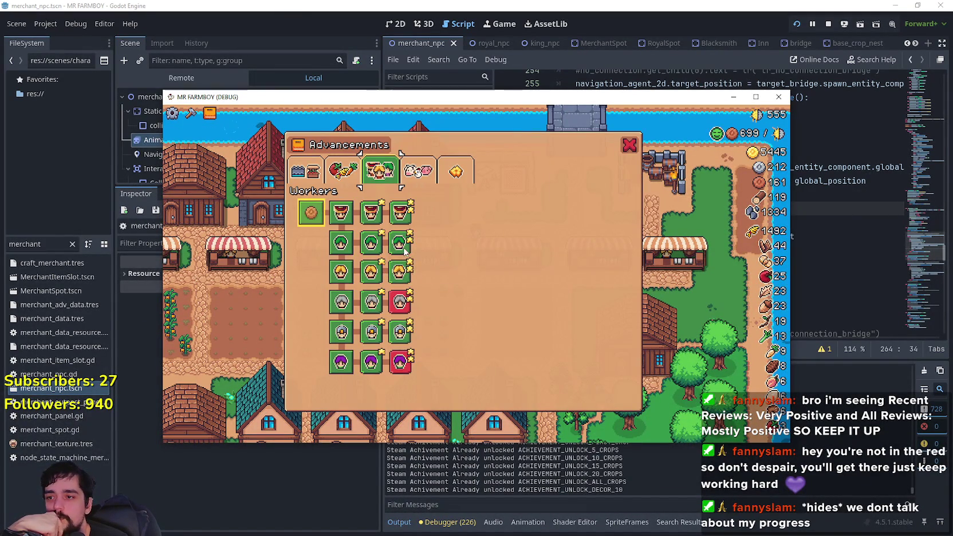
mouse_move(304, 216)
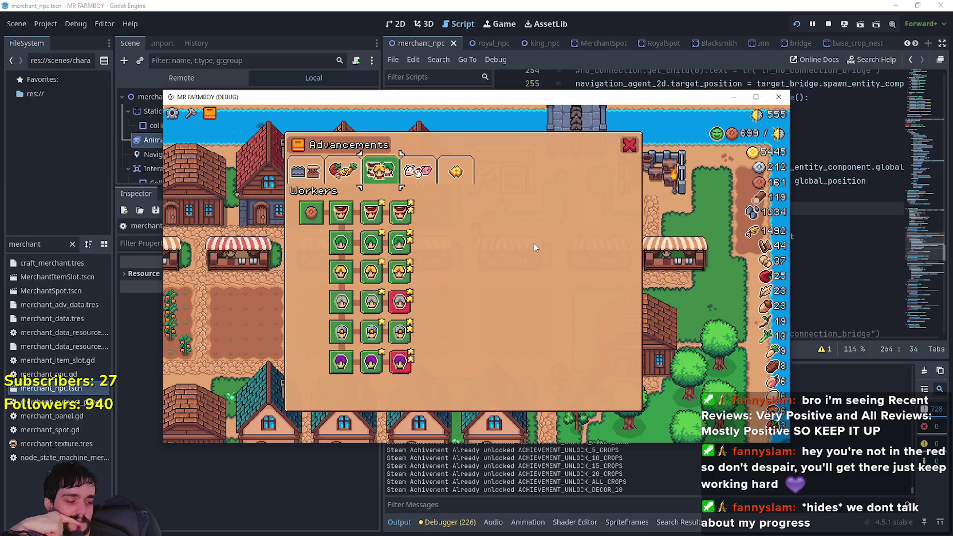
key("F8")
left_click(172, 96)
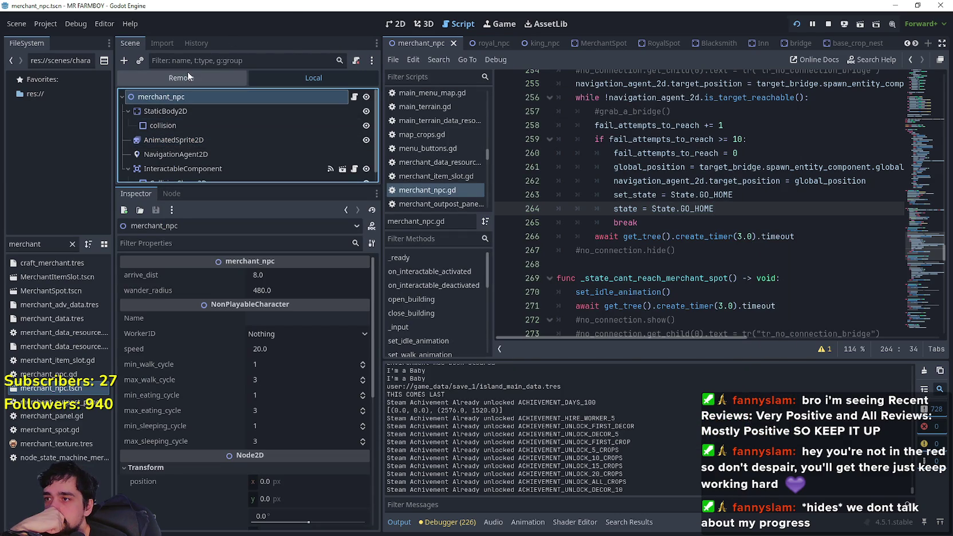
- Set the remote DayAndNightCycleManager game_speed to 500, then close Advancements in the game
left_click(184, 77)
left_click(184, 140)
left_click(300, 280)
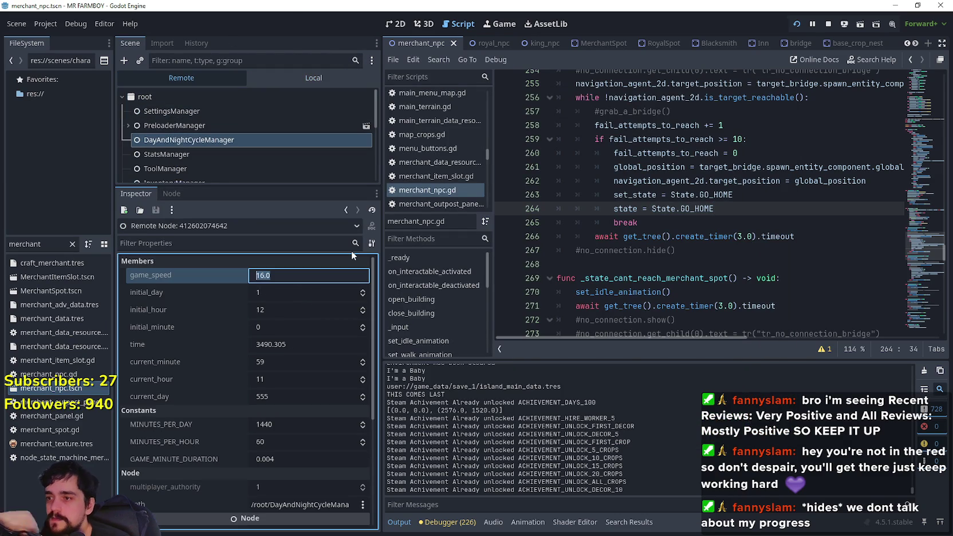
type("500")
key("Return")
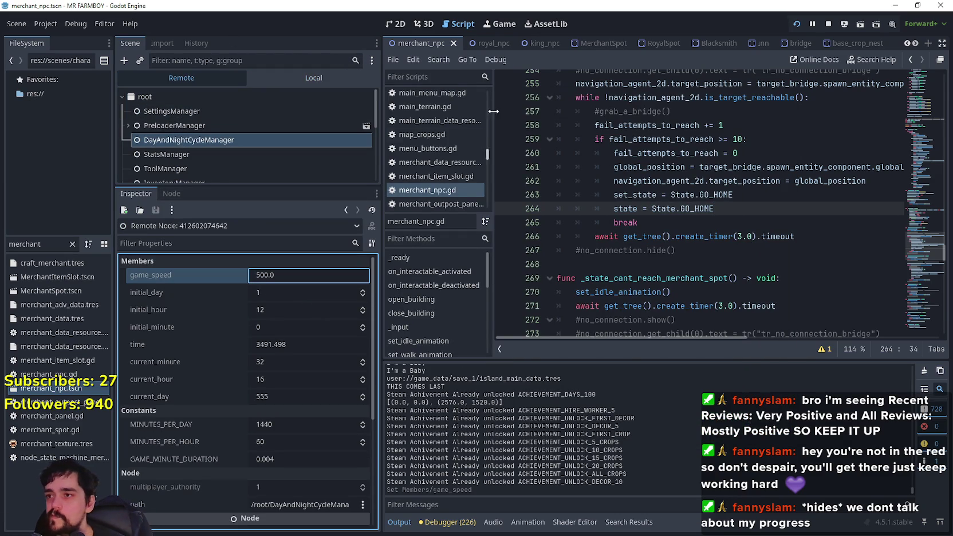
left_click(313, 77)
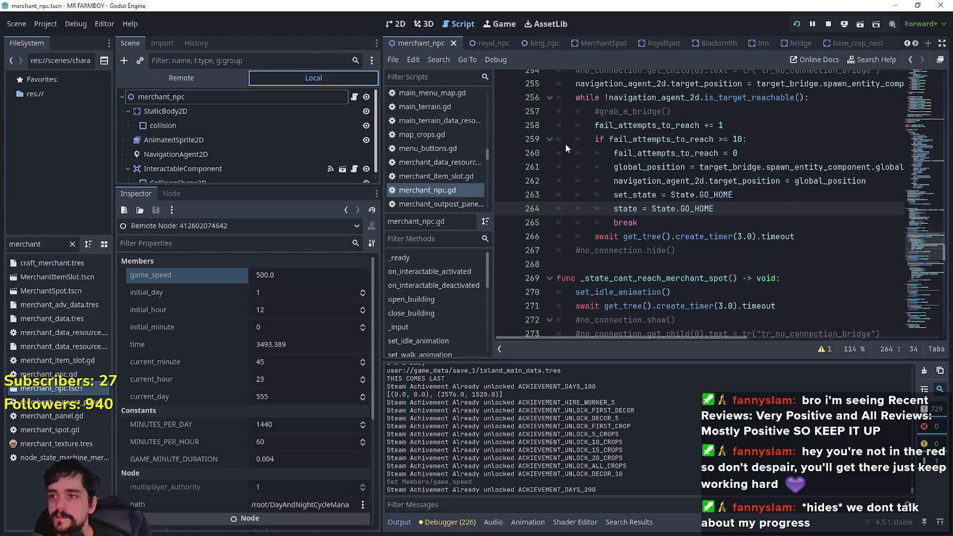
left_click(232, 97)
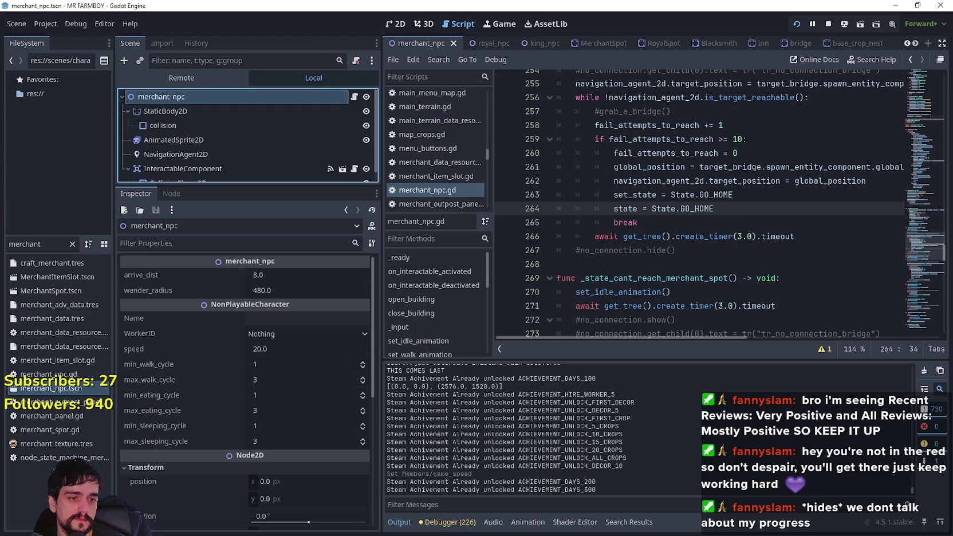
key("alt+Tab")
left_click(629, 148)
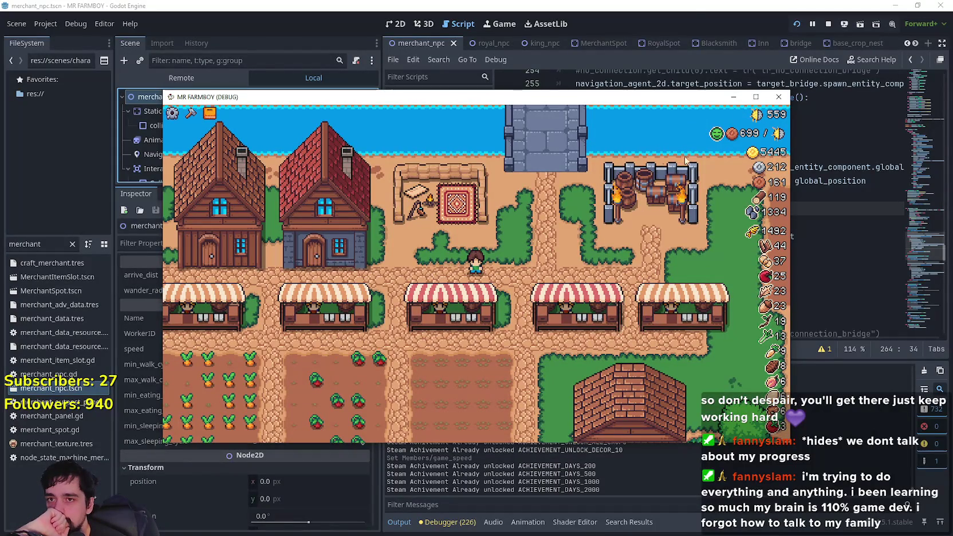
- Add a breakpoint on line 265 at the bridge fallback's break
key("alt+Tab")
scroll(686, 220, "up", 1)
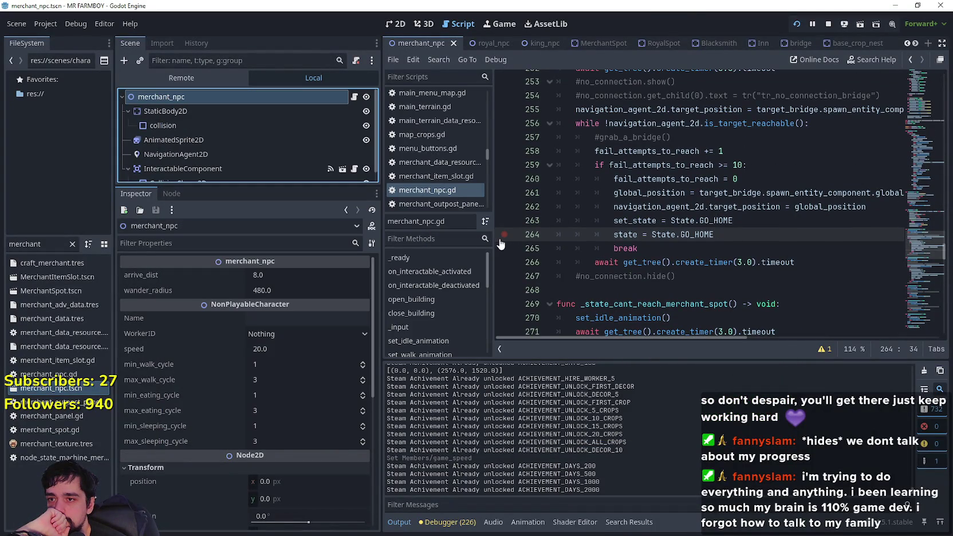
left_click(655, 248)
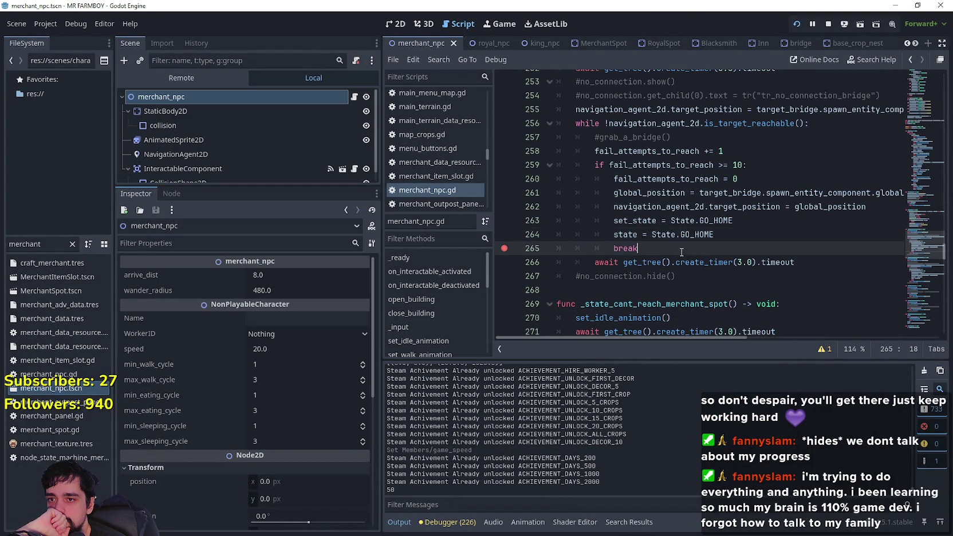
scroll(692, 247, "up", 10)
scroll(691, 245, "up", 4)
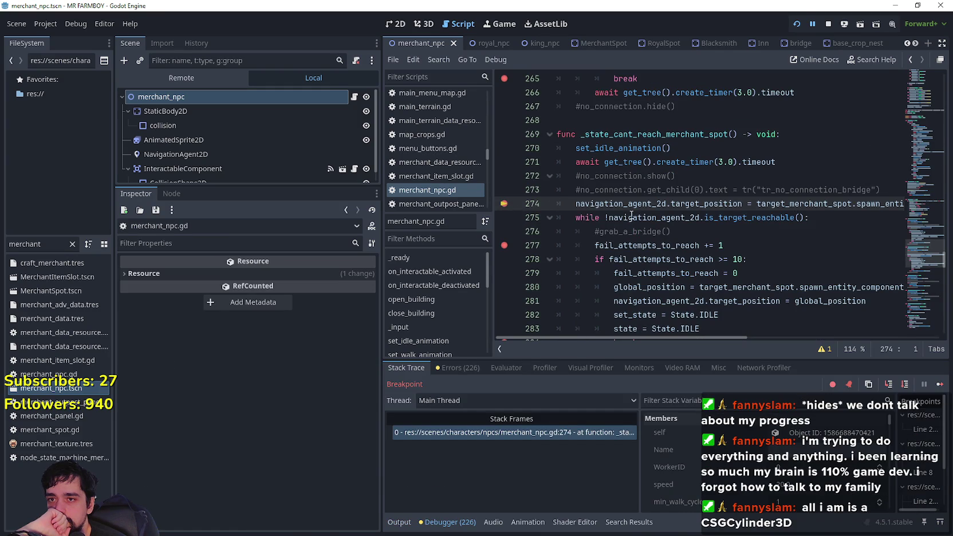
left_click_drag(506, 245, 537, 232)
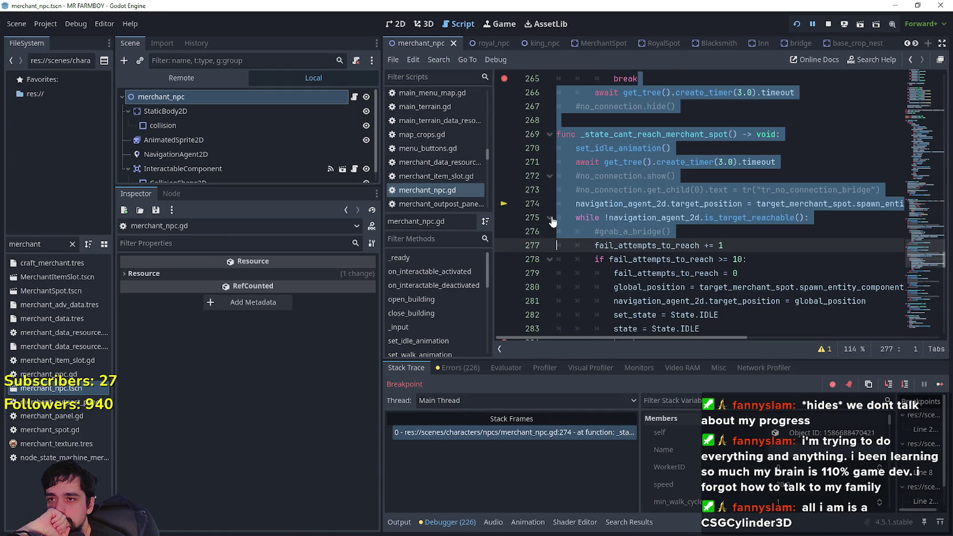
left_click(734, 148)
scroll(837, 145, "up", 7)
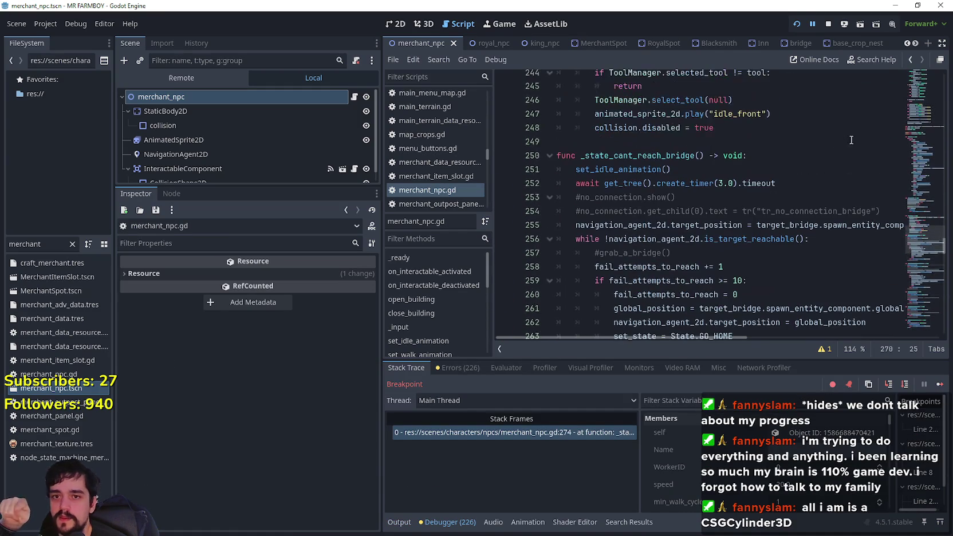
left_click_drag(940, 237, 926, 199)
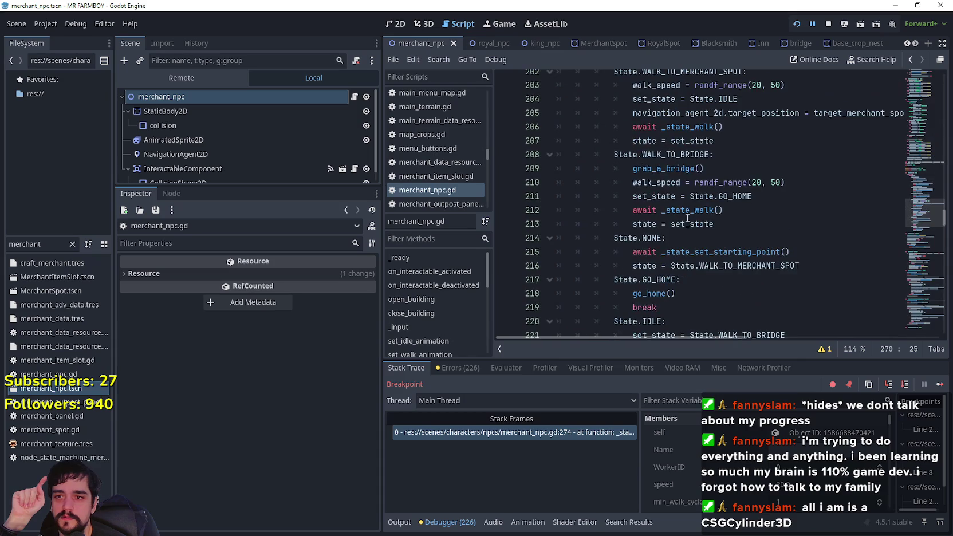
scroll(612, 257, "down", 1)
left_click(618, 259)
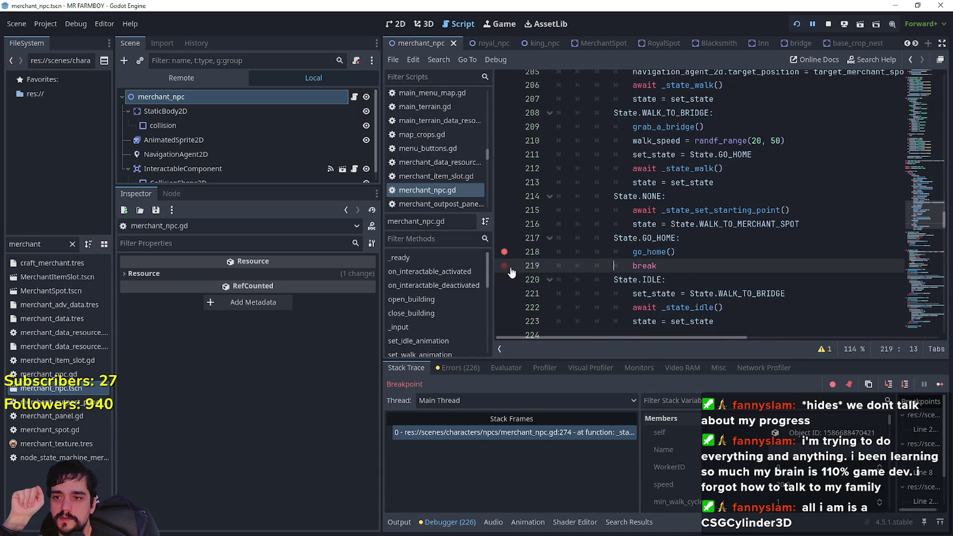
scroll(709, 263, "up", 4)
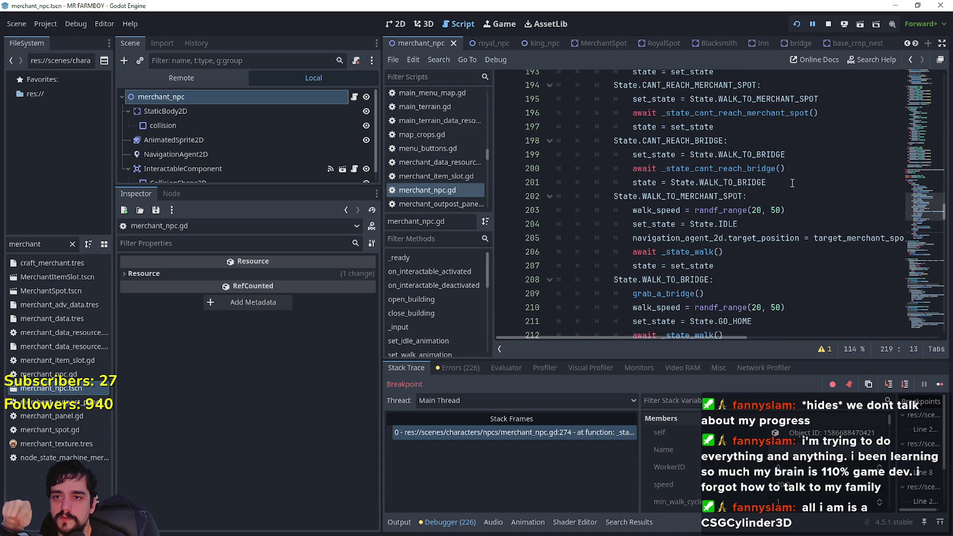
- Jump to the _state_cant_reach_bridge definition, add breakpoints on lines 255 and 258, and resume
left_click(796, 172)
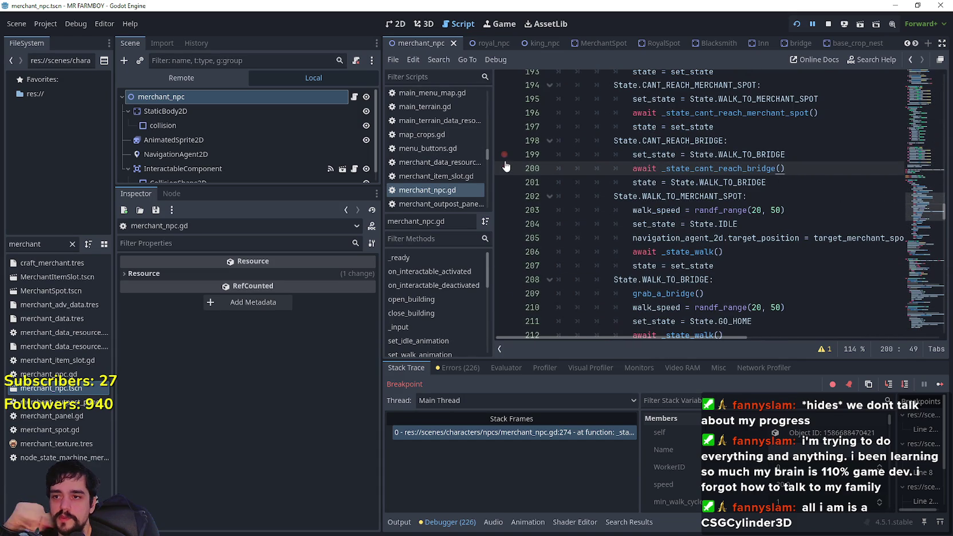
right_click(743, 173)
left_click(765, 360)
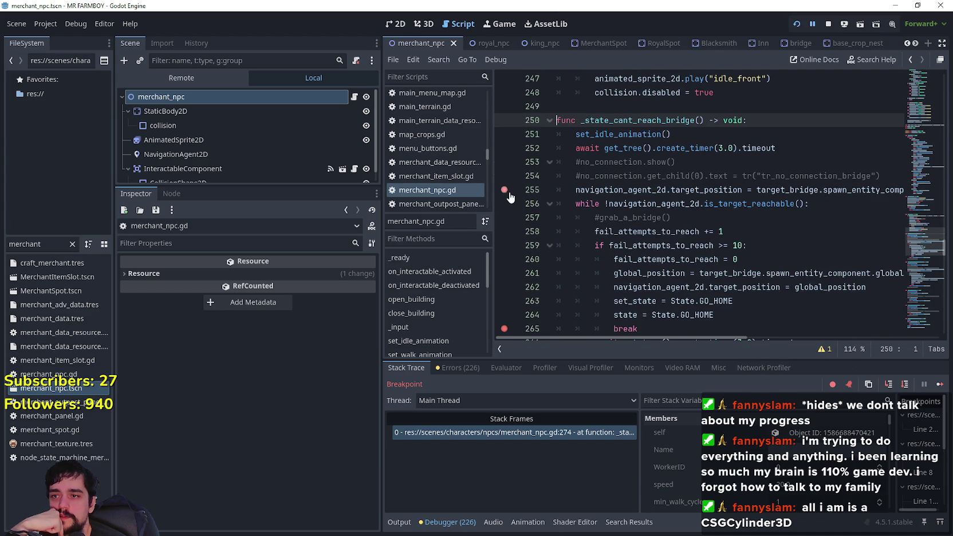
left_click(504, 190)
scroll(573, 201, "down", 3)
left_click(678, 203)
scroll(678, 206, "up", 1)
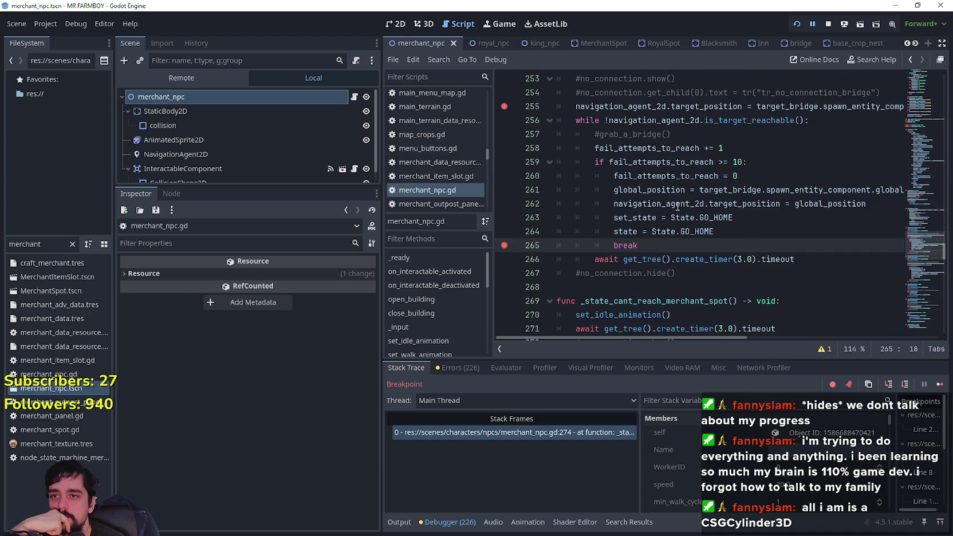
left_click(504, 149)
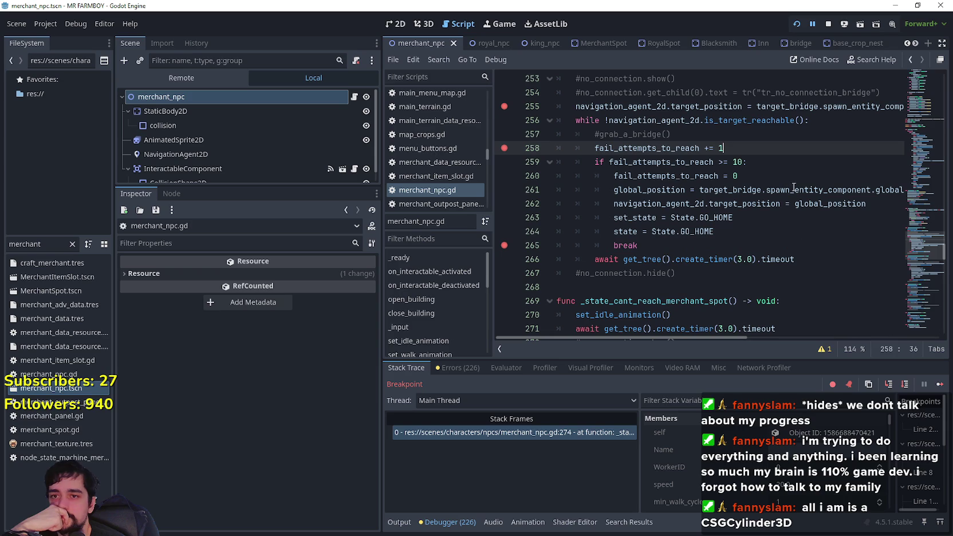
left_click(941, 385)
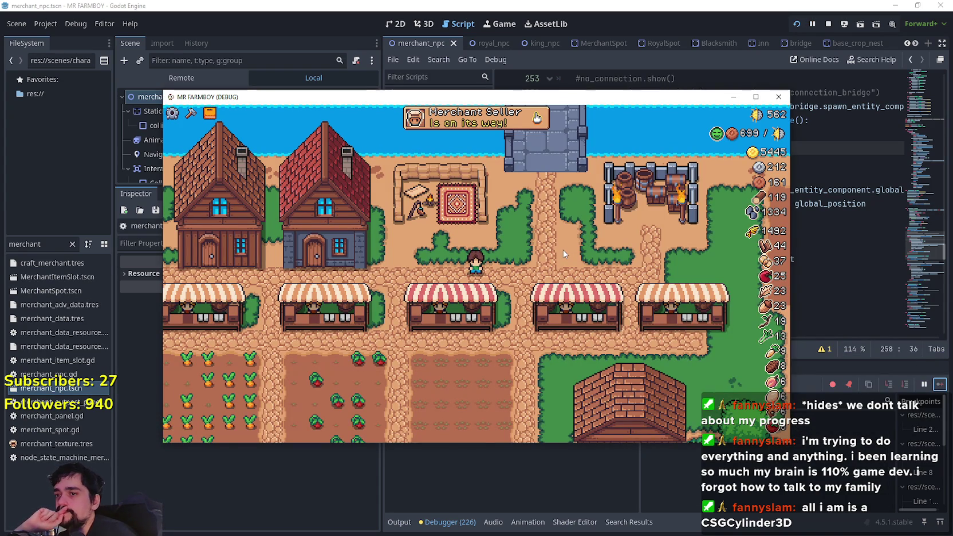
- Reset the remote DayAndNightCycleManager game_speed to 16, select AnimatedSprite2D locally, and return to the game
left_click(355, 6)
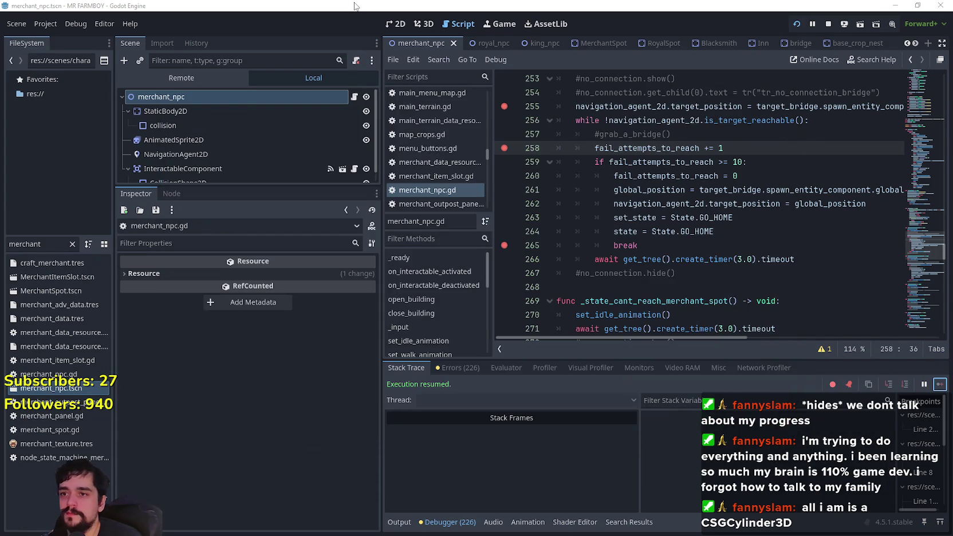
left_click(196, 73)
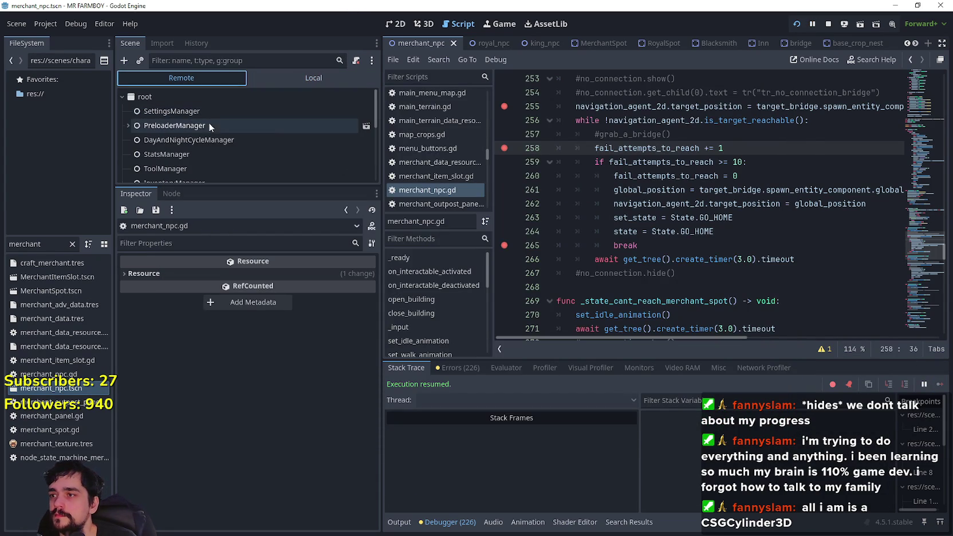
left_click(212, 142)
left_click(311, 279)
type("16")
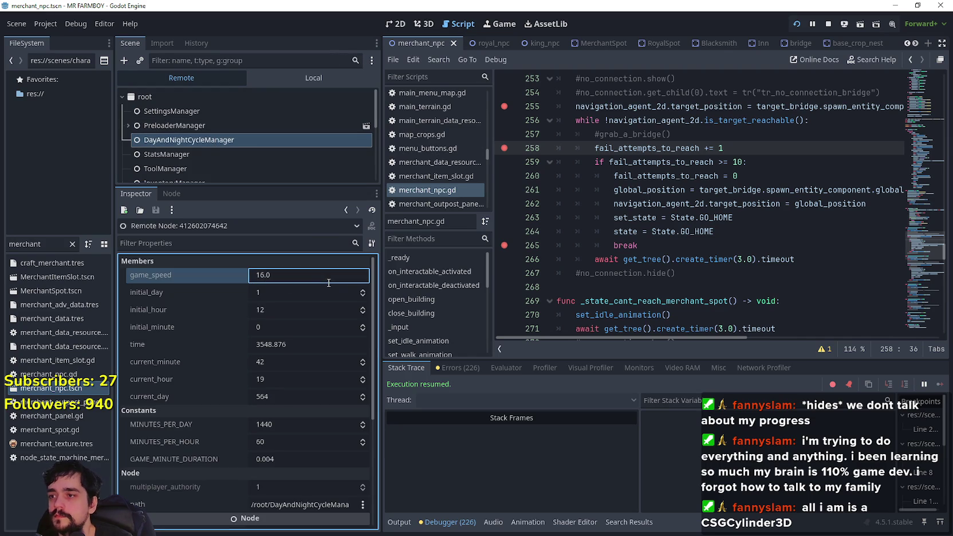
left_click(309, 78)
left_click(277, 140)
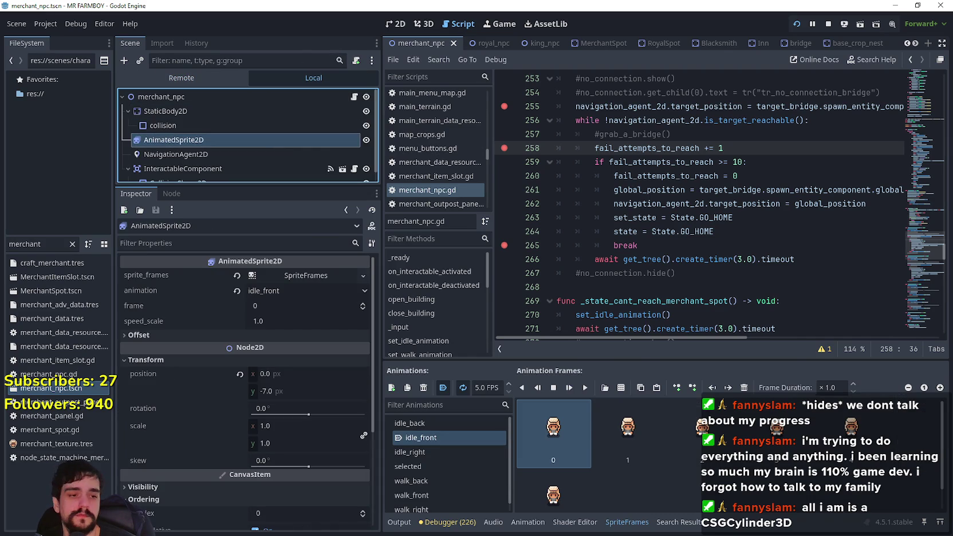
key("alt+Tab")
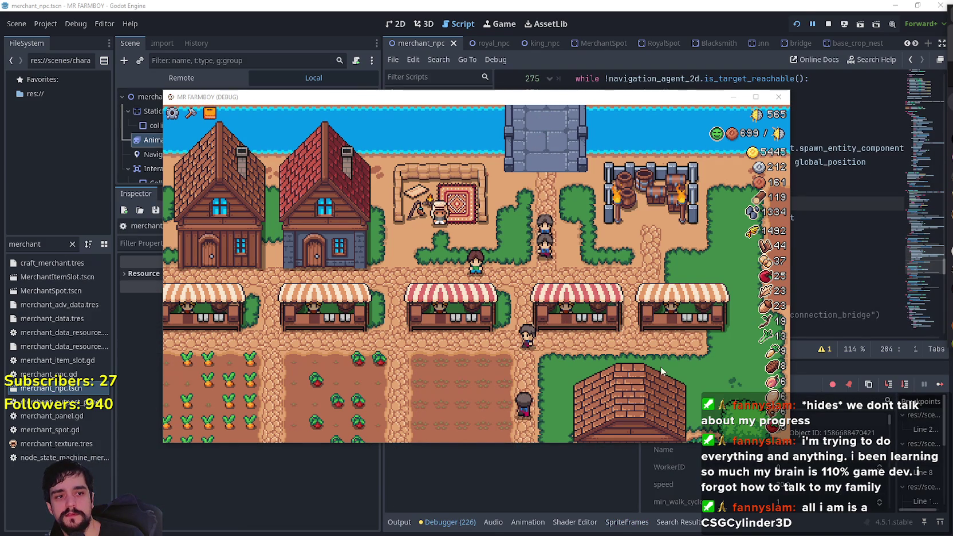
- Continue past the breakpoint, place the caret on timer line 285, and return to the game
left_click(940, 386)
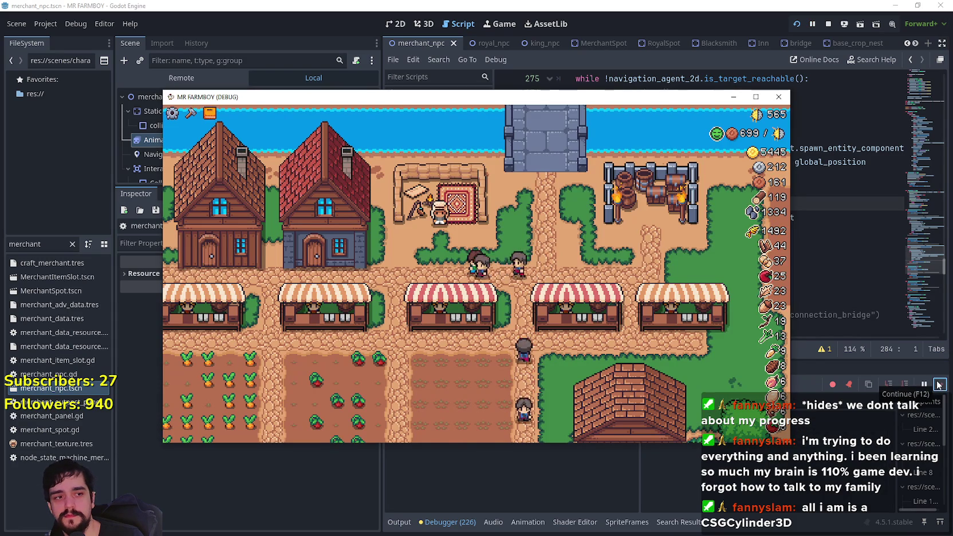
left_click(946, 385)
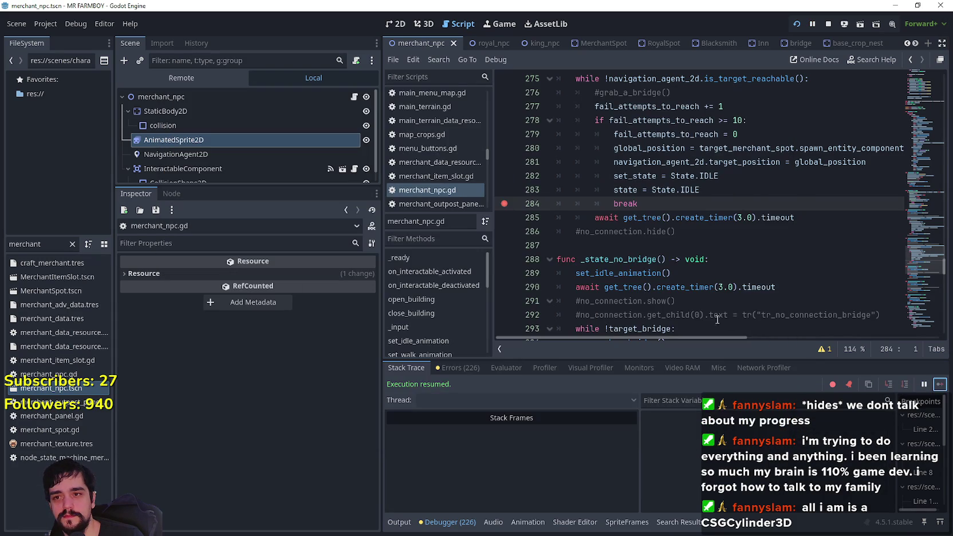
left_click(760, 218)
key("alt+Tab")
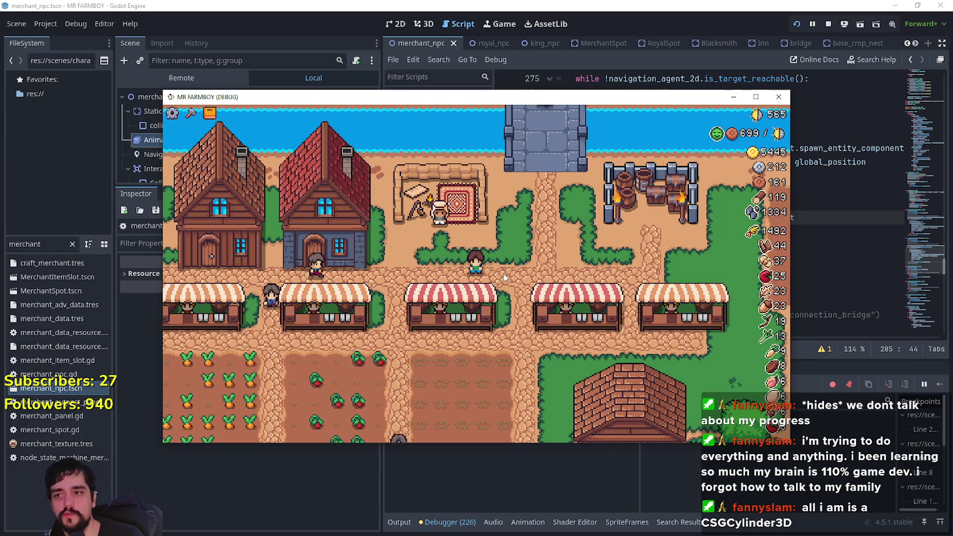
- Walk the player left to the Merchant Seller, interact, then walk away
key("a")
key("e")
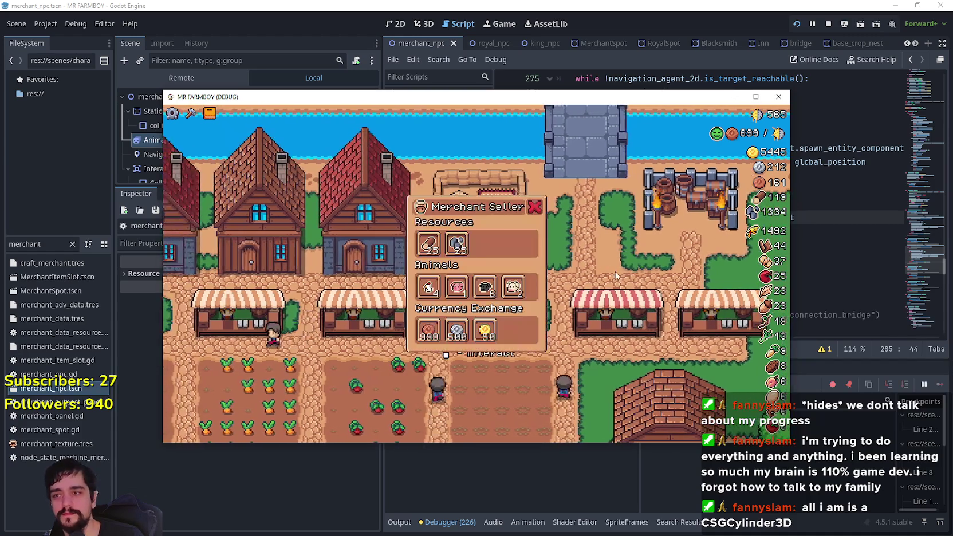
key("d")
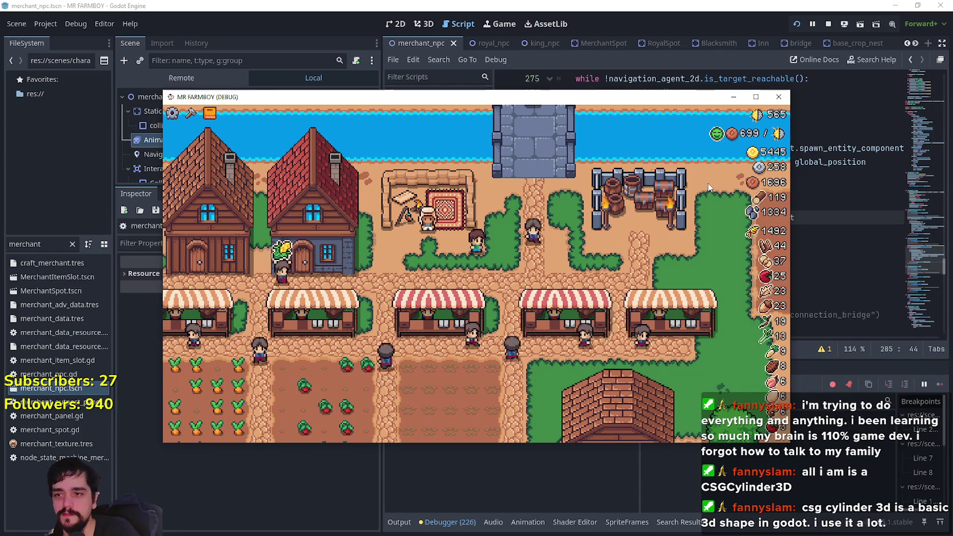
- In the Remote tree, change DayAndNightCycleManager's game_speed from 16 to 500.0, then switch back to Local
left_click(234, 68)
left_click(181, 78)
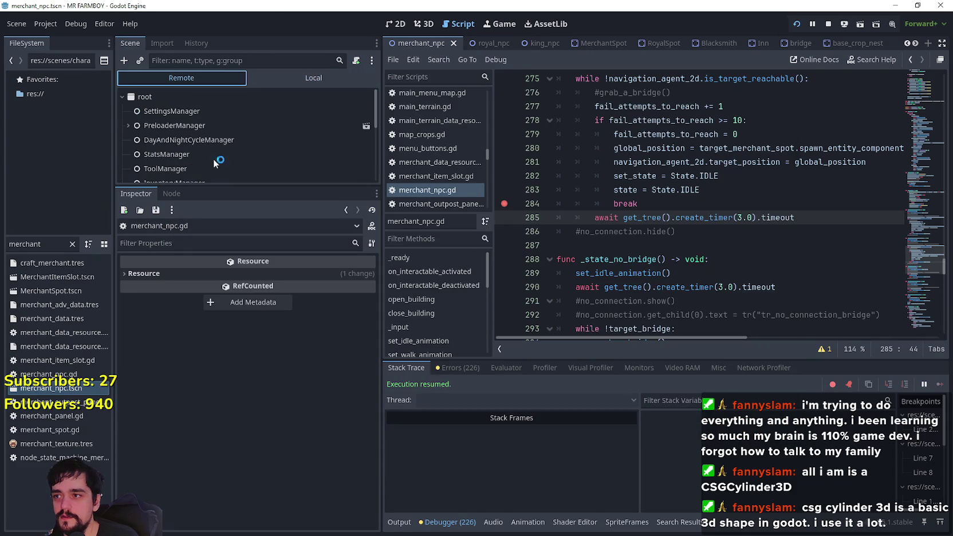
left_click(195, 139)
left_click(265, 276)
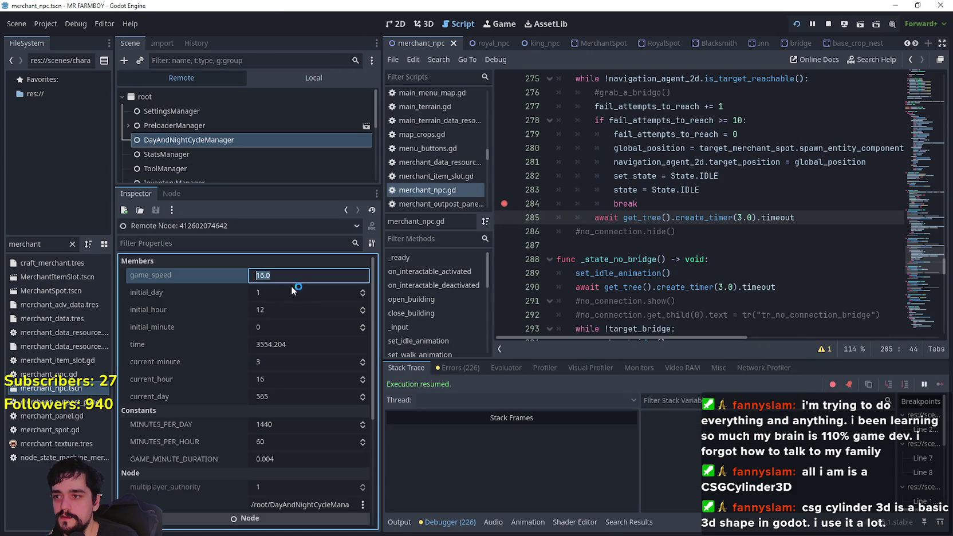
type("500")
key("Return")
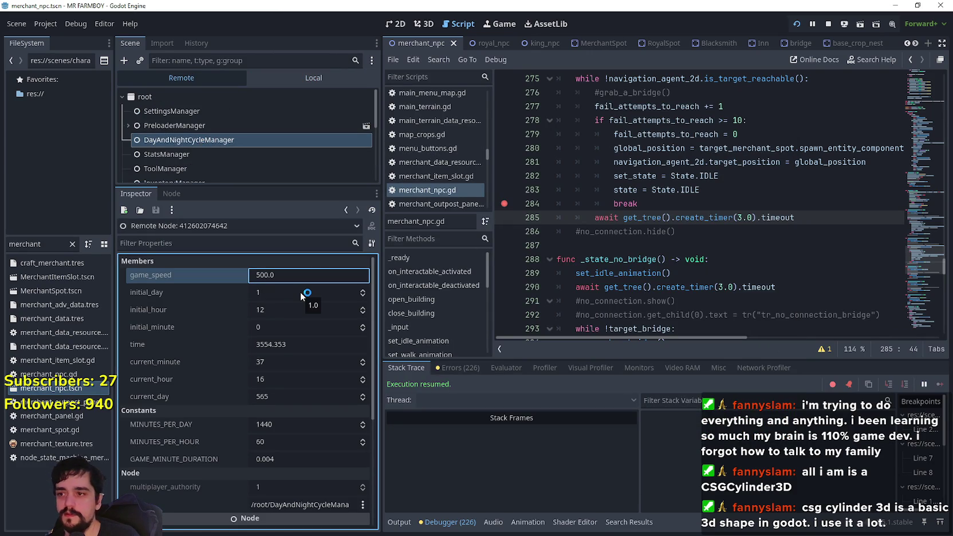
left_click(343, 77)
left_click(253, 143)
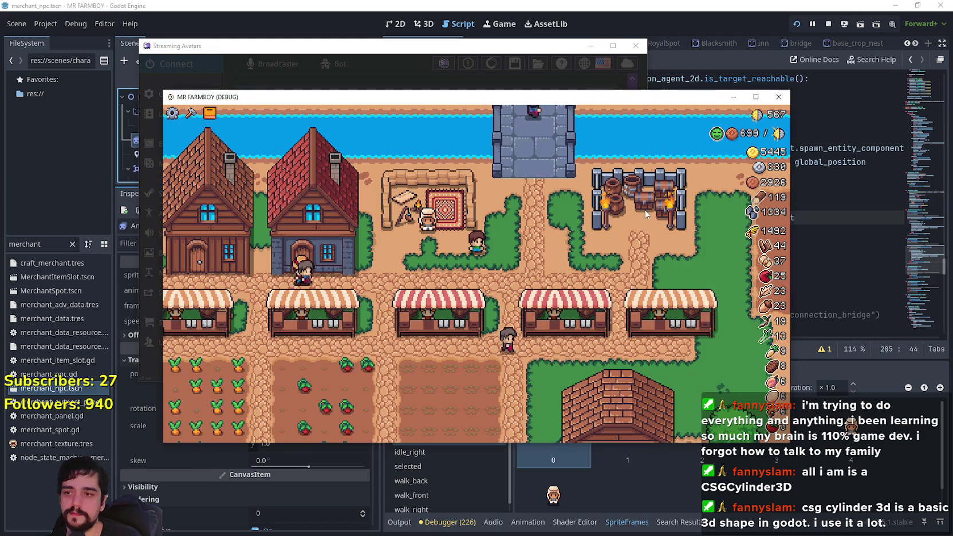
- Bring Streaming Avatars forward and reload the viewer avatars
left_click(520, 78)
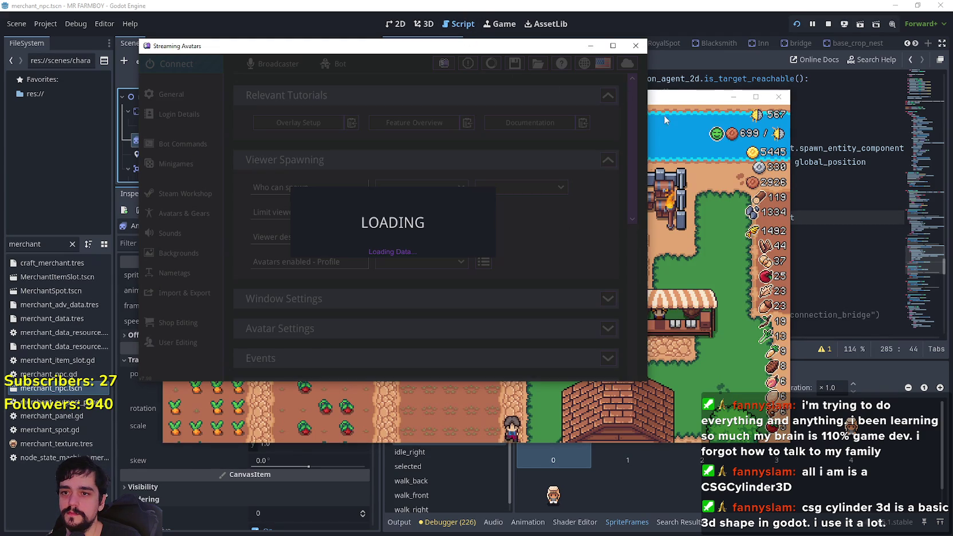
left_click(663, 118)
left_click(248, 50)
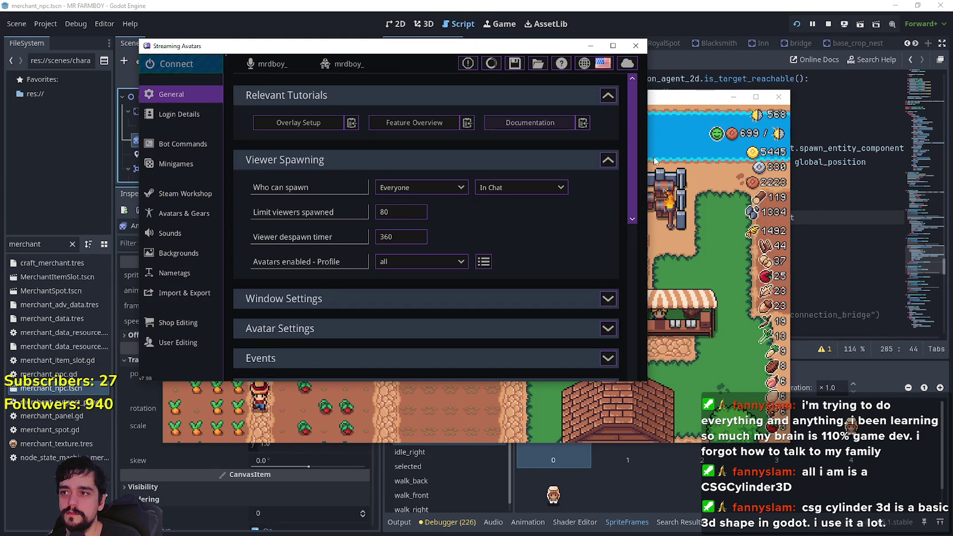
left_click(692, 172)
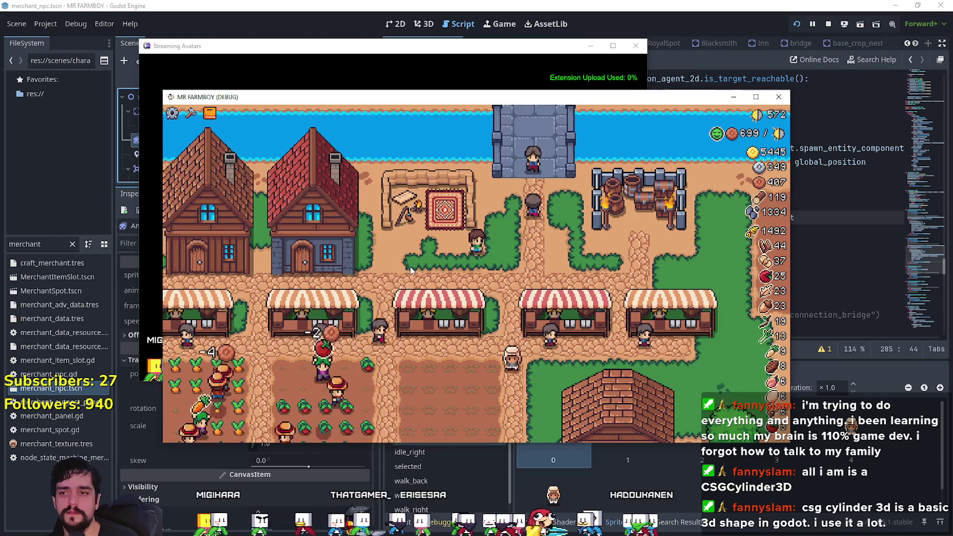
- Zoom the game view in and out and pan down toward the market
scroll(410, 271, "down", 3)
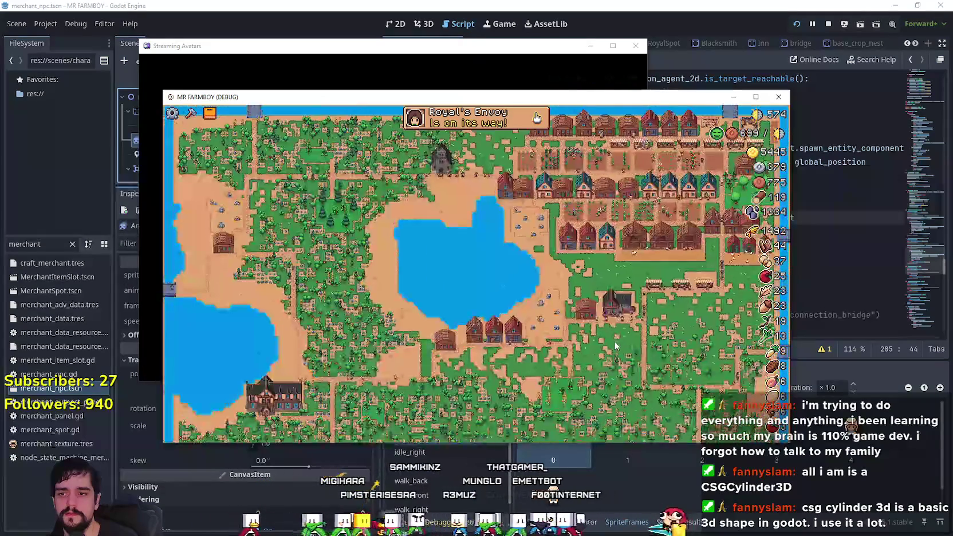
scroll(572, 409, "up", 3)
scroll(572, 409, "down", 4)
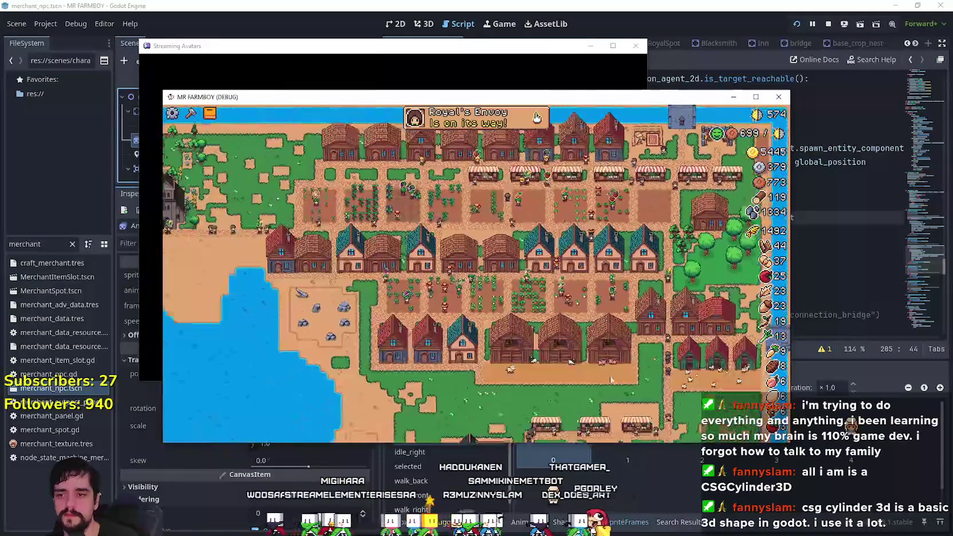
scroll(688, 375, "up", 3)
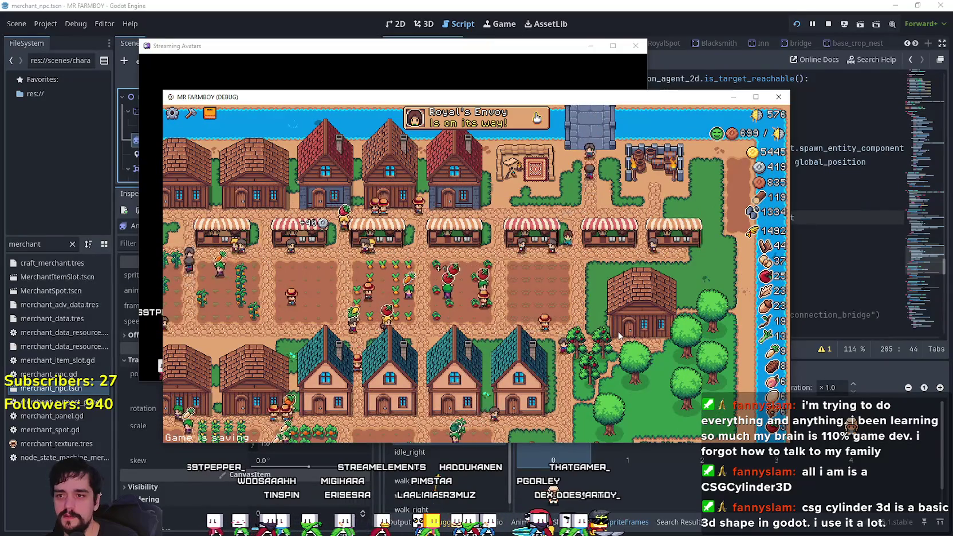
scroll(619, 335, "down", 4)
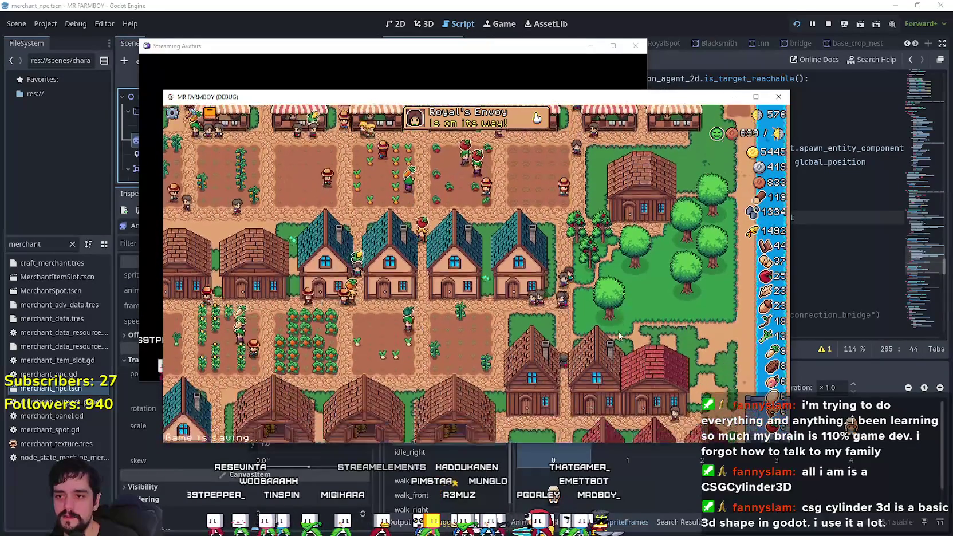
scroll(660, 351, "up", 3)
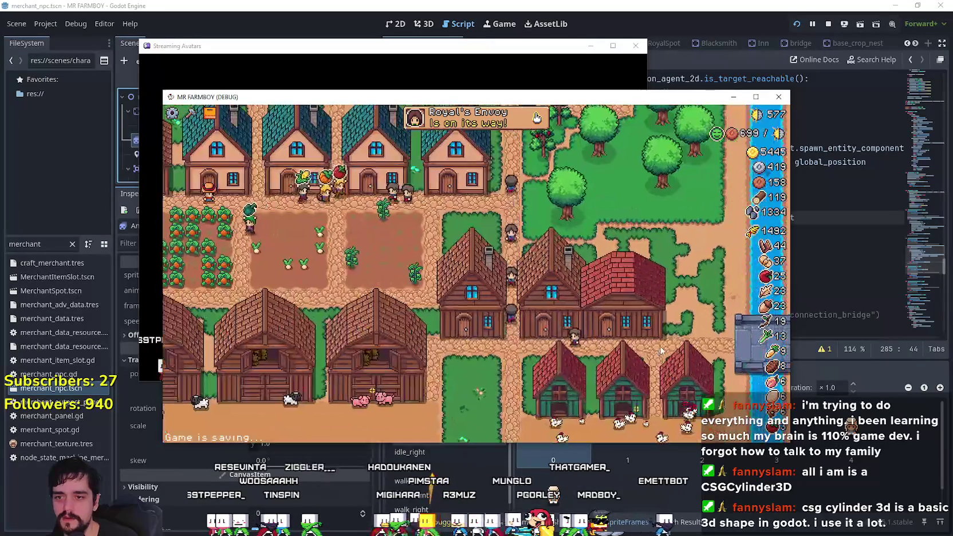
key("s")
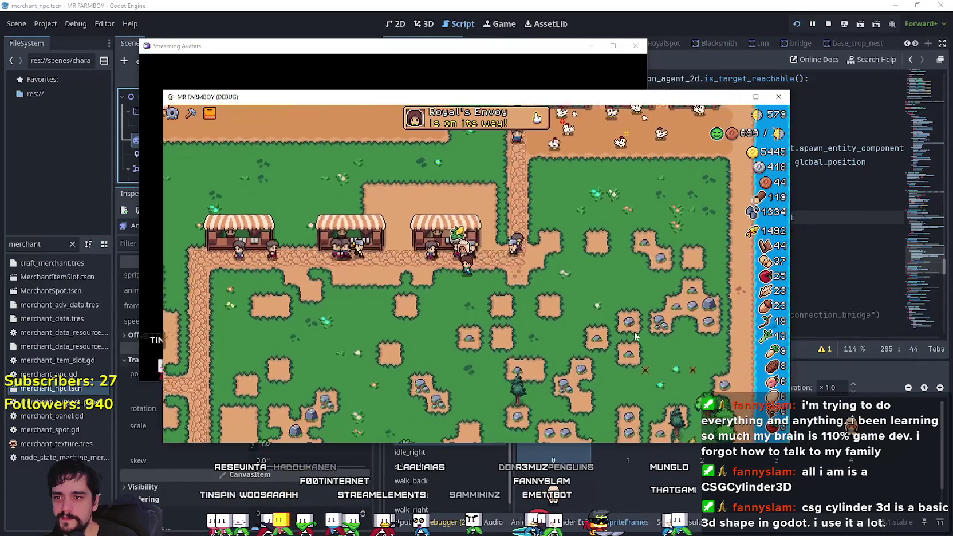
scroll(632, 332, "up", 2)
scroll(631, 330, "up", 5)
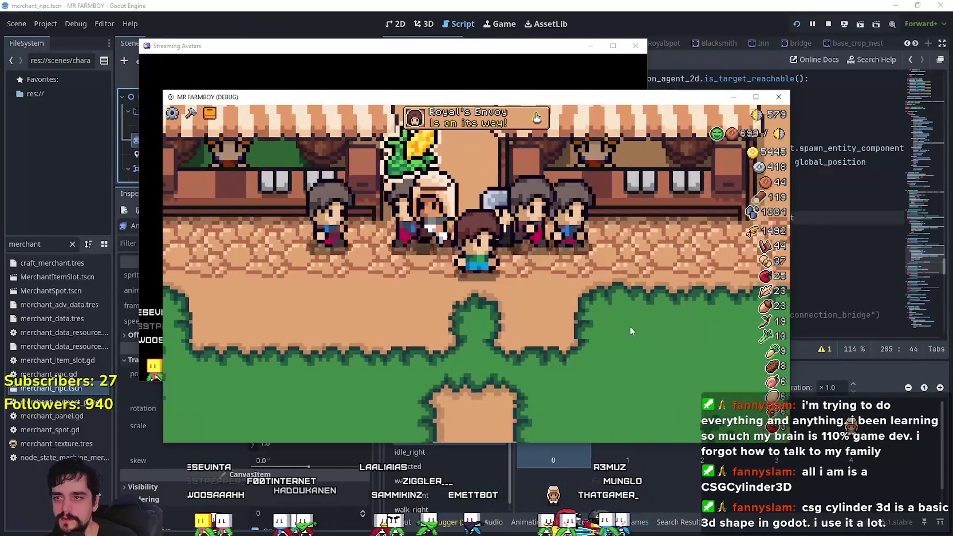
- Walk the farmer left and south through the market, then east and up to the chicken coops
key("a")
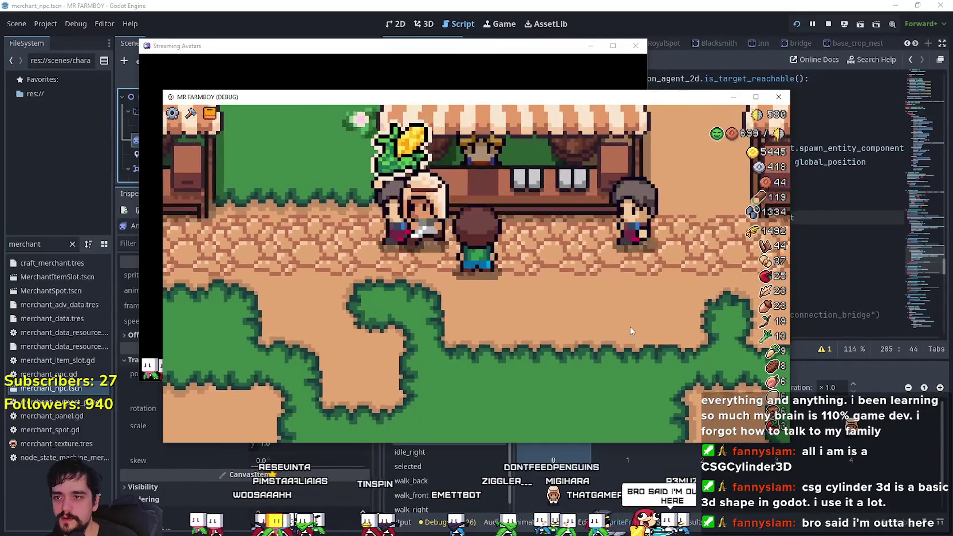
key("a")
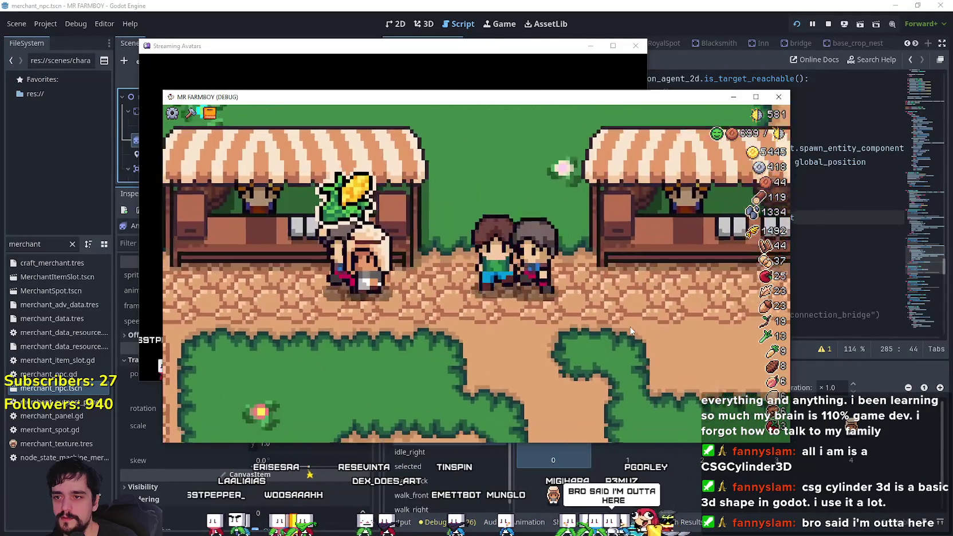
key("s")
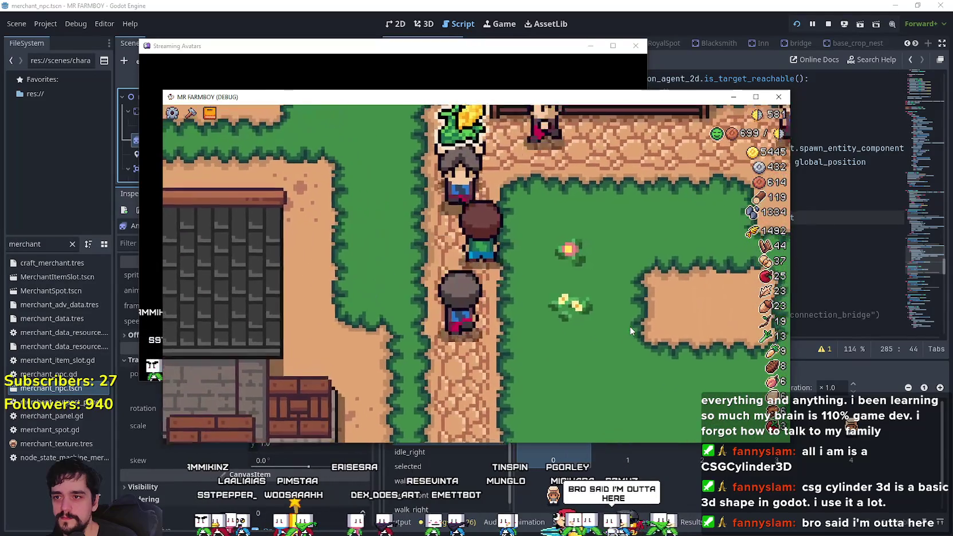
key("w")
key("d")
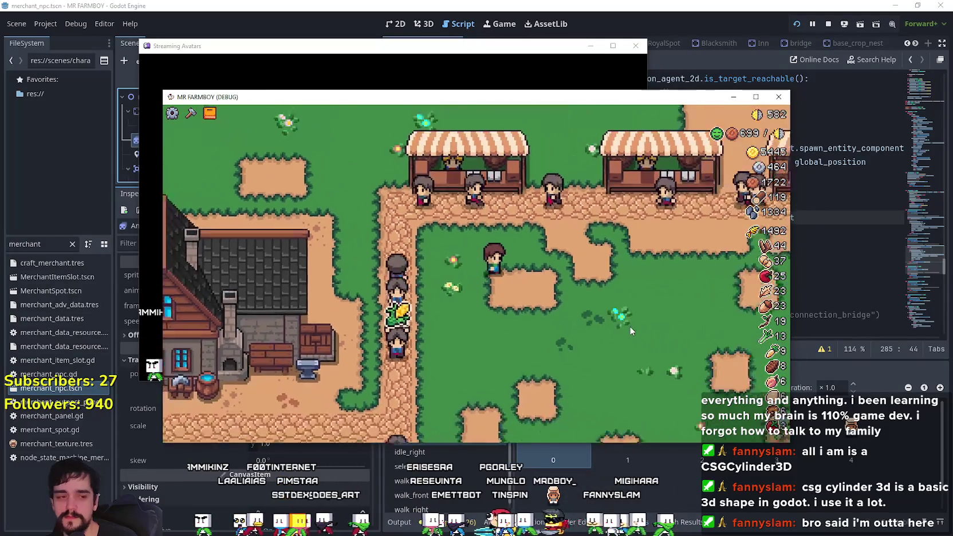
key("d")
key("d")
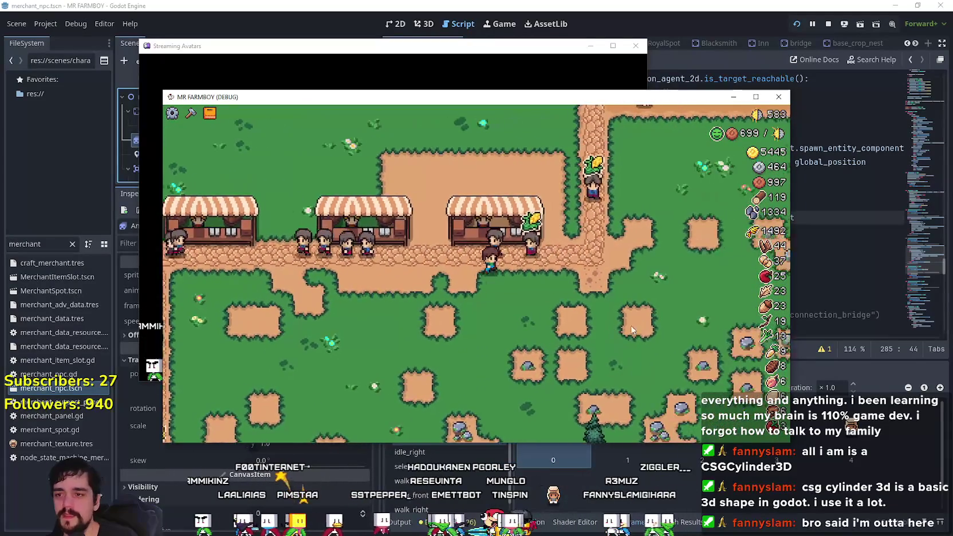
key("w")
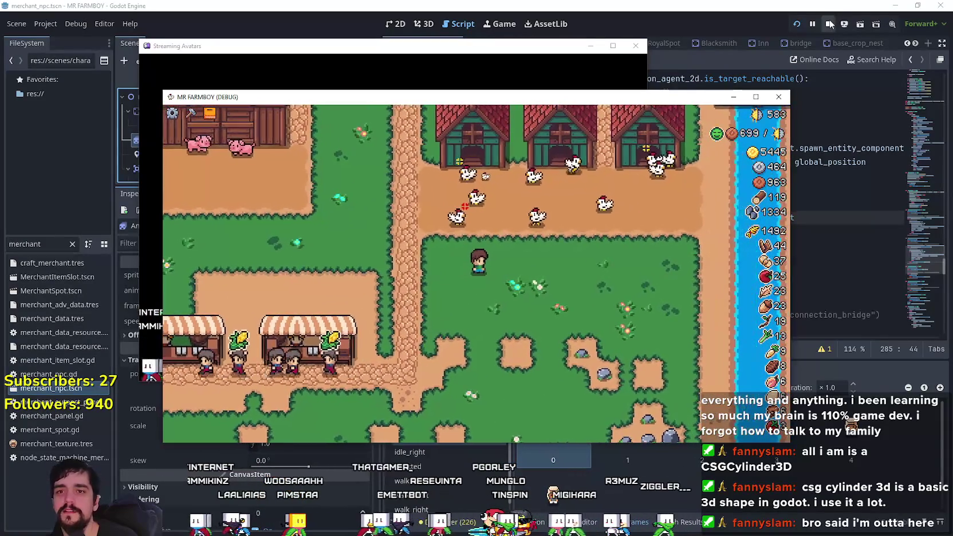
- Stop the running game and return to the merchant_npc.gd script
left_click(829, 24)
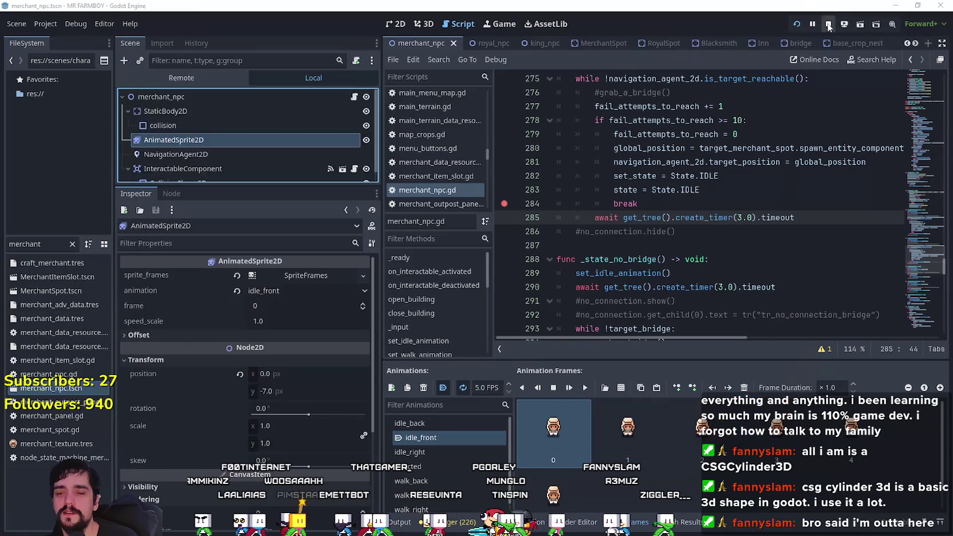
left_click(651, 231)
scroll(612, 241, "up", 4)
scroll(611, 240, "down", 4)
left_click(691, 205)
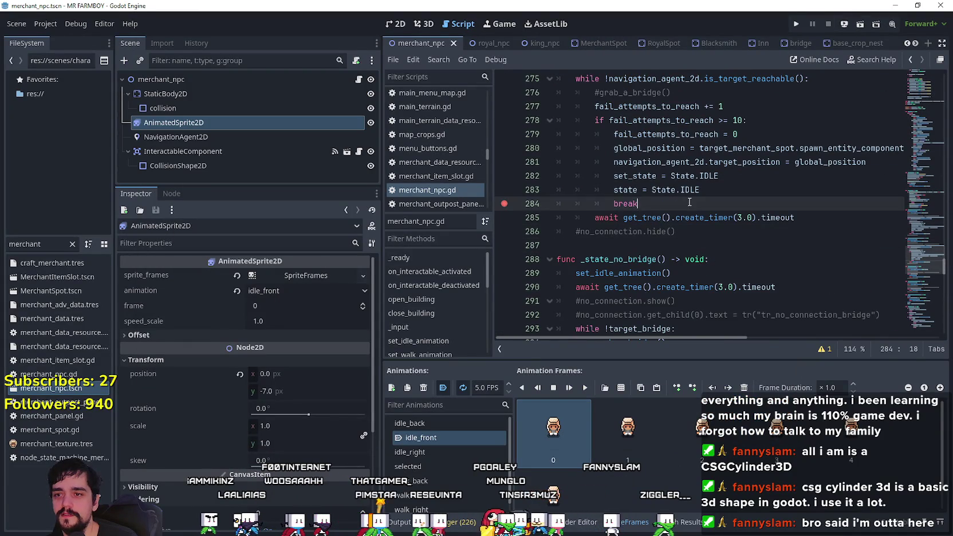
- Select and review lines 277–284 of the _state_cant_reach_merchant_spot fallback, which still set State.IDLE
scroll(713, 211, "up", 8)
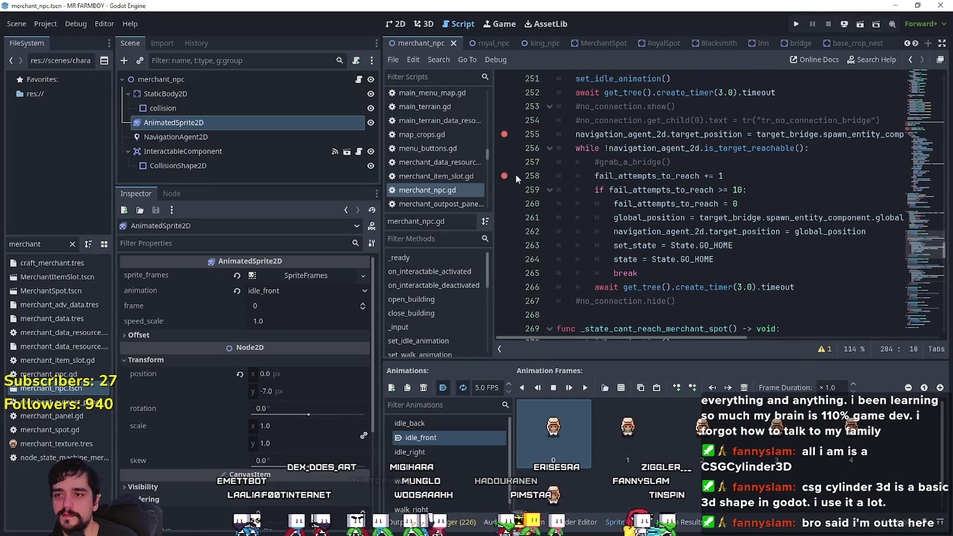
scroll(710, 235, "down", 15)
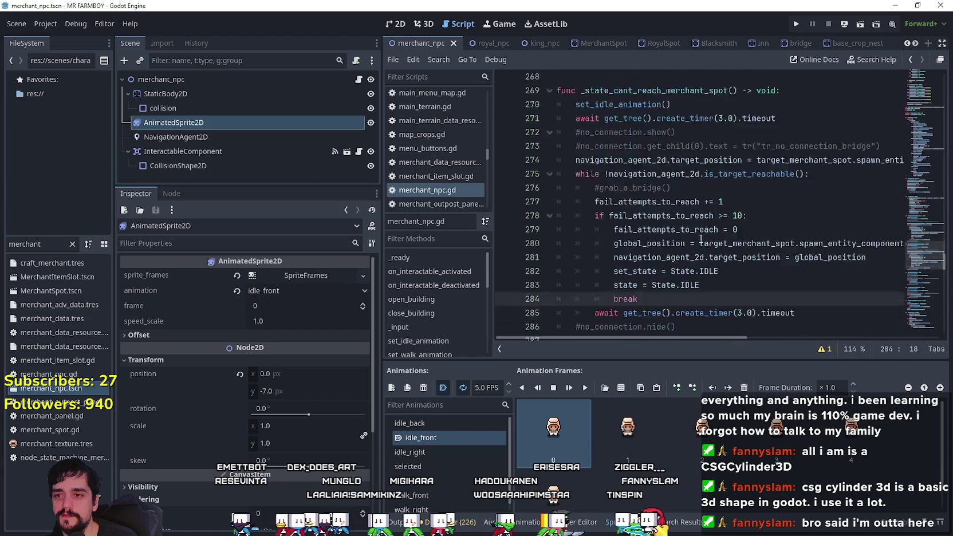
left_click(653, 95)
scroll(690, 209, "down", 2)
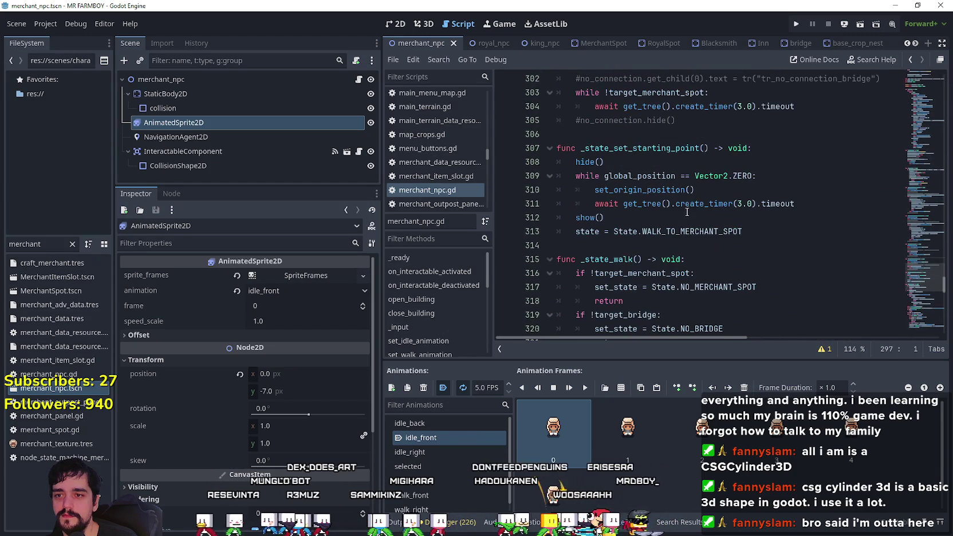
scroll(766, 236, "up", 5)
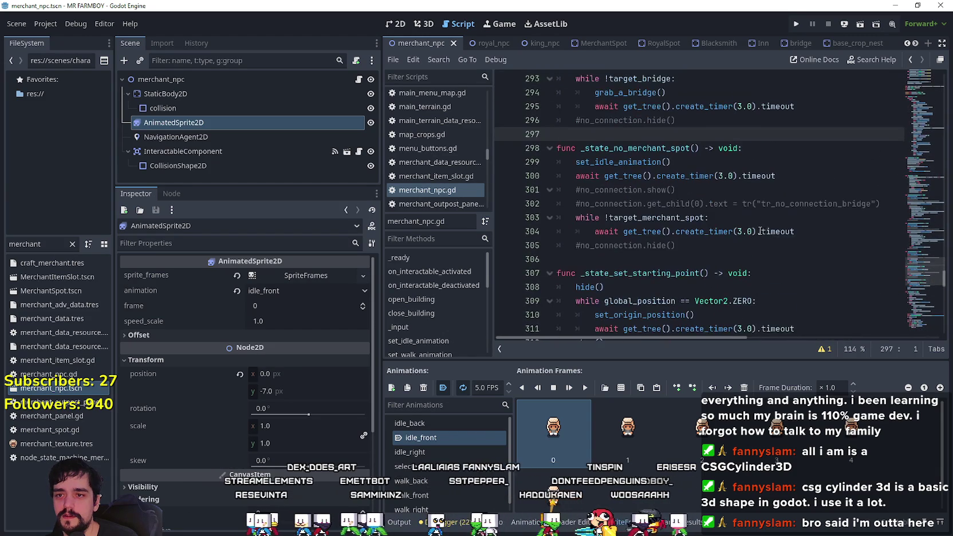
scroll(661, 212, "up", 8)
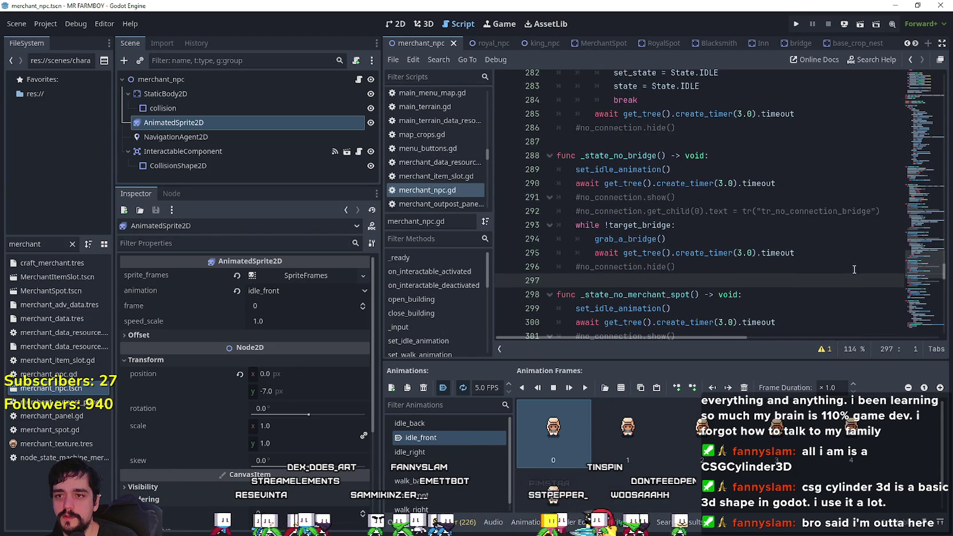
left_click(634, 141)
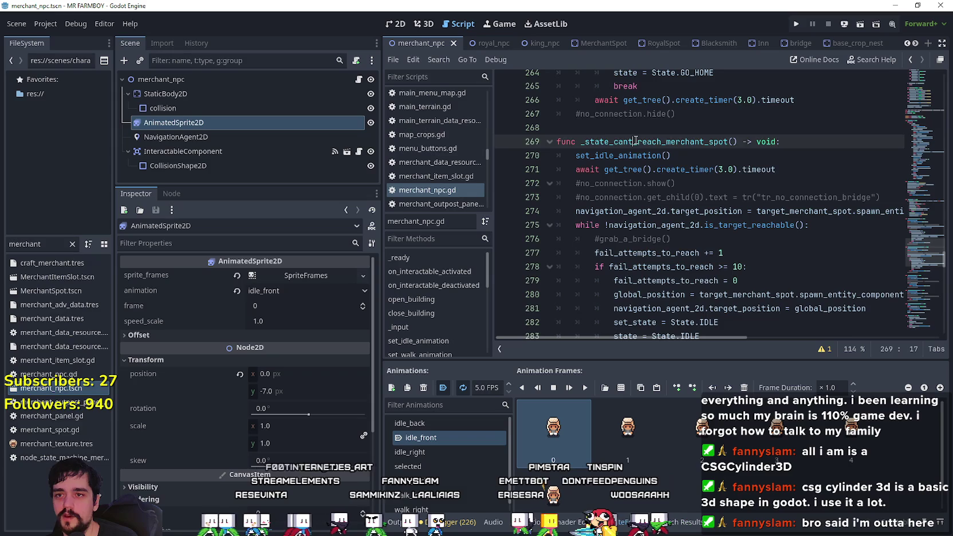
scroll(695, 252, "down", 3)
mouse_move(671, 227)
left_mouse_down()
mouse_move(567, 129)
mouse_move(567, 115)
mouse_move(559, 127)
left_mouse_up()
key("ctrl+c")
scroll(697, 180, "up", 1)
scroll(702, 192, "up", 1)
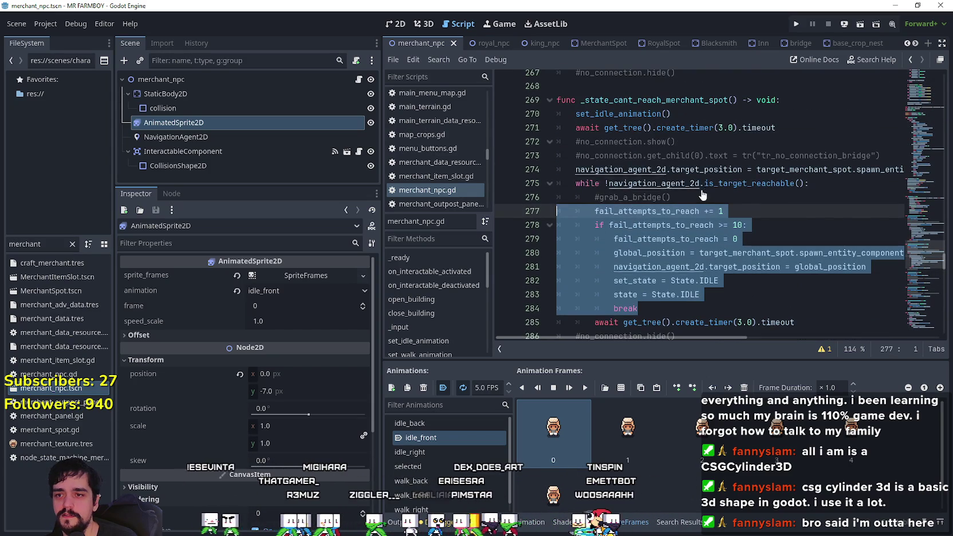
left_click(661, 311)
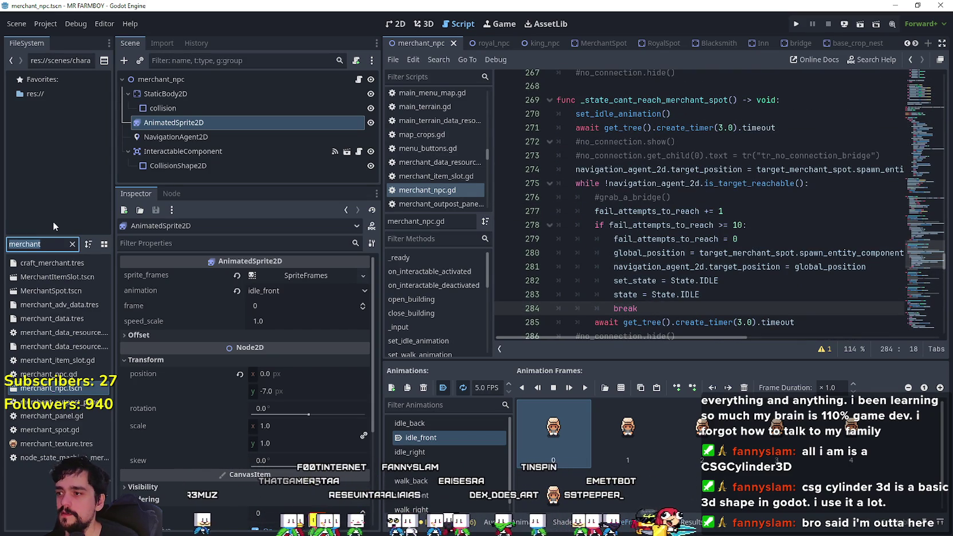
- Filter files by 'royal', open the royal_npc scene and its royal_npc.gd script, and scroll to _state_cant_reach_merchant_spot
type("royal")
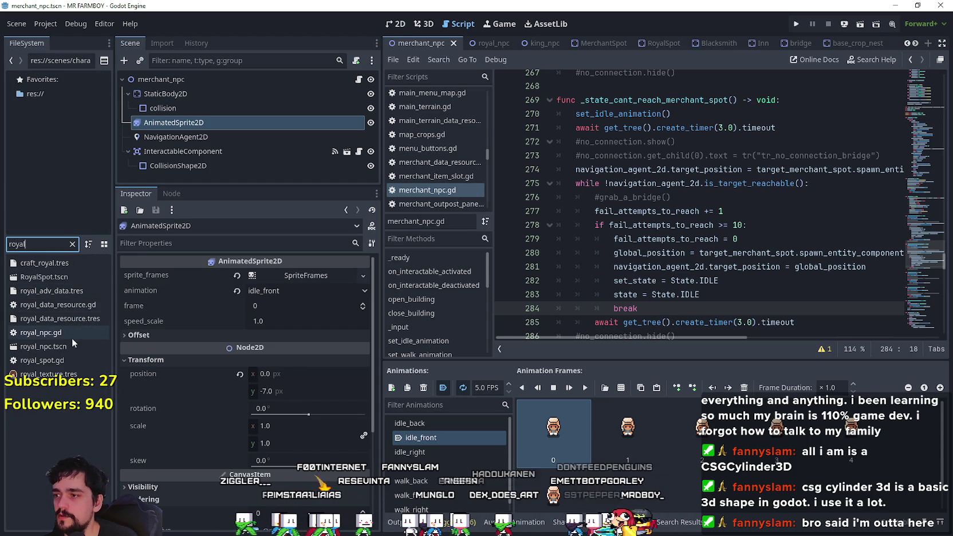
double_click(57, 345)
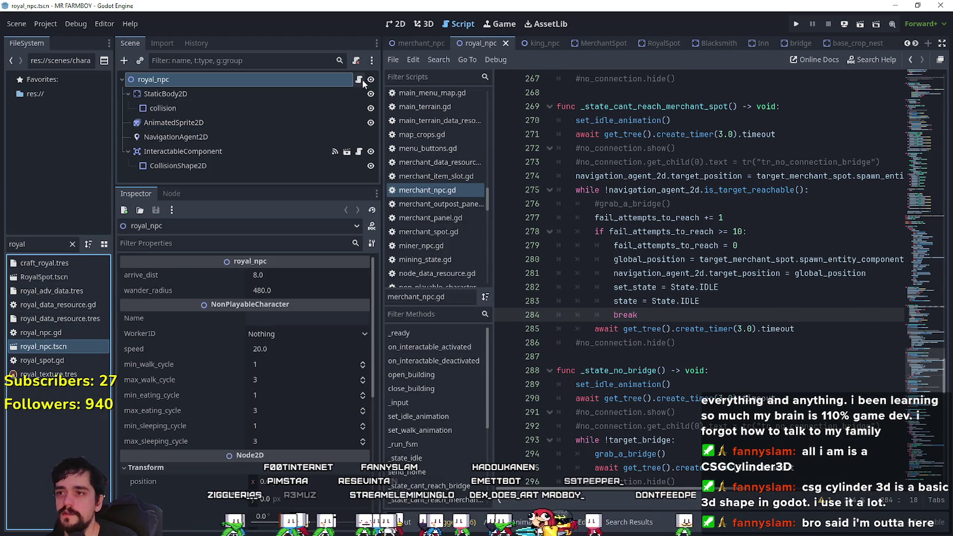
left_click(359, 79)
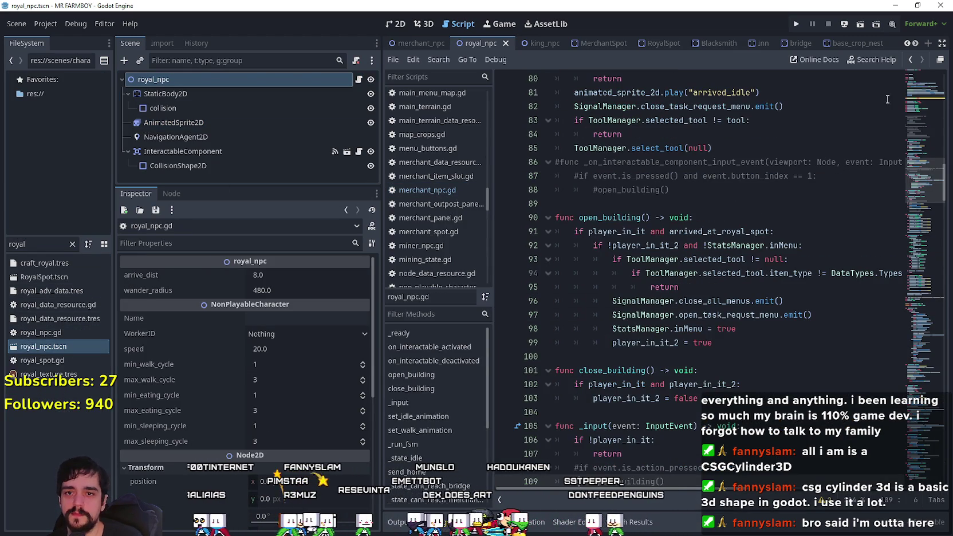
mouse_move(925, 184)
left_mouse_down()
mouse_move(925, 214)
mouse_move(913, 109)
mouse_move(909, 361)
left_mouse_up()
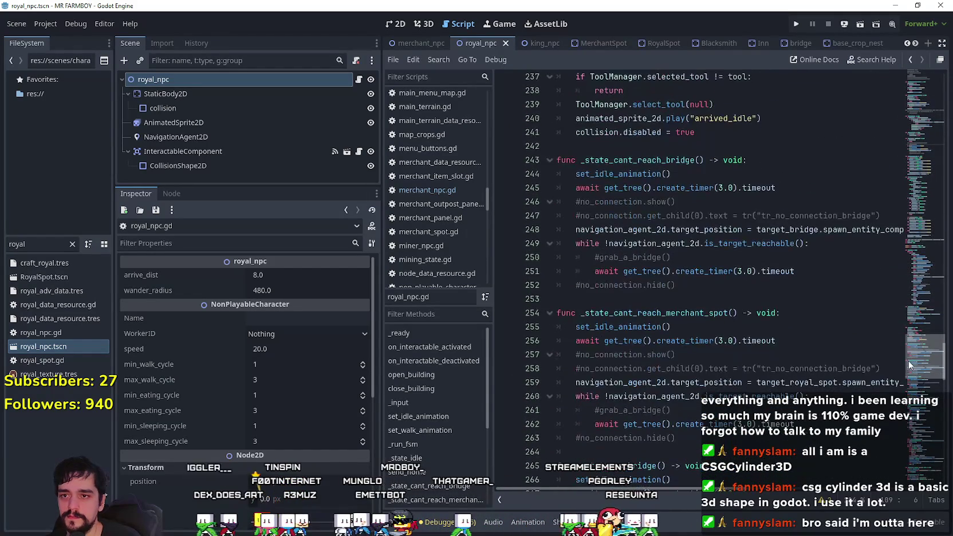
scroll(644, 284, "down", 2)
- Paste the fail_attempts_to_reach fallback block below the #grab_a_bridge() comment
left_click(705, 360)
left_click(705, 341)
left_click(705, 326)
key("Return")
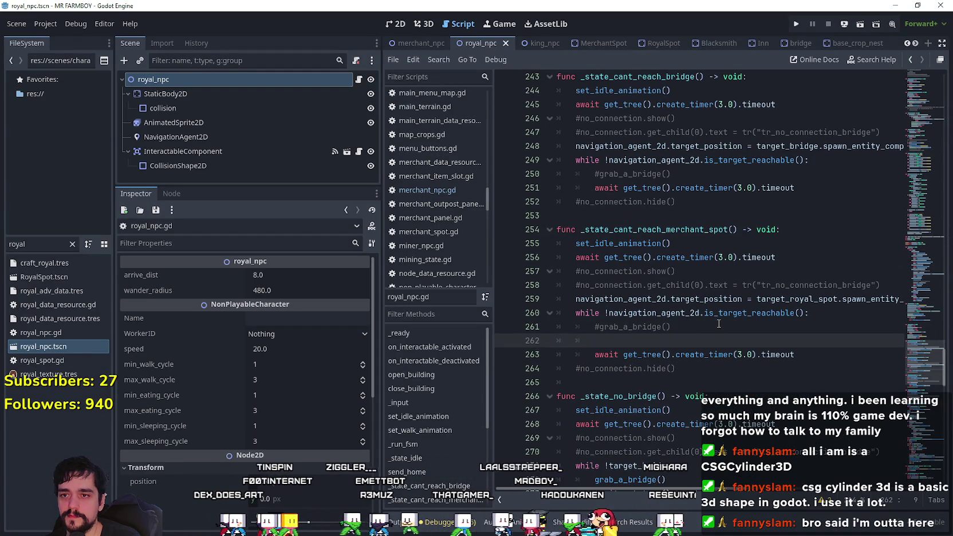
key("ctrl+v")
scroll(711, 302, "down", 2)
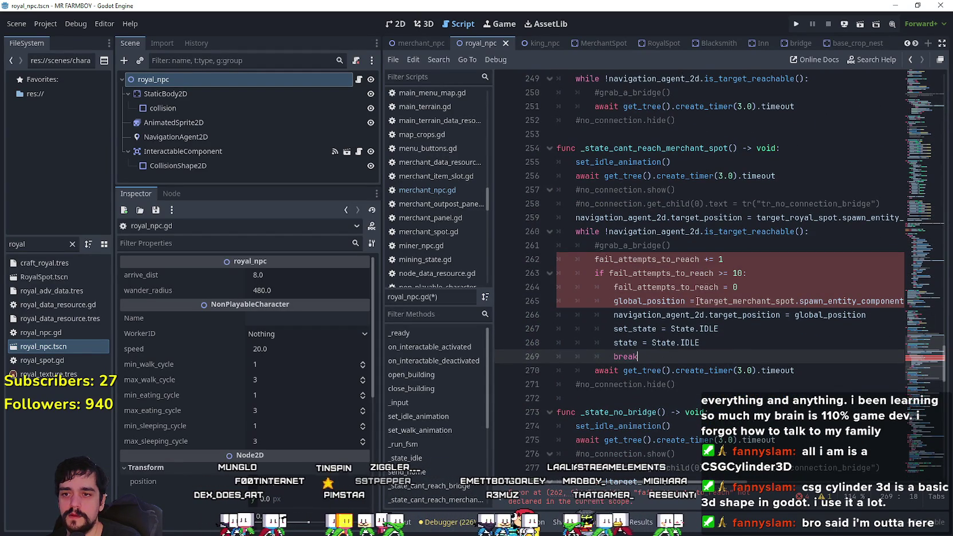
- Declare var fail_attempts_to_reach: int = 0 above the function
double_click(691, 265)
left_click(930, 354)
scroll(930, 354, "up", 2)
left_click(616, 209)
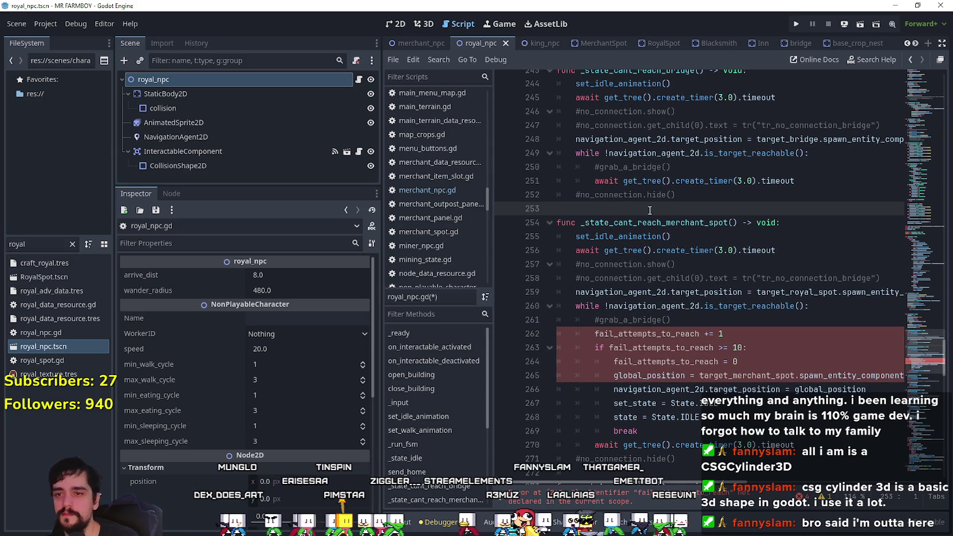
type("var fail_attempts_to_reach: int =0")
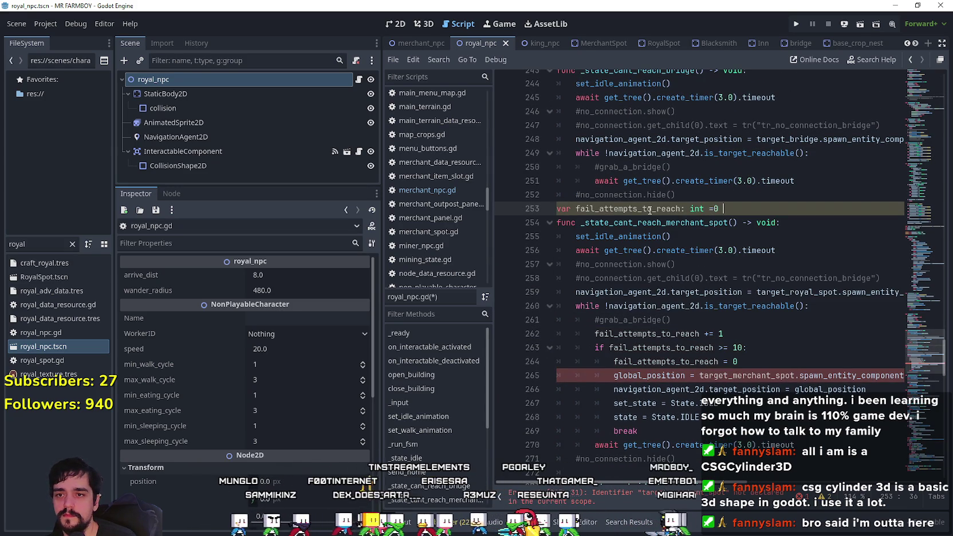
key("BackSpace")
key("BackSpace")
type("0")
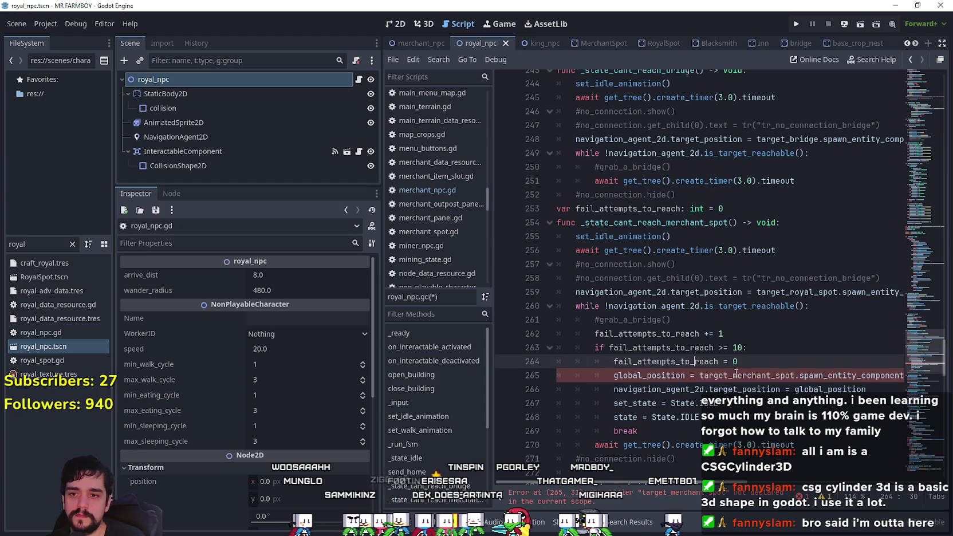
- Replace target_merchant_spot with target_royal_spot in the fallback and review the pasted block
double_click(748, 376)
double_click(775, 294)
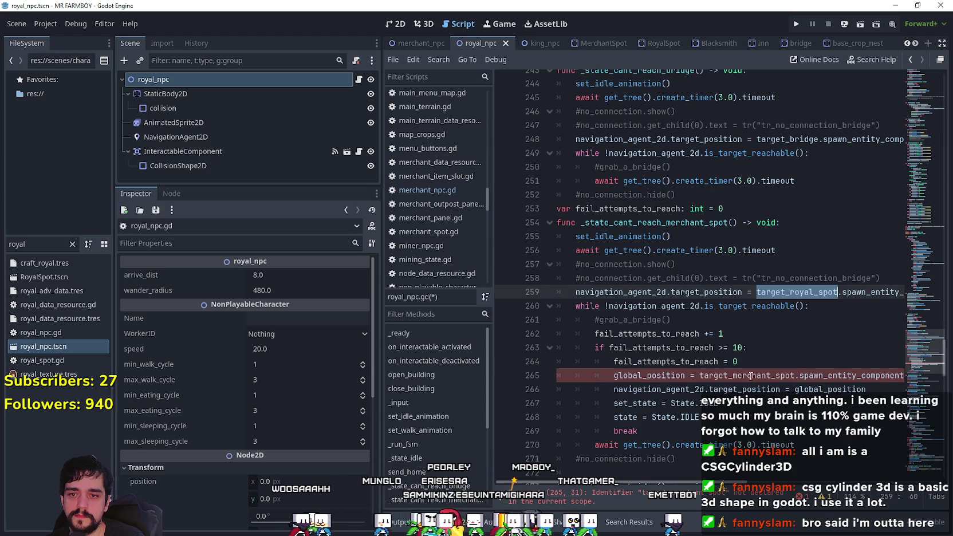
key("ctrl+c")
double_click(751, 376)
key("ctrl+v")
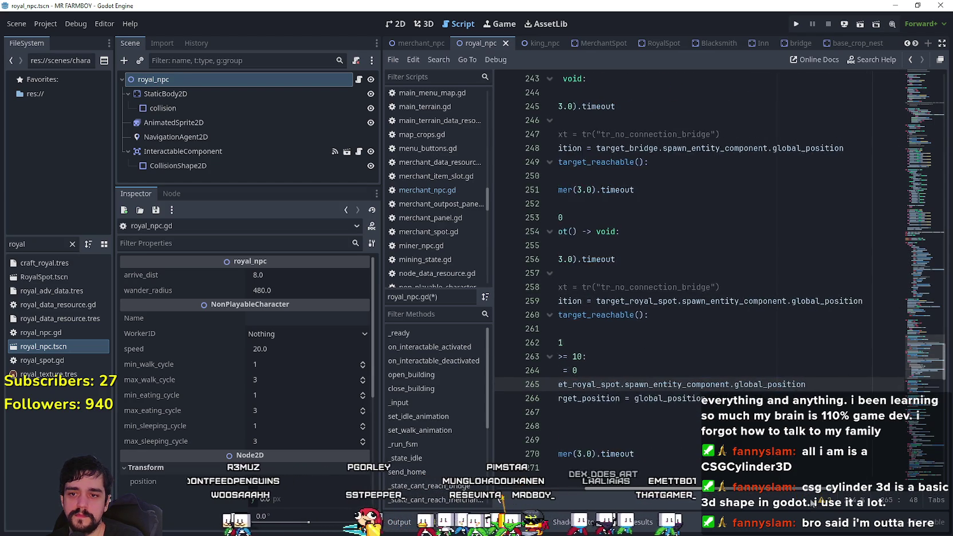
left_click(698, 438)
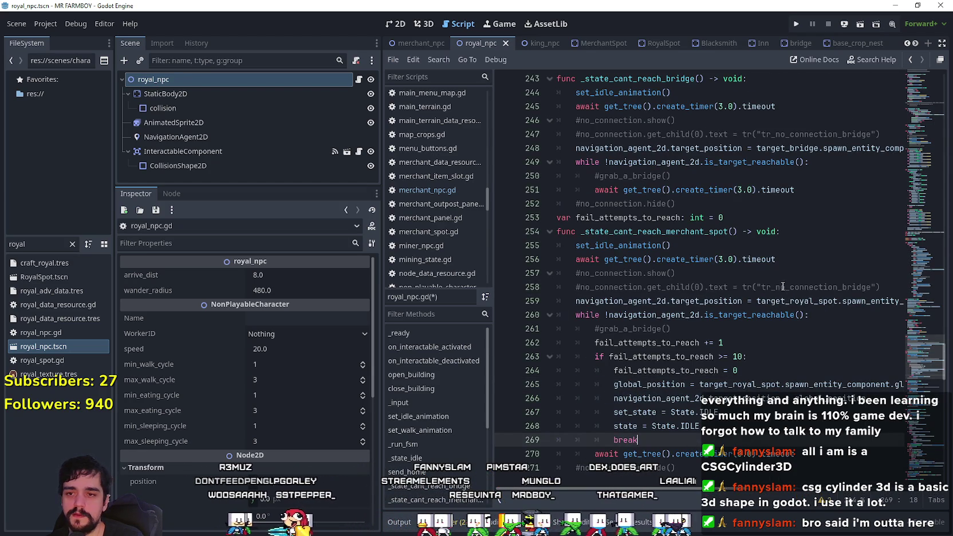
mouse_move(712, 427)
left_mouse_down()
mouse_move(550, 412)
mouse_move(542, 356)
left_mouse_up()
scroll(770, 285, "up", 2)
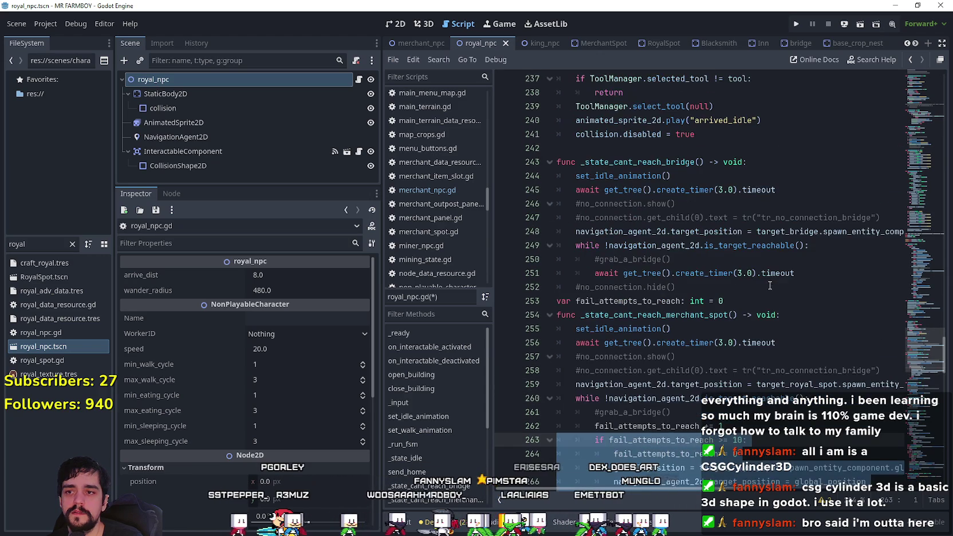
scroll(628, 429, "down", 3)
left_click(690, 422)
mouse_move(720, 388)
left_mouse_down()
mouse_move(573, 344)
mouse_move(548, 298)
left_mouse_up()
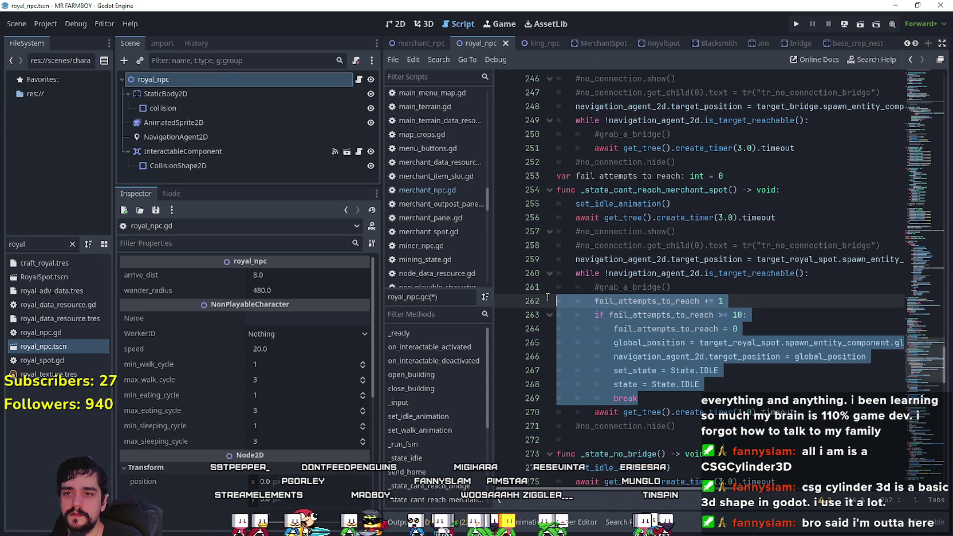
scroll(762, 384, "up", 3)
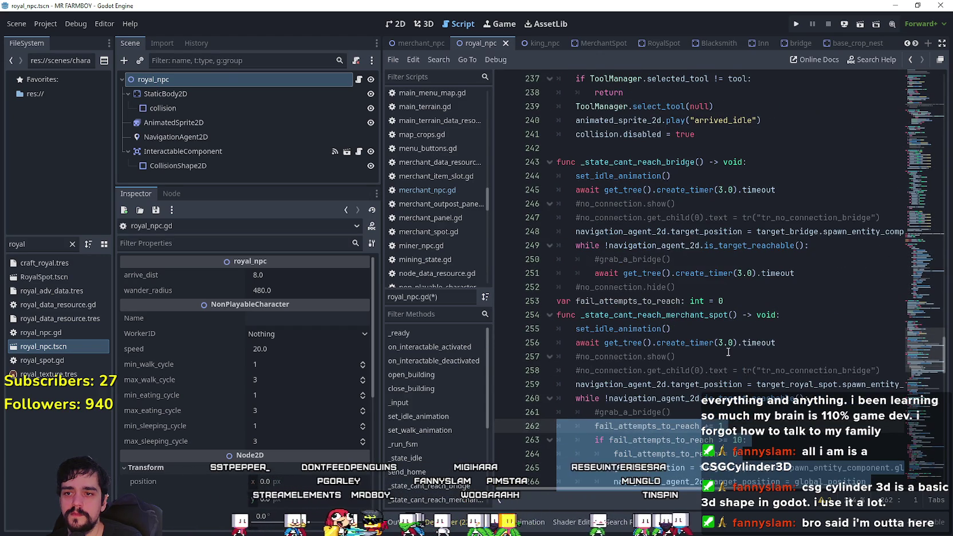
- Paste the fallback under #grab_a_bridge() in _state_cant_reach_bridge, targeting target_bridge
left_click(724, 260)
key("Return")
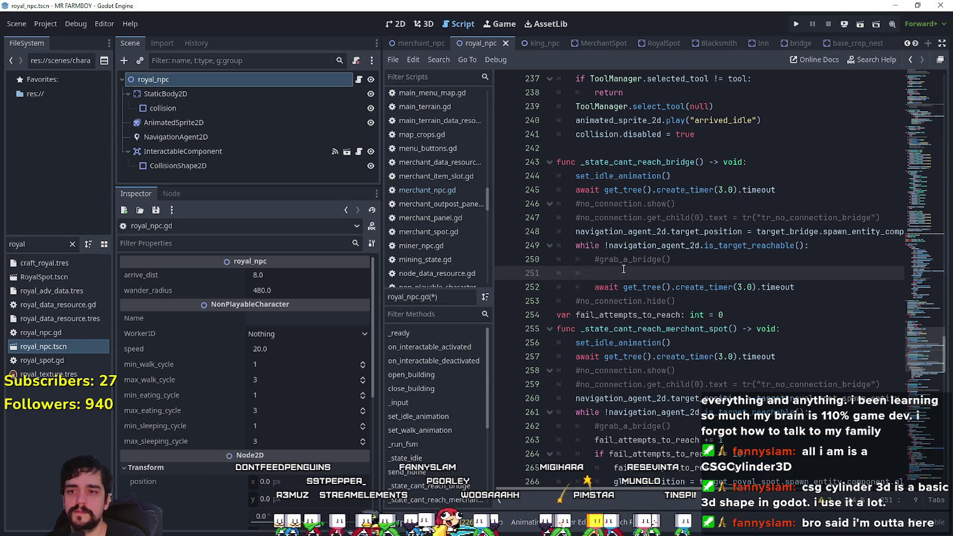
key("ctrl+v")
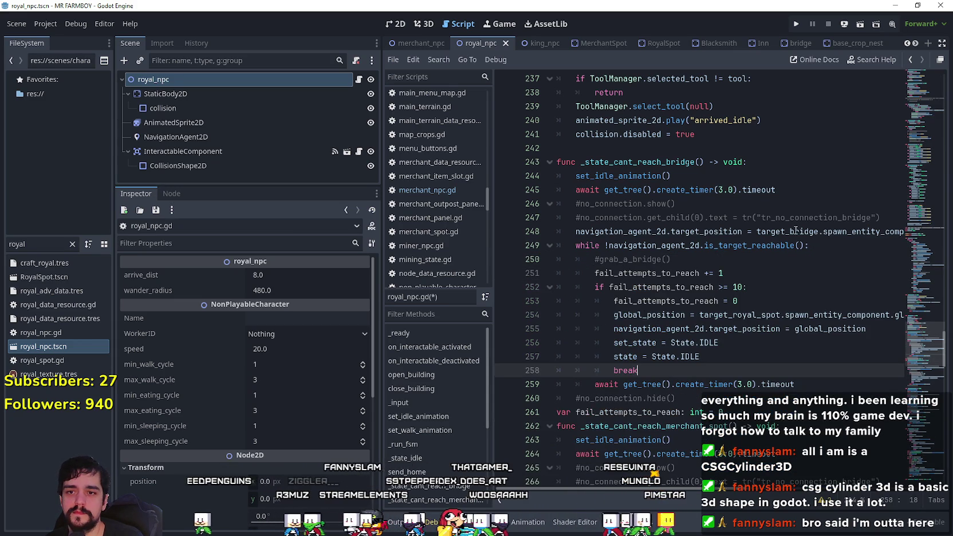
double_click(796, 231)
key("ctrl+c")
double_click(728, 315)
key("ctrl+v")
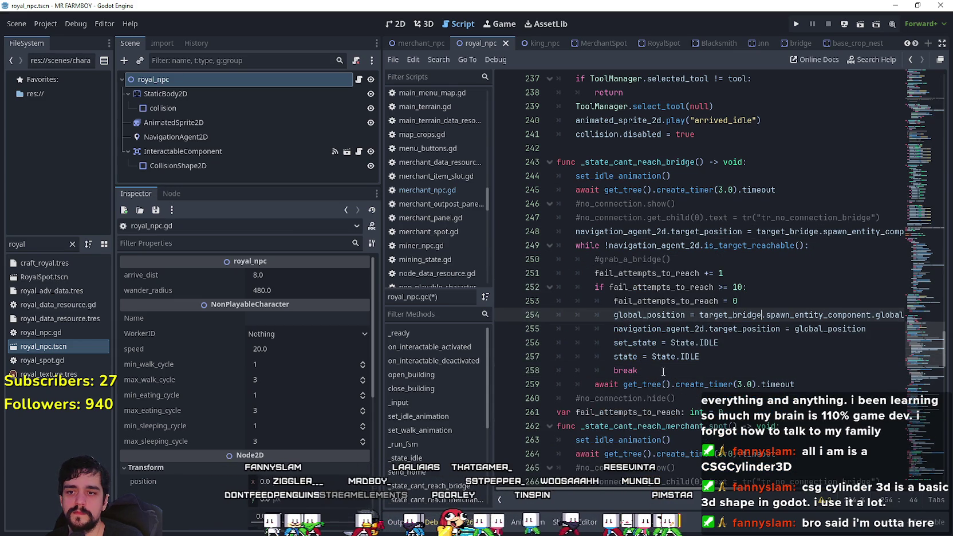
- Change both the set_state and state assignments from State.IDLE to State.GO_HOME
left_click(773, 359)
left_click(720, 343)
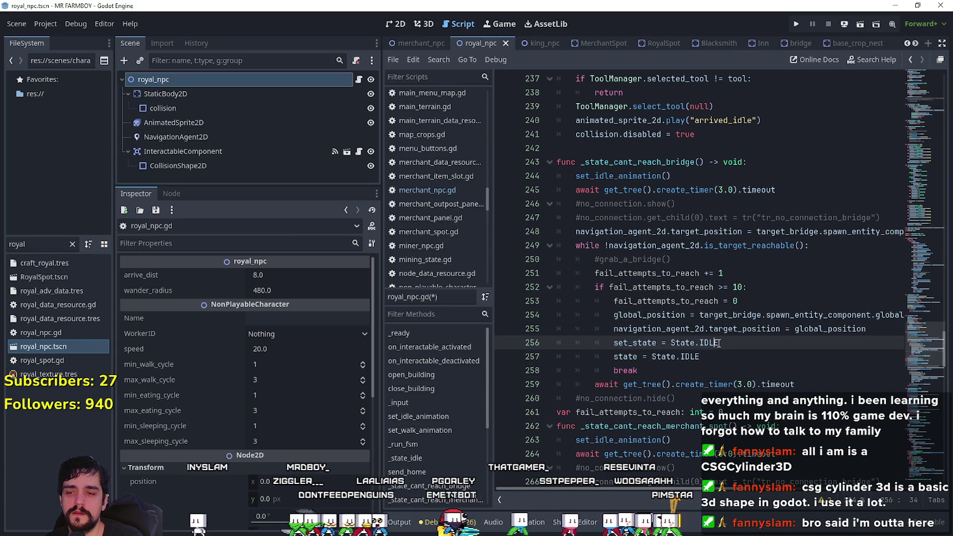
mouse_move(920, 344)
left_mouse_down()
mouse_move(926, 119)
mouse_move(927, 445)
left_mouse_up()
scroll(728, 364, "down", 7)
scroll(707, 340, "up", 9)
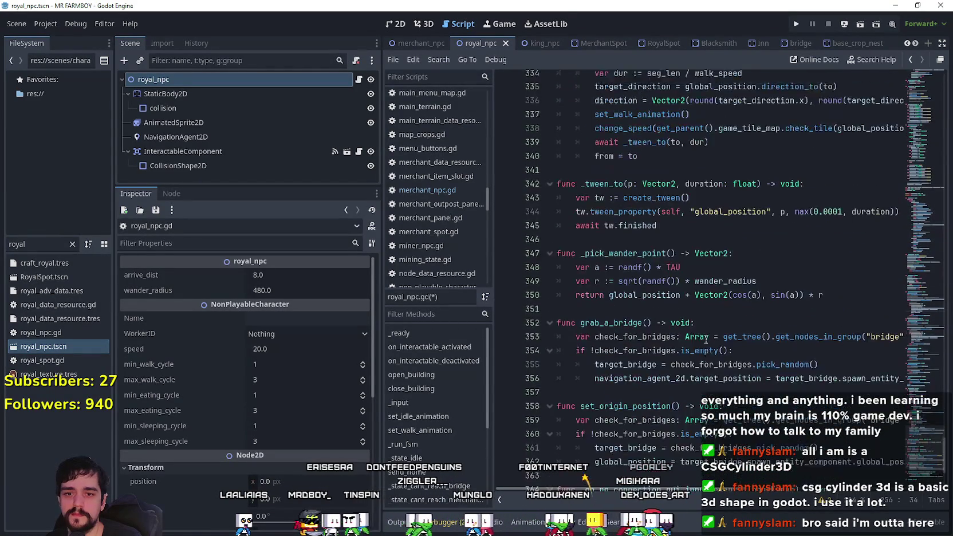
scroll(709, 343, "up", 18)
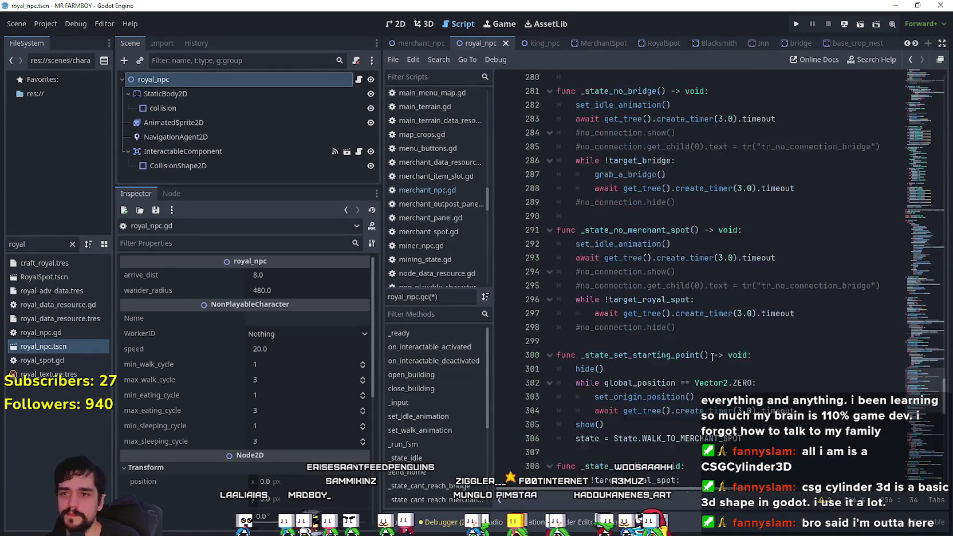
scroll(710, 350, "up", 3)
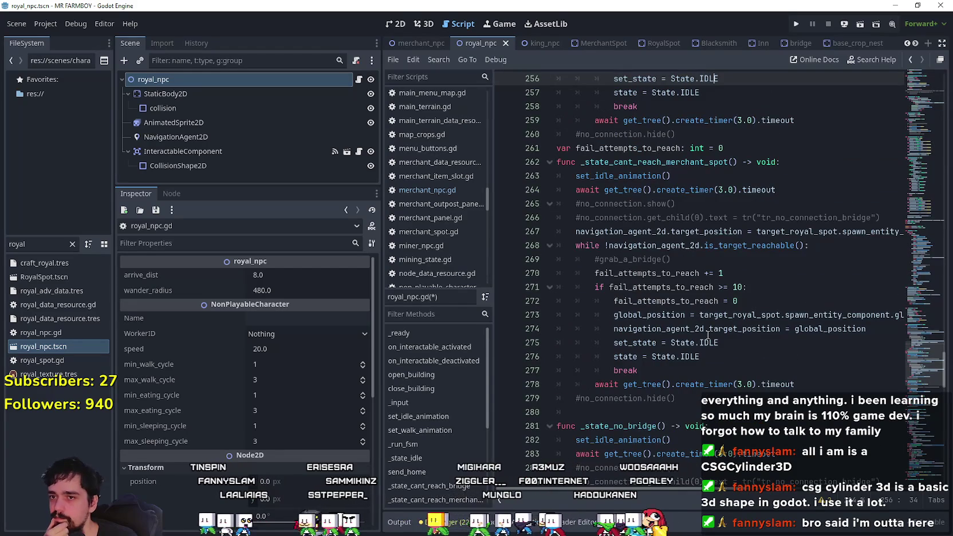
scroll(693, 309, "up", 3)
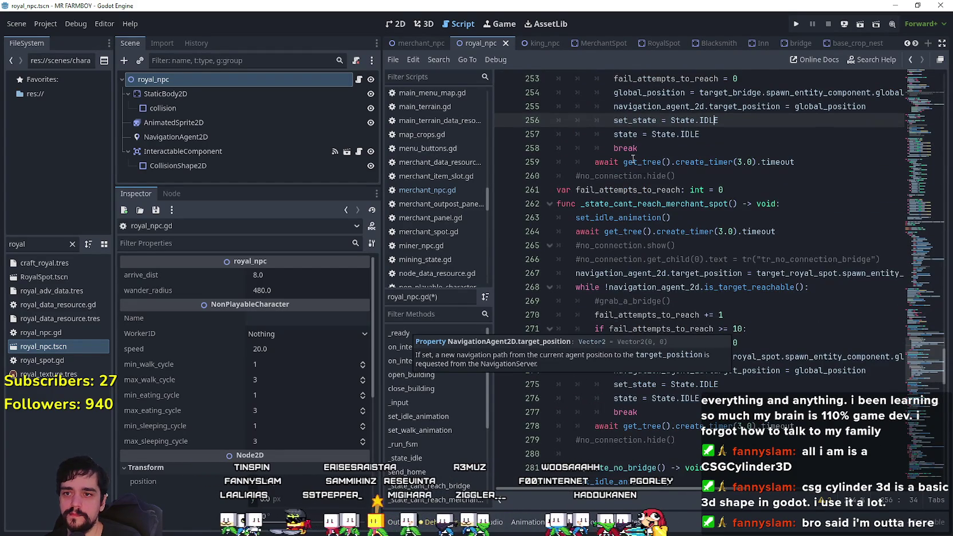
scroll(758, 208, "up", 5)
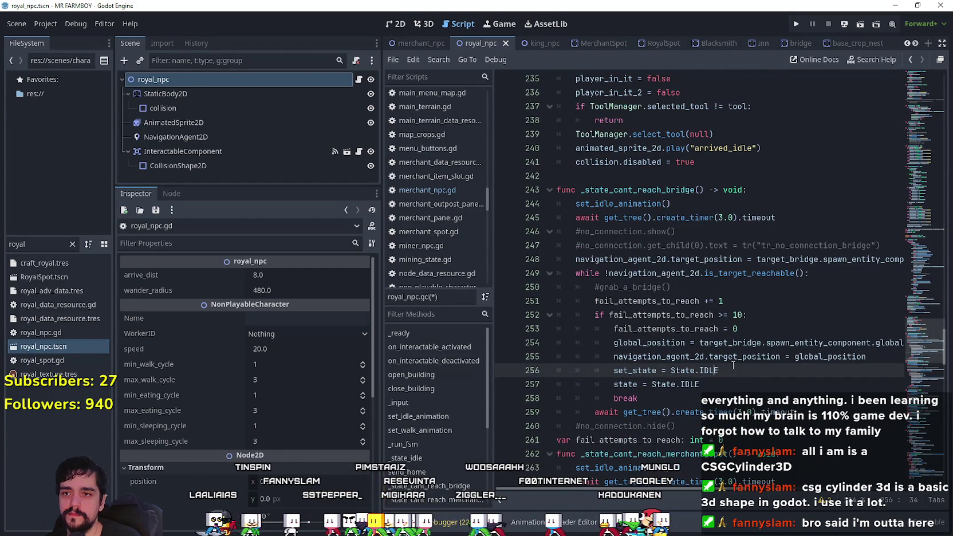
type("GO")
key("Return")
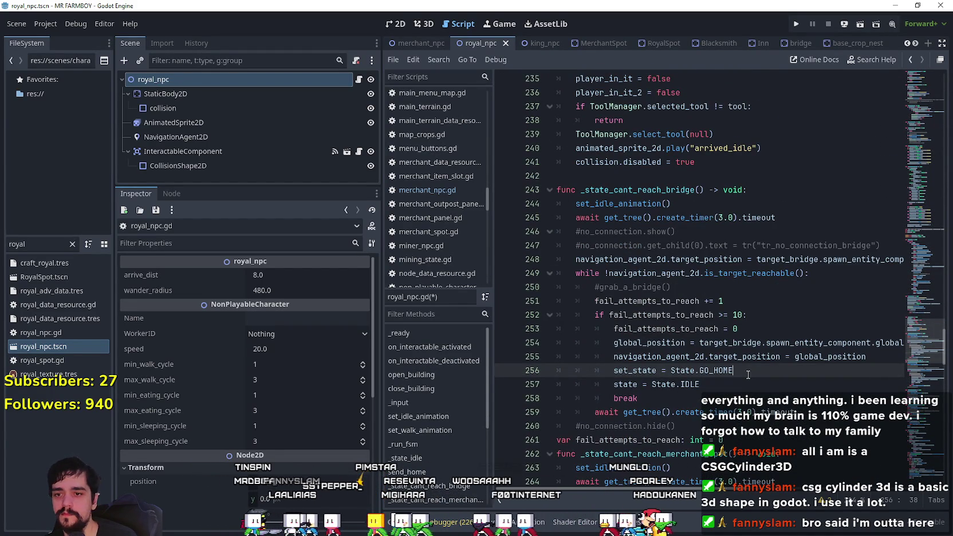
left_click(703, 384)
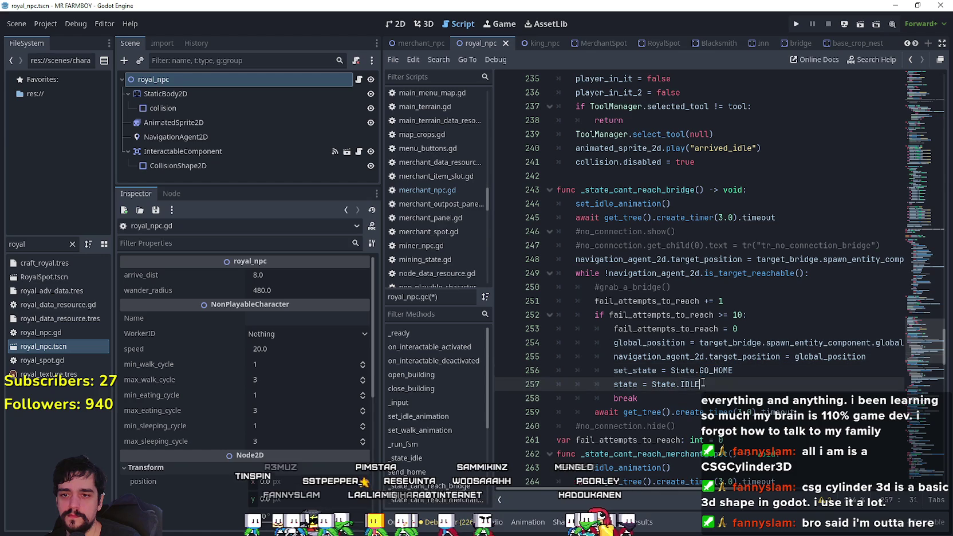
type("GO_HOM")
left_click(776, 395)
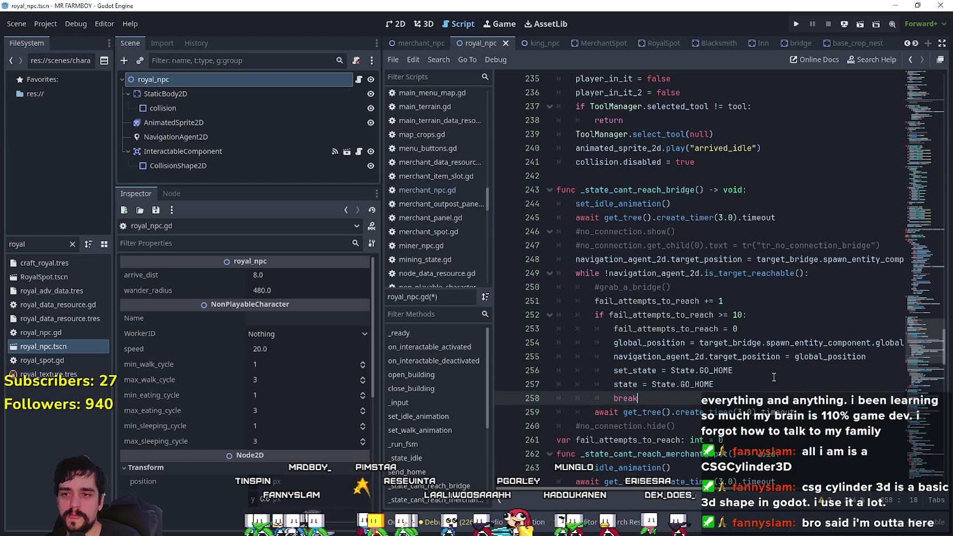
mouse_move(921, 338)
left_mouse_down()
mouse_move(921, 245)
mouse_move(916, 274)
left_mouse_up()
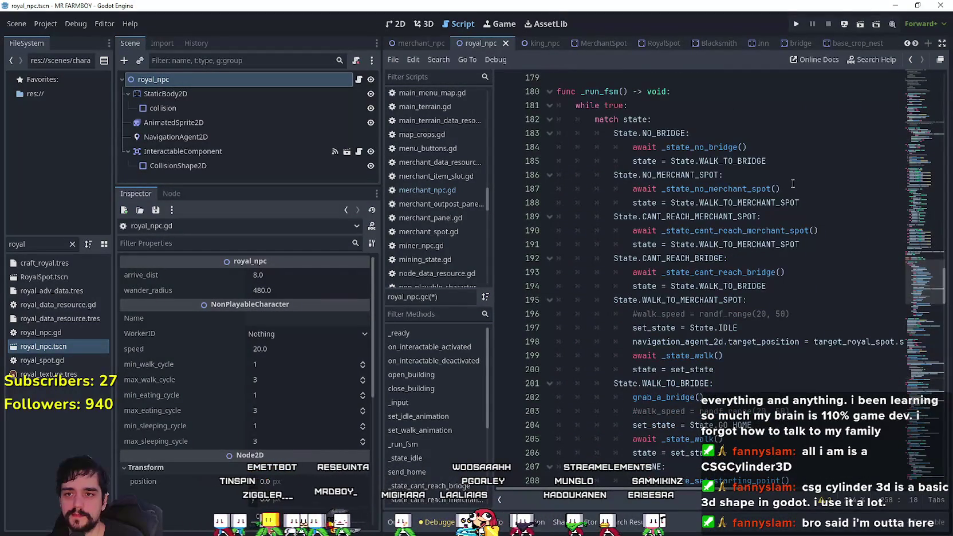
- Add a set_state = State.WALK_TO_BRIDGE line under the CANT_REACH_BRIDGE case in _run_fsm
left_click(780, 166)
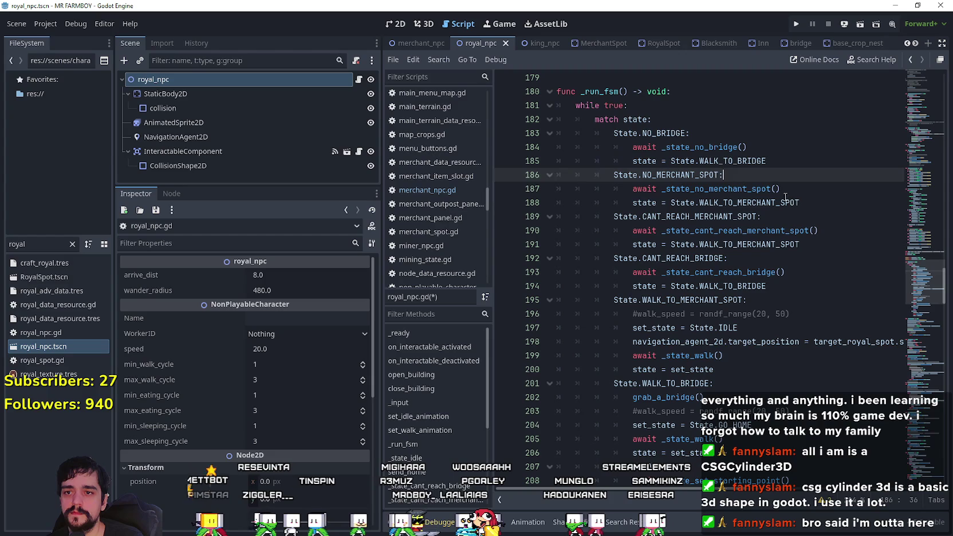
double_click(645, 202)
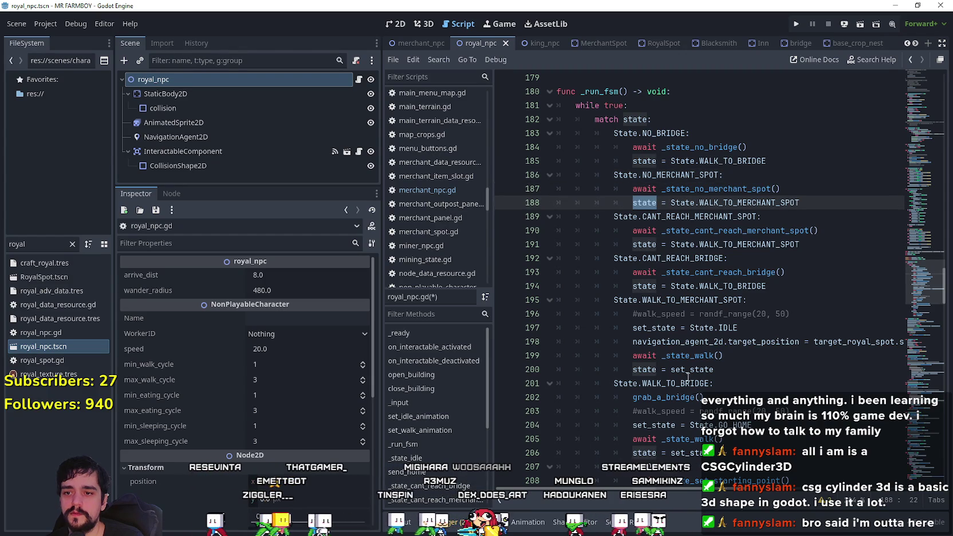
left_click(655, 328)
left_click_drag(655, 328, 723, 327)
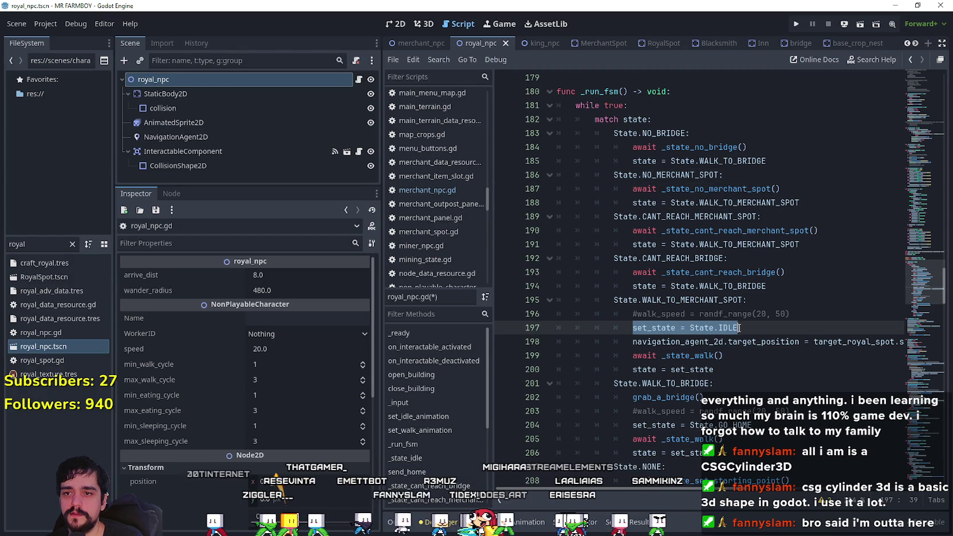
left_click(765, 259)
key("Return")
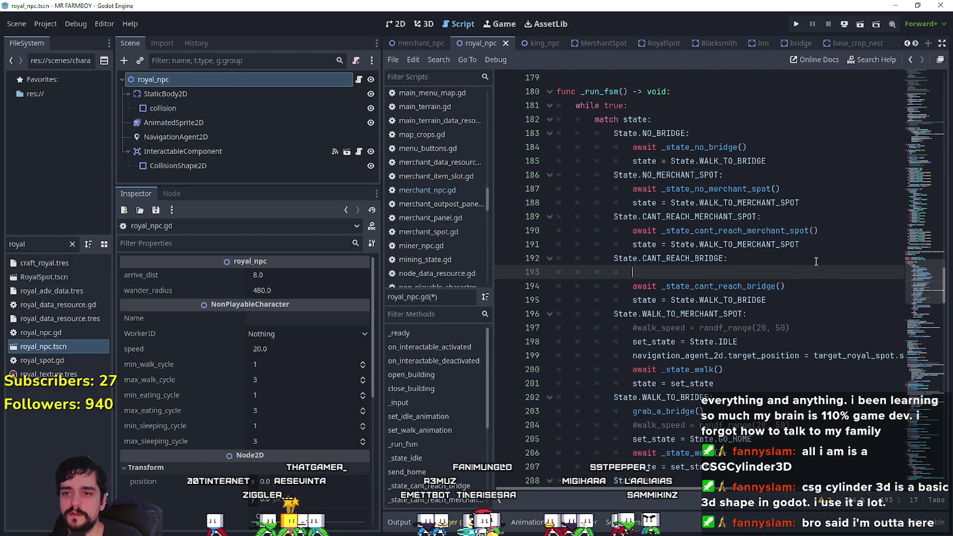
double_click(736, 299)
left_click(728, 271)
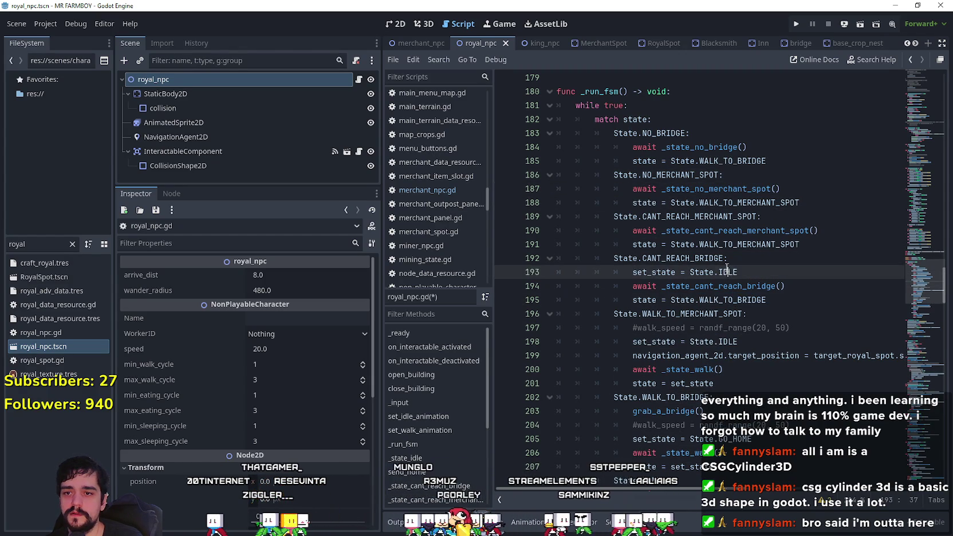
mouse_move(790, 263)
left_mouse_down()
mouse_move(636, 272)
mouse_move(840, 268)
left_mouse_up()
key("ctrl+c")
- Insert set_state = State.WALK_TO_MERCHANT_SPOT under the CANT_REACH_MERCHANT_SPOT case and save
left_click(809, 213)
key("Return")
key("ctrl+v")
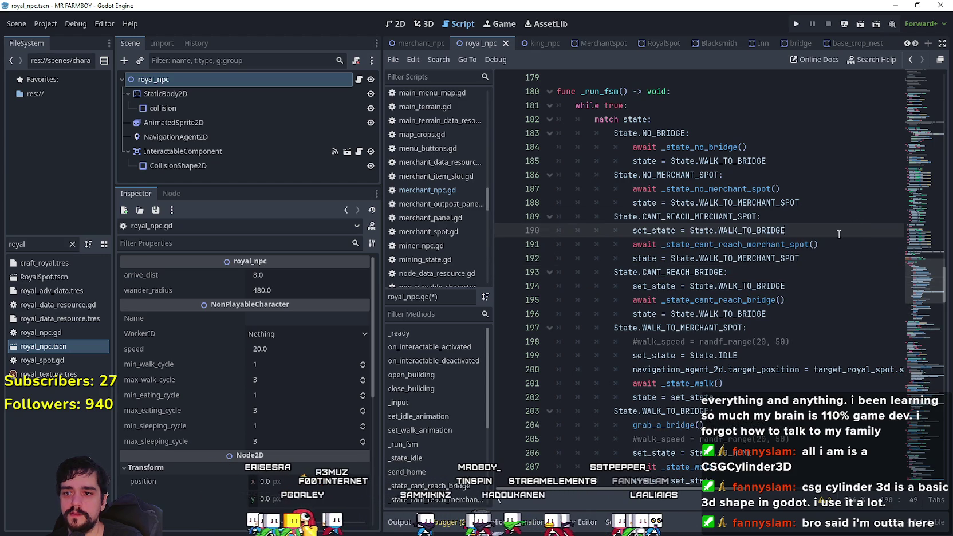
double_click(764, 256)
key("ctrl+c")
double_click(745, 230)
key("ctrl+v")
left_click(812, 258)
key("ctrl+s")
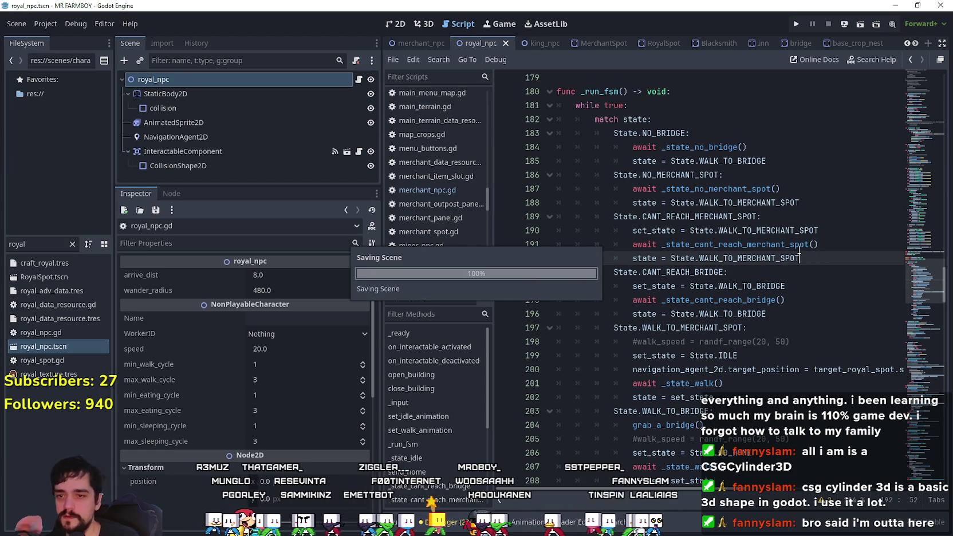
scroll(799, 249, "down", 3)
- Review the WALK_TO_BRIDGE, WALK_TO_MERCHANT_SPOT and IDLE cases of _run_fsm and the _state_idle body
left_click(718, 272)
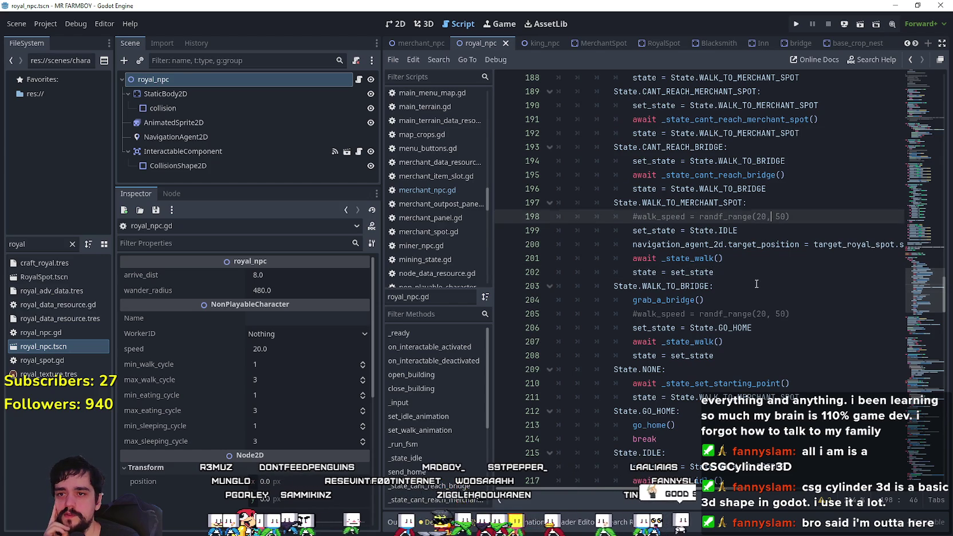
left_click(757, 279)
left_click(795, 216)
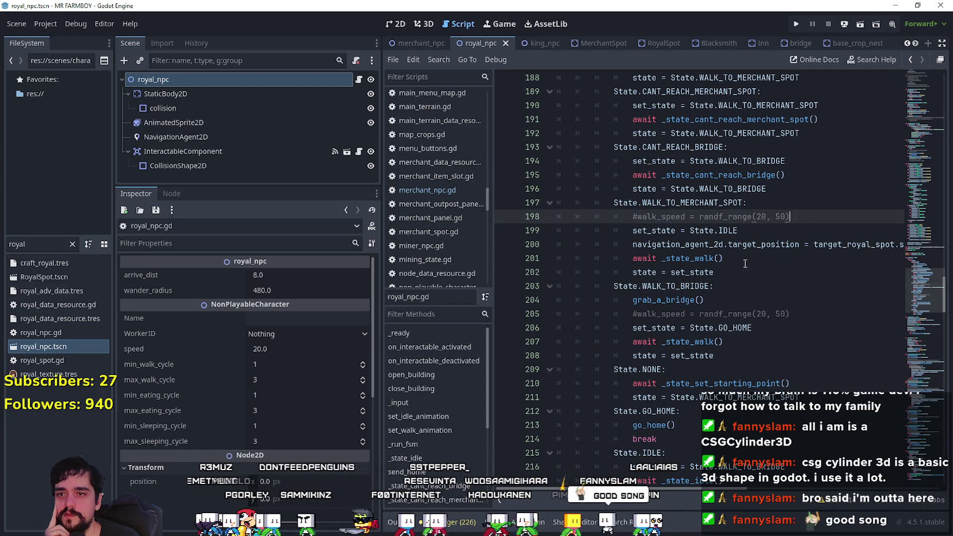
scroll(749, 260, "down", 4)
left_click(765, 327)
left_click(764, 317)
left_click(750, 275)
left_click(762, 302)
left_click(758, 330)
left_click(745, 355)
left_click(742, 331)
left_click(741, 341)
scroll(741, 326, "down", 2)
scroll(741, 327, "down", 2)
left_click(739, 329)
left_click(751, 314)
left_click(748, 300)
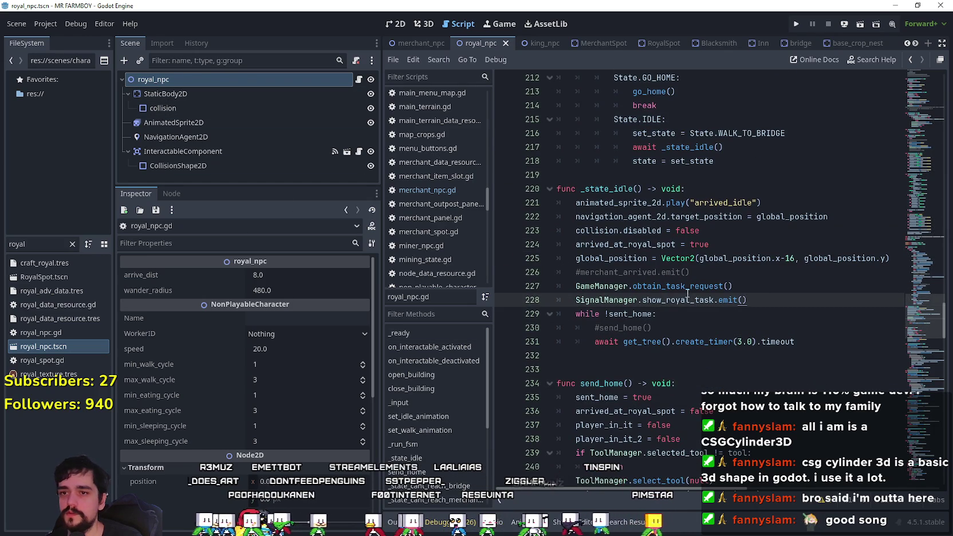
- Select and check the fail_attempts_to_reach fallback block in royal_npc.gd
scroll(720, 278, "down", 7)
scroll(730, 391, "down", 9)
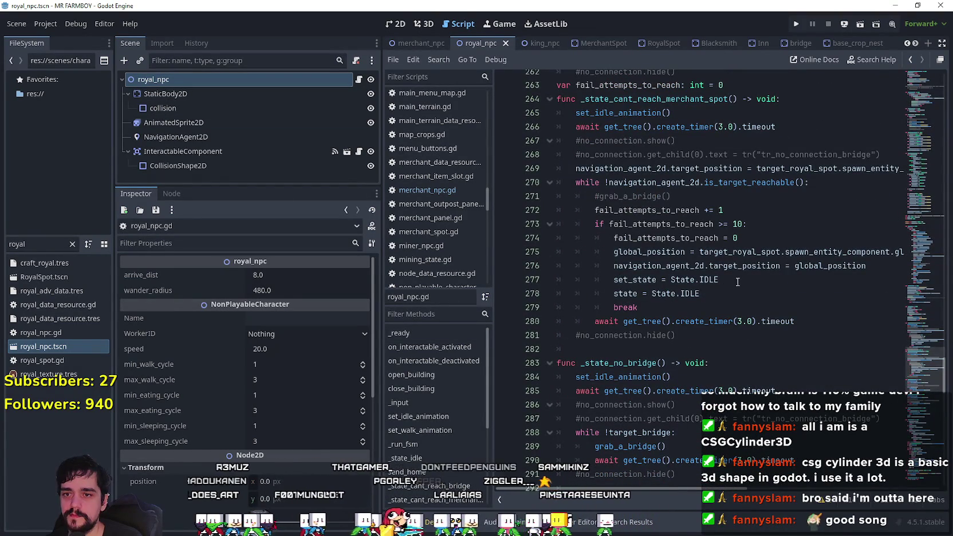
mouse_move(641, 307)
left_mouse_down()
mouse_move(553, 265)
mouse_move(541, 217)
left_mouse_up()
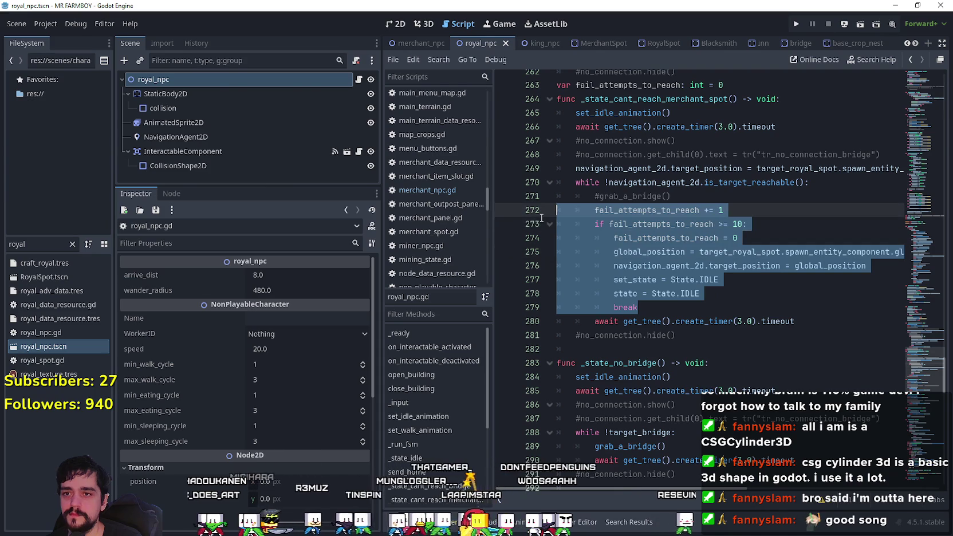
left_click(664, 297)
left_click(675, 313)
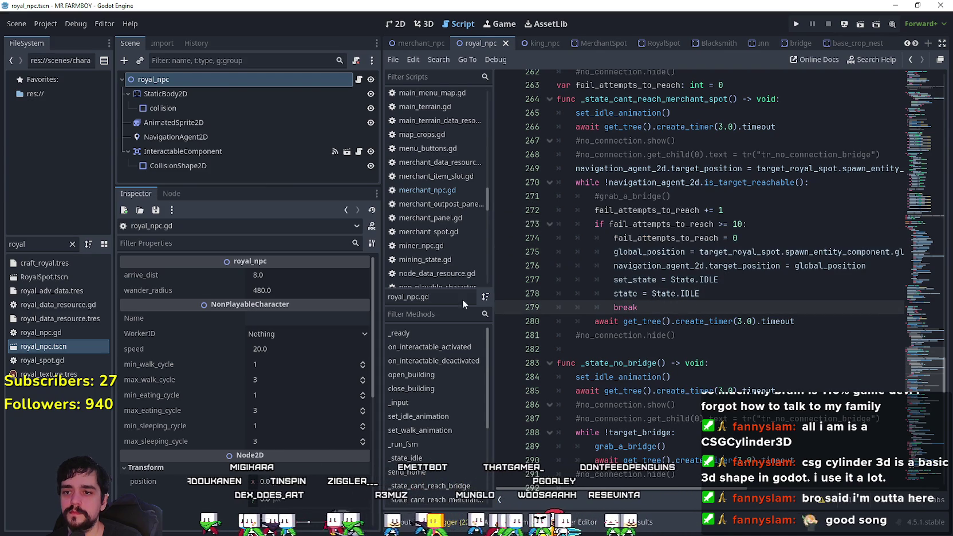
- Filter files by 'king' and open king_npc.tscn with its king_npc.gd script
type("king")
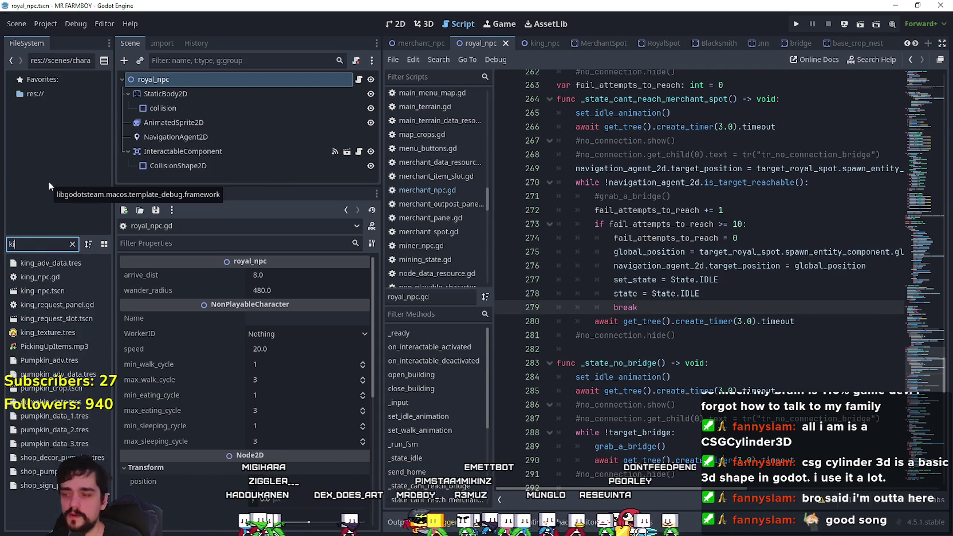
left_click(34, 295)
double_click(34, 295)
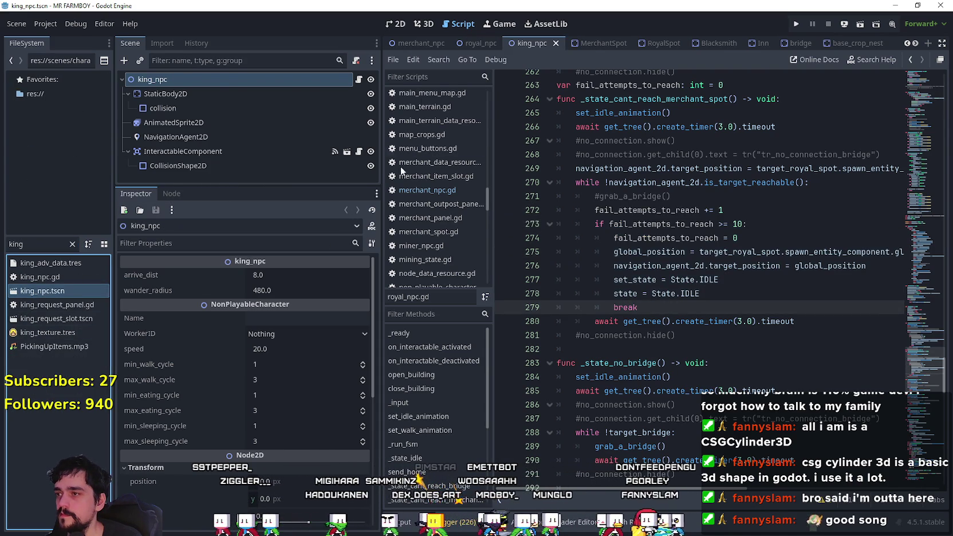
left_click(360, 80)
- Scroll king_npc.gd to review the ends of _state_idle and send_home
scroll(697, 281, "down", 4)
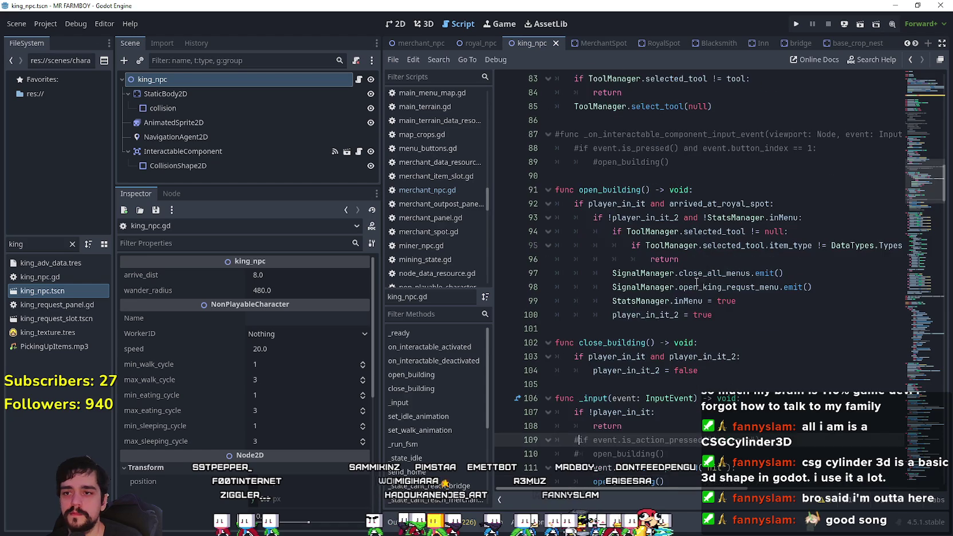
scroll(697, 281, "down", 20)
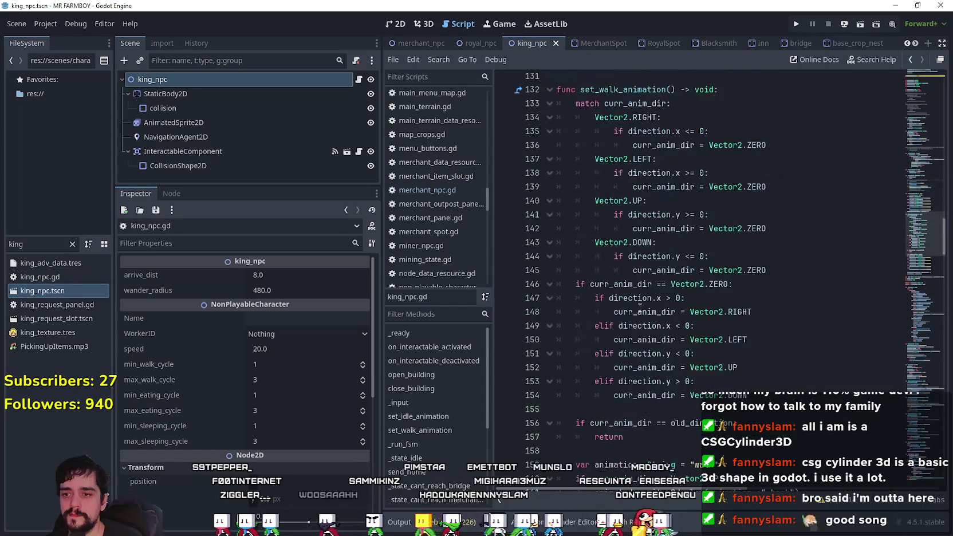
scroll(646, 313, "down", 20)
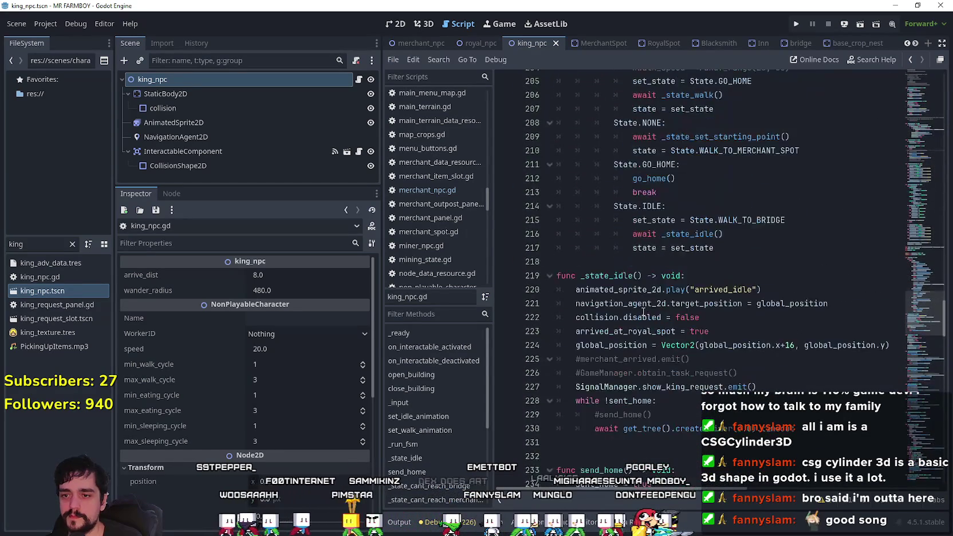
left_click(651, 288)
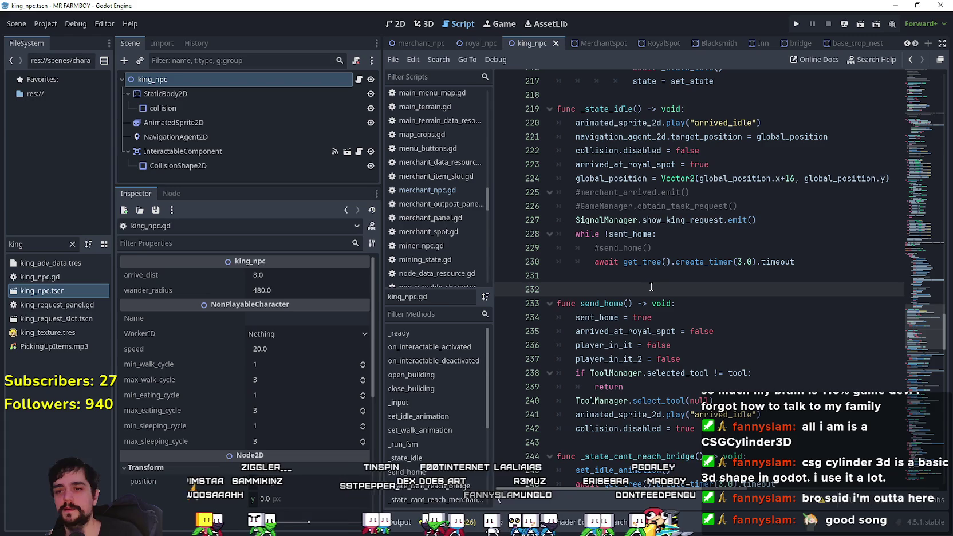
scroll(652, 287, "down", 4)
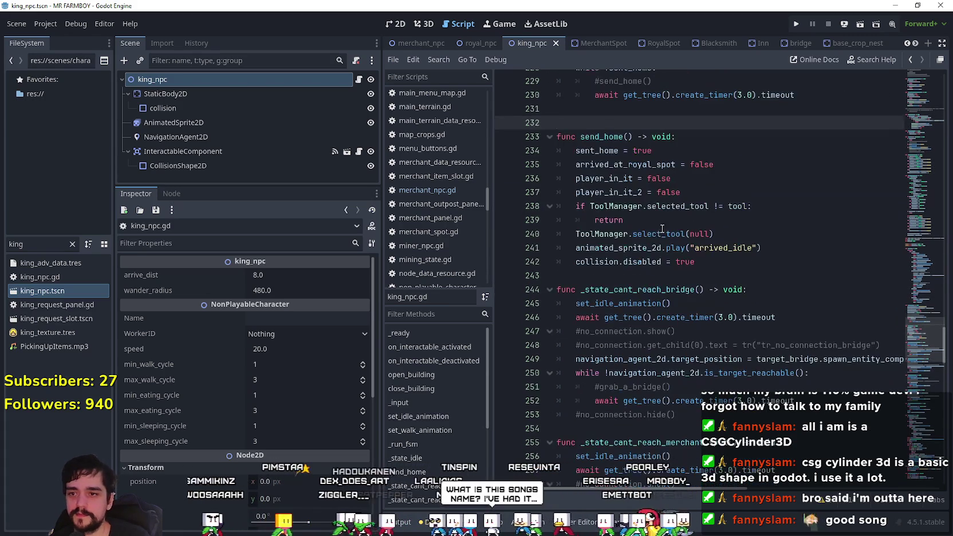
left_click(655, 261)
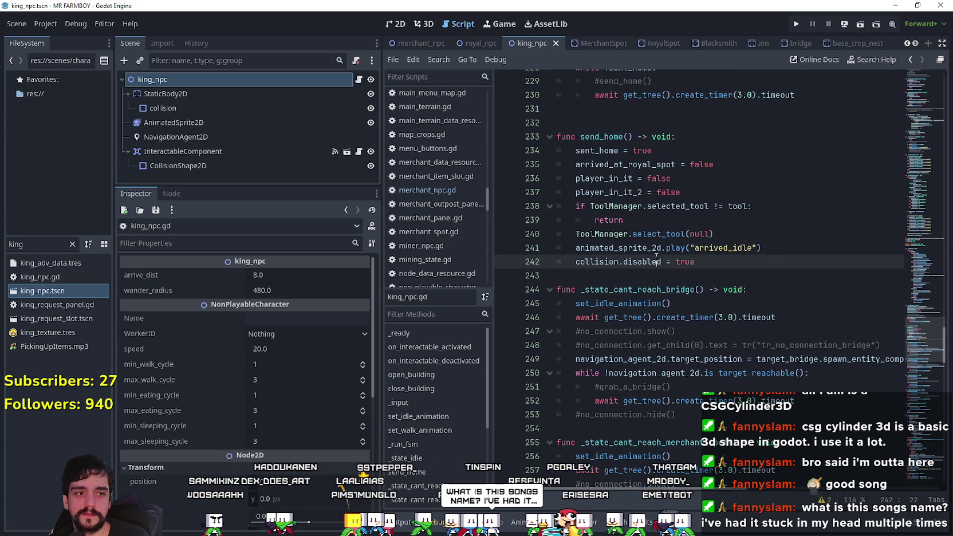
mouse_move(676, 206)
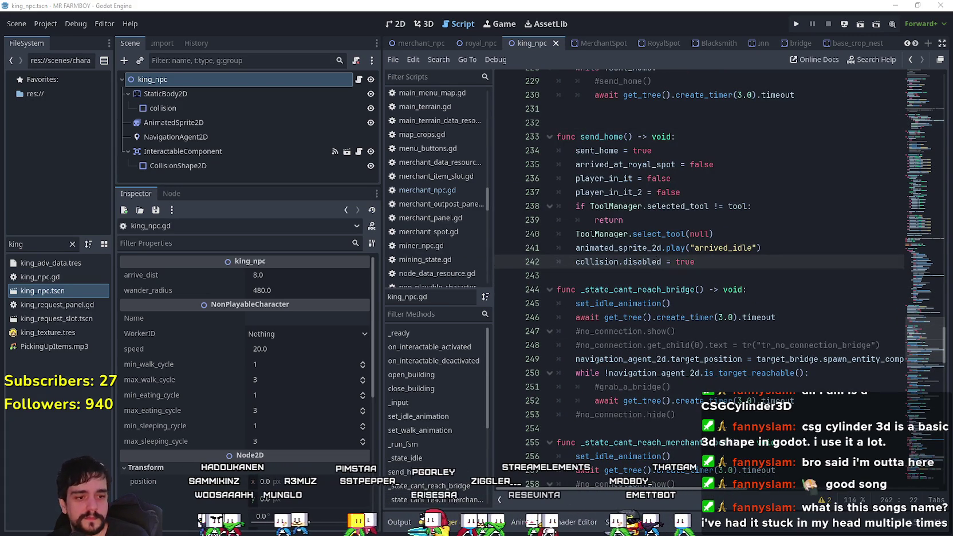
key("alt+Tab")
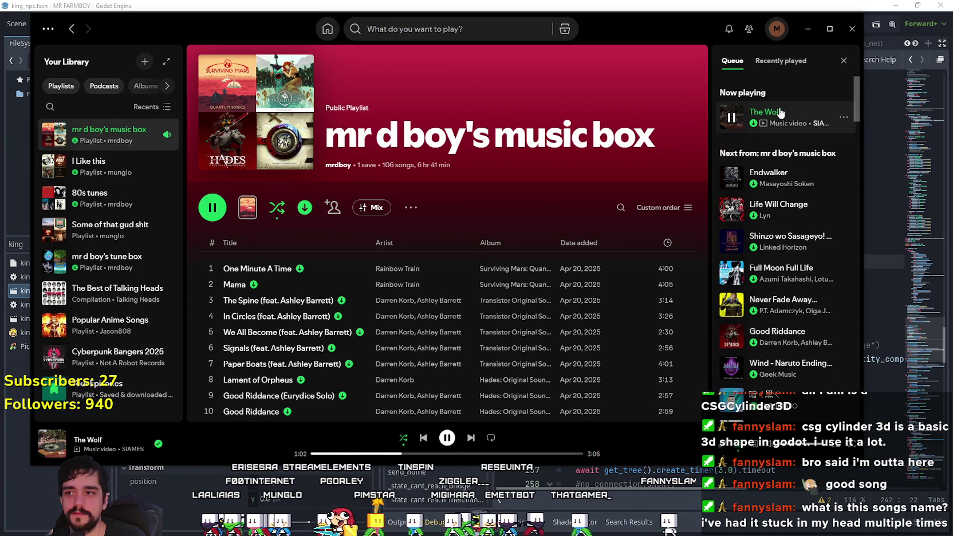
- Scroll the Spotify playlist to The Wolf and open its album BOUNCE INTO THE MUSIC
scroll(371, 369, "down", 15)
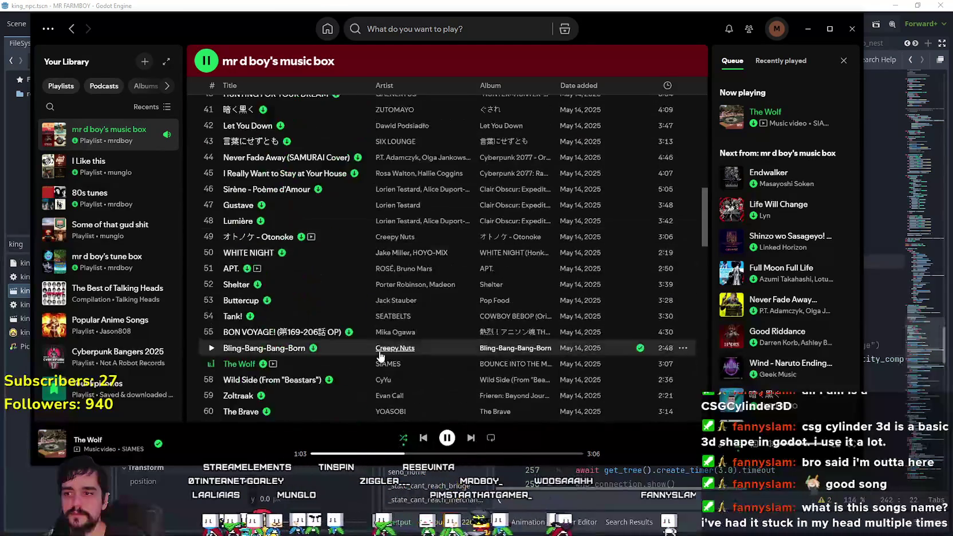
scroll(439, 346, "up", 2)
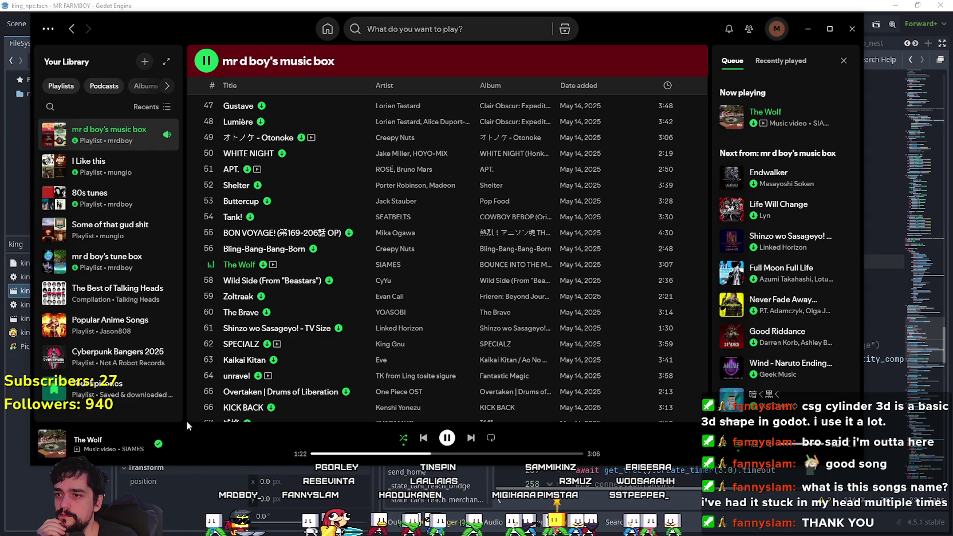
left_click(516, 265)
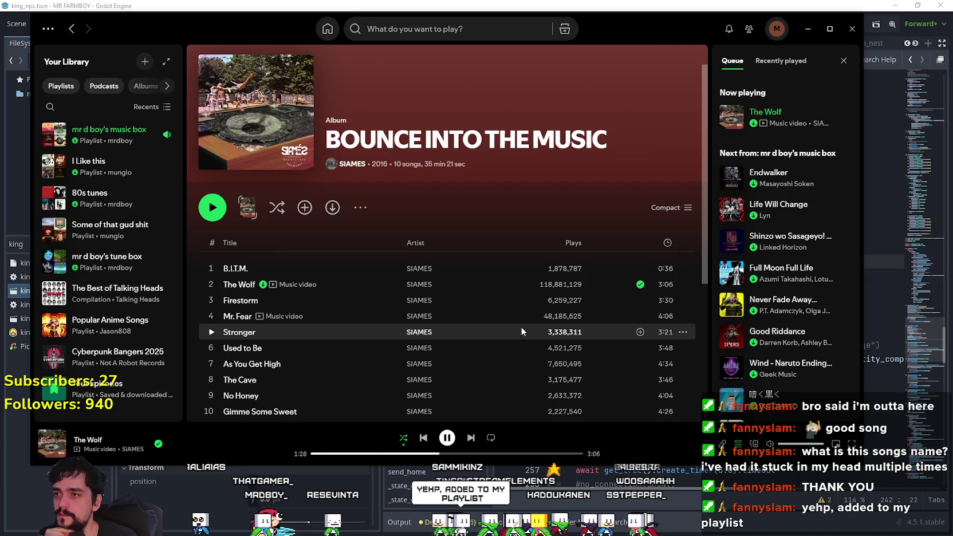
- Browse the SIAMES album page, then return to the music box playlist
scroll(521, 326, "down", 3)
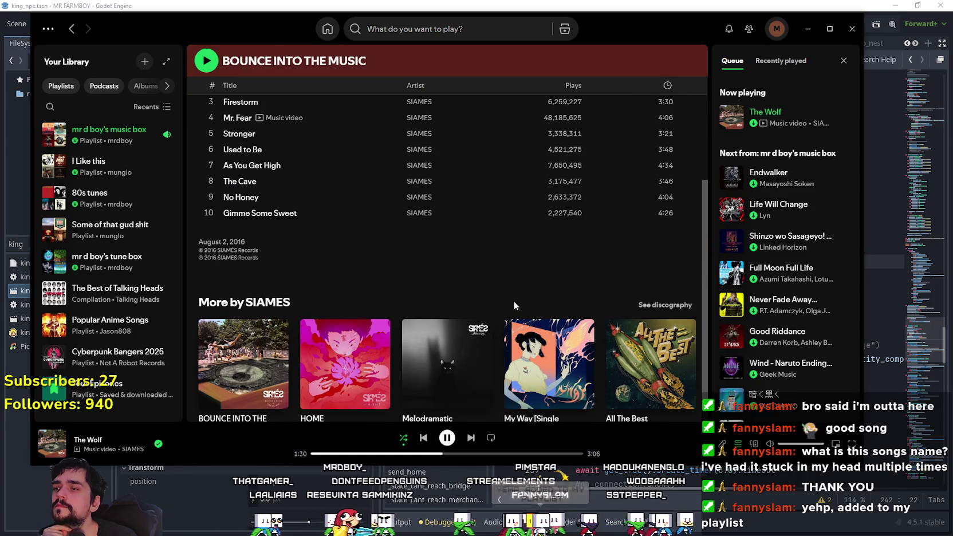
scroll(514, 300, "up", 4)
scroll(514, 299, "down", 5)
scroll(514, 300, "up", 4)
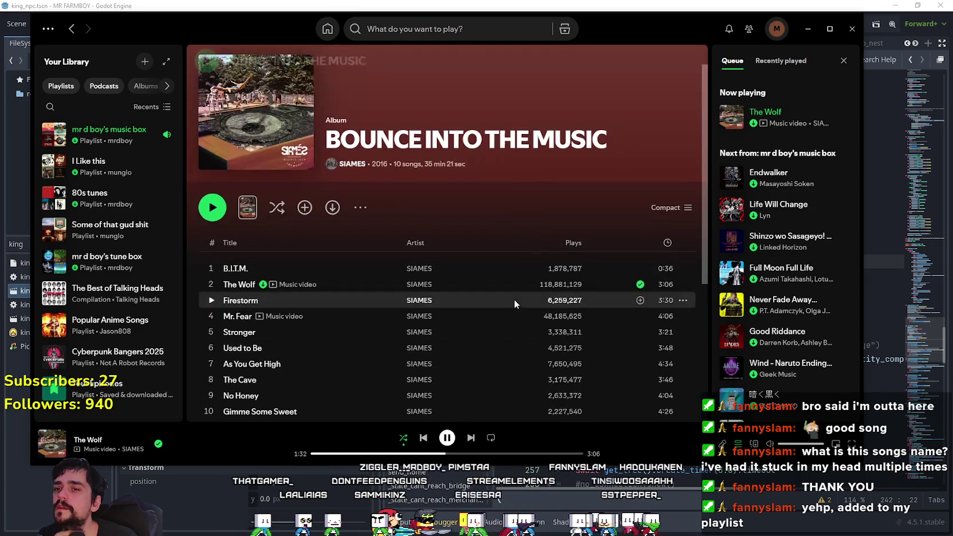
scroll(568, 263, "down", 2)
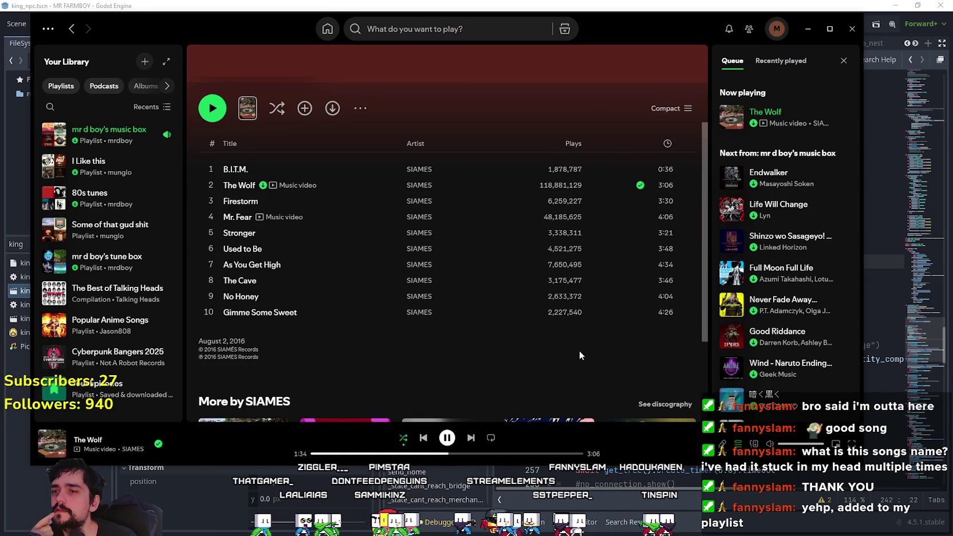
scroll(690, 127, "up", 3)
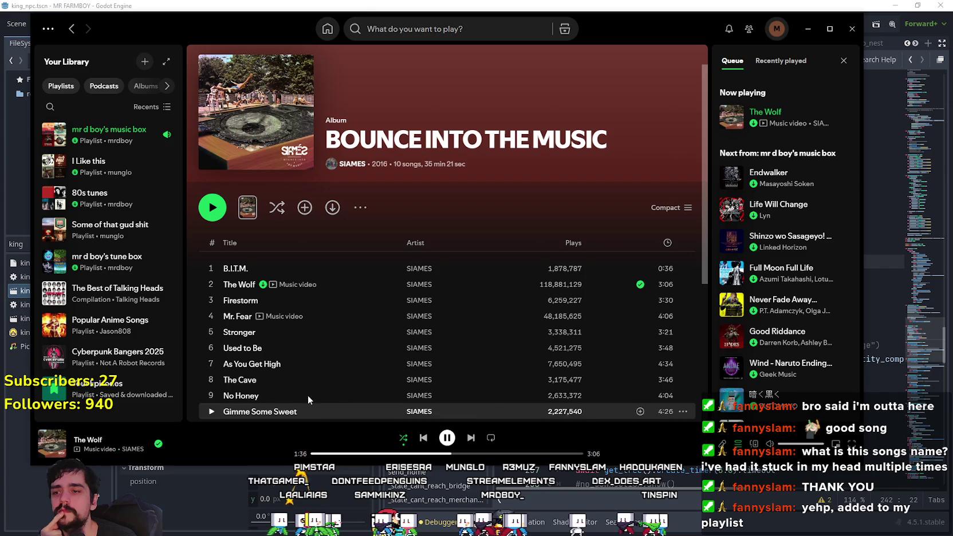
left_click_drag(109, 132, 427, 248)
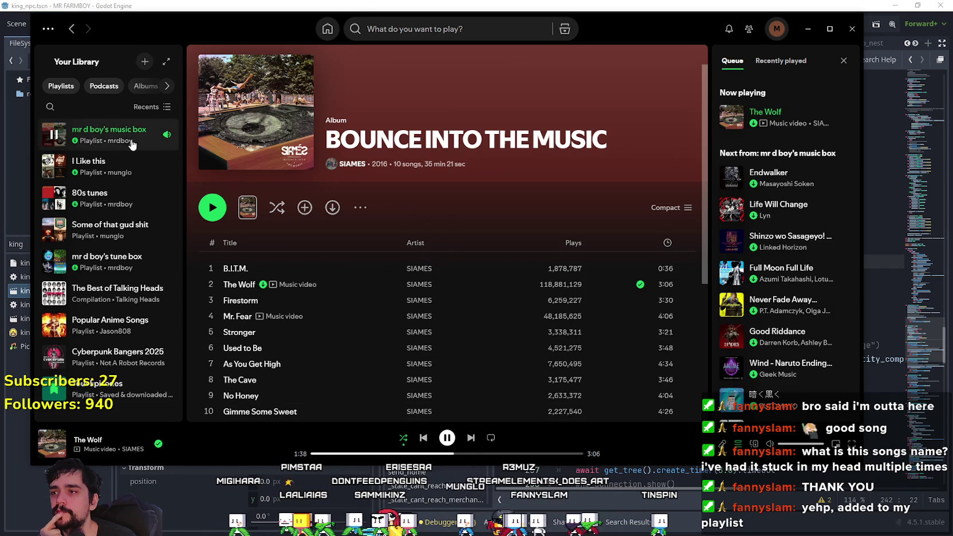
left_click(109, 133)
- Scroll down the playlist and open the SIAMES artist page
scroll(325, 287, "down", 4)
scroll(321, 281, "down", 10)
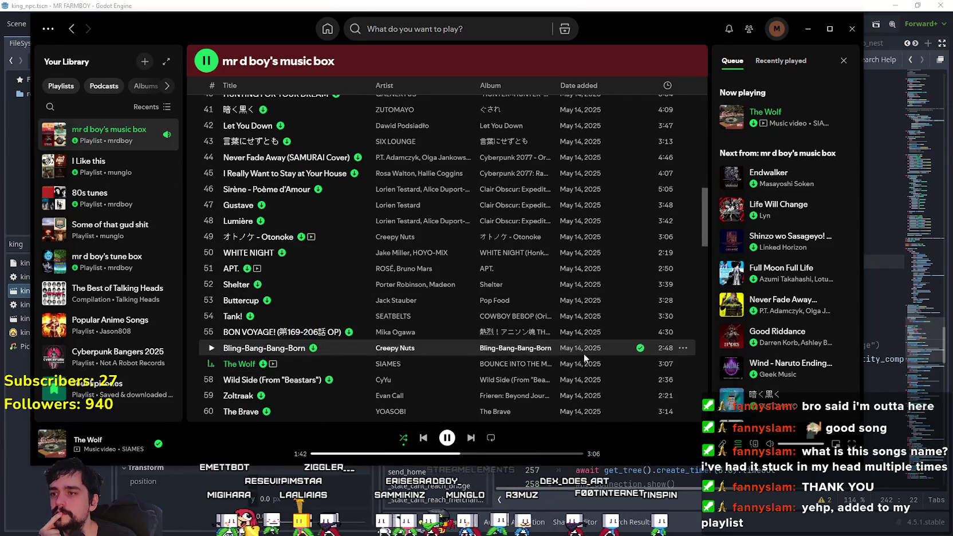
scroll(559, 338, "down", 2)
left_click(389, 265)
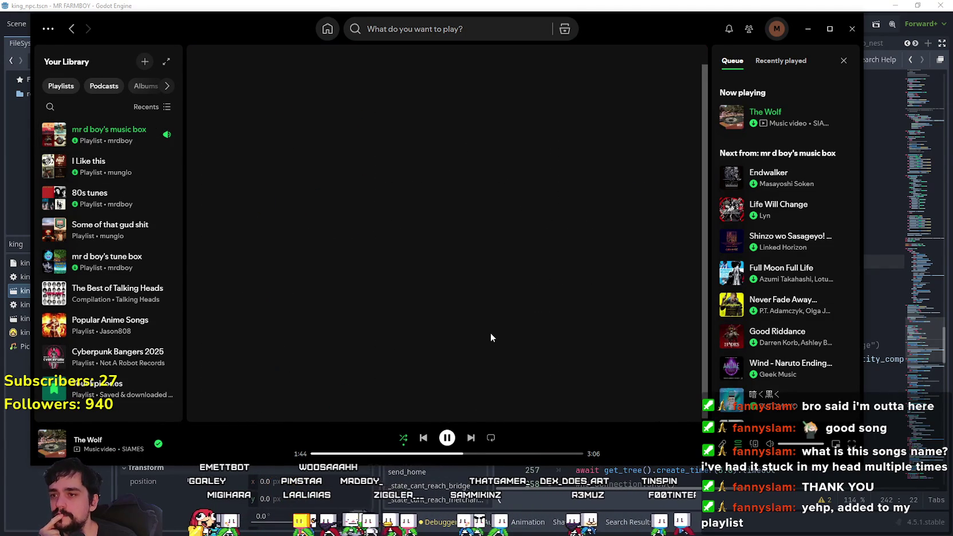
- Look over the SIAMES Popular tracks, then go back to the music box playlist
scroll(471, 274, "down", 4)
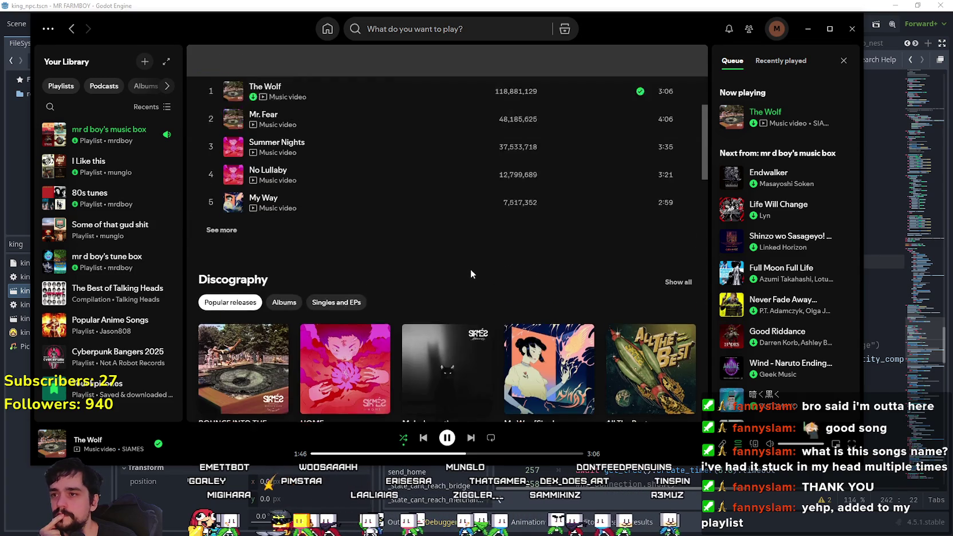
scroll(471, 278, "up", 3)
scroll(478, 245, "up", 2)
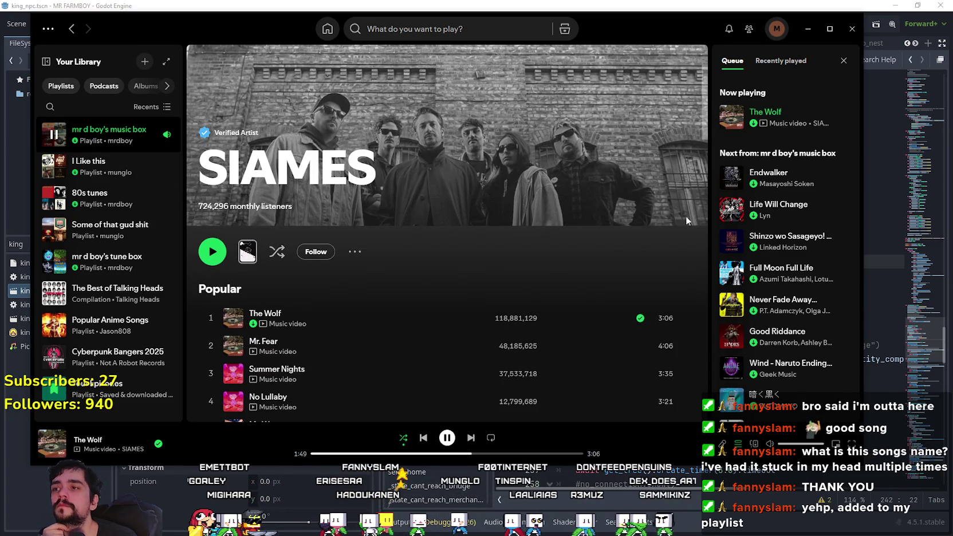
left_click(103, 141)
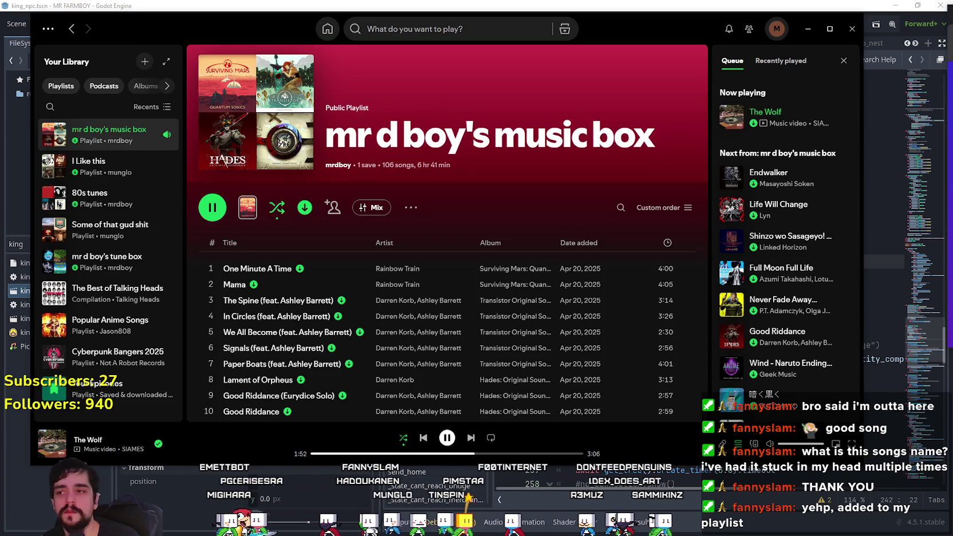
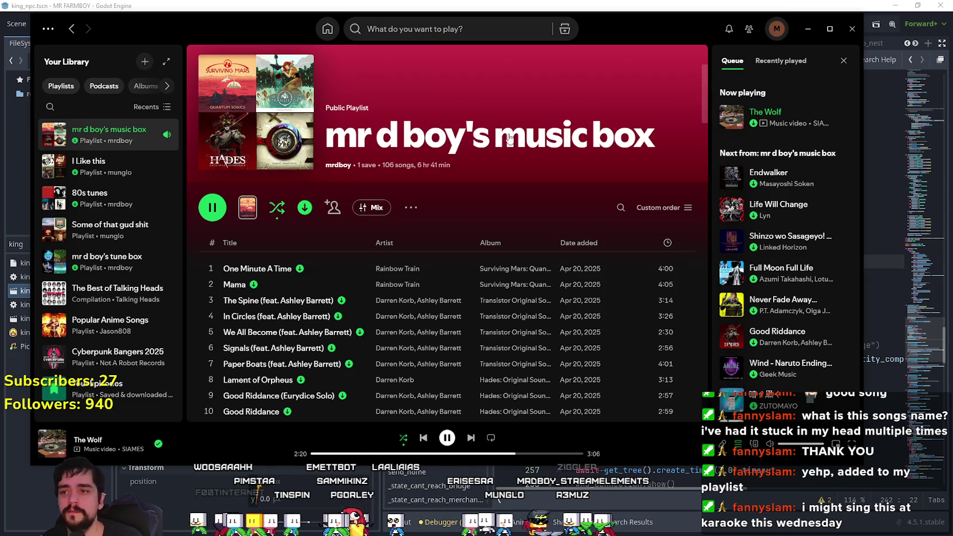
- Minimize Spotify so king_npc.gd shows again at the send_home function
left_click(812, 30)
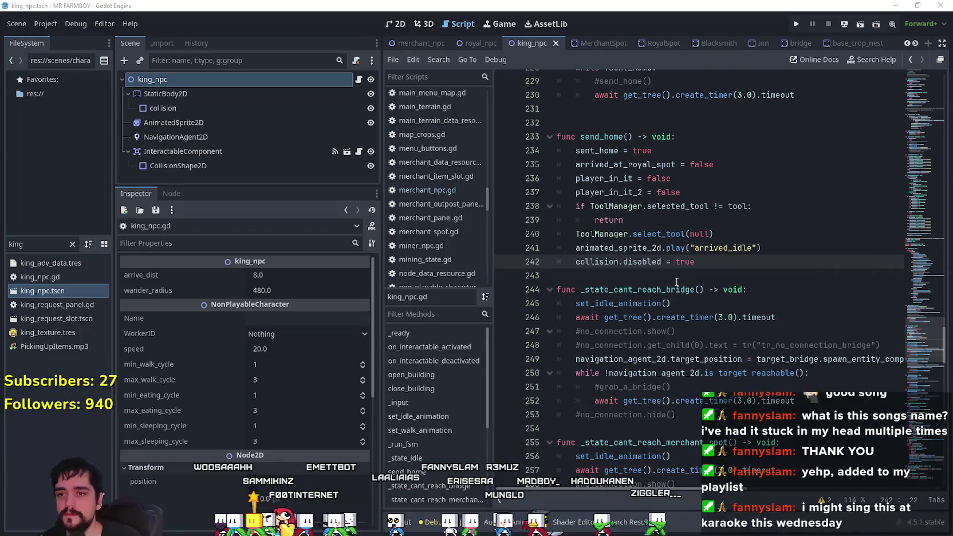
- Paste the fail_attempts_to_reach retry block after #grab_a_bridge() in the merchant-spot wait loop
left_click(720, 276)
scroll(726, 260, "down", 4)
left_click(714, 278)
left_click(712, 256)
scroll(712, 256, "down", 3)
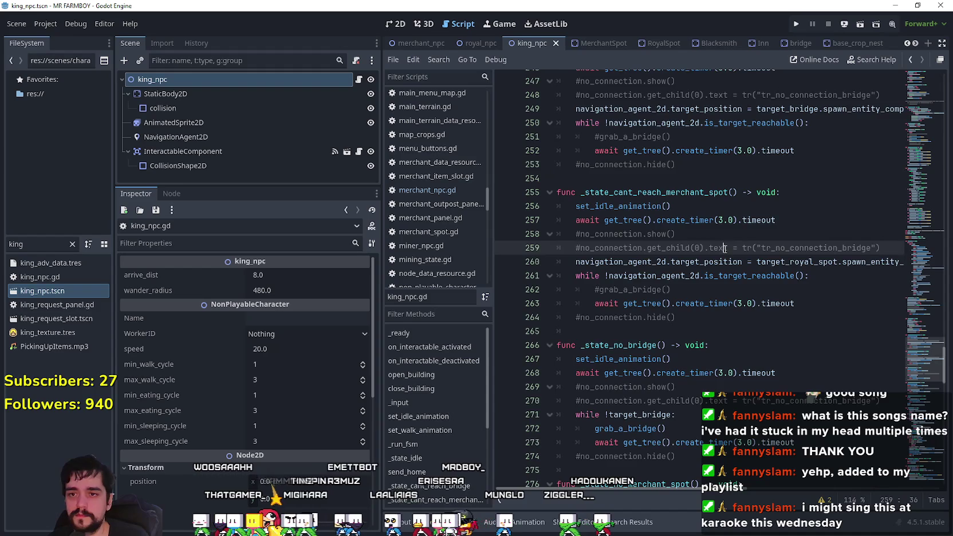
left_click(737, 205)
left_click(730, 253)
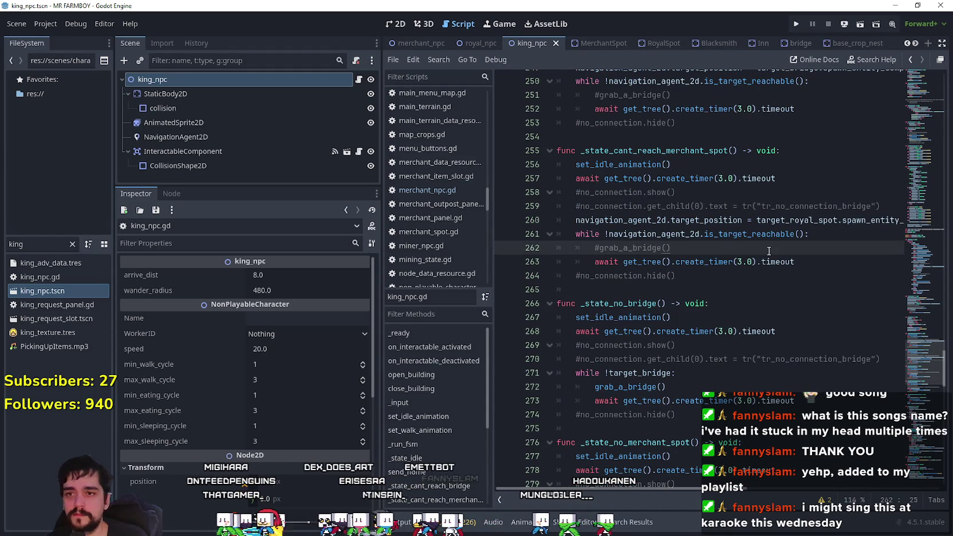
key("Return")
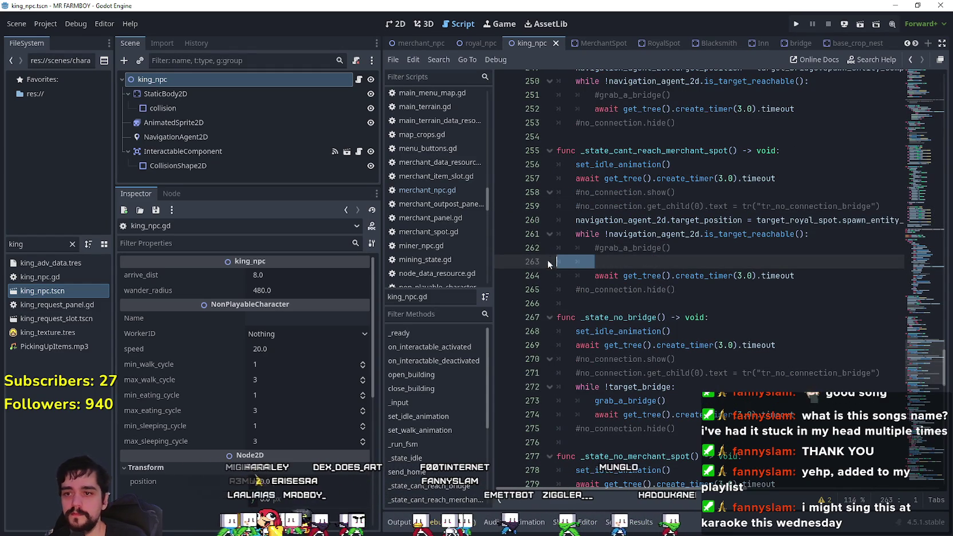
key("ctrl+v")
- Declare fail_attempts_to_reach: int = 0 above the function and select the retry block, lines 263–270
scroll(659, 217, "up", 1)
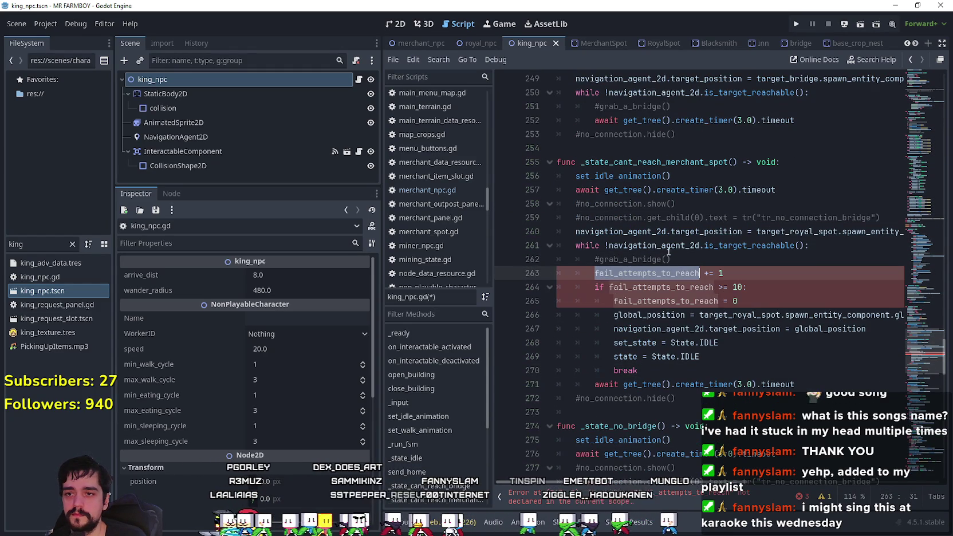
left_click(633, 148)
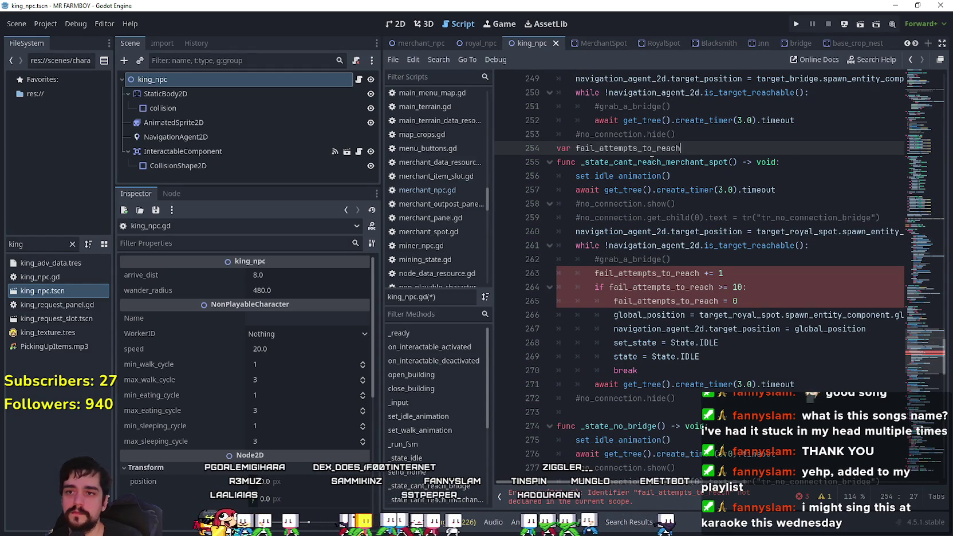
type("var fail_attempts_to_reach: int = 0")
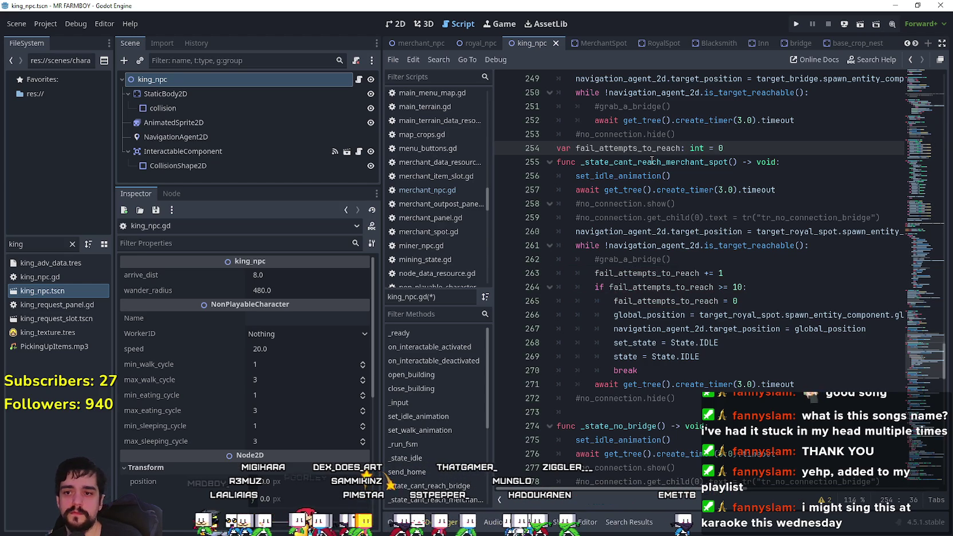
left_click(768, 371)
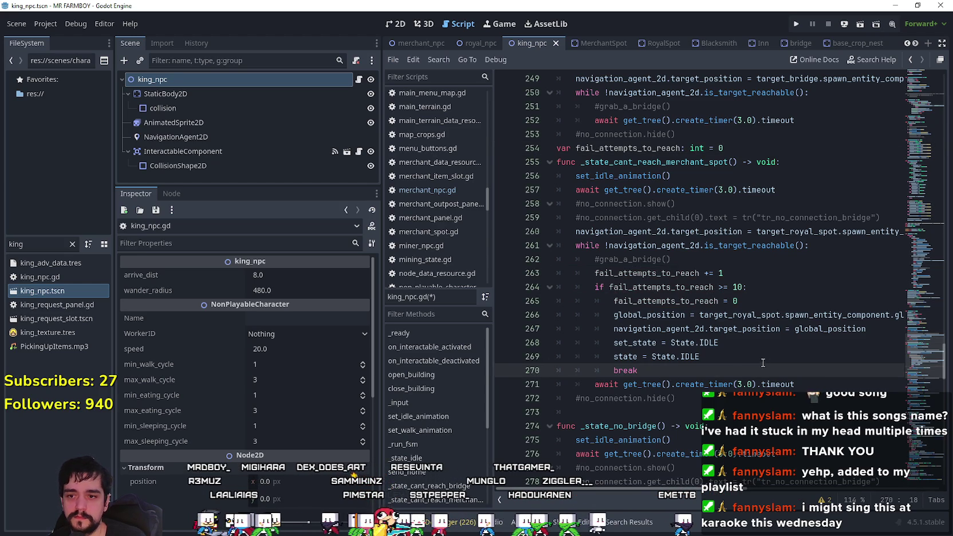
double_click(789, 231)
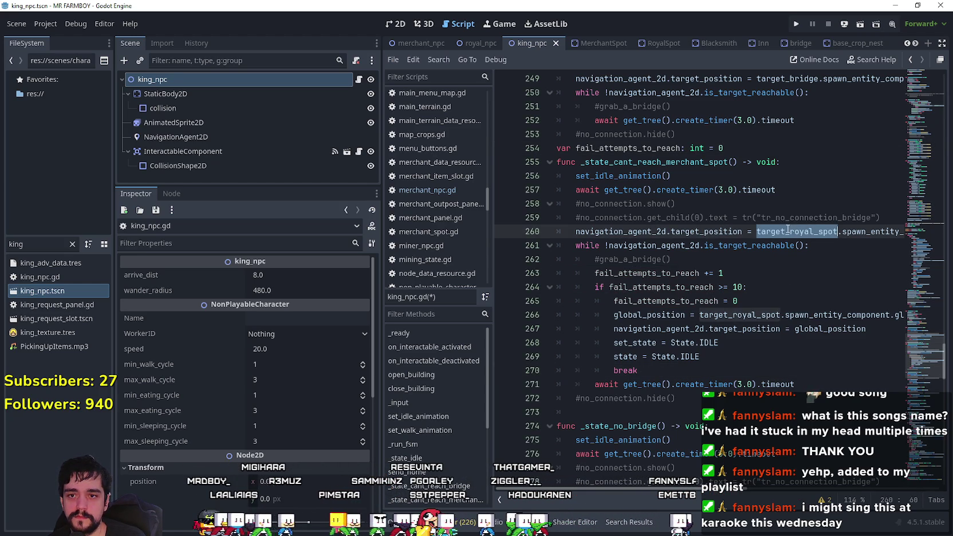
double_click(757, 314)
left_click(749, 361)
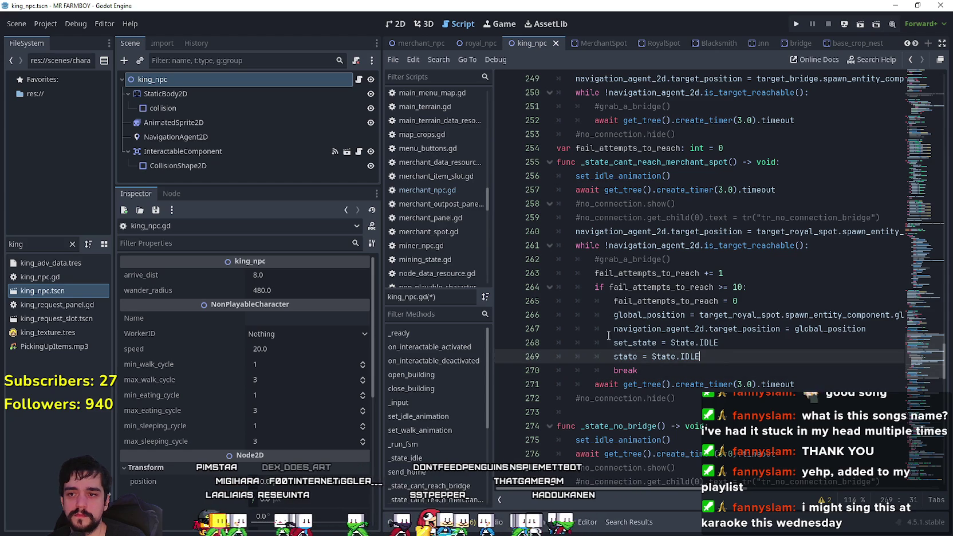
mouse_move(662, 370)
left_mouse_down()
mouse_move(553, 356)
mouse_move(540, 273)
left_mouse_up()
key("ctrl+c")
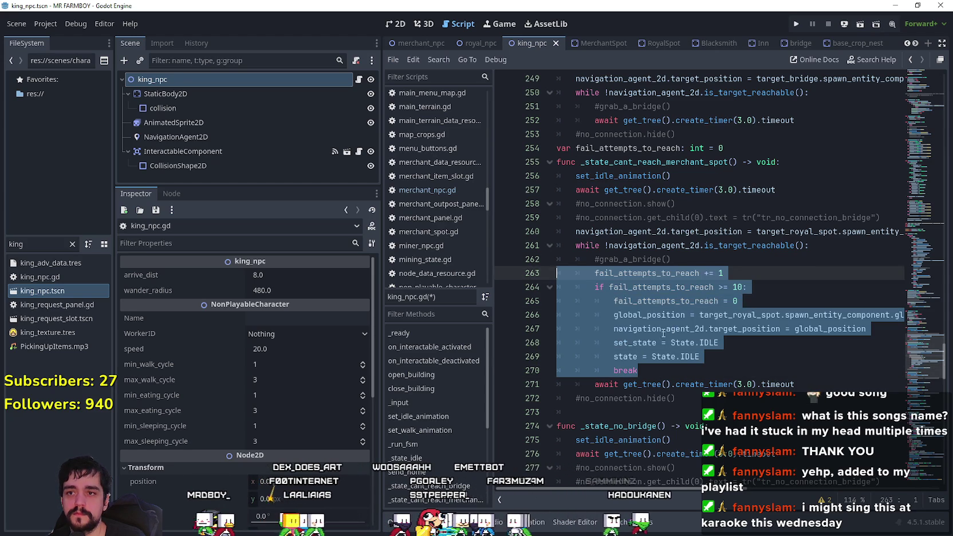
scroll(663, 332, "up", 4)
left_click(794, 280)
key("Return")
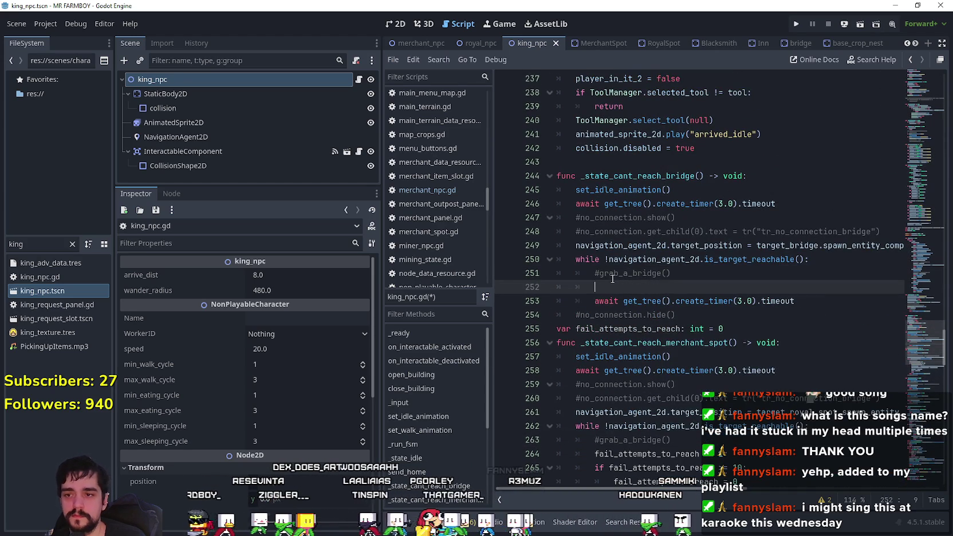
- Paste the retry block into the bridge loop, swapping in target_bridge and State.GO_HOME for target_royal_spot and State.IDLE
key("ctrl+v")
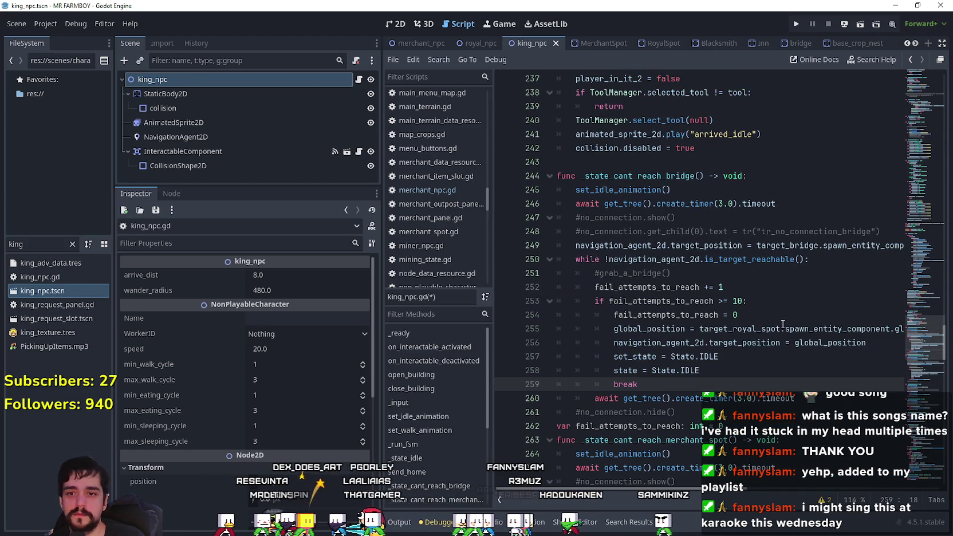
double_click(807, 247)
key("ctrl+c")
double_click(745, 328)
key("ctrl+v")
double_click(724, 355)
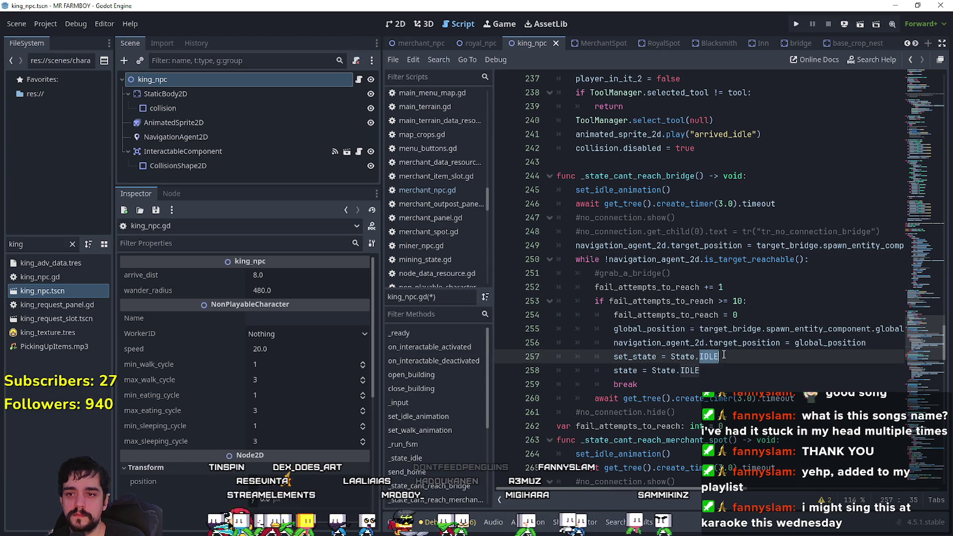
double_click(758, 366)
type("GO_HOM")
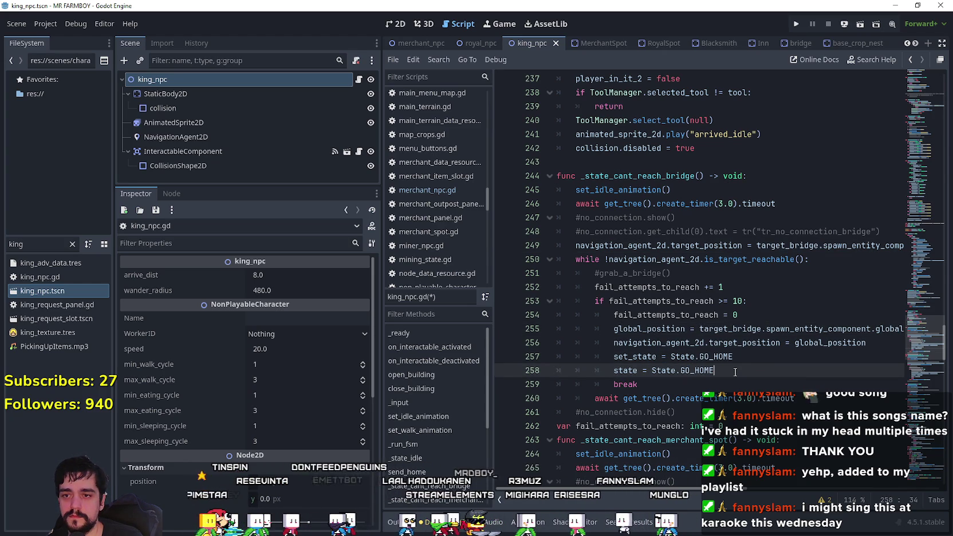
mouse_move(904, 356)
left_mouse_down()
mouse_move(923, 402)
mouse_move(920, 361)
left_mouse_up()
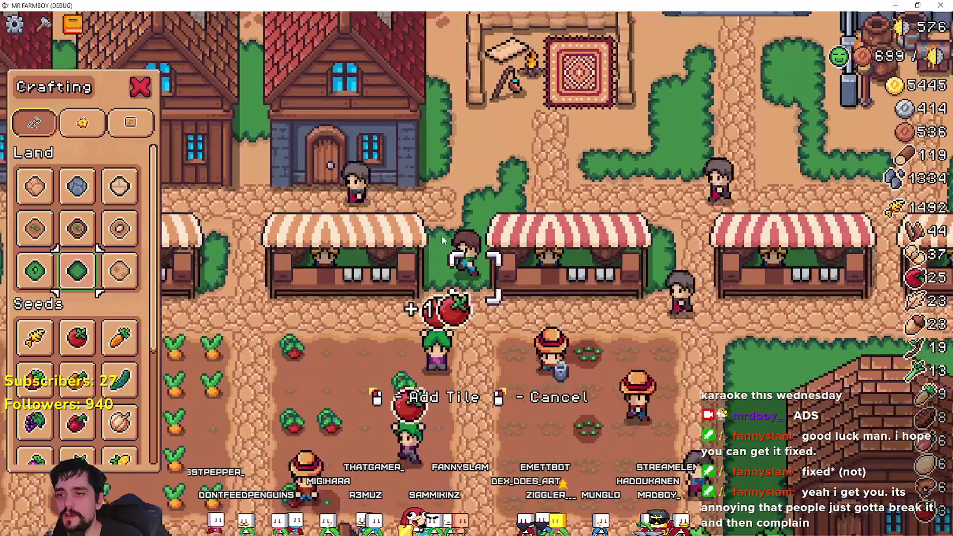
- Walk the farmboy along the path into the gap between the market stalls
key("s")
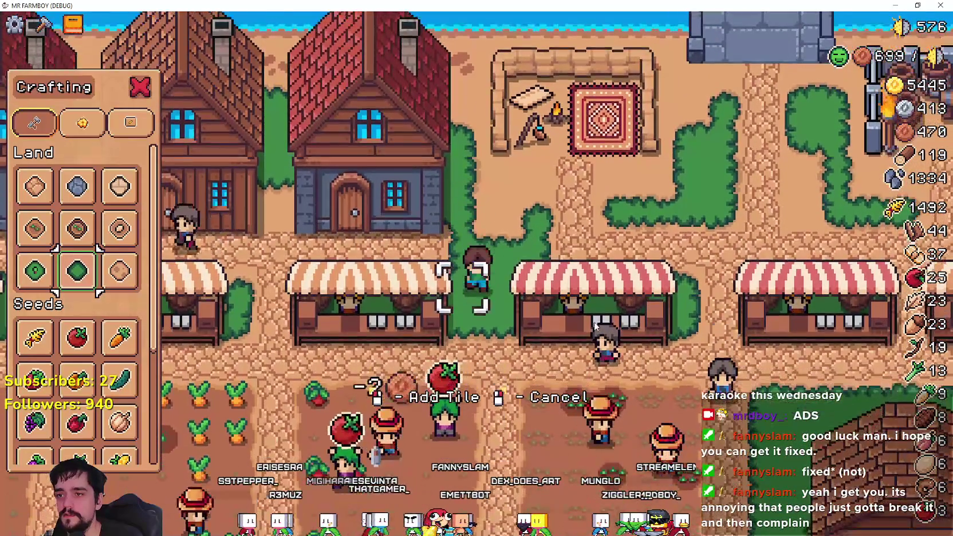
key("d")
key("w")
key("s")
key("d")
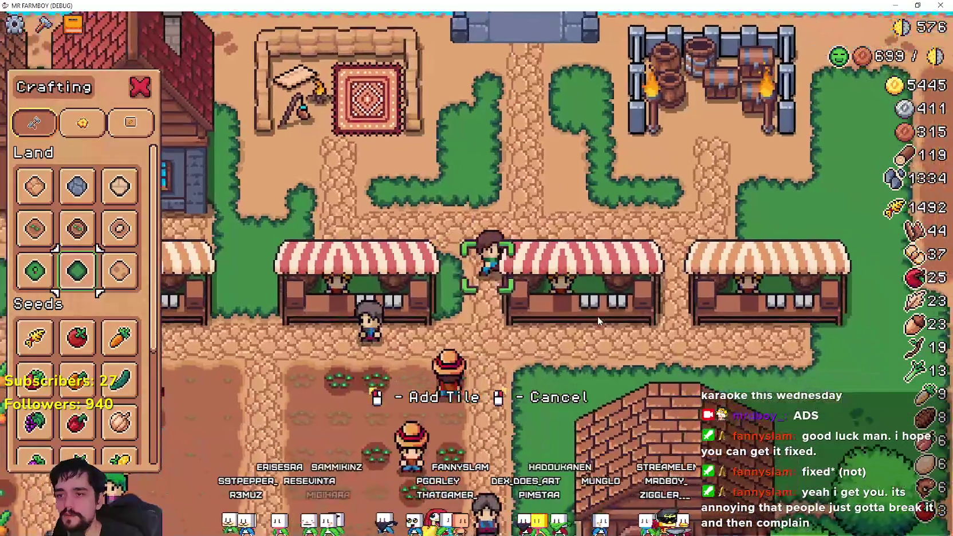
key("w")
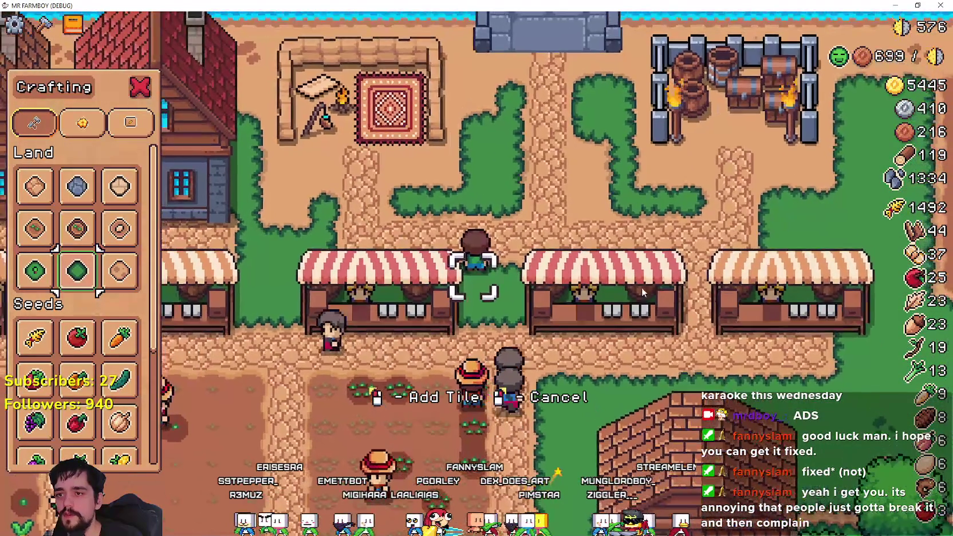
key("d")
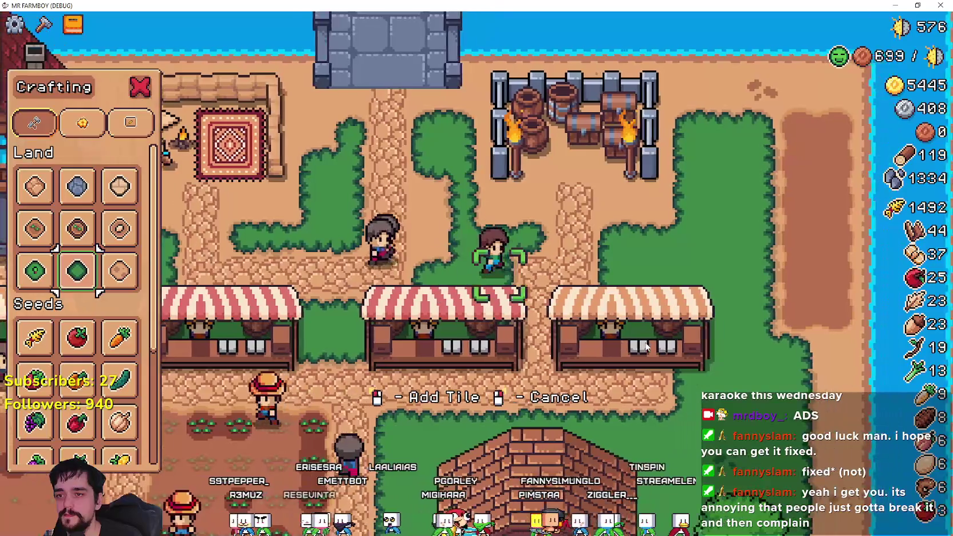
key("a")
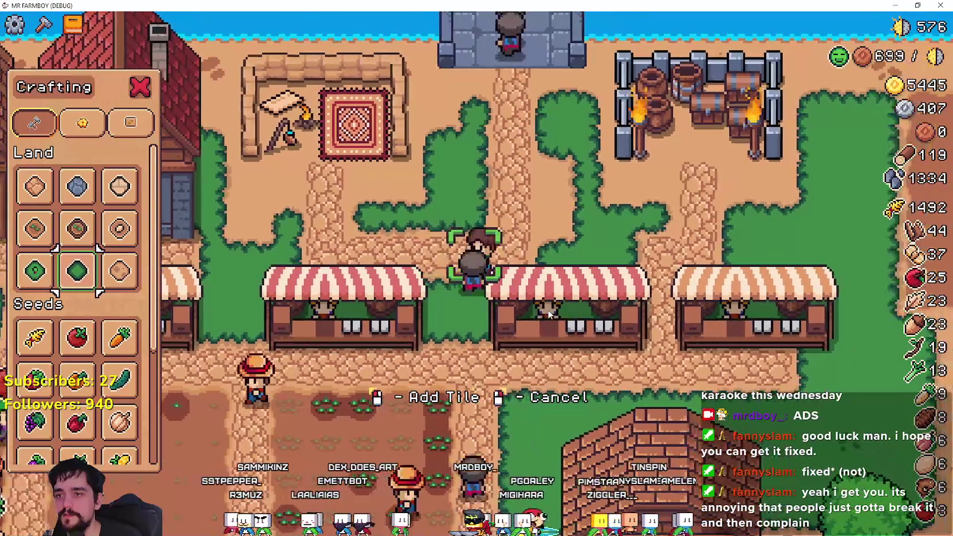
- Close the crafting panel, hide the HUD with F1 and zoom out with F2
right_click(544, 309)
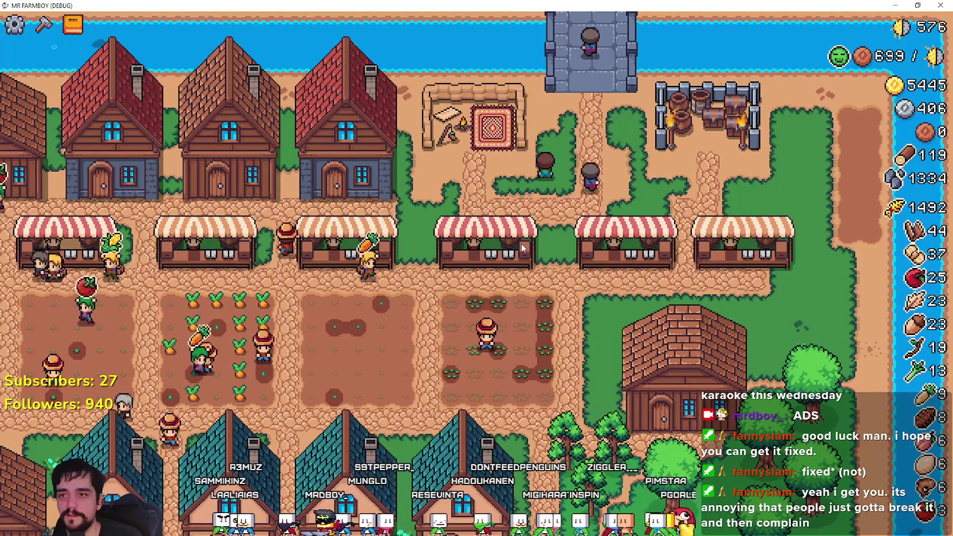
key("F1")
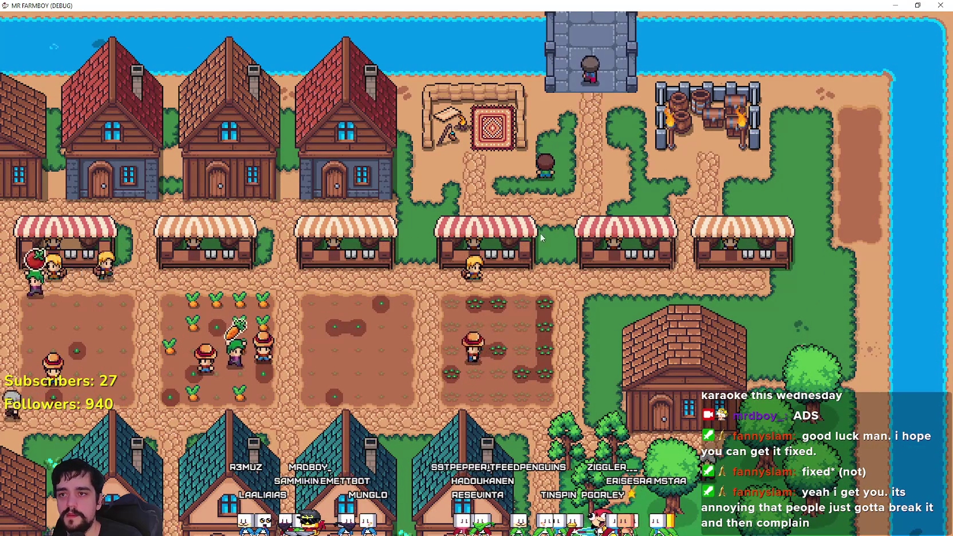
key("F2")
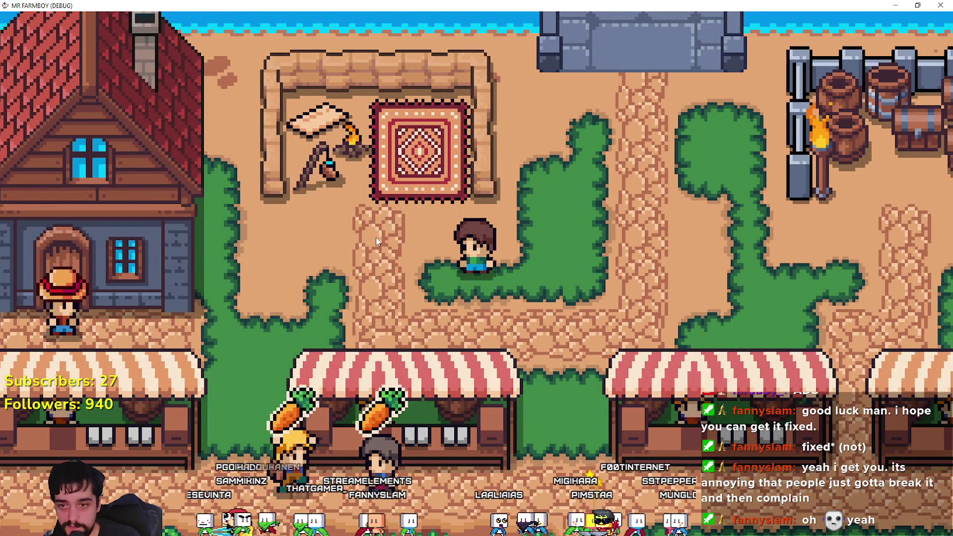
- Walk the farmboy around the grass strip and path by the stalls, then zoom into the market
key("d")
key("w")
key("s")
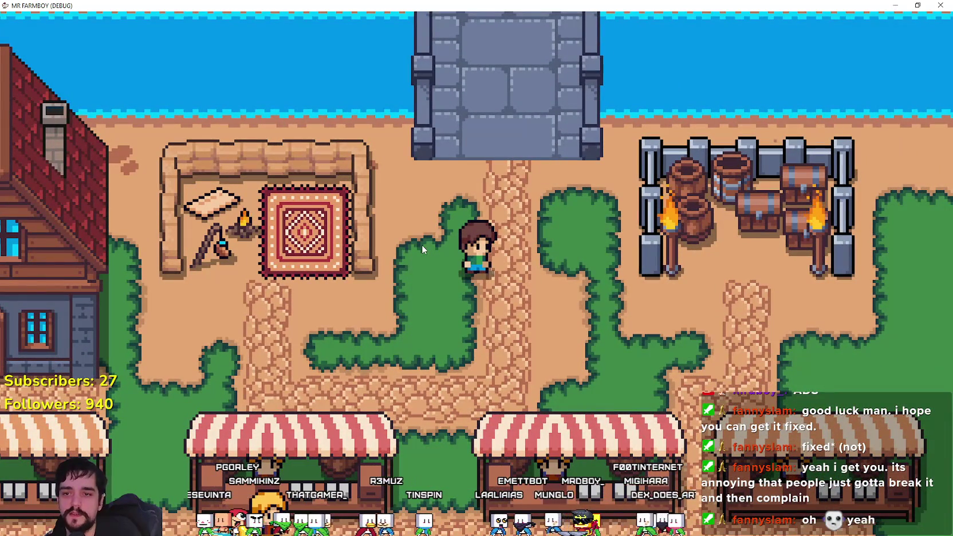
key("a")
key("s")
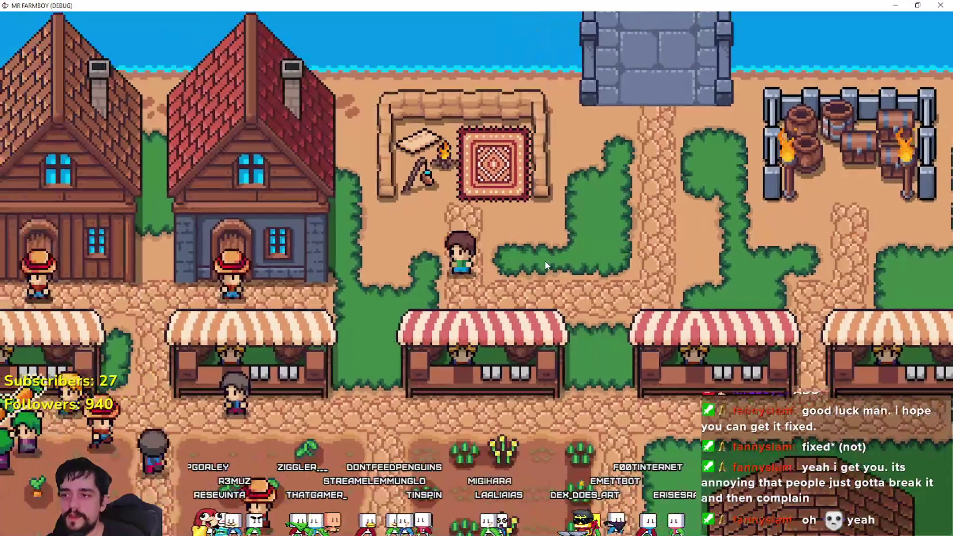
key("d")
key("s")
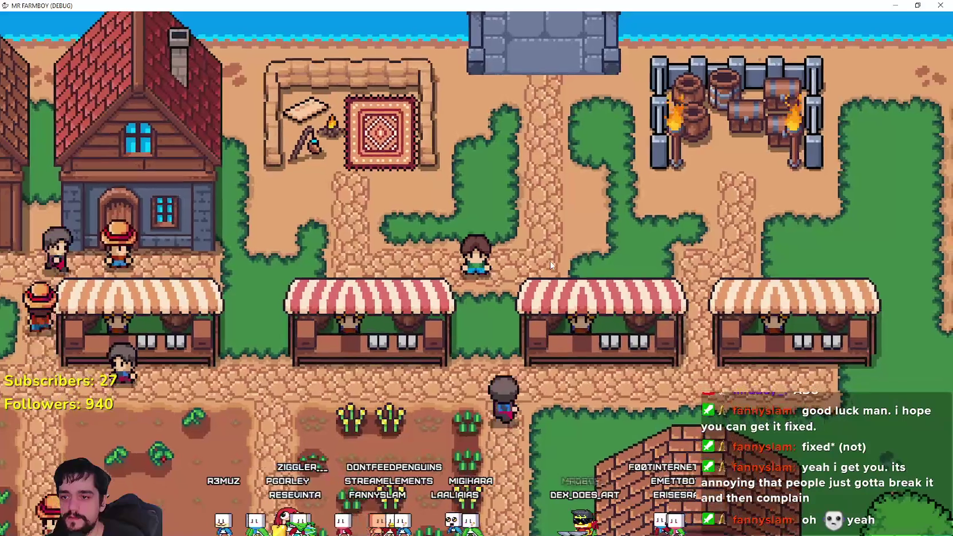
key("w")
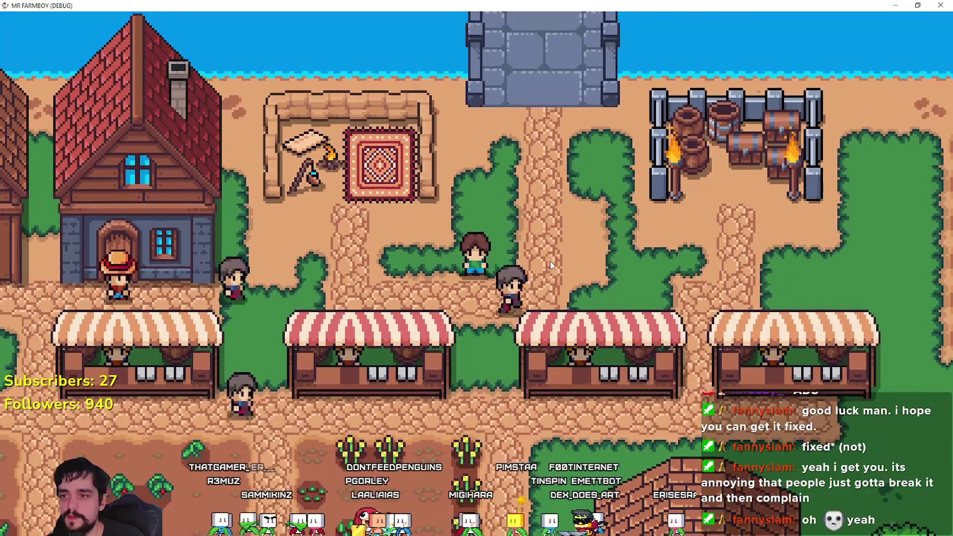
scroll(552, 263, "down", 5)
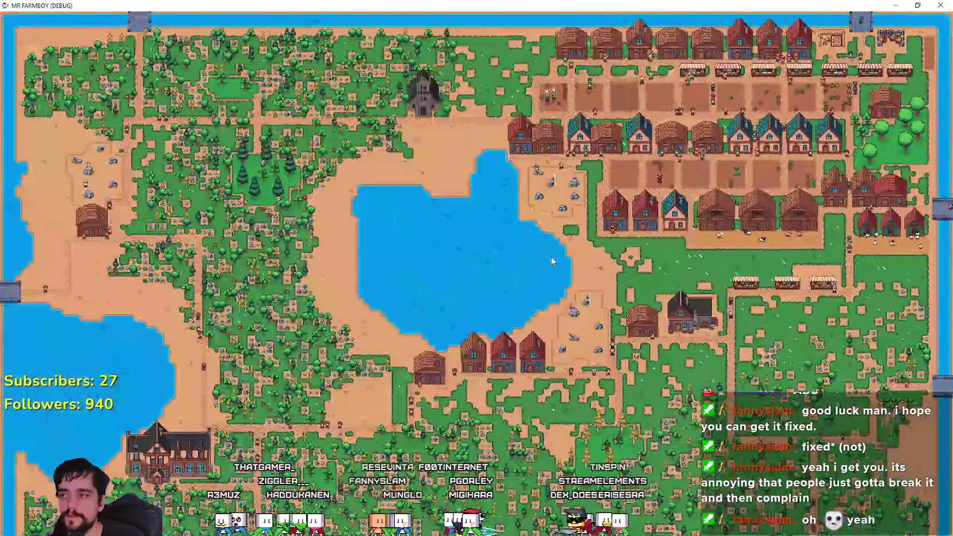
scroll(551, 257, "up", 5)
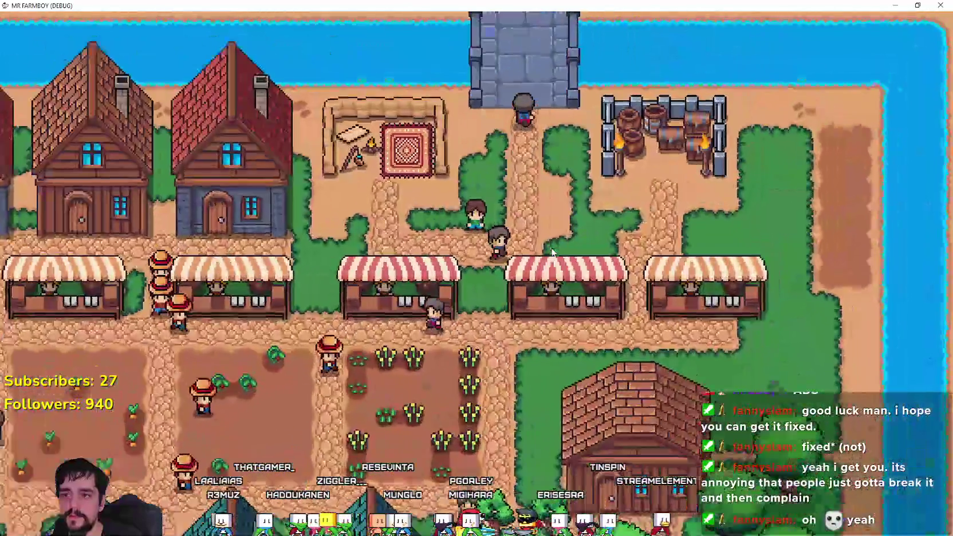
scroll(551, 251, "up", 3)
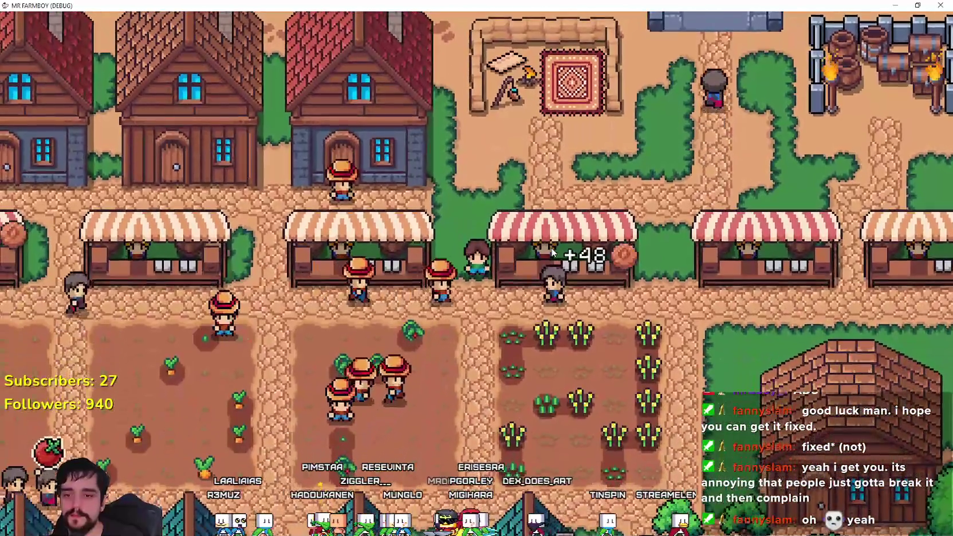
- Pan over the houses, then walk the farmer left and right in land-tile placement mode and cancel
key("s")
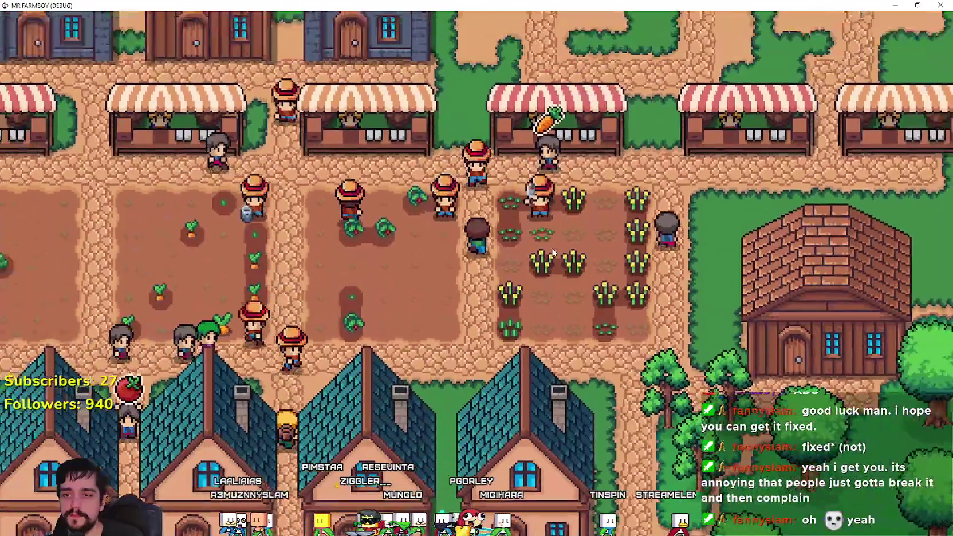
key("w")
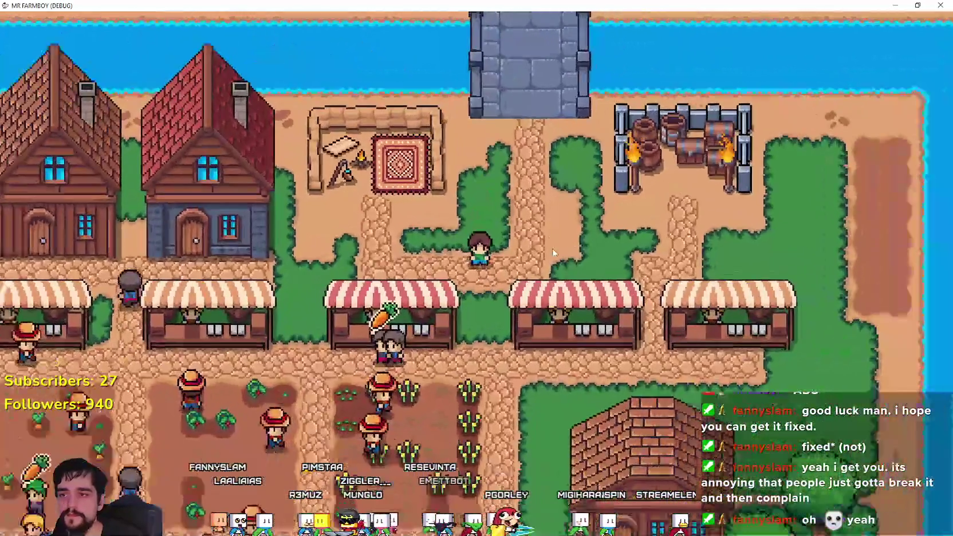
key("c")
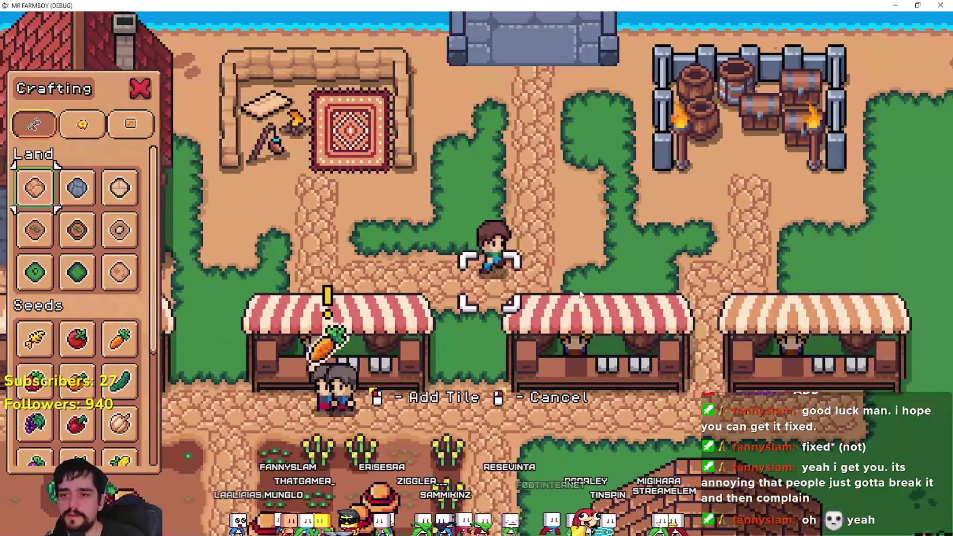
key("d")
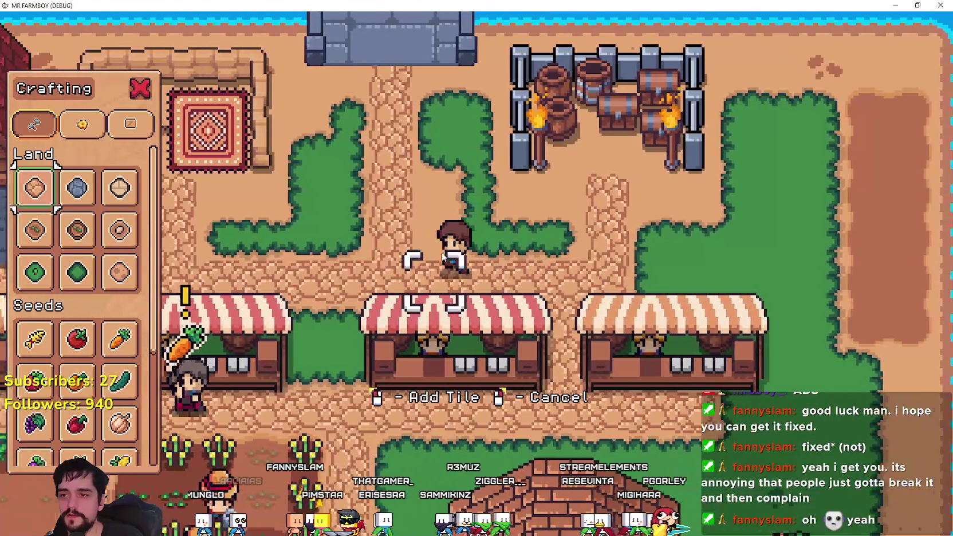
key("a")
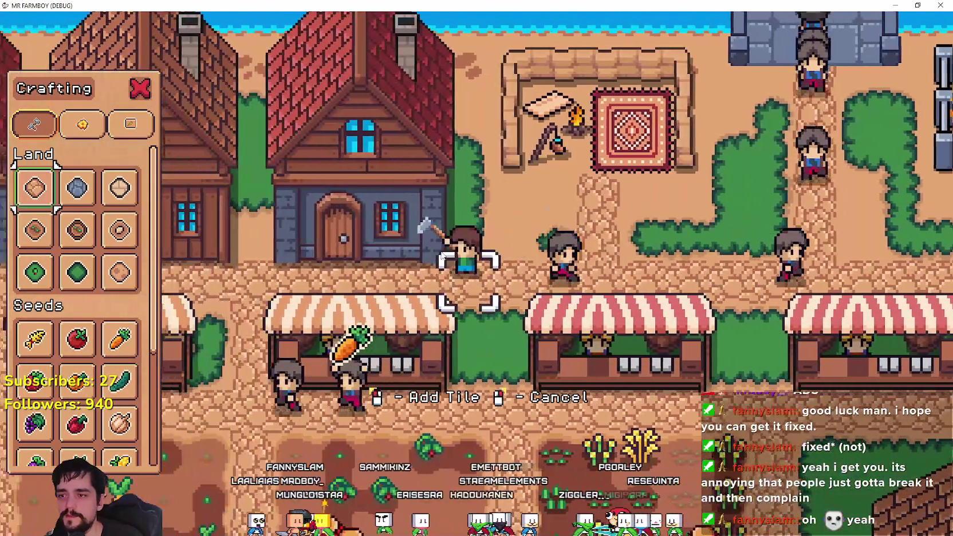
right_click(442, 256)
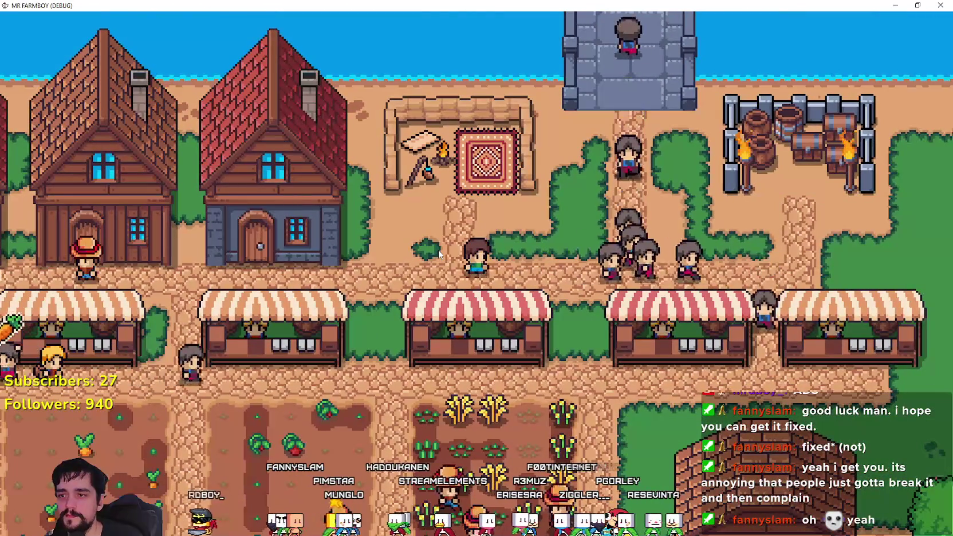
- Zoom the view in and out, then pick the first land tile from crafting and cancel placement
scroll(439, 253, "down", 2)
scroll(437, 250, "down", 3)
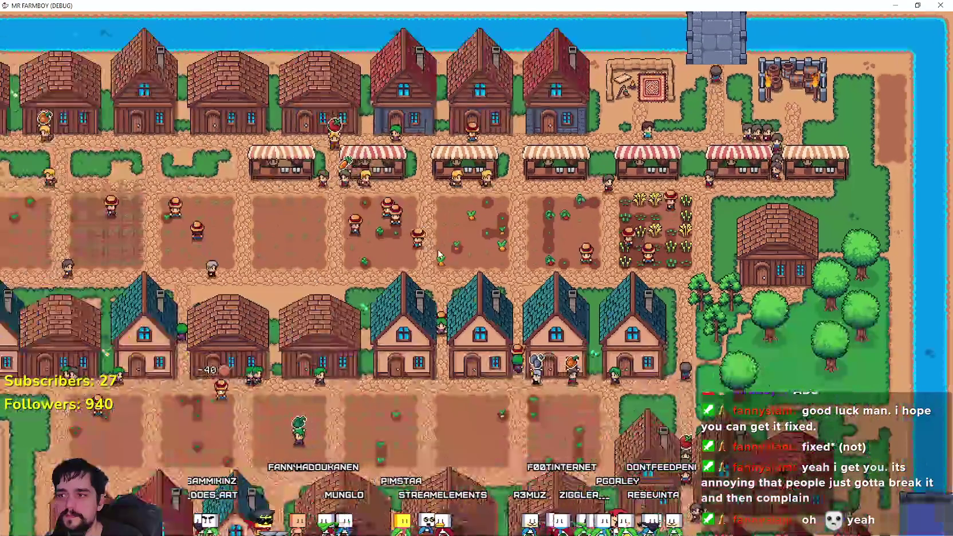
scroll(438, 249, "up", 2)
scroll(437, 253, "up", 3)
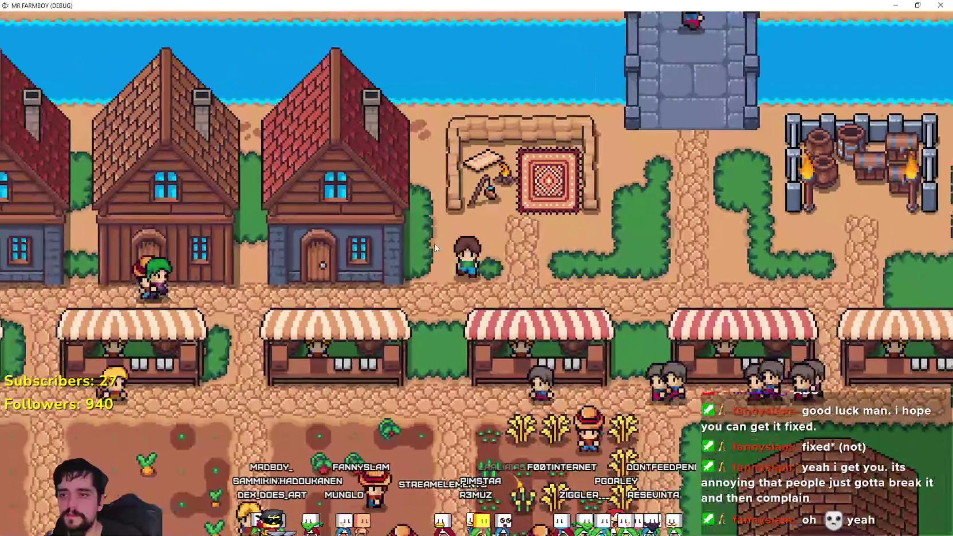
scroll(453, 269, "down", 2)
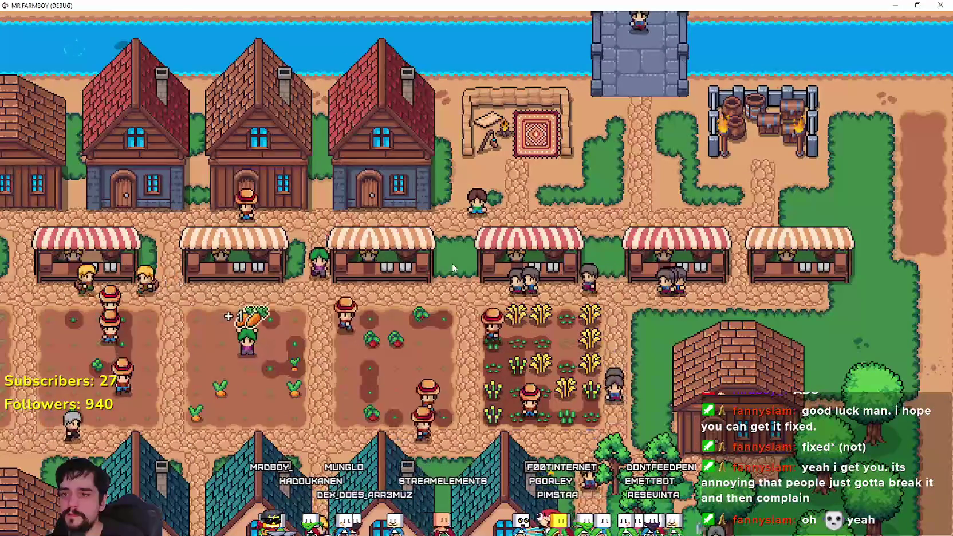
scroll(453, 266, "down", 4)
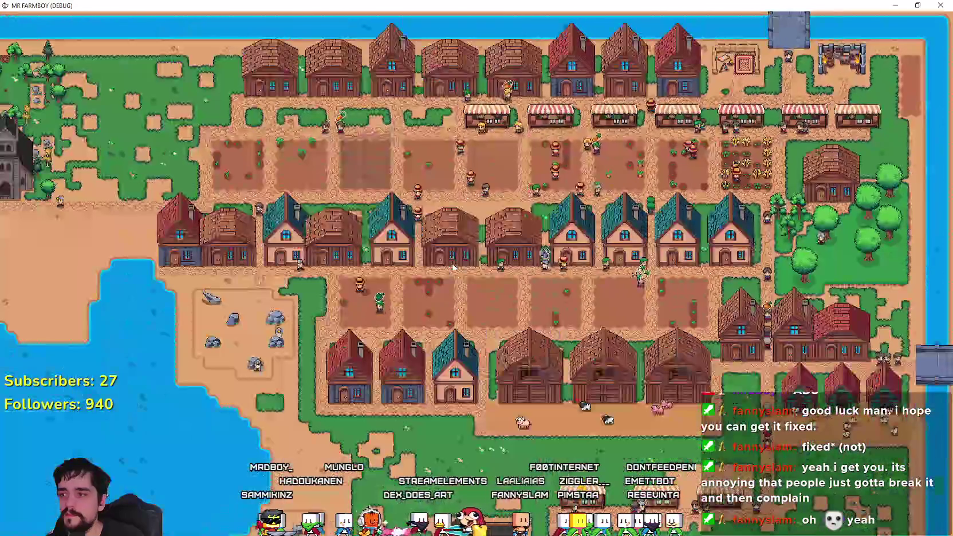
scroll(452, 268, "down", 2)
scroll(452, 267, "up", 6)
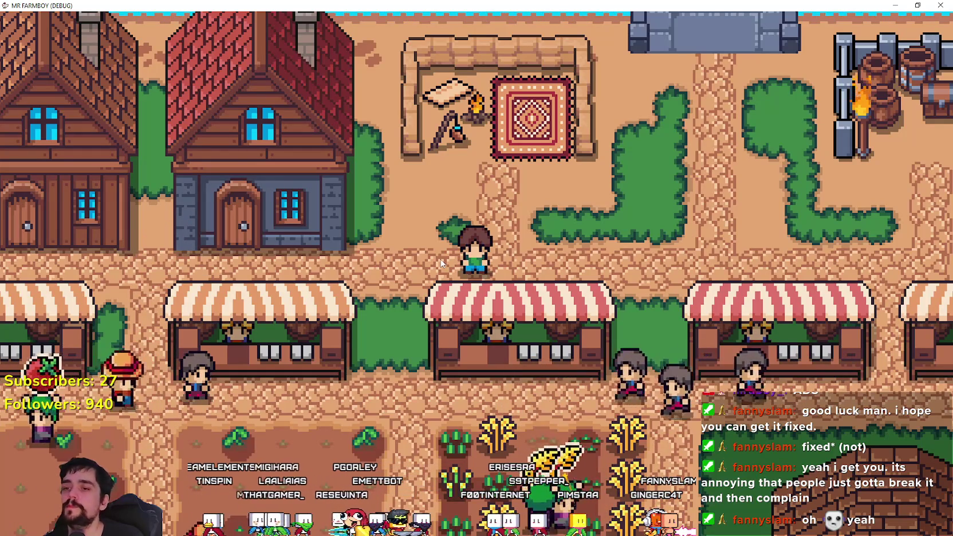
scroll(433, 250, "up", 2)
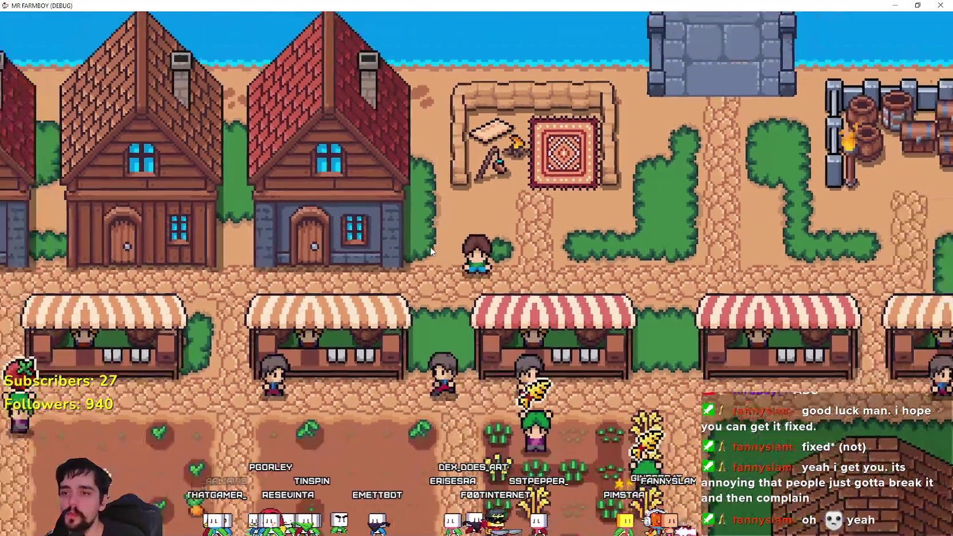
key("c")
left_click(34, 187)
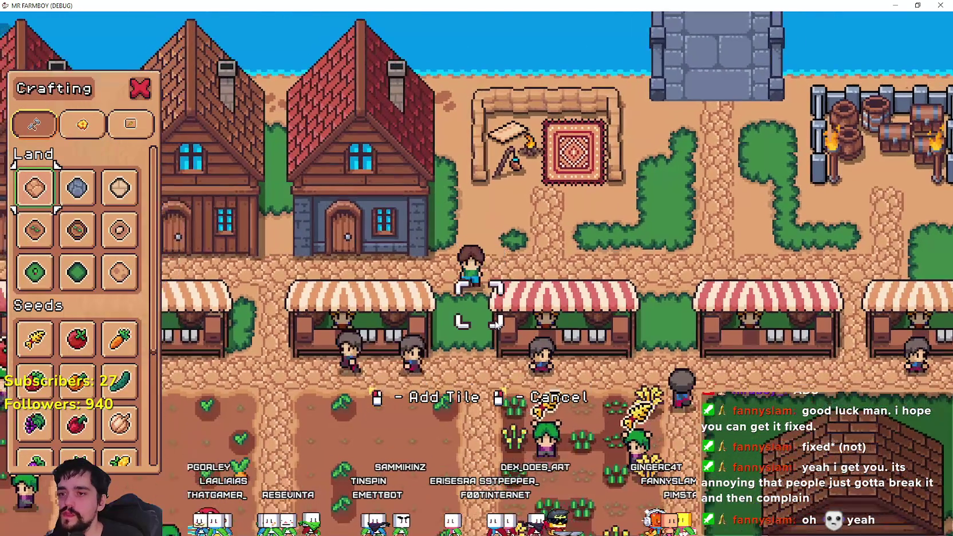
key("c")
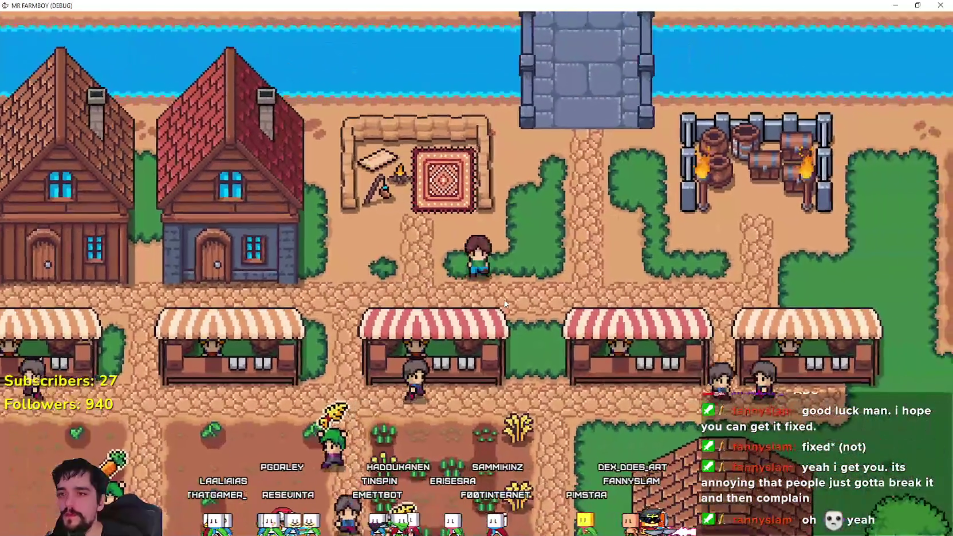
scroll(505, 304, "down", 2)
- Pause and resume the game, review the Crops advancements, then switch back to Steam
key("Escape")
key("Escape")
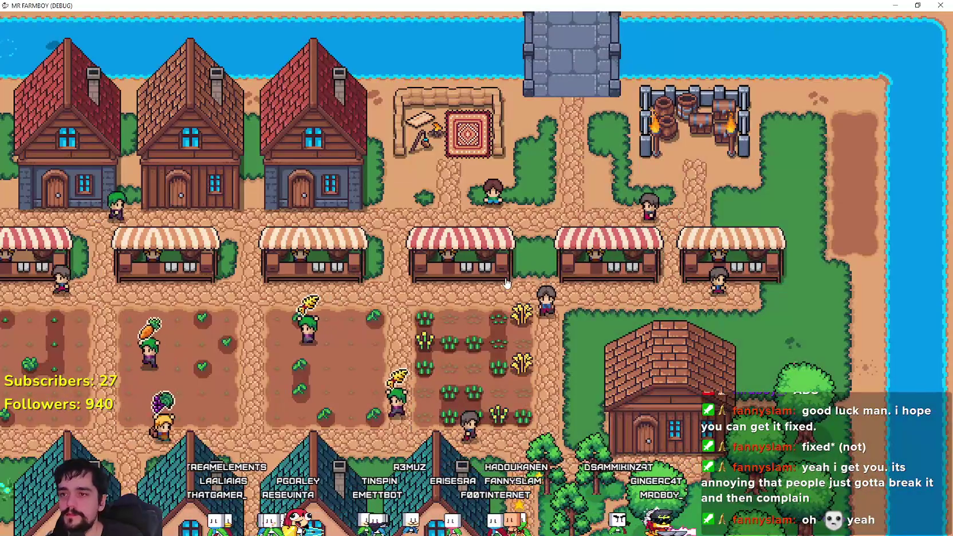
key("Escape")
key("Escape")
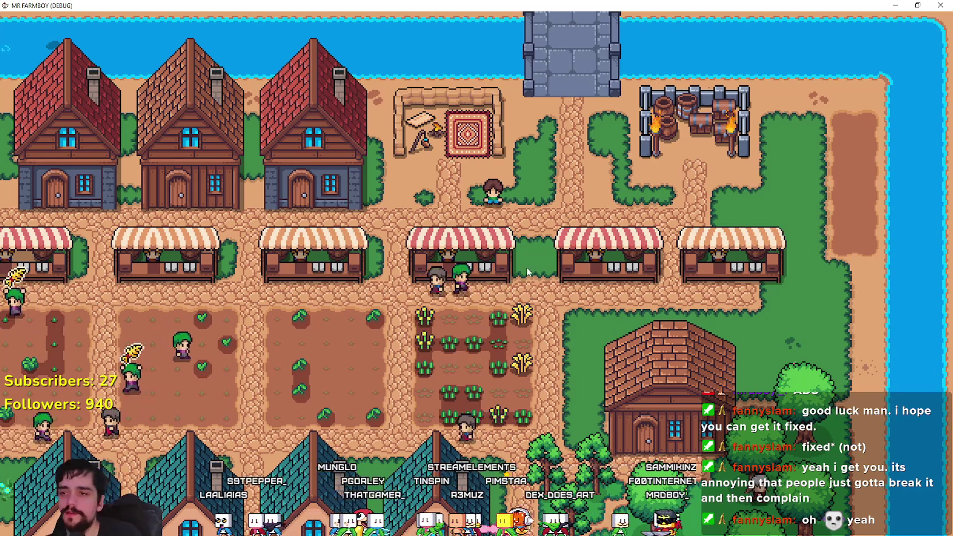
scroll(481, 267, "up", 1)
key("Escape")
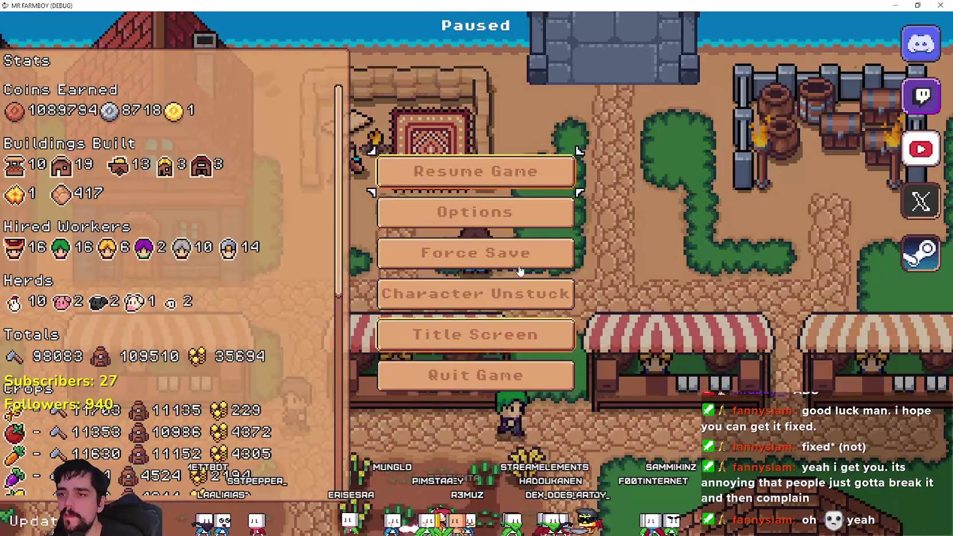
left_click(473, 186)
key("Tab")
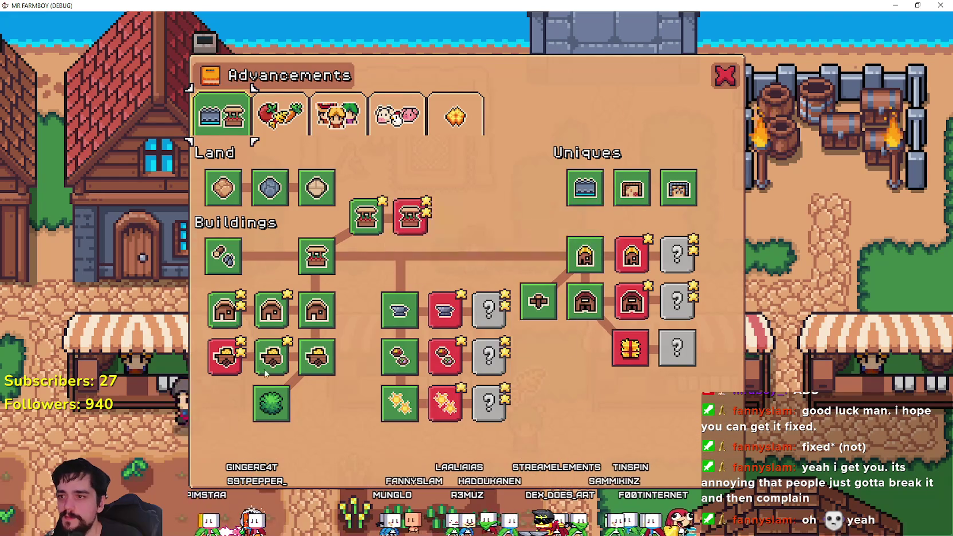
key("e")
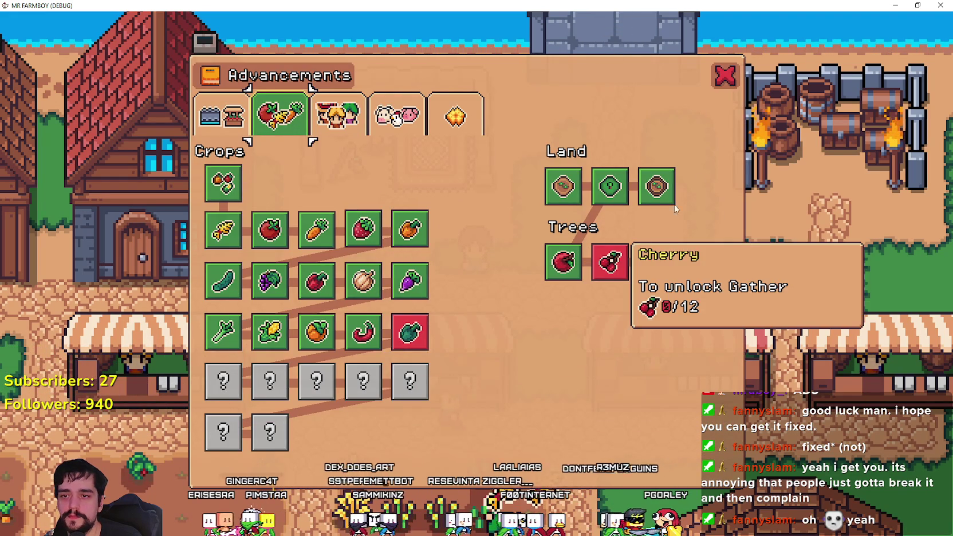
key("e")
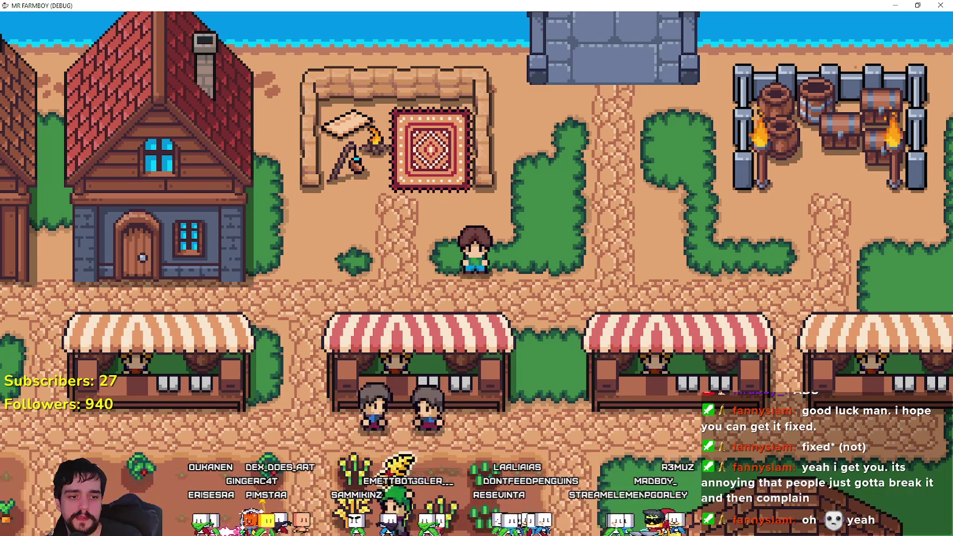
key("alt+Tab")
left_click(337, 24)
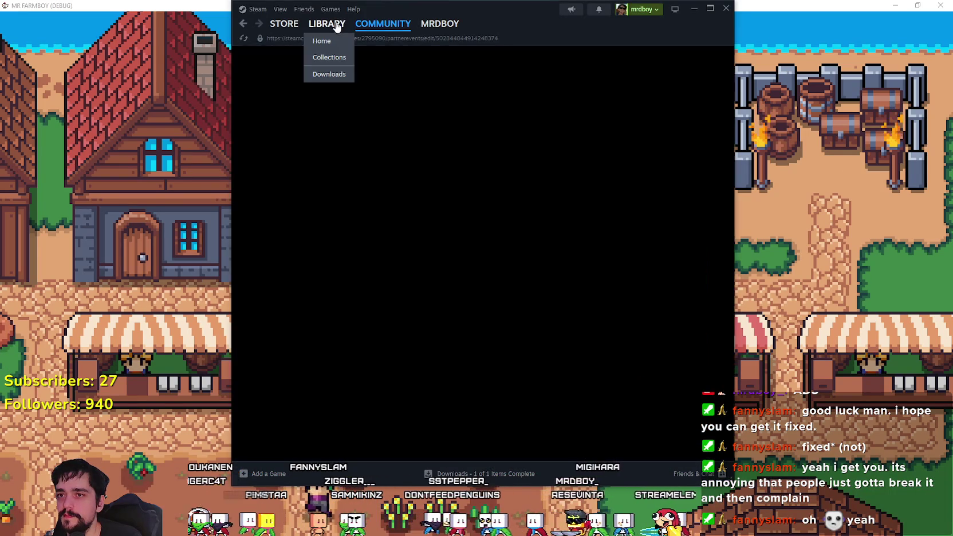
- Open the 'Farmer not doing anything' thread from the hub, view its second screenshot, and maximize Steam
left_click(480, 186)
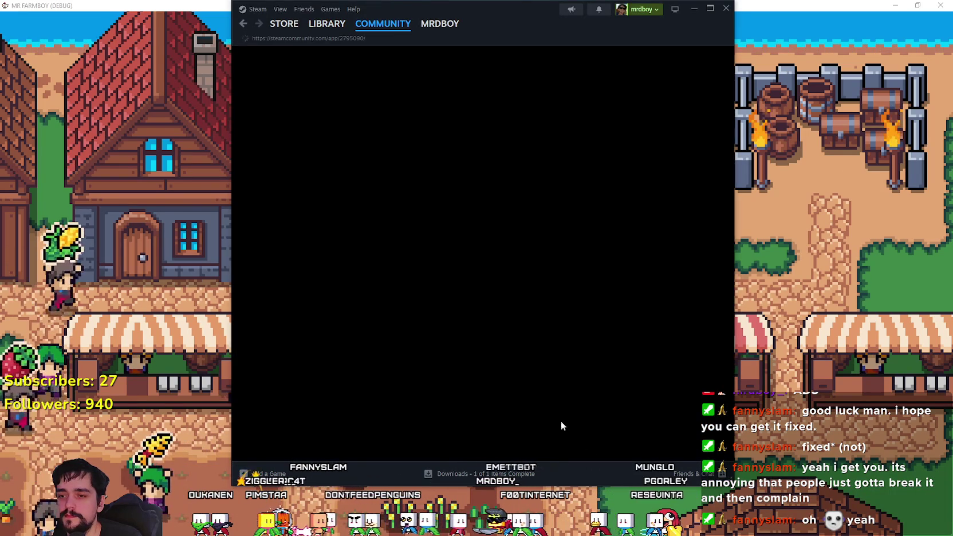
scroll(639, 375, "down", 1)
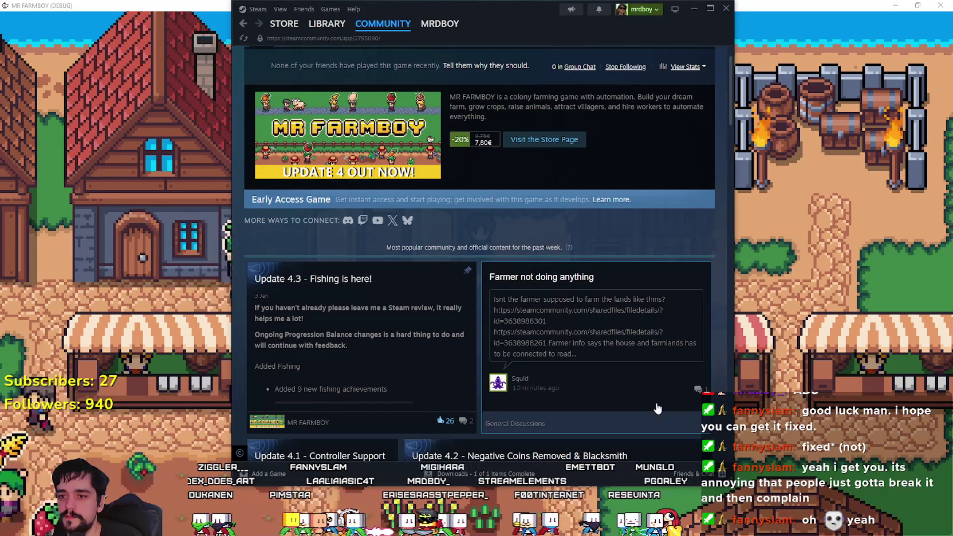
left_click(659, 406)
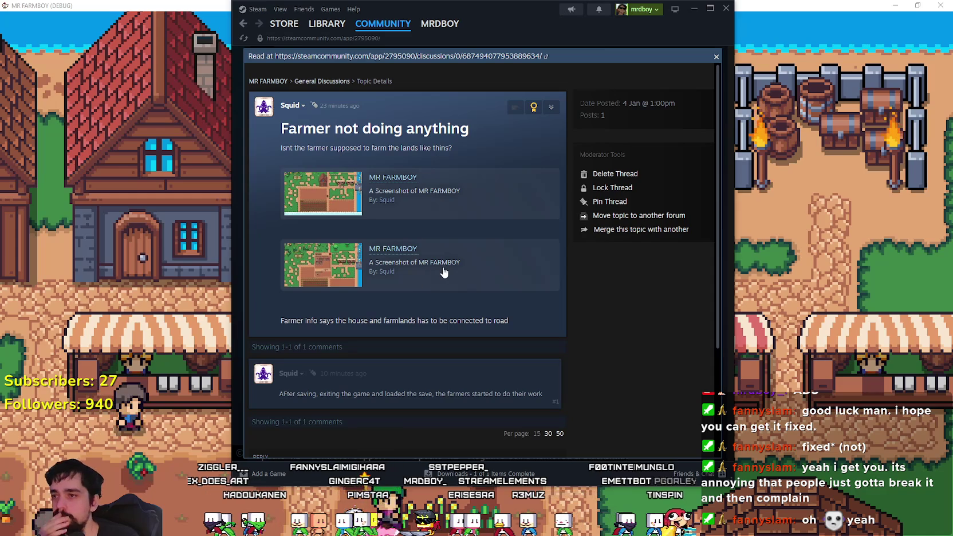
mouse_move(283, 130)
left_mouse_down()
mouse_move(480, 132)
mouse_move(481, 160)
left_mouse_up()
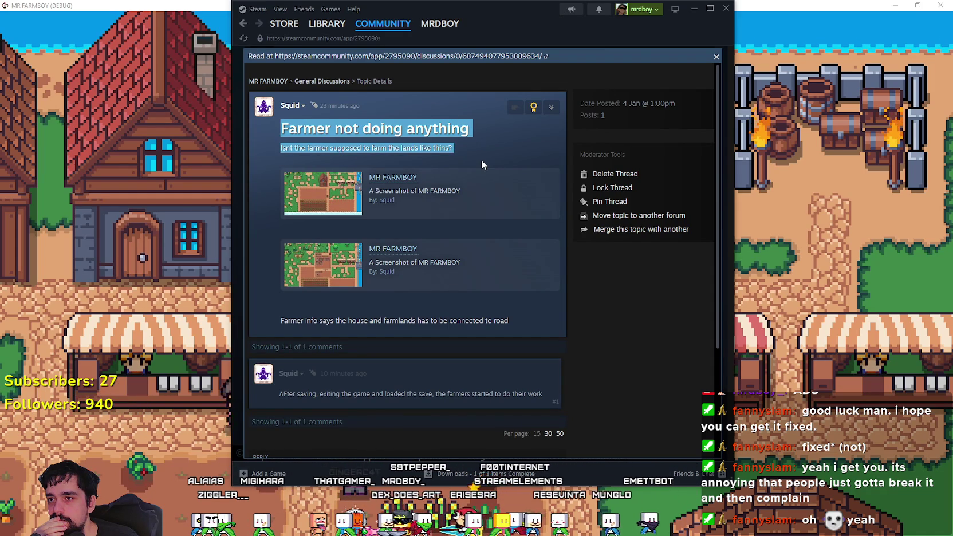
left_click(302, 349)
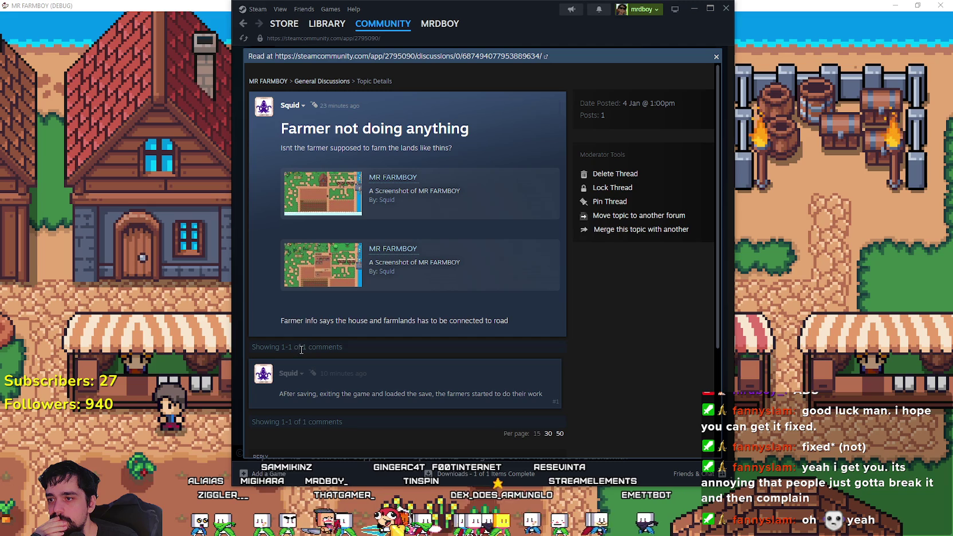
left_click_drag(278, 319, 526, 320)
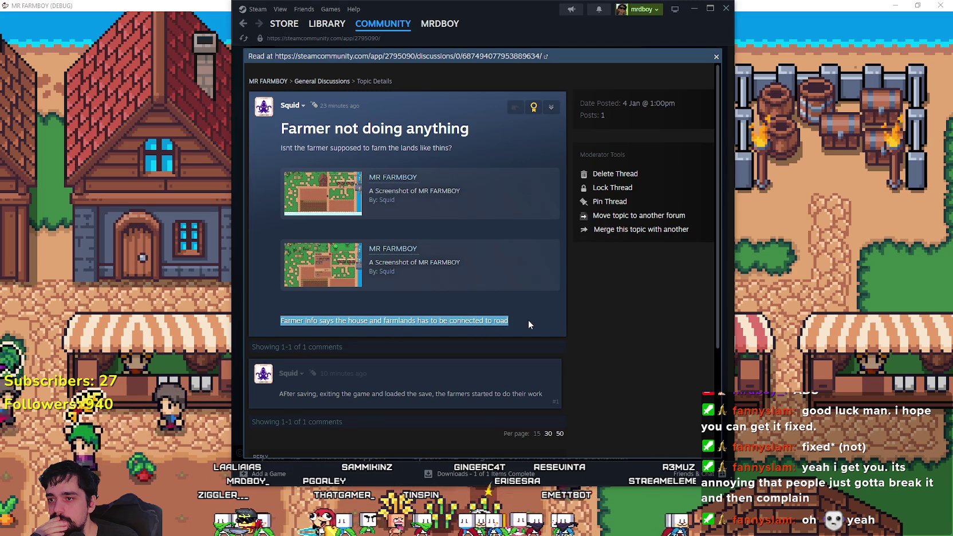
left_click(526, 321)
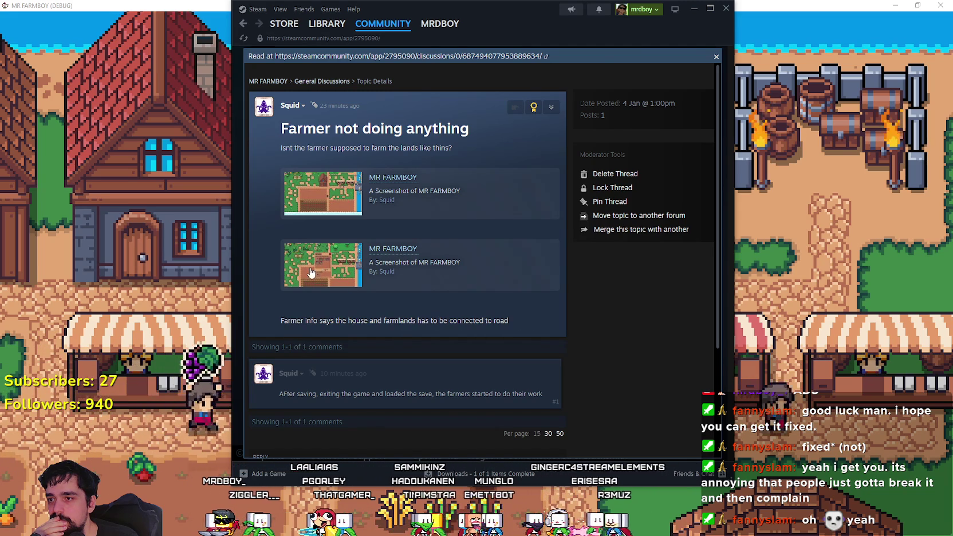
left_click(370, 252)
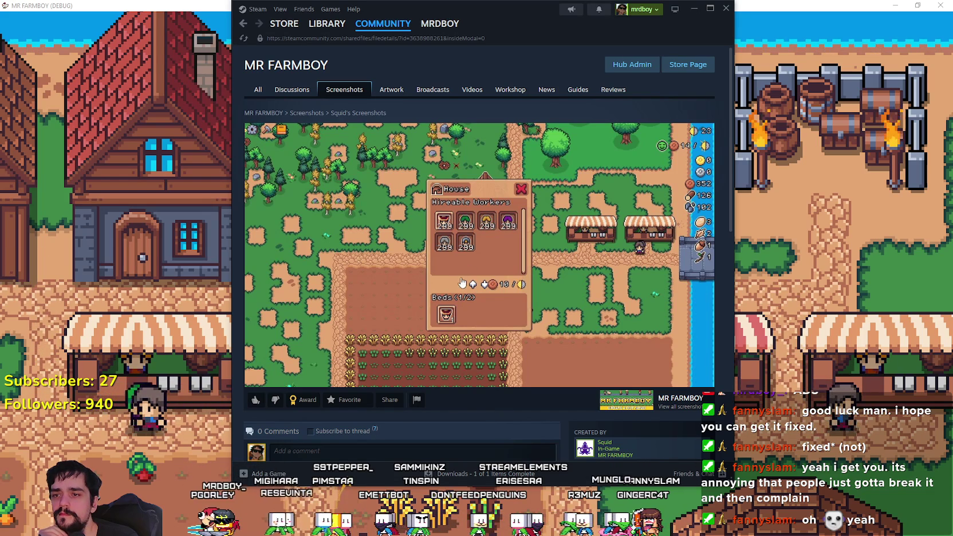
left_click(709, 12)
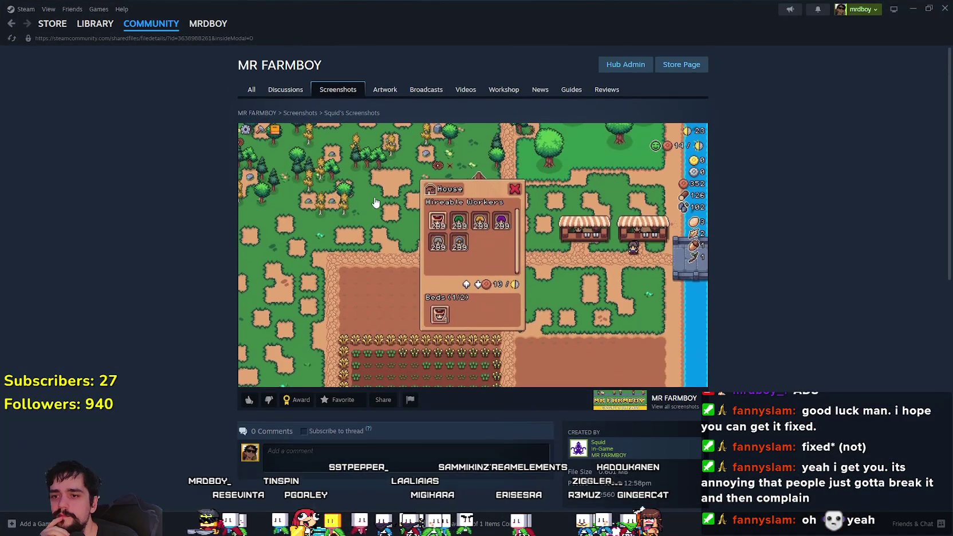
- Move between the hub and the 'Farmer not doing anything' thread, opening both attached screenshots
left_click(11, 28)
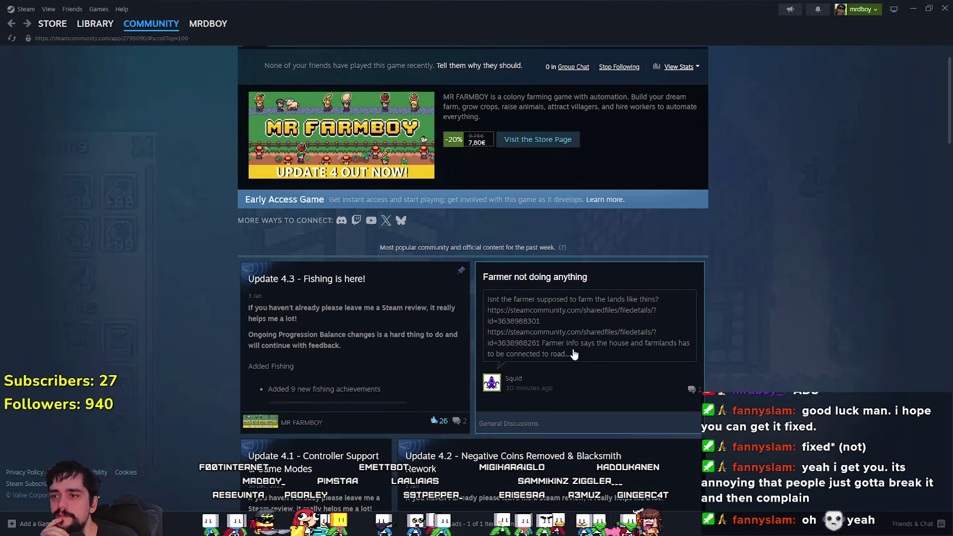
left_click(507, 360)
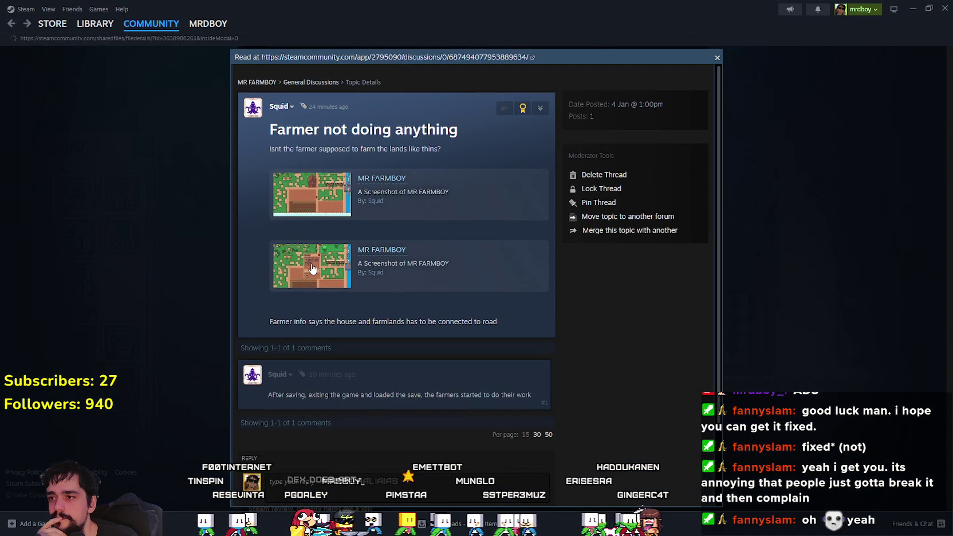
left_click(312, 269)
left_click(12, 24)
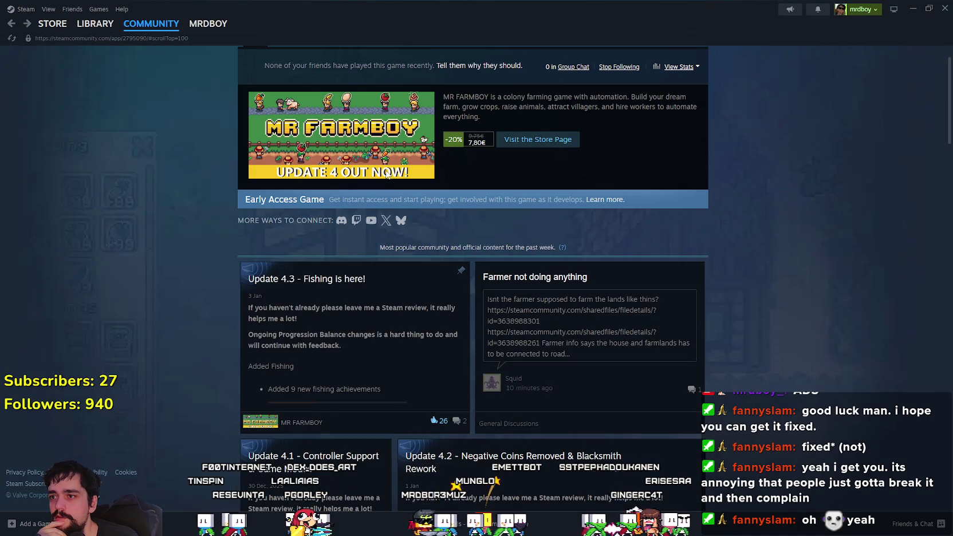
left_click(596, 347)
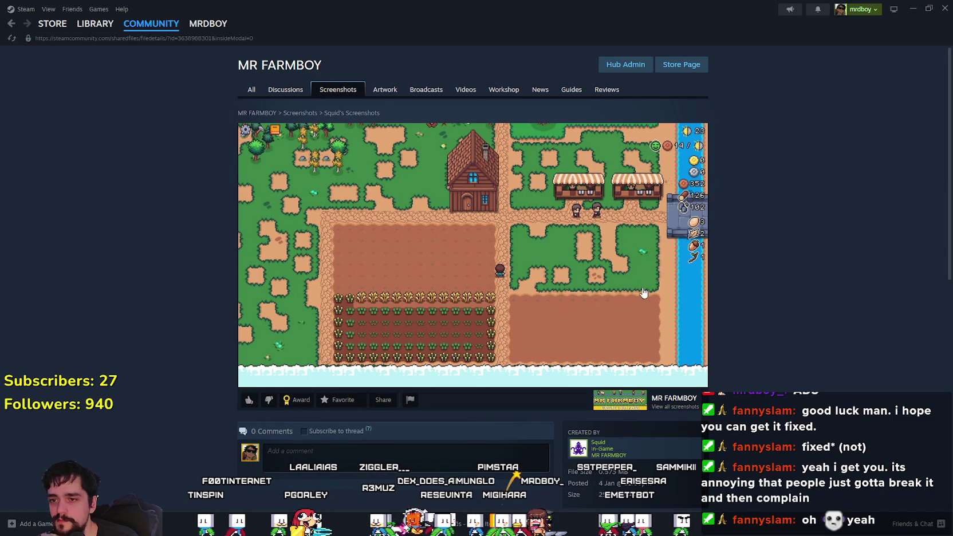
left_click(12, 24)
left_click(606, 335)
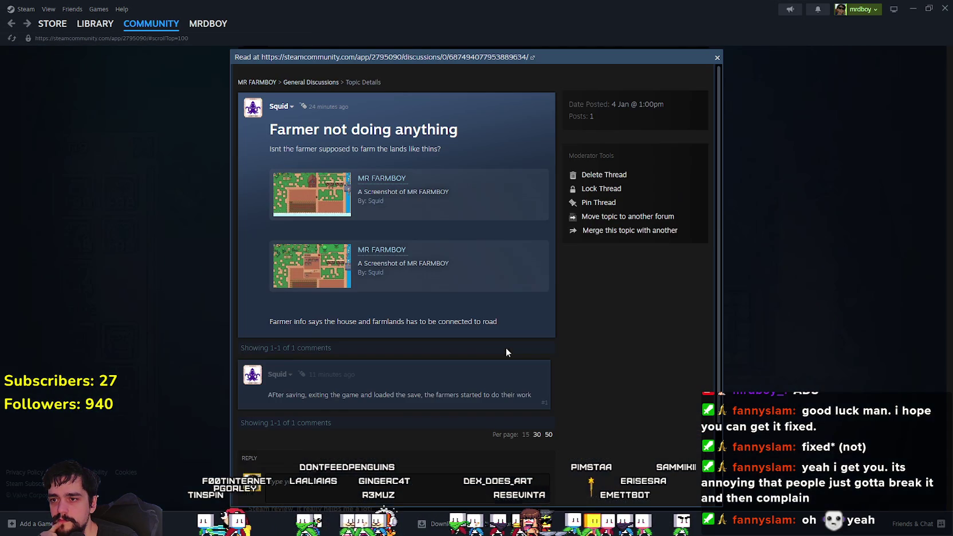
left_click(522, 290)
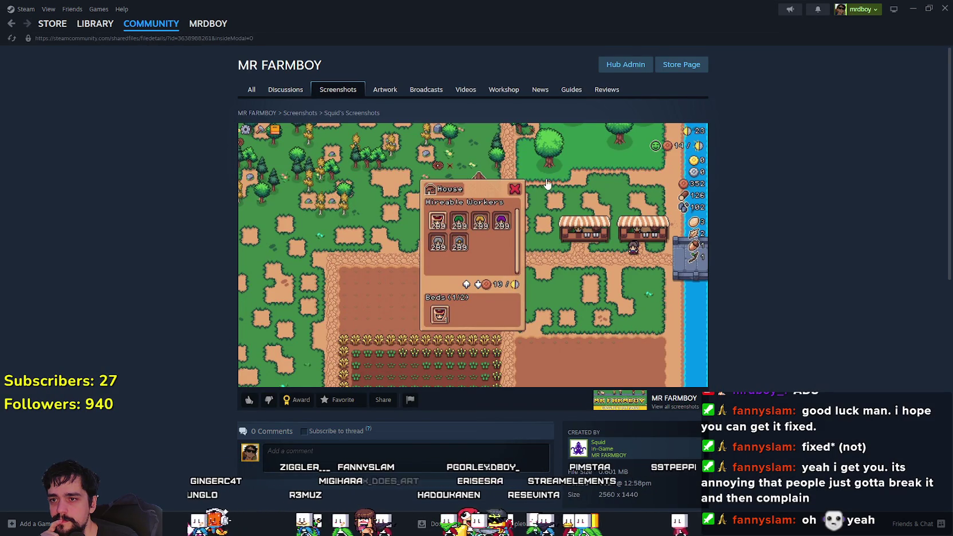
- Reopen the thread to scroll through it, then return to the hub and scroll to the top
left_click(11, 26)
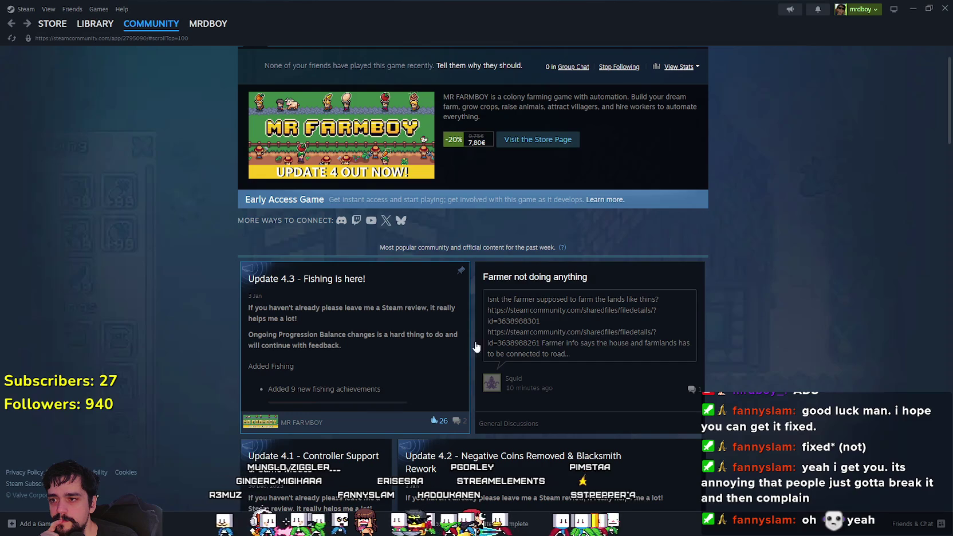
left_click(486, 340)
scroll(446, 324, "down", 2)
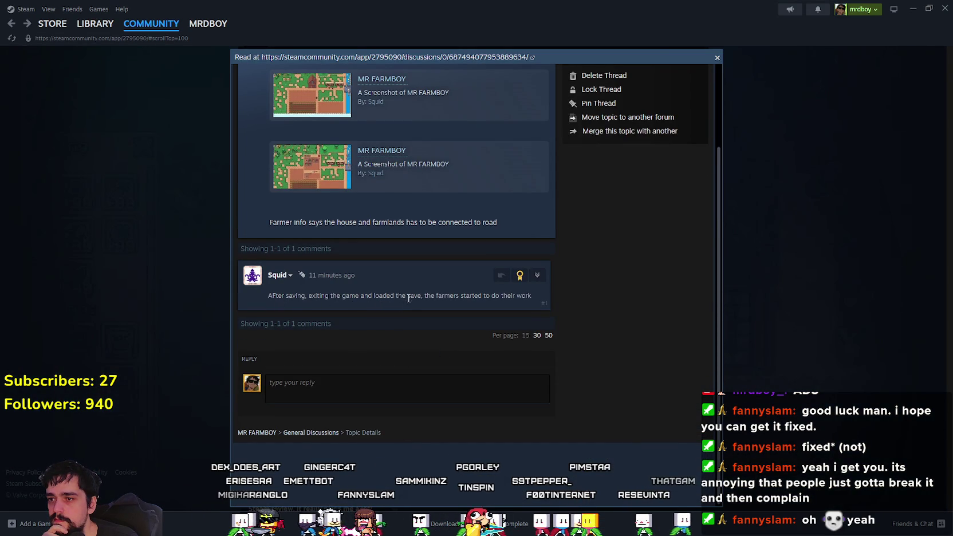
scroll(566, 291, "up", 2)
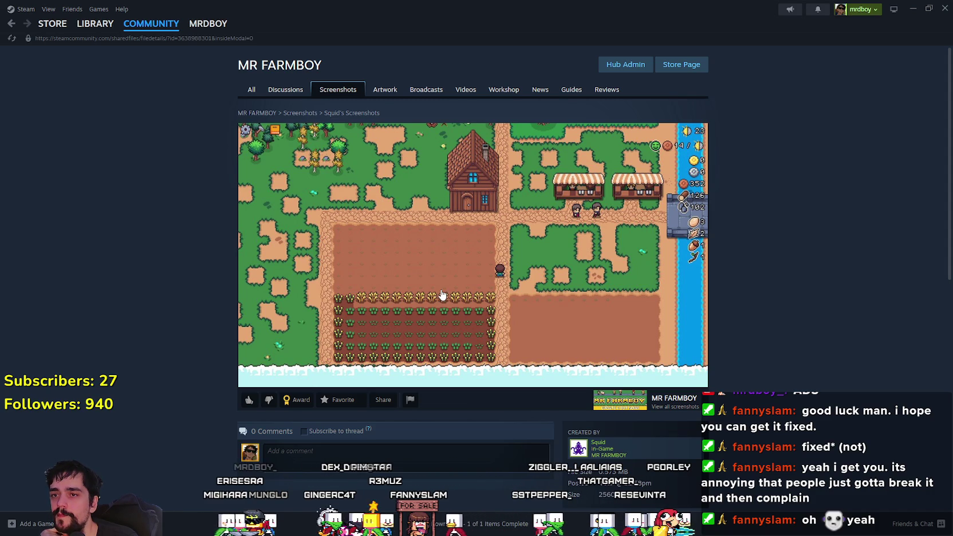
left_click(12, 24)
scroll(738, 366, "down", 3)
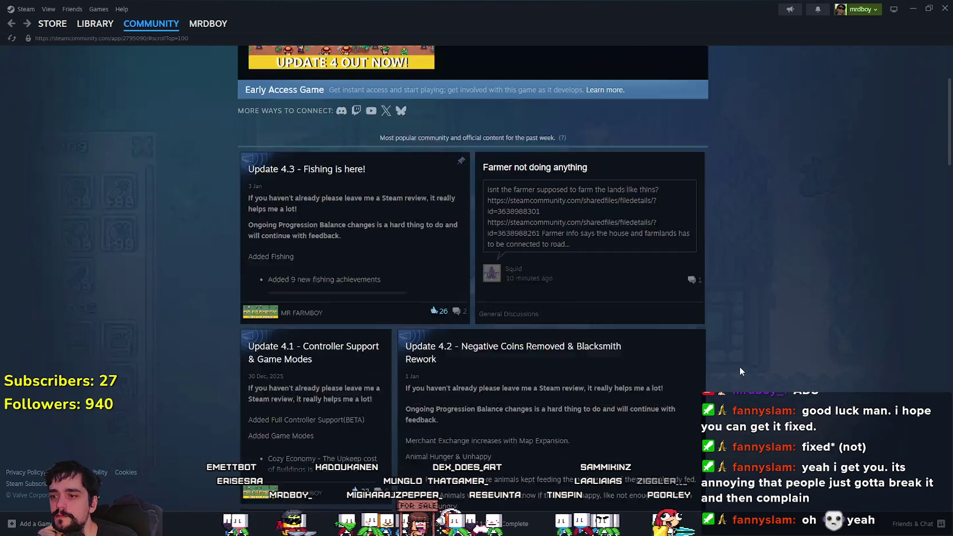
left_click(610, 210)
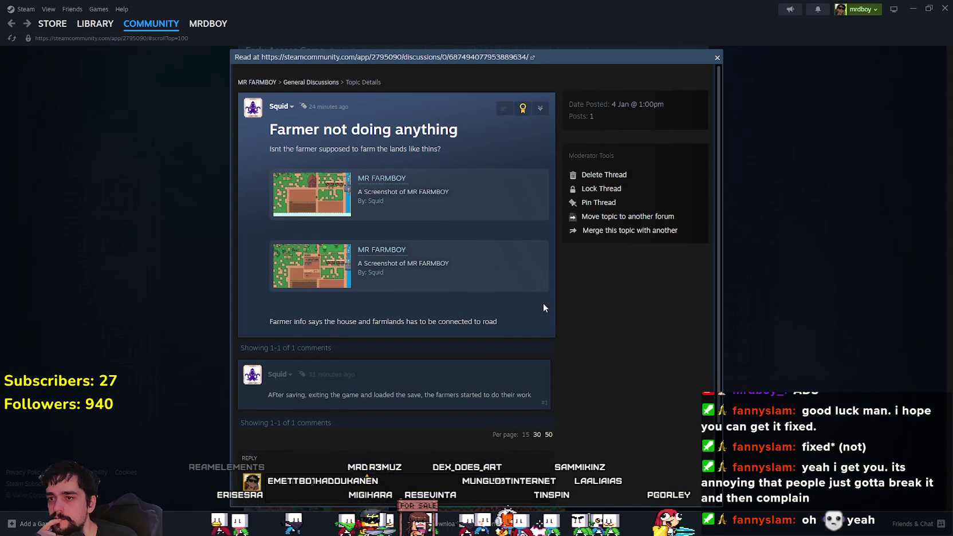
left_click(811, 322)
scroll(227, 77, "up", 3)
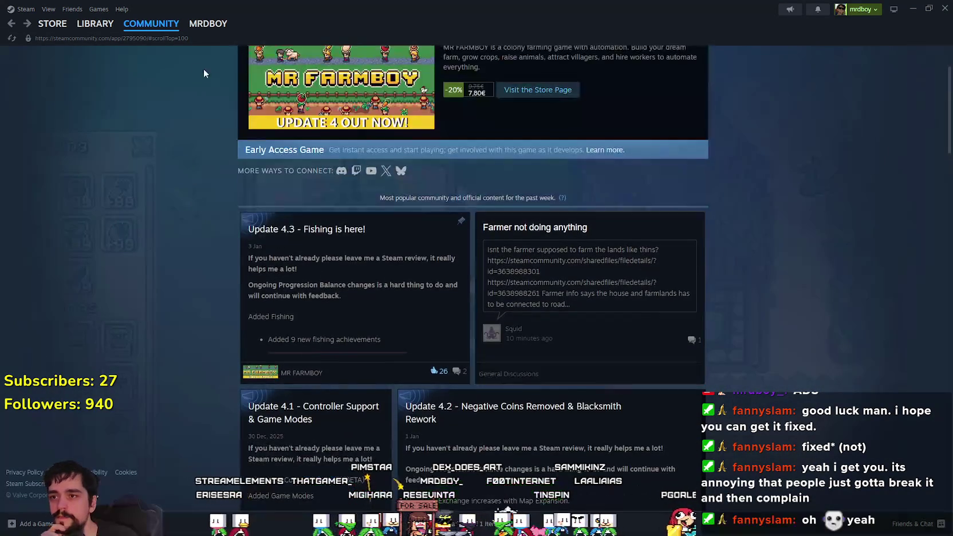
scroll(280, 112, "up", 2)
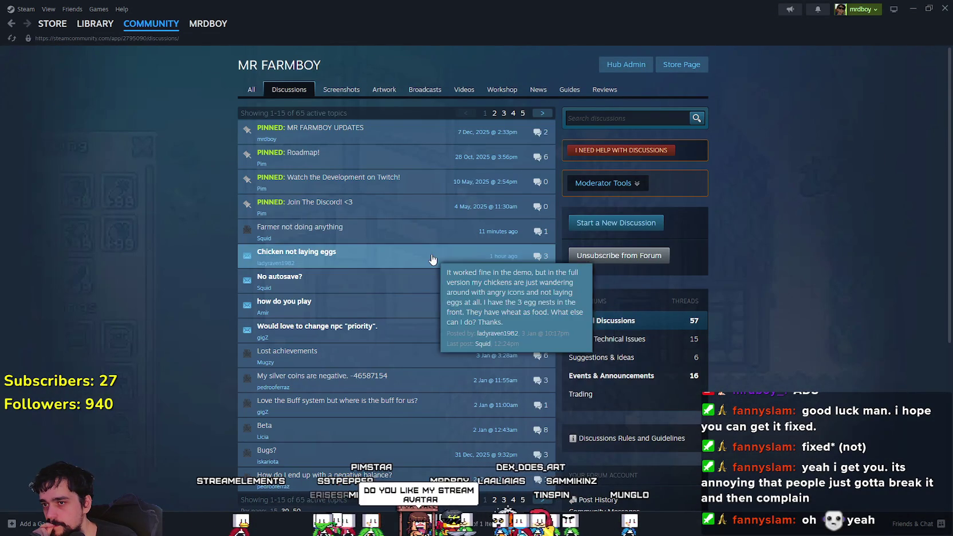
- Read the Chicken not laying eggs thread to its reply box, go back to discussions, and switch to Streaming Avatars
left_click(430, 257)
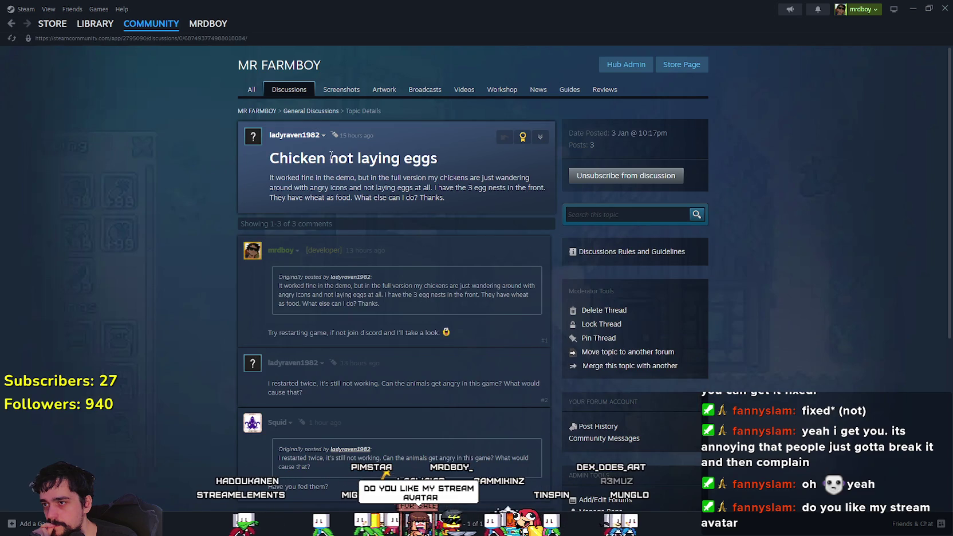
scroll(333, 249, "down", 5)
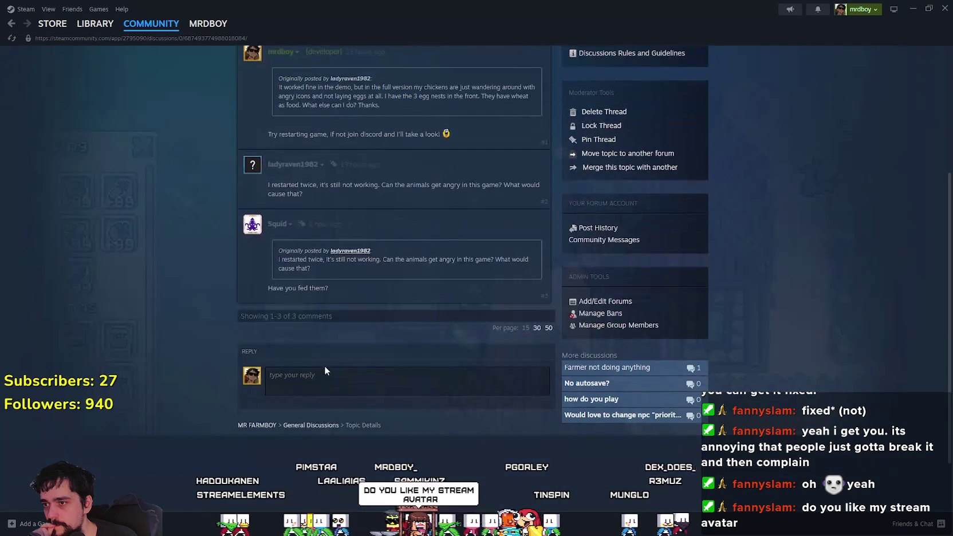
left_click(346, 373)
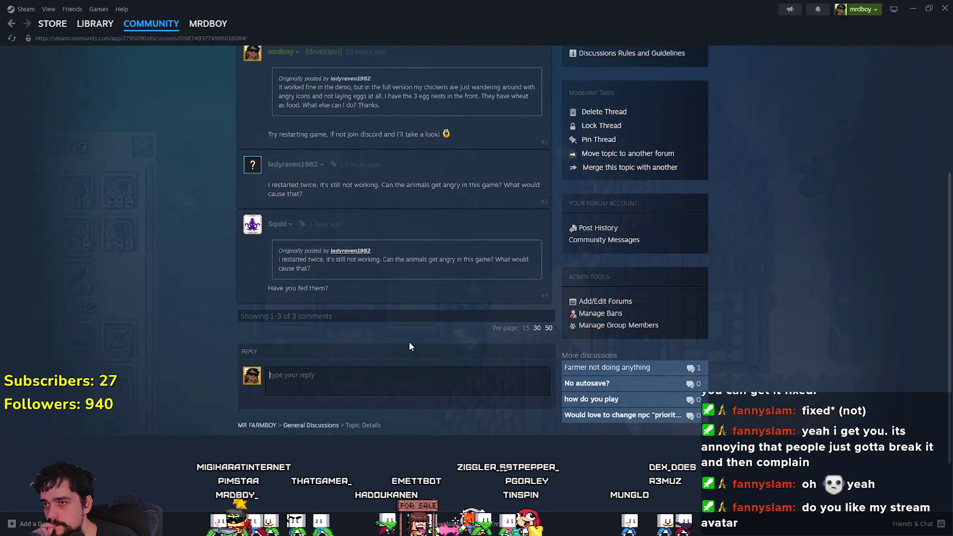
scroll(410, 344, "up", 2)
left_click(12, 25)
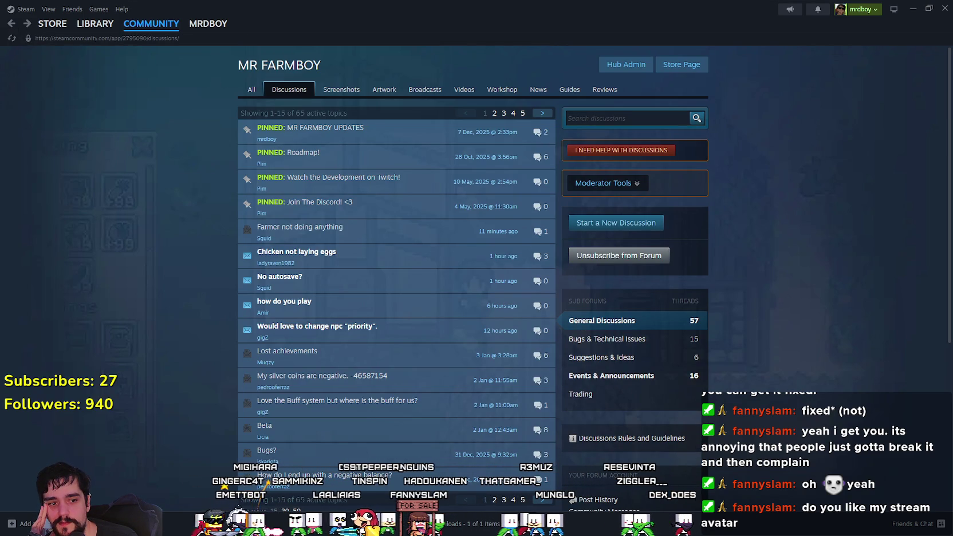
key("alt+Tab")
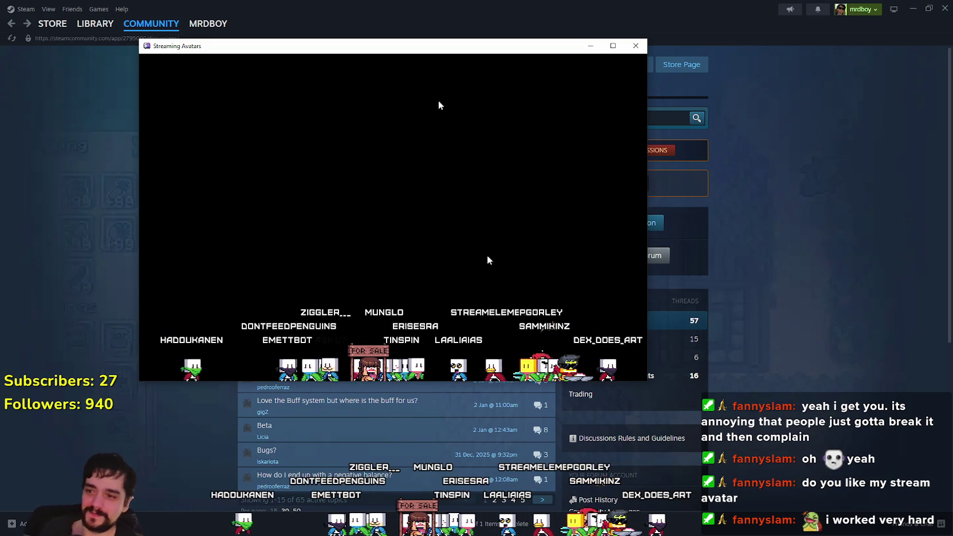
- Minimize Streaming Avatars and highlight the end of the question in the how do you play thread
mouse_move(519, 169)
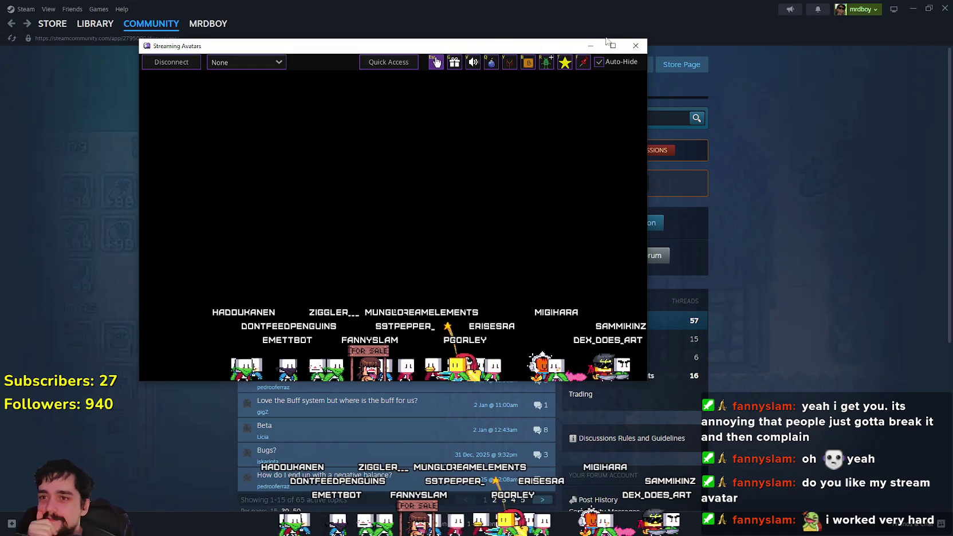
left_click(591, 46)
scroll(340, 208, "down", 1)
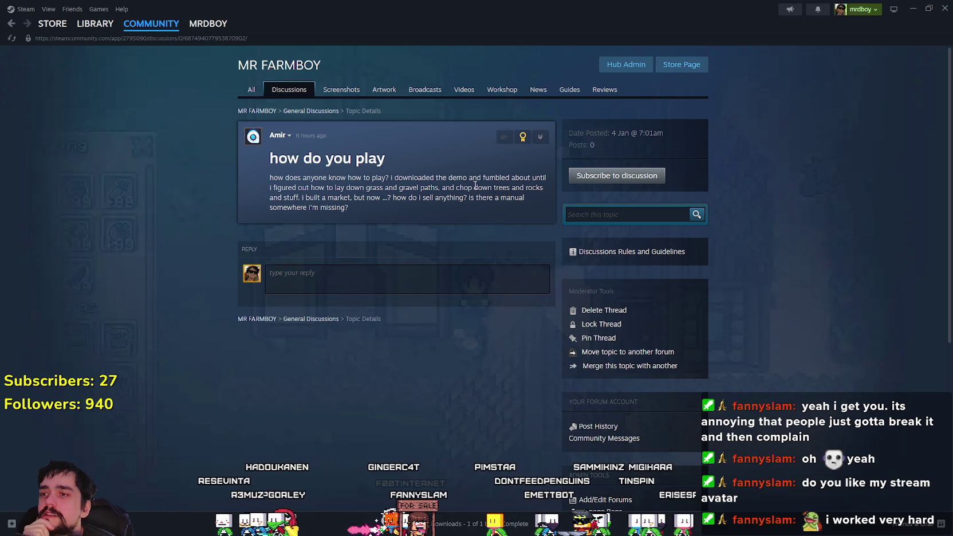
mouse_move(488, 188)
left_mouse_down()
mouse_move(497, 210)
mouse_move(525, 199)
left_mouse_up()
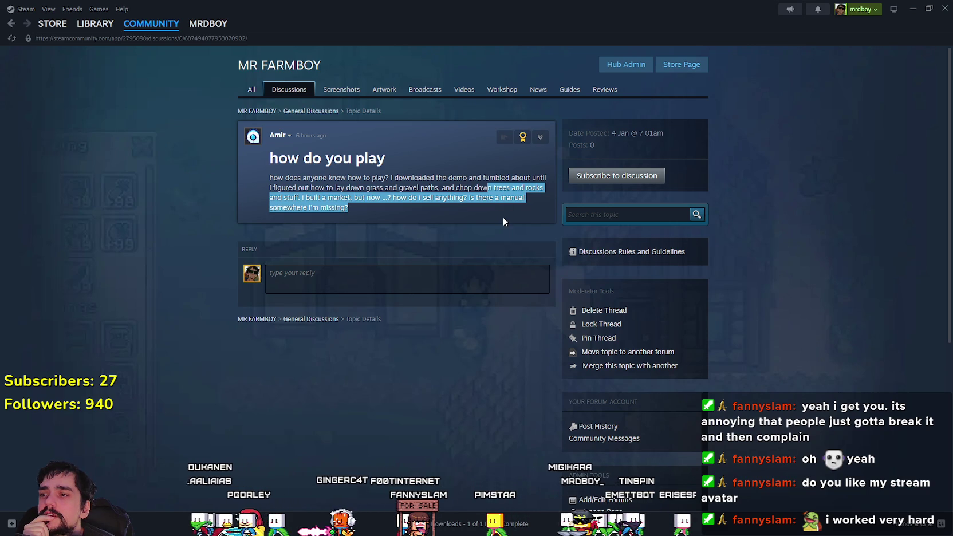
left_click(437, 280)
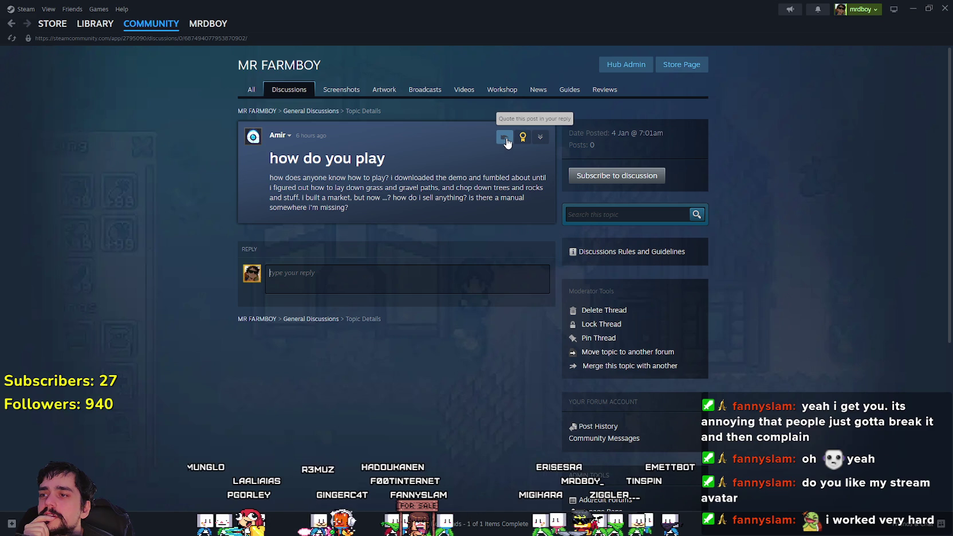
- Highlight the post's lines about building a market and selling, then quote the post into the reply box
mouse_move(287, 142)
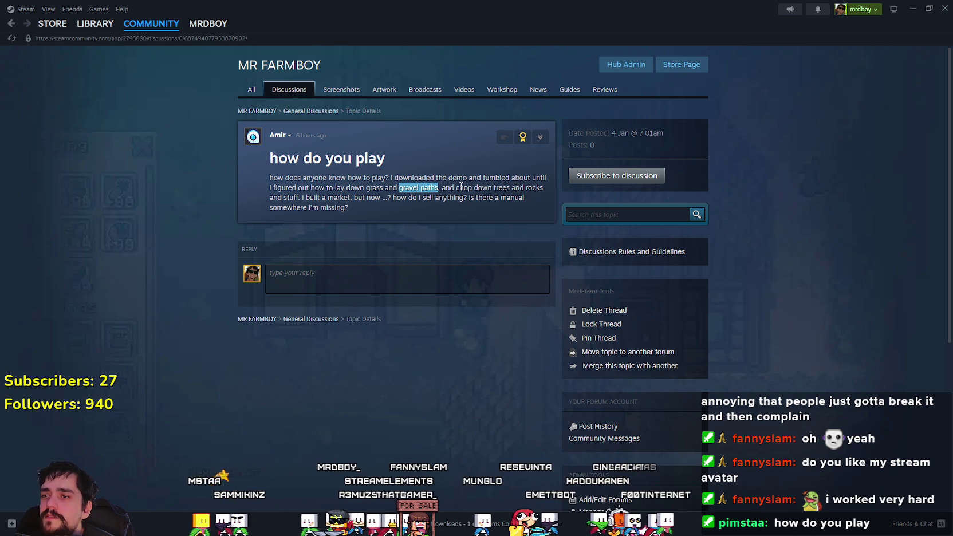
left_click_drag(525, 194, 318, 198)
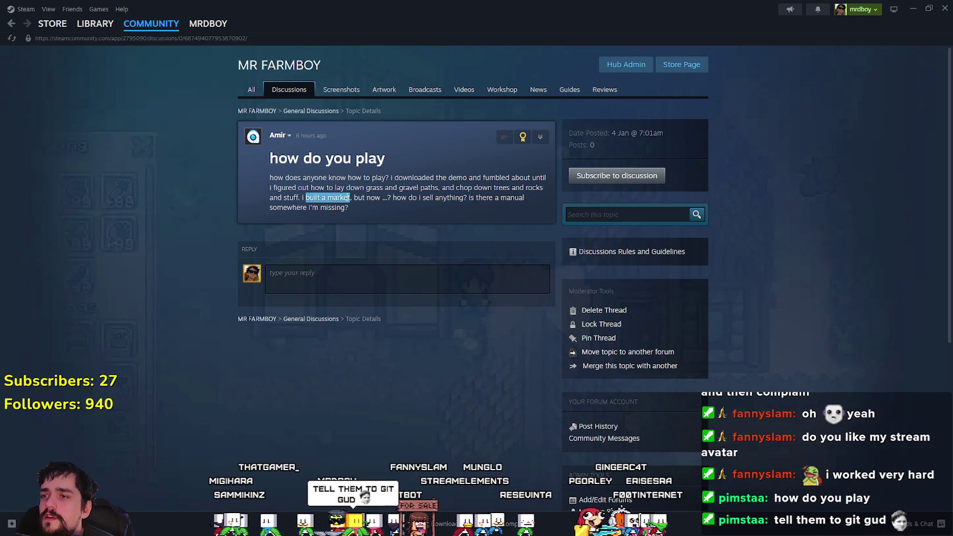
left_click_drag(377, 193, 390, 198)
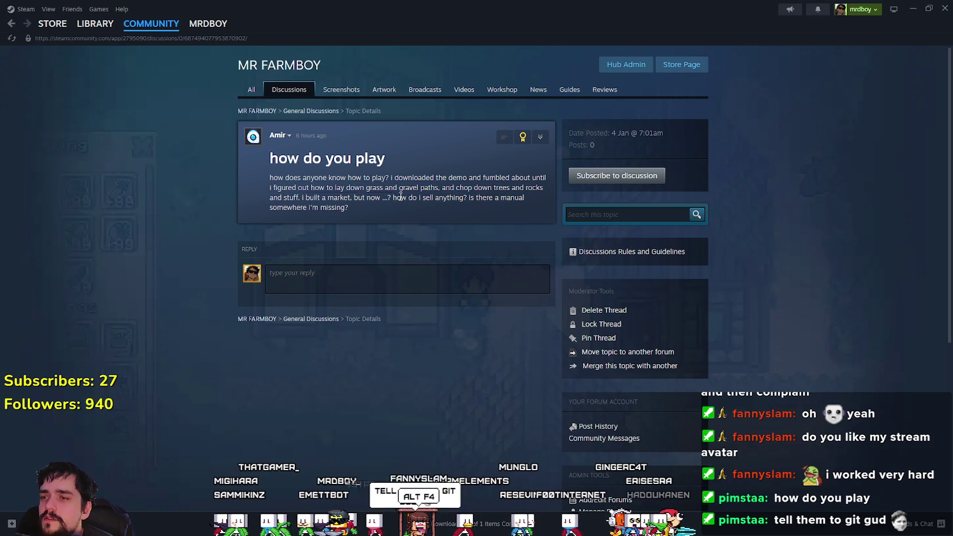
left_click_drag(448, 196, 515, 196)
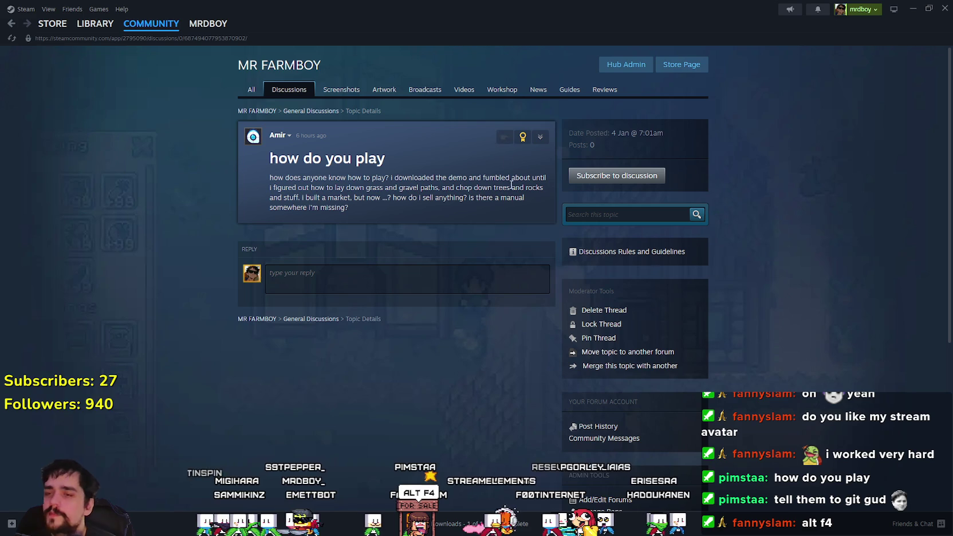
left_click(504, 136)
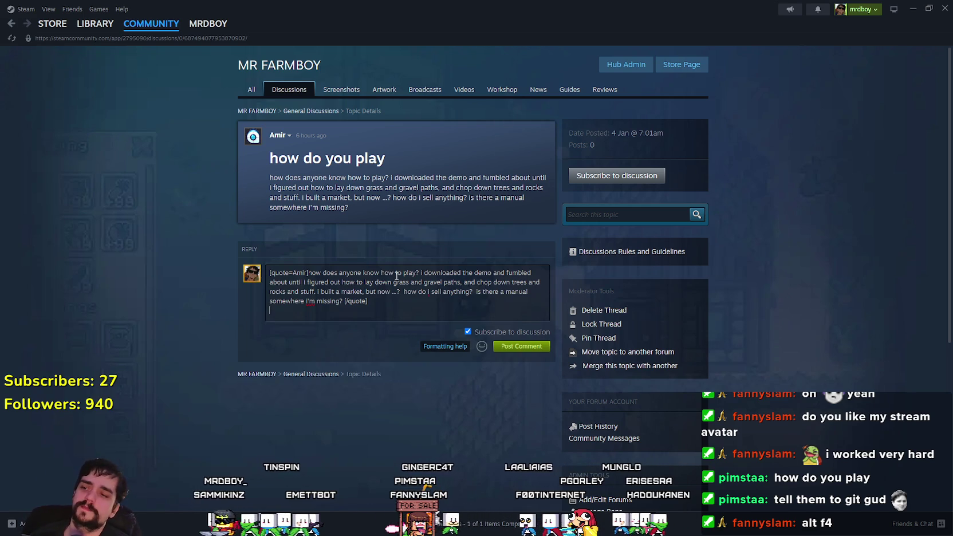
- Finish the reply: connect roads, then open the market and add items to sell; post it
key("Return")
type("Connect the")
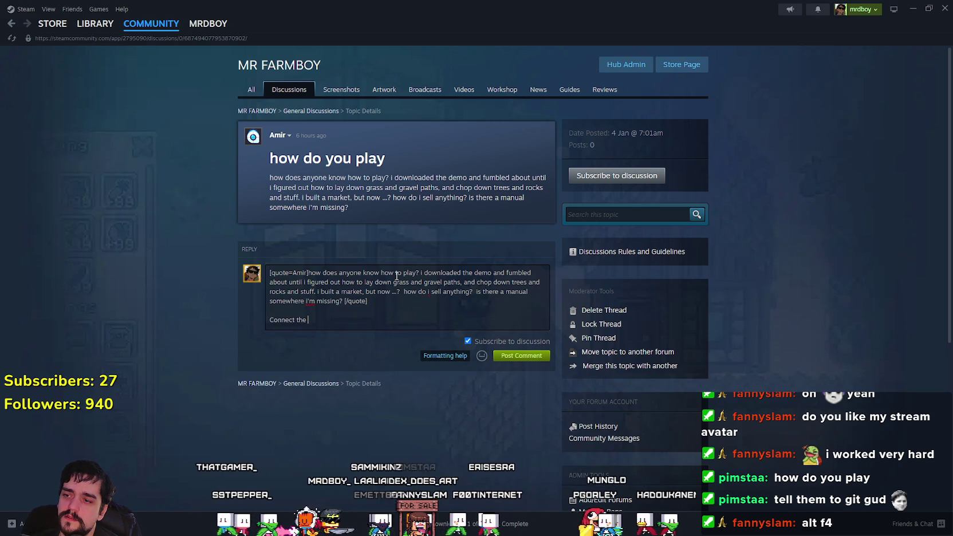
type("roads to the Market, so villagers can reach it")
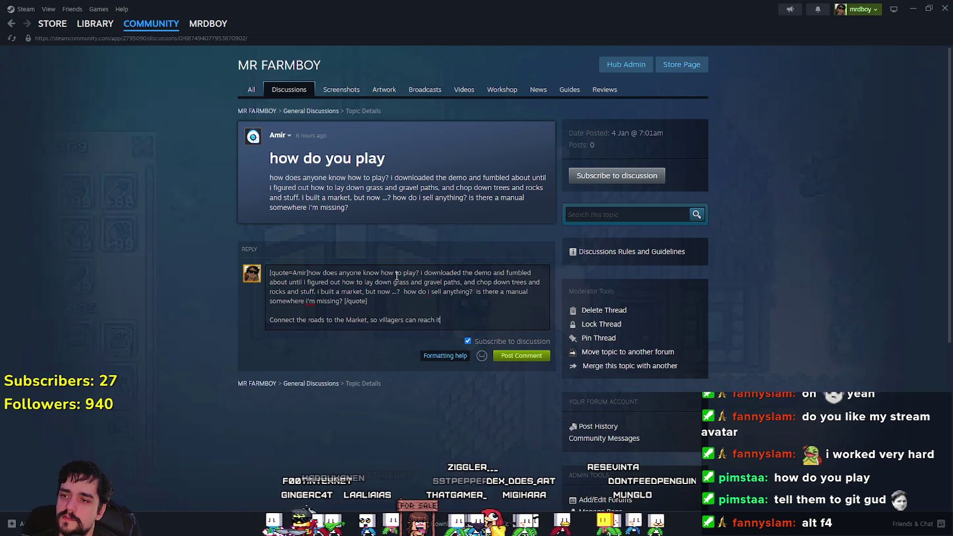
type(", then add")
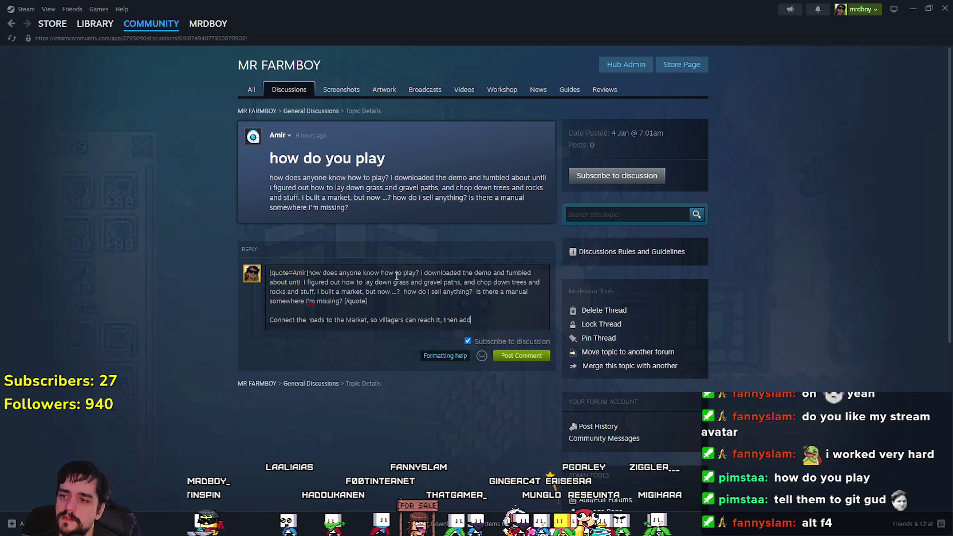
key("BackSpace")
type("open the market and")
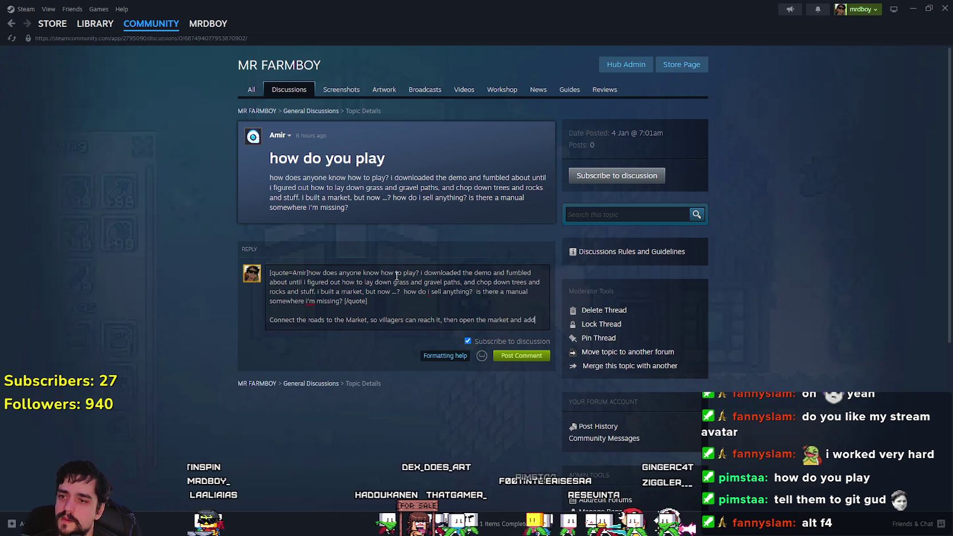
type(" add items to sell.")
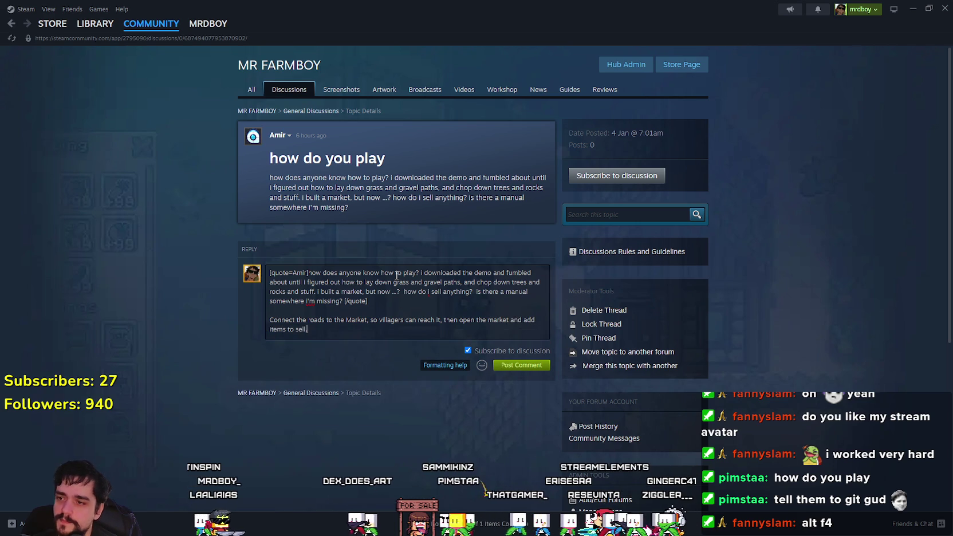
left_click(522, 365)
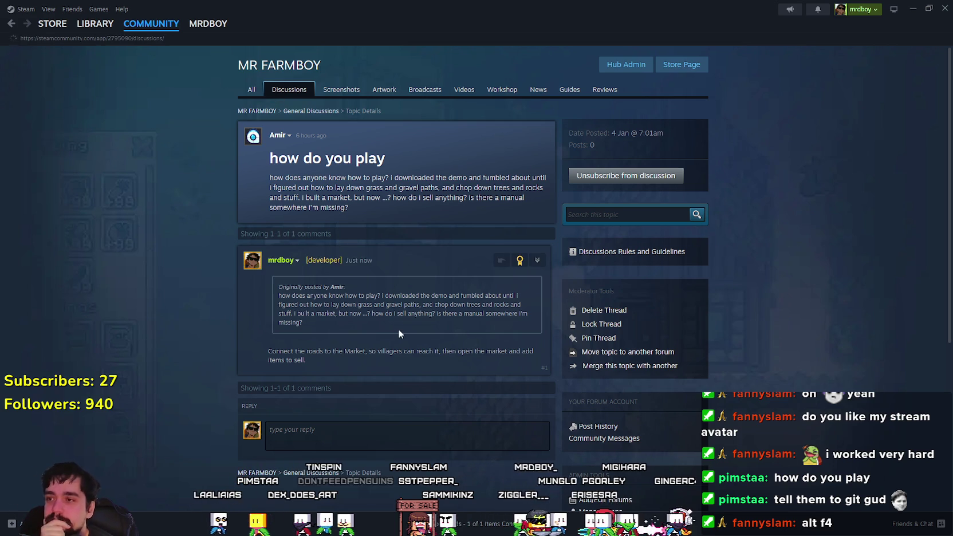
- Open the npc priority request thread from the discussions list and read through the post
key("alt+Left")
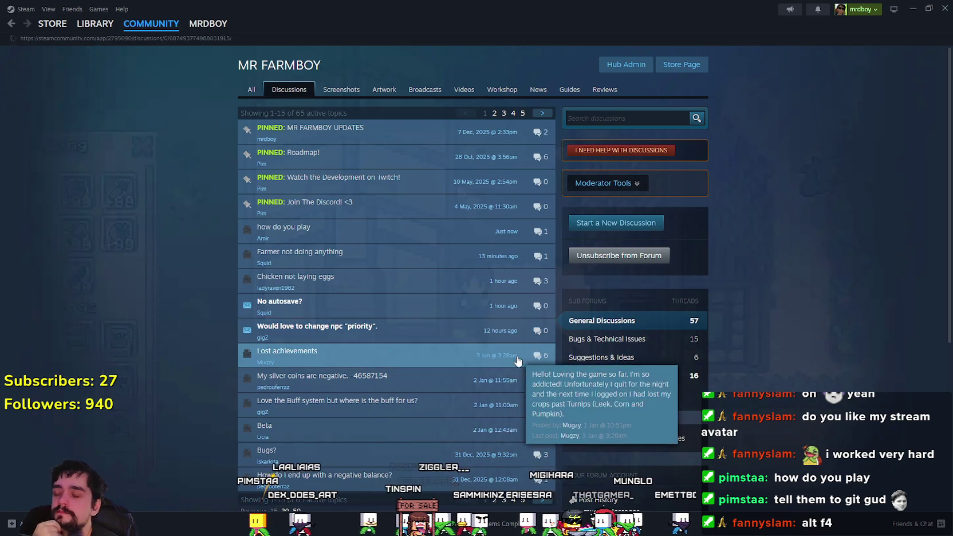
left_click(439, 331)
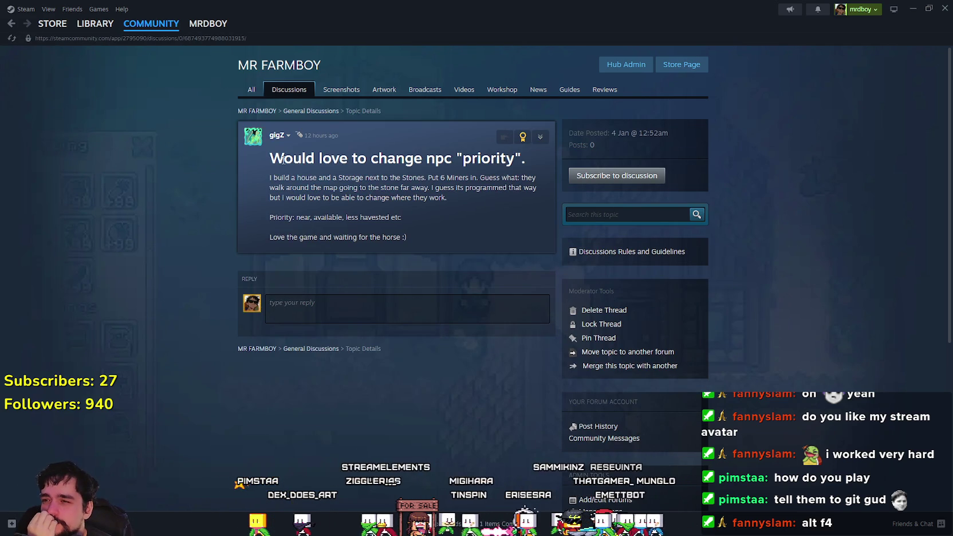
mouse_move(269, 159)
left_mouse_down()
mouse_move(397, 179)
mouse_move(524, 160)
left_mouse_up()
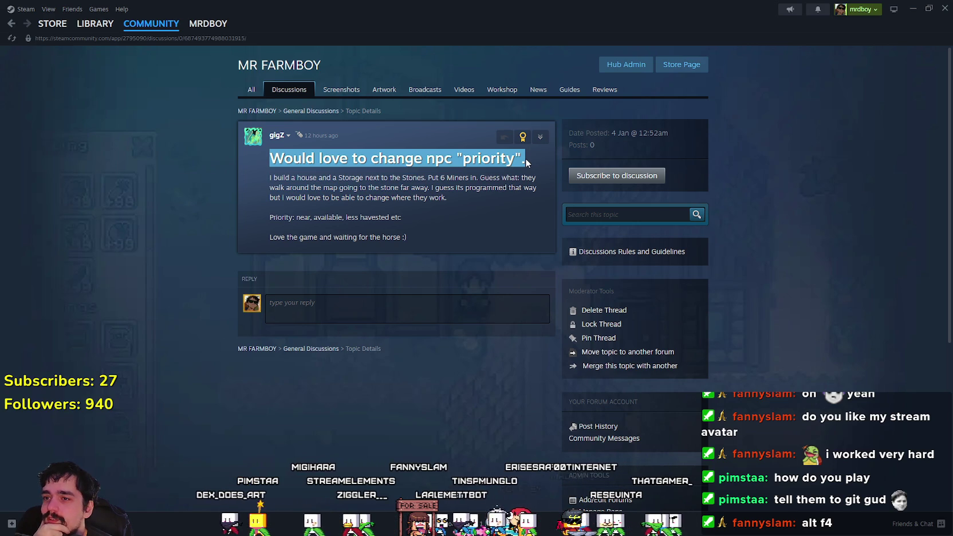
mouse_move(506, 159)
left_mouse_down()
mouse_move(543, 161)
mouse_move(519, 180)
mouse_move(477, 161)
mouse_move(264, 144)
mouse_move(596, 171)
mouse_move(479, 161)
left_mouse_up()
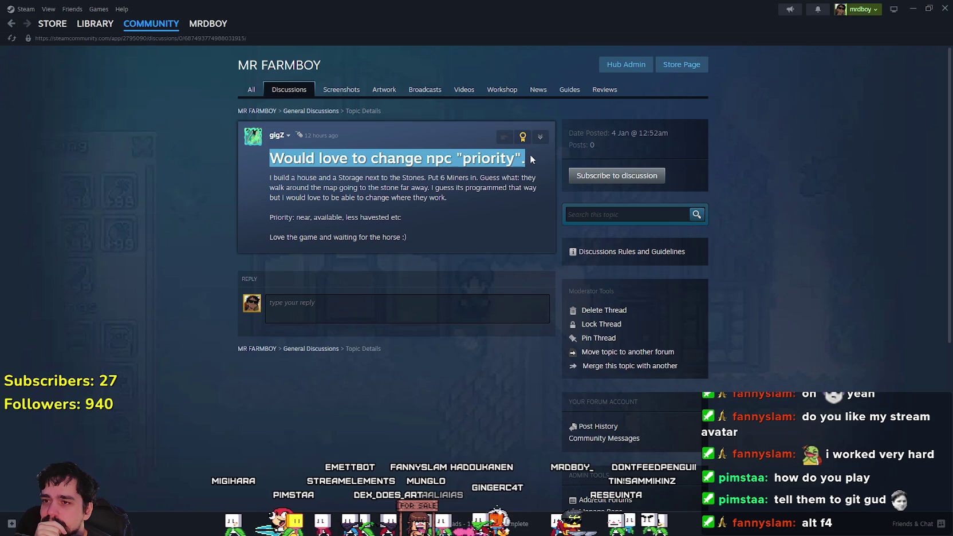
left_click(283, 178)
mouse_move(298, 175)
left_mouse_down()
mouse_move(464, 187)
mouse_move(508, 175)
left_mouse_up()
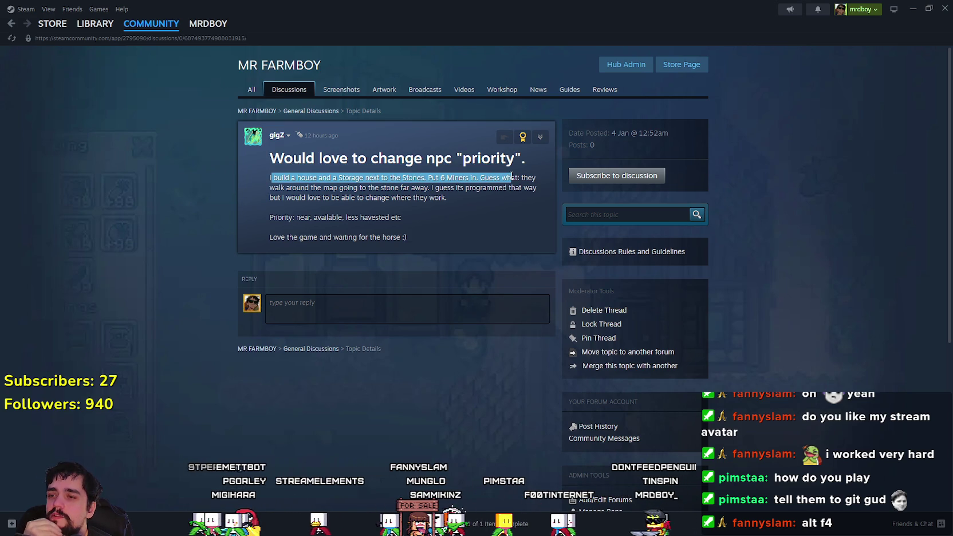
mouse_move(509, 177)
left_mouse_down()
mouse_move(543, 188)
mouse_move(539, 178)
left_mouse_up()
mouse_move(274, 187)
left_mouse_down()
mouse_move(453, 178)
mouse_move(482, 198)
mouse_move(539, 192)
mouse_move(347, 198)
mouse_move(485, 190)
mouse_move(476, 199)
mouse_move(270, 178)
left_mouse_up()
left_click(395, 220)
left_click_drag(423, 220, 263, 209)
triple_click(373, 229)
left_click(396, 222)
left_click_drag(470, 220, 285, 178)
- Go back to the list, open the 'No autosave?' thread and focus its reply box
left_click(283, 92)
left_click(350, 310)
left_click(421, 306)
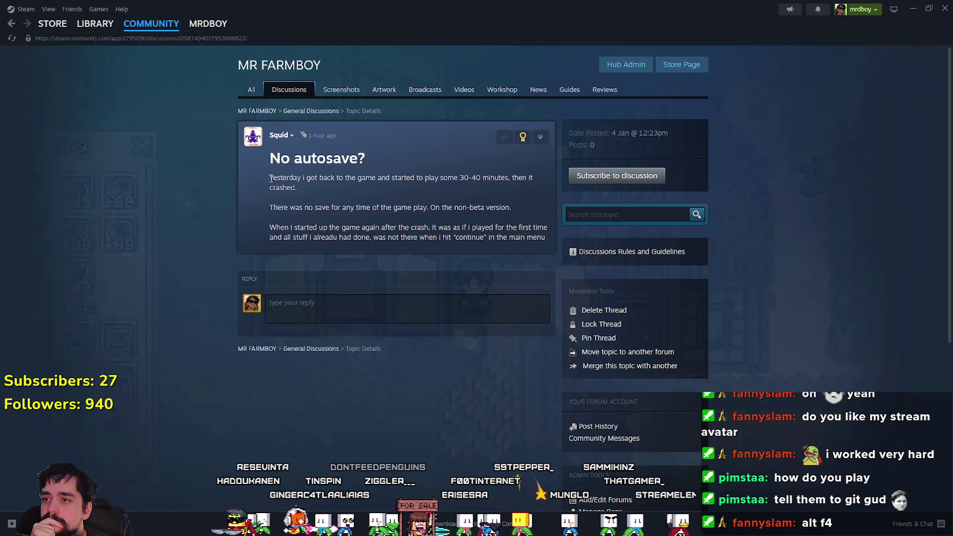
- Read the 'No autosave?' post, then quote it into a new reply
left_click_drag(270, 178, 324, 176)
left_click_drag(269, 159, 372, 167)
left_click_drag(268, 177, 321, 191)
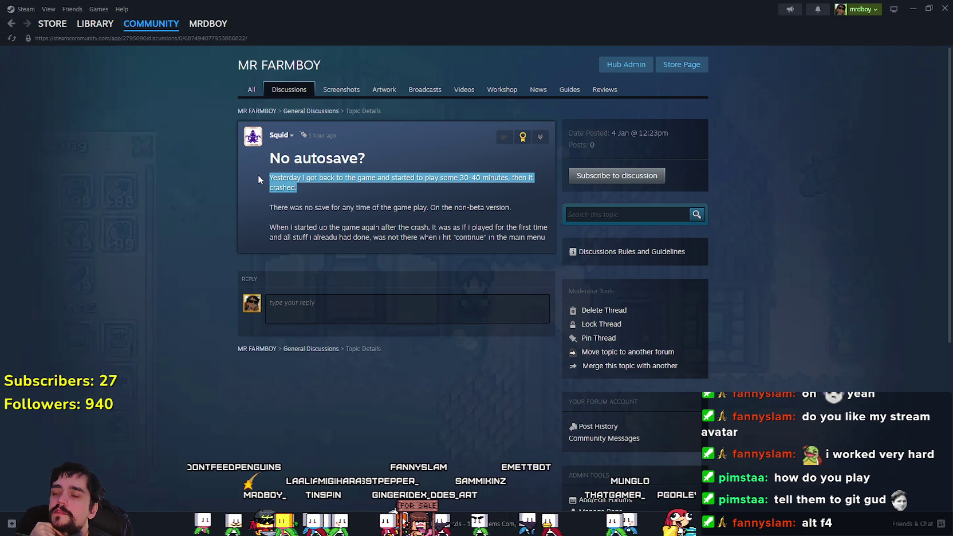
mouse_move(269, 198)
left_mouse_down()
mouse_move(268, 205)
mouse_move(587, 223)
mouse_move(525, 205)
left_mouse_up()
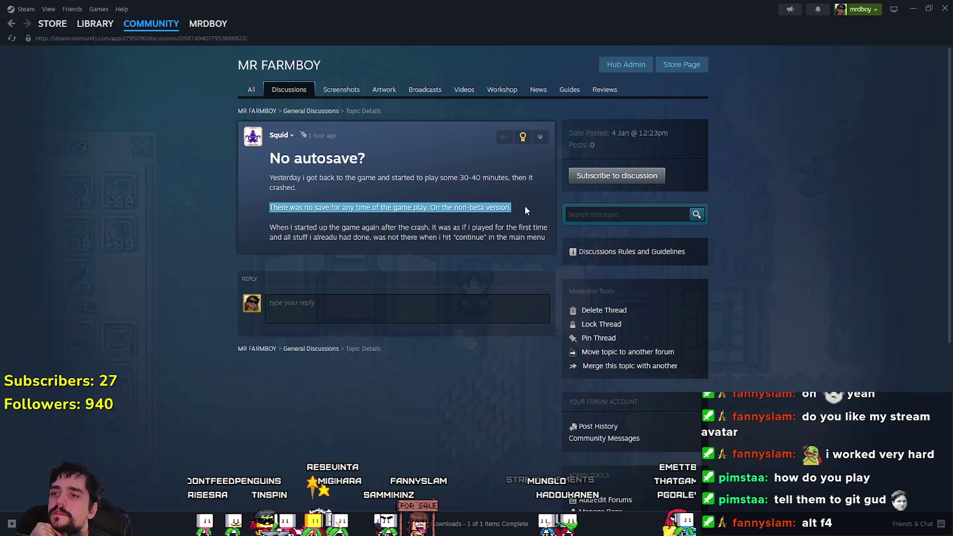
left_click_drag(270, 228, 389, 224)
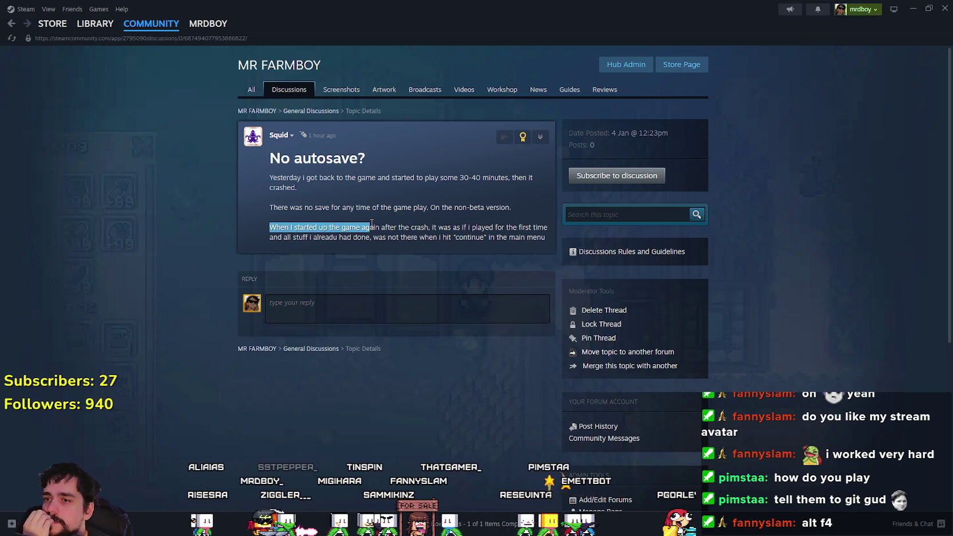
mouse_move(372, 223)
left_mouse_down()
mouse_move(363, 244)
mouse_move(544, 242)
left_mouse_up()
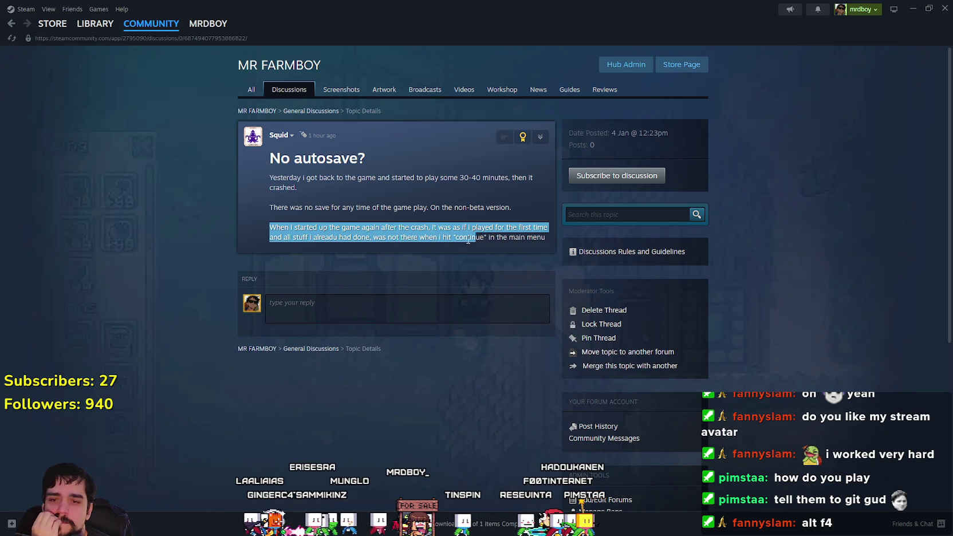
left_click(554, 132)
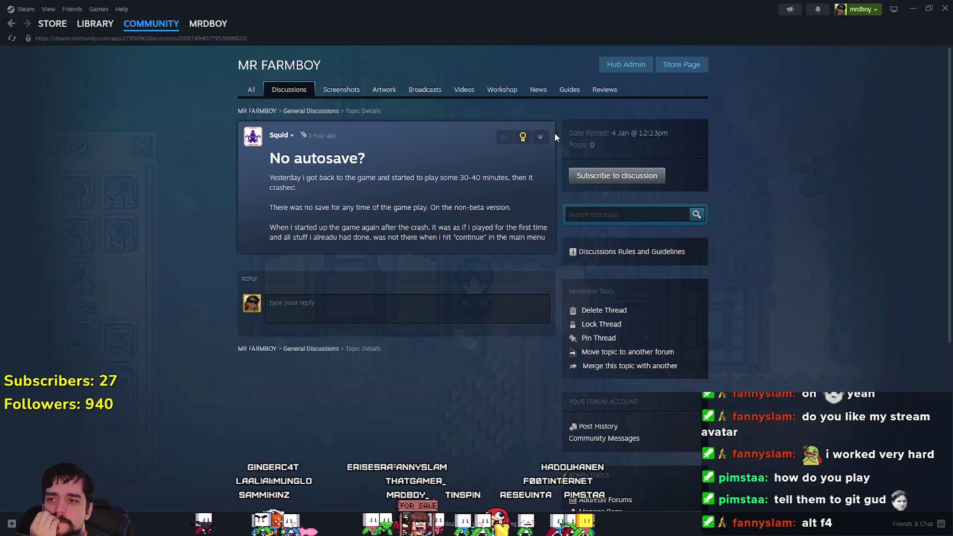
left_click(503, 137)
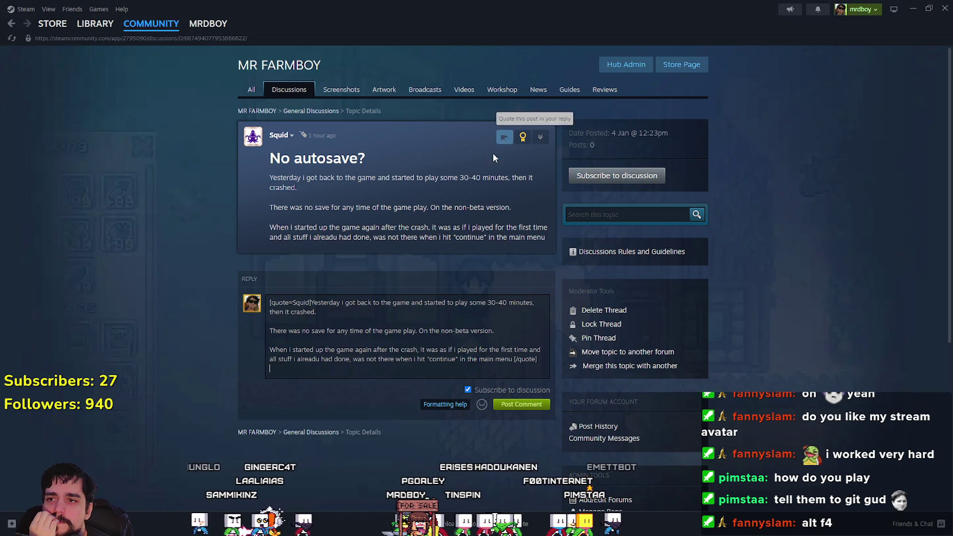
- Below the quote, draft 'The game does auto save every' unposted, then switch to Godot
key("Return")
type("Very stram")
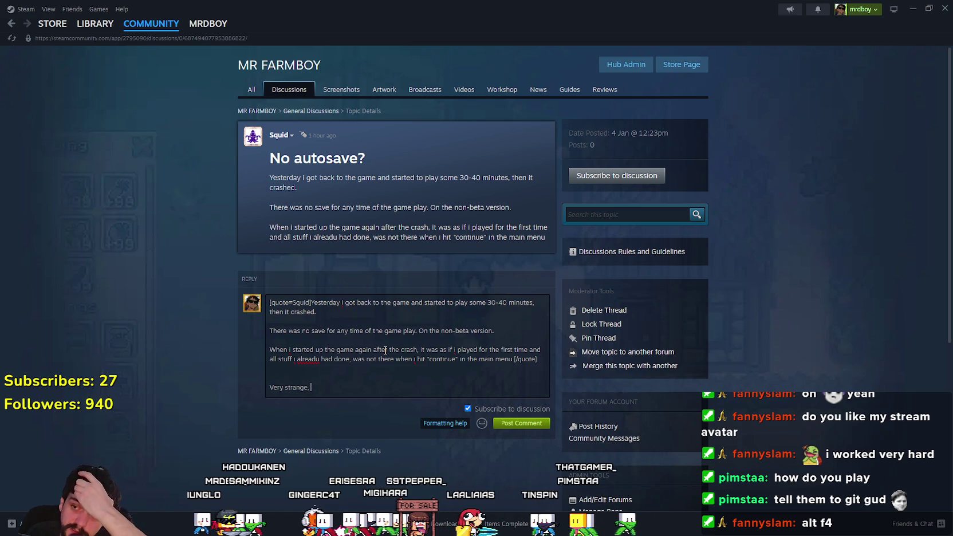
key("BackSpace")
key("BackSpace")
key("BackSpace")
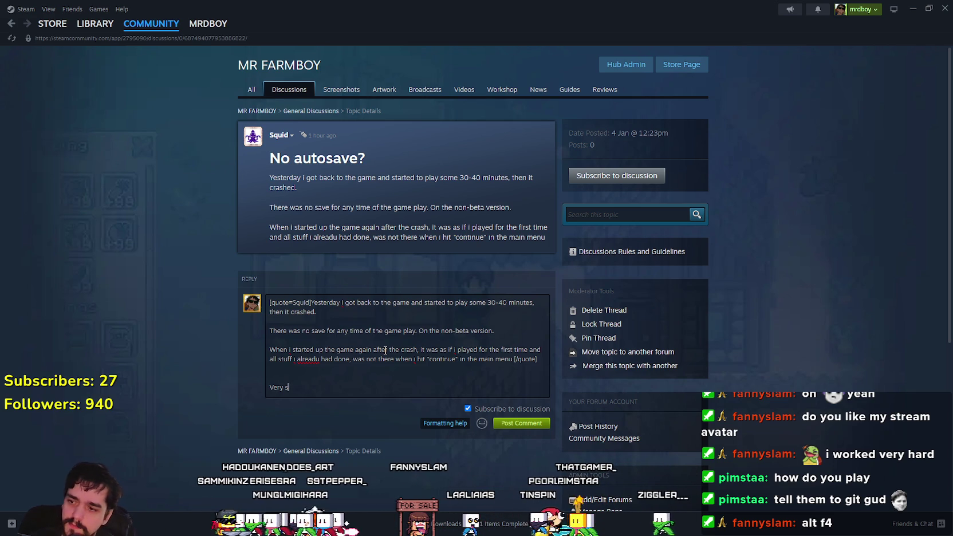
key("BackSpace")
key("BackSpace")
type("The a")
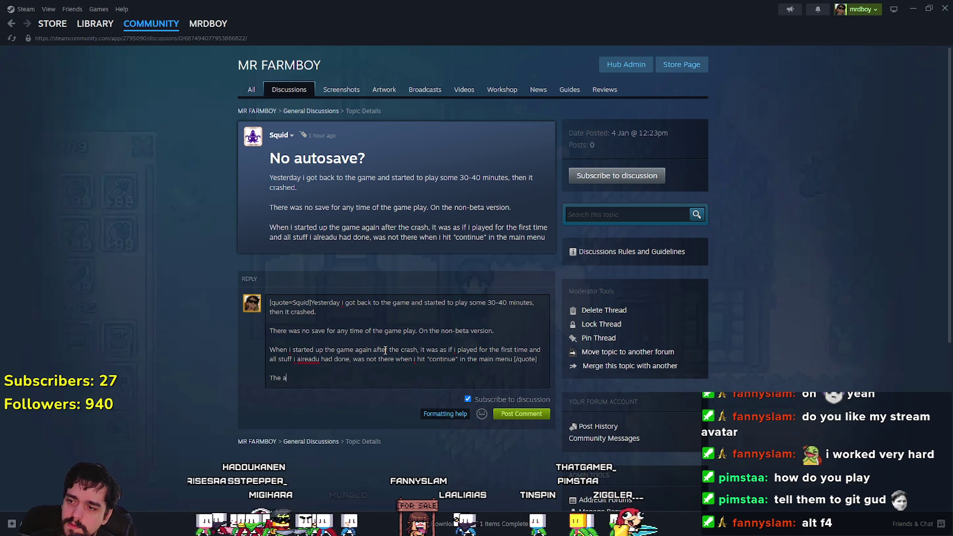
key("BackSpace")
type("game does auto")
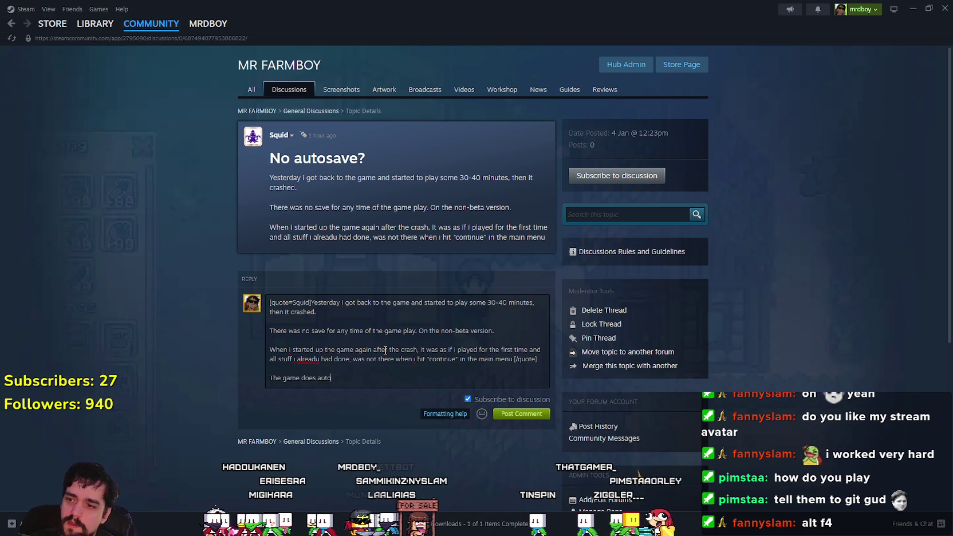
type(" save every")
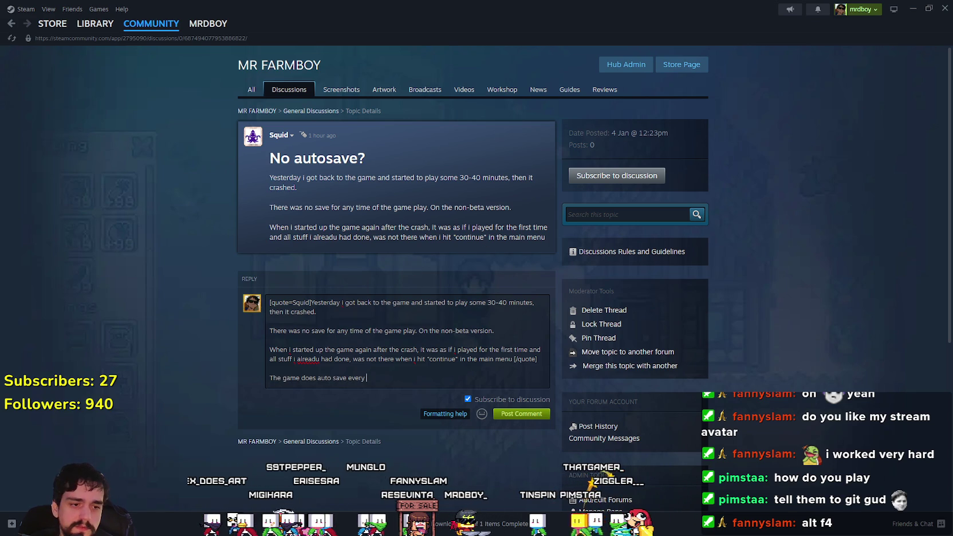
key("alt+Tab")
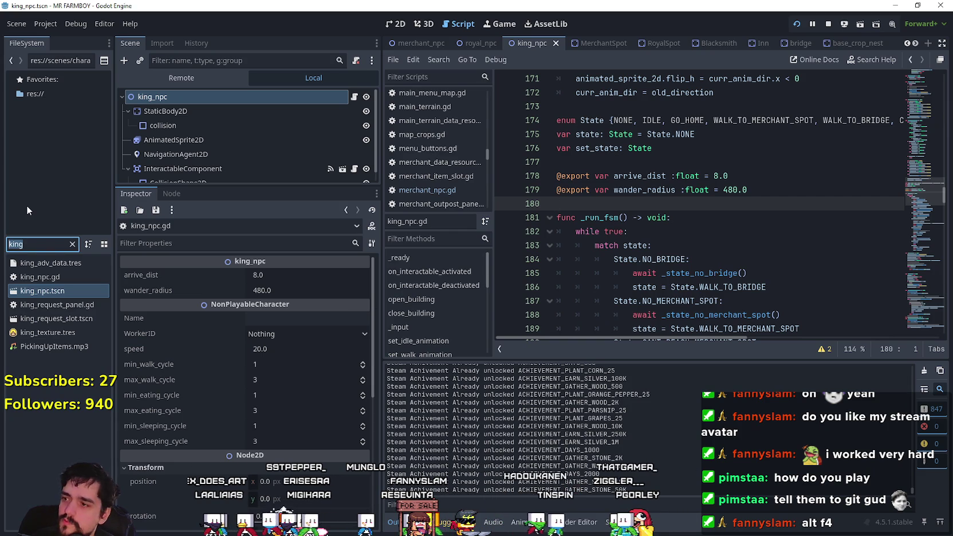
- Filter files by 'game' and open save_game_data_resource.tres and its .gd script
type("game")
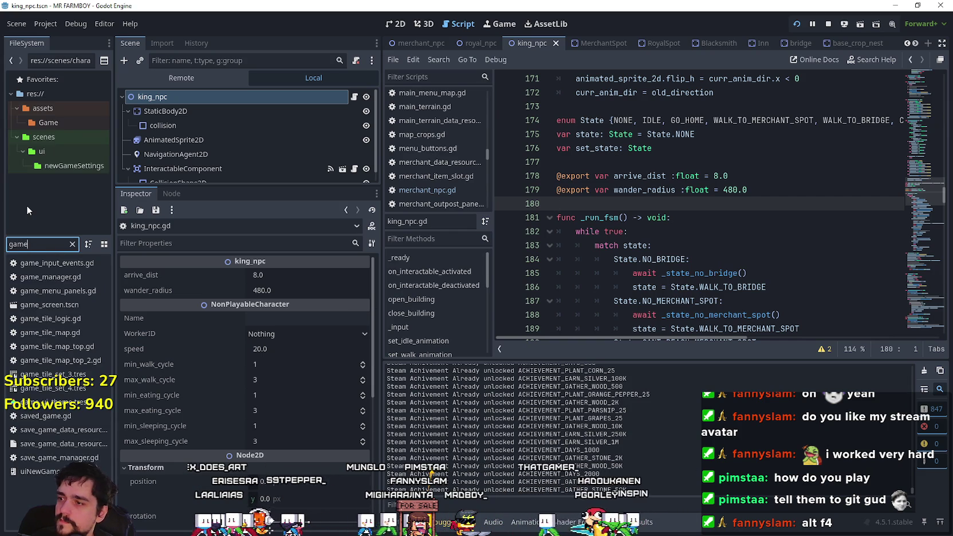
left_click(84, 445)
double_click(84, 446)
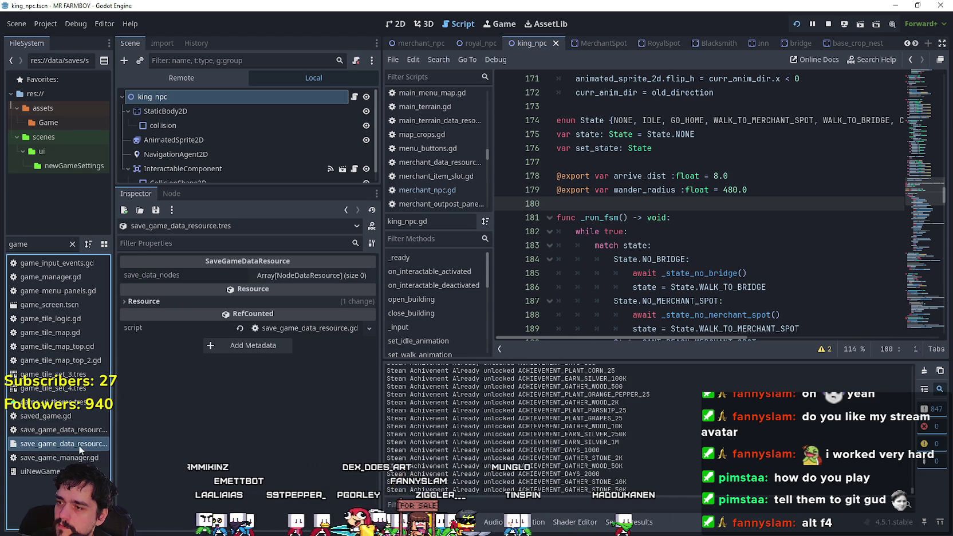
scroll(687, 200, "down", 6)
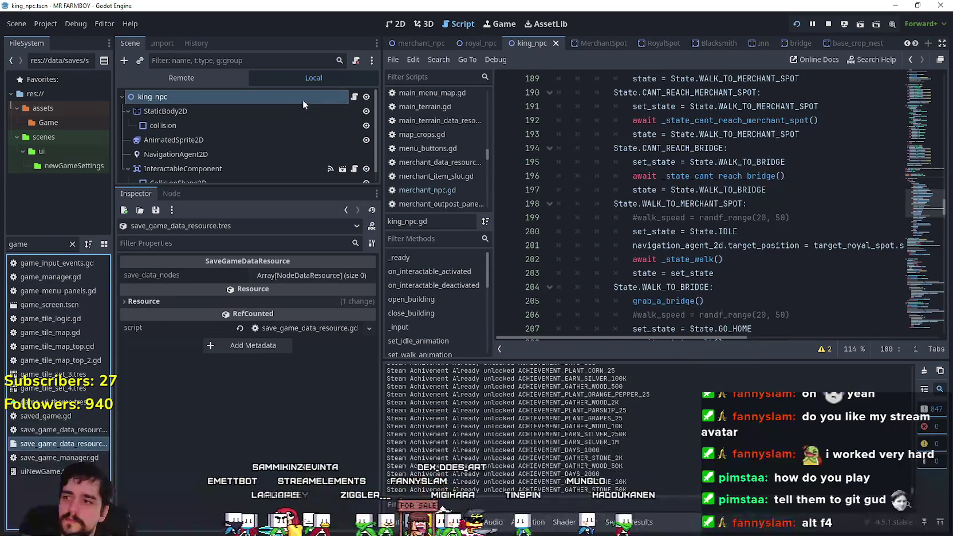
double_click(37, 431)
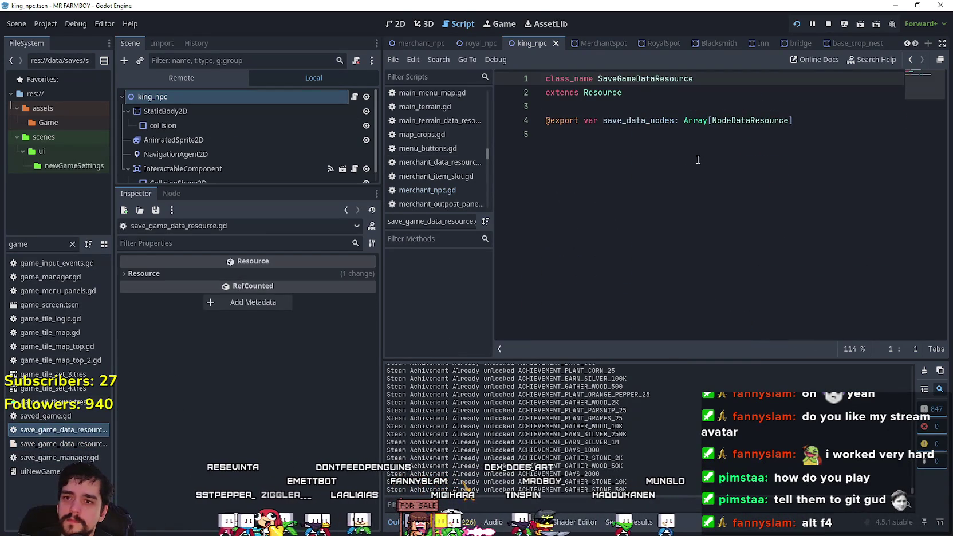
- Open test_scene_everything, select SaveLevelDataComponent, and enlarge the Scene dock to show all nodes
double_click(29, 244)
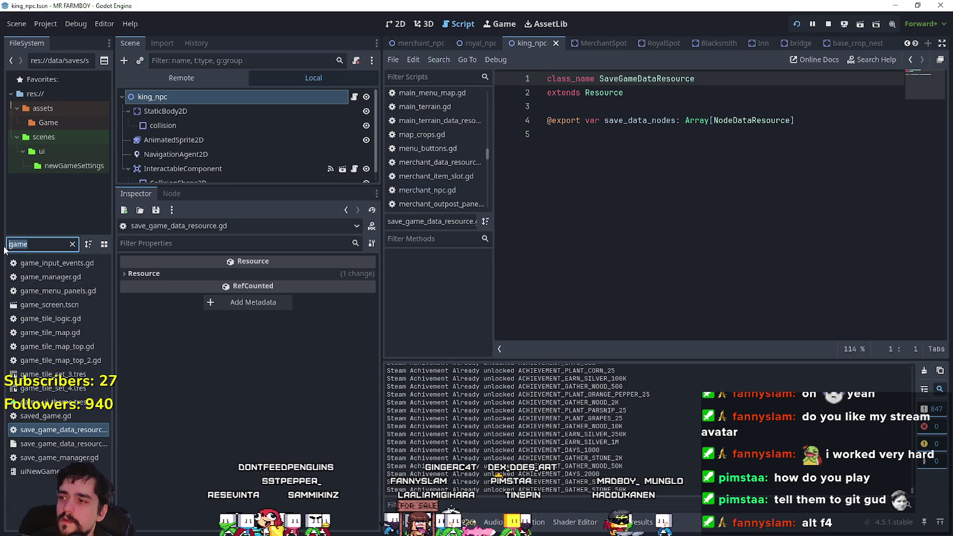
type("test")
double_click(55, 277)
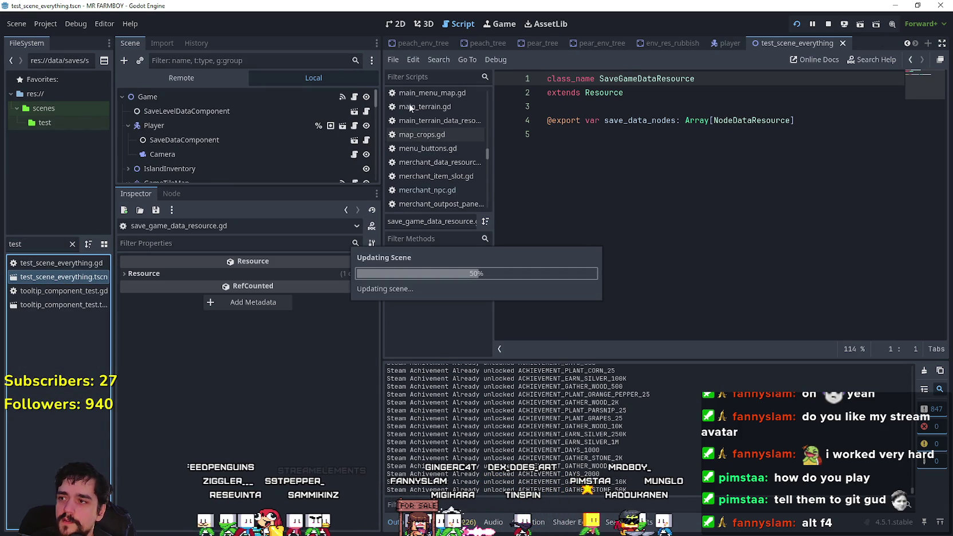
left_click(321, 110)
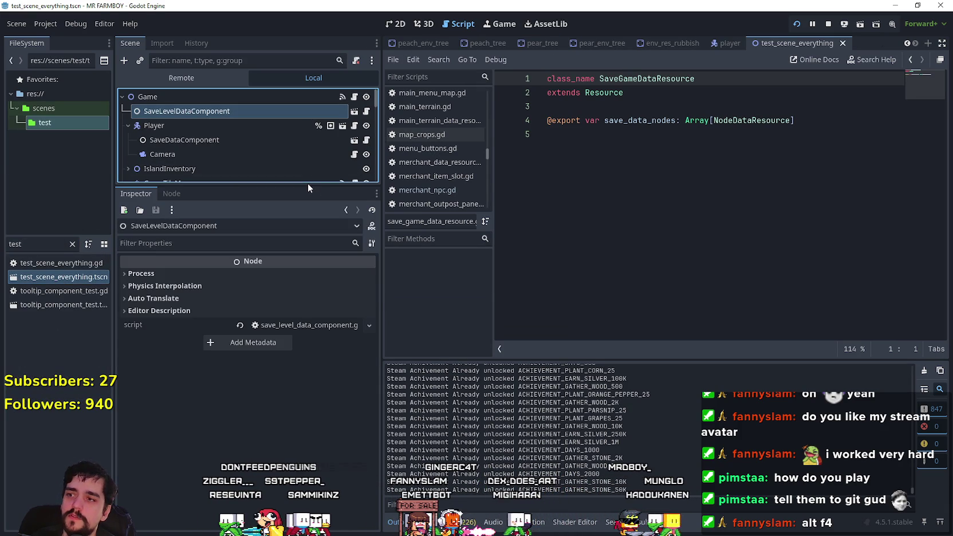
left_click_drag(308, 187, 301, 371)
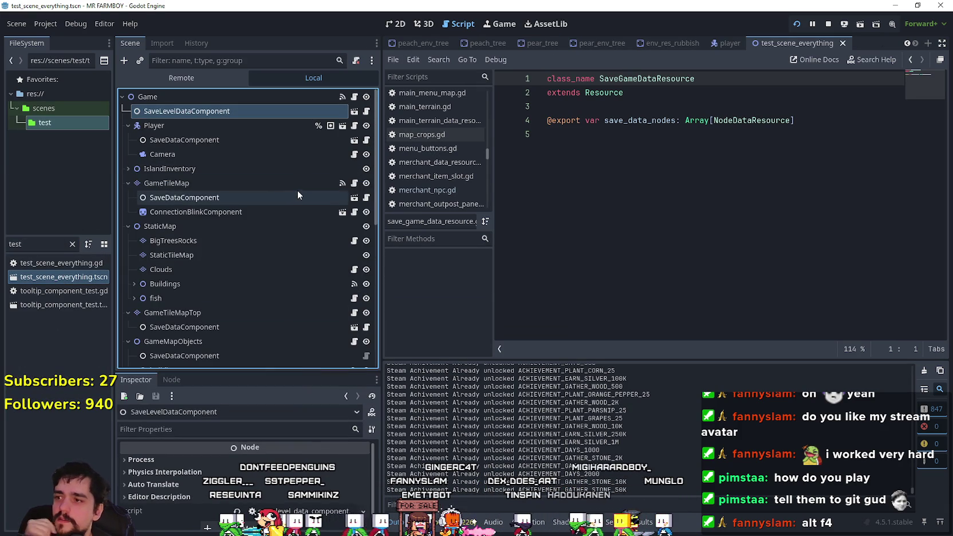
left_click(231, 194)
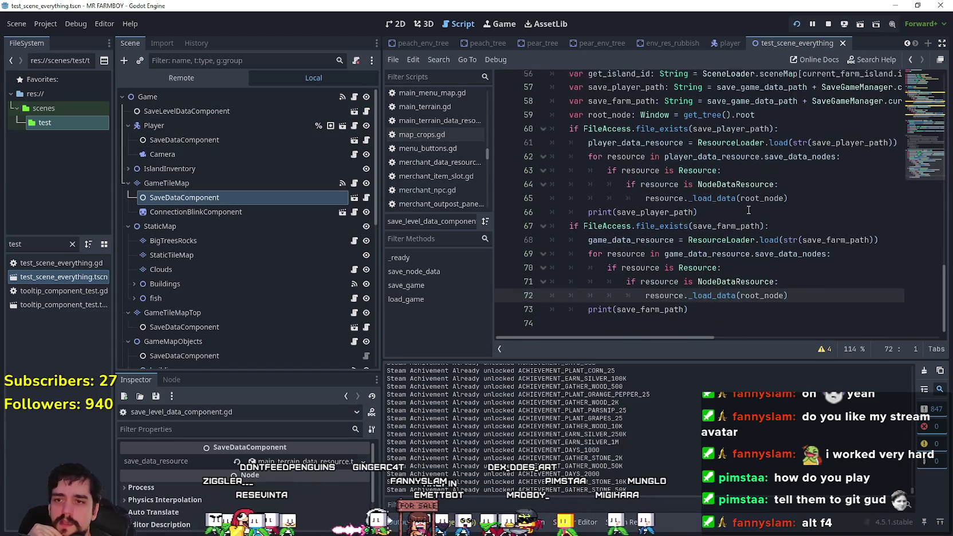
- Inspect the SaveLevelDataComponent and SaveDataComponent scripts and their save_game code
scroll(727, 197, "up", 3)
scroll(726, 197, "up", 7)
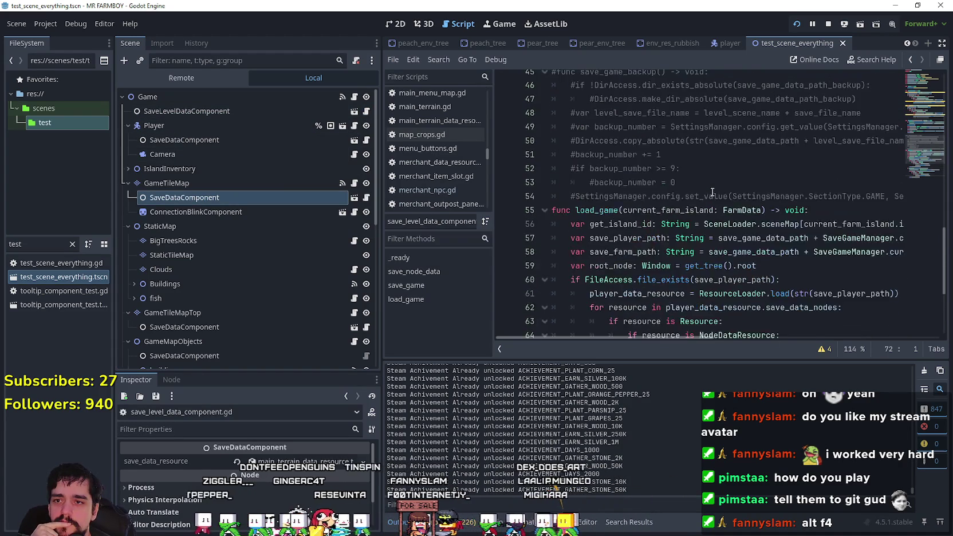
scroll(711, 193, "up", 7)
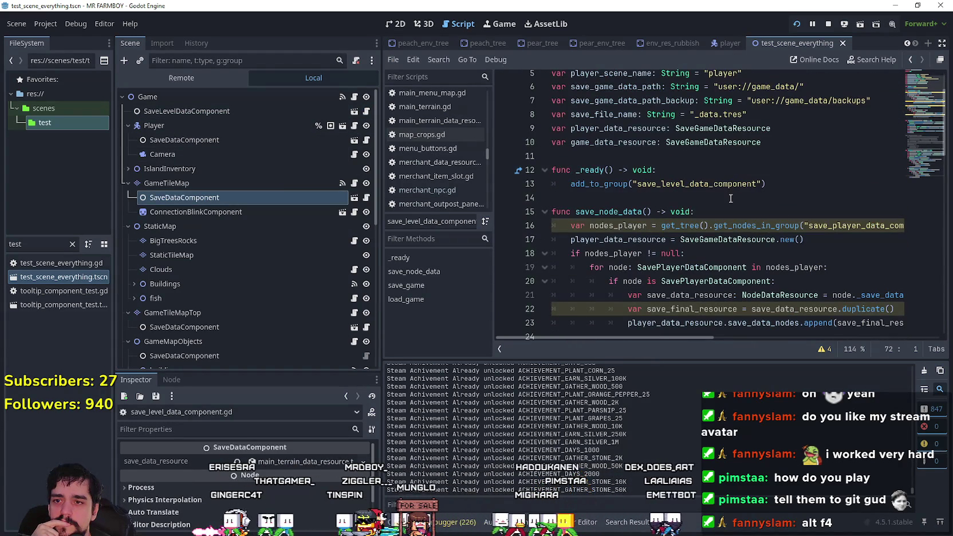
scroll(727, 198, "up", 2)
scroll(717, 201, "down", 5)
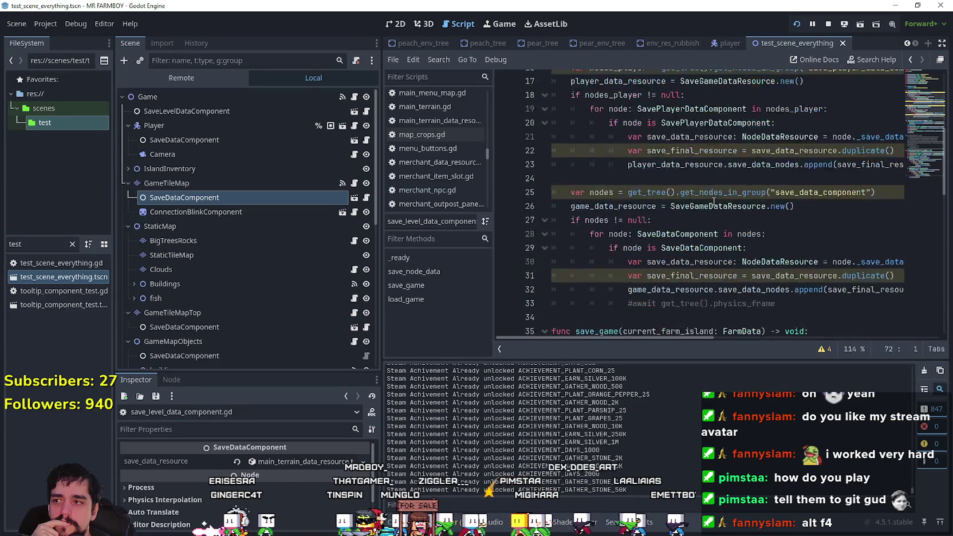
scroll(714, 201, "down", 3)
left_click(285, 110)
left_click(366, 112)
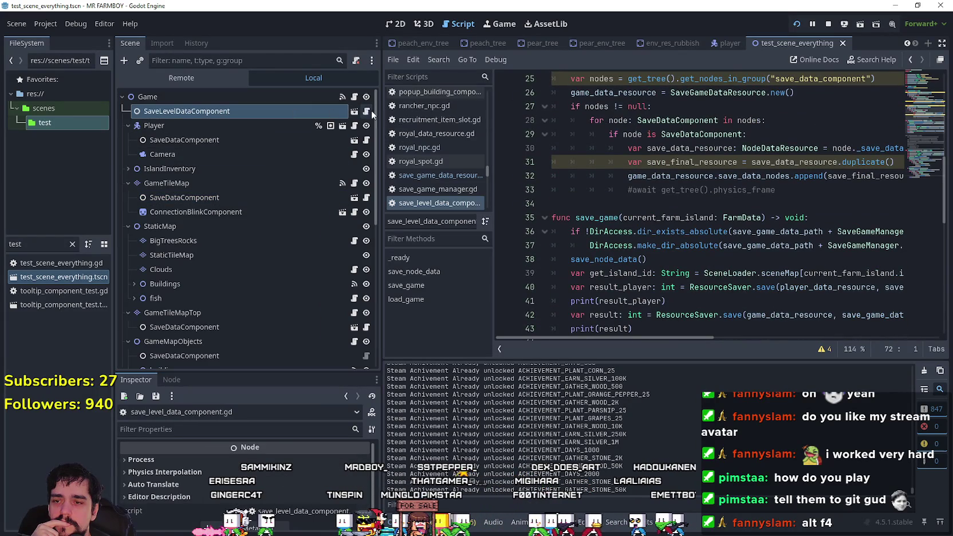
scroll(744, 223, "down", 2)
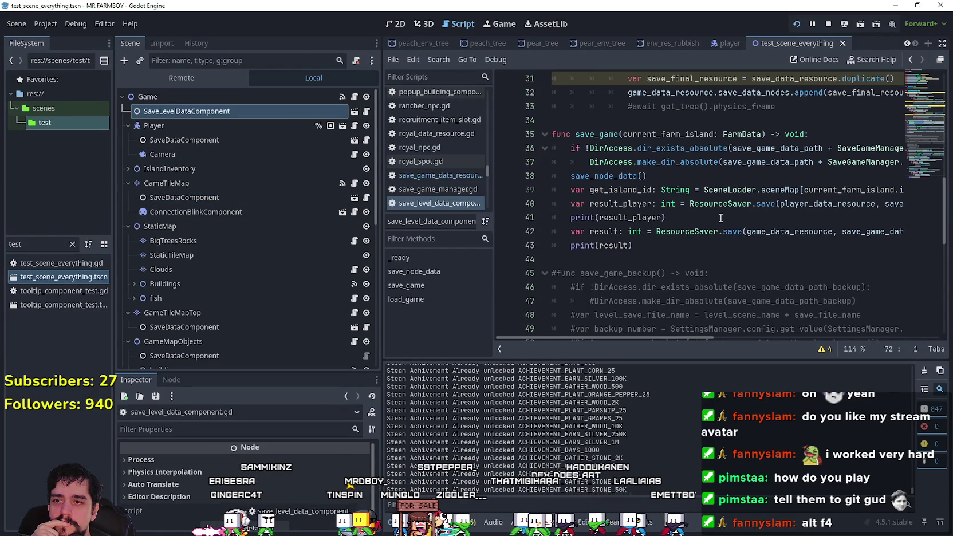
left_click(721, 217)
scroll(719, 217, "up", 6)
scroll(716, 214, "up", 2)
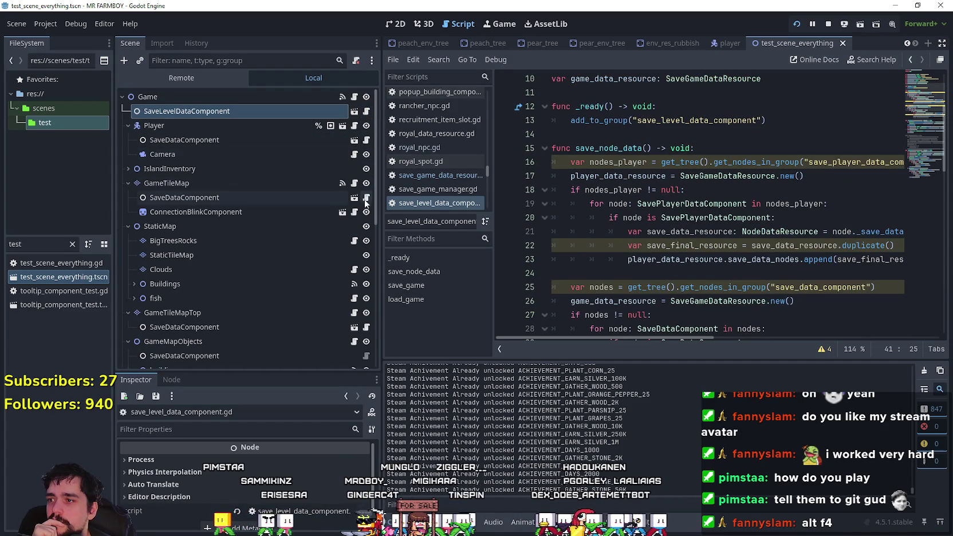
left_click(367, 198)
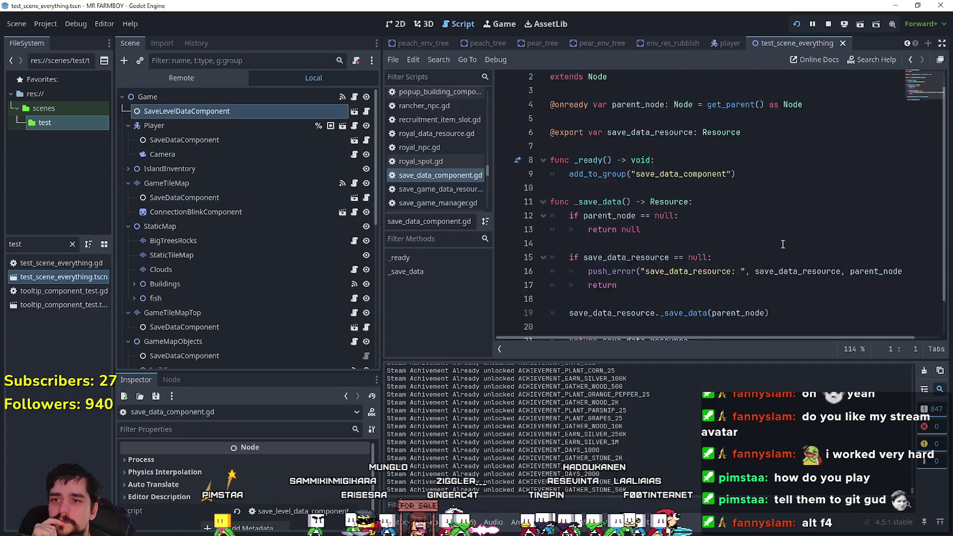
left_click(366, 111)
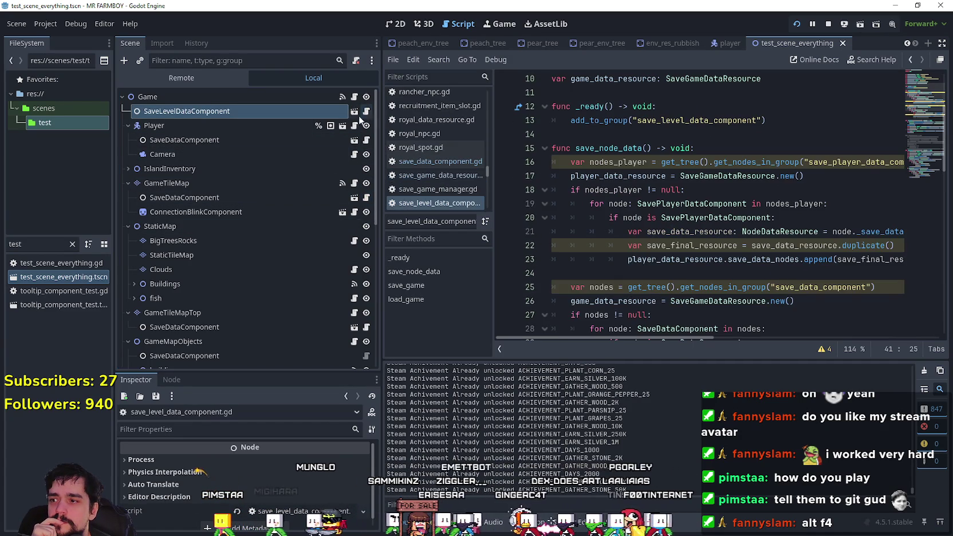
- Filter FileSystem for 'save' and open save_game_manager.gd, checking the autosave interval 32
type("save")
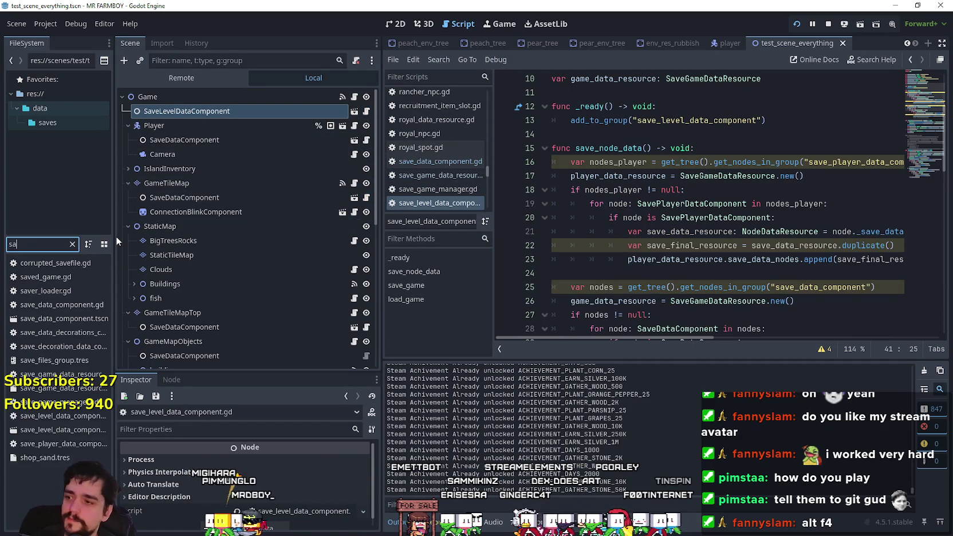
left_click(94, 286)
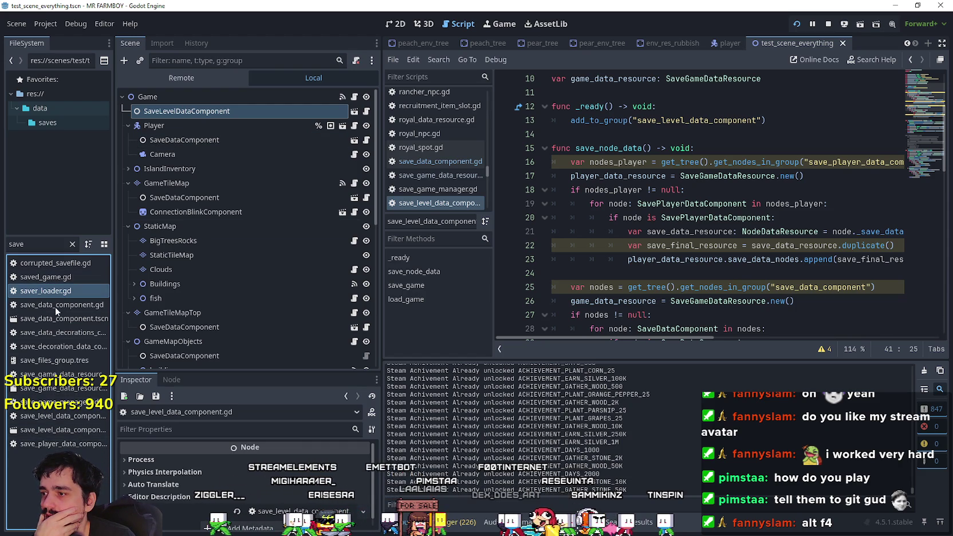
left_click(58, 403)
double_click(57, 402)
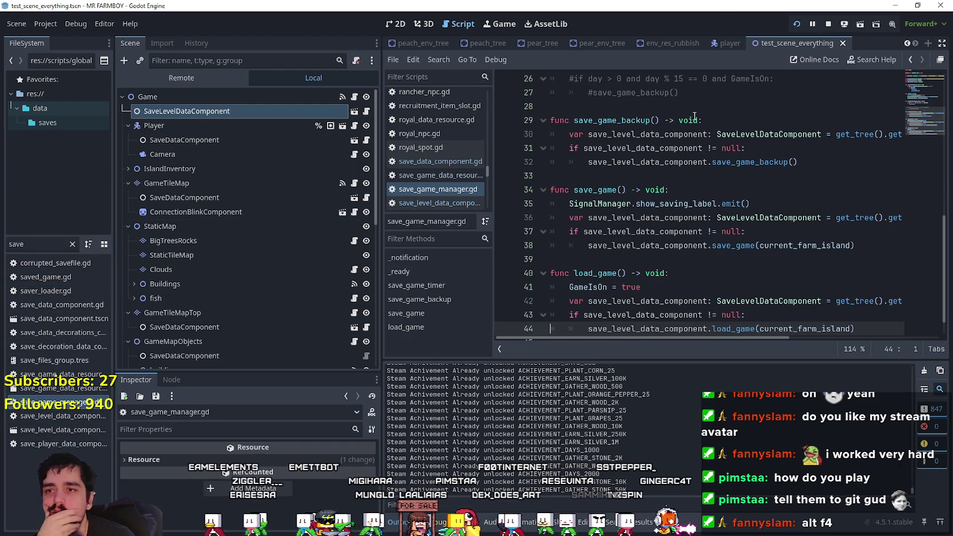
scroll(742, 189, "up", 4)
left_click(676, 205)
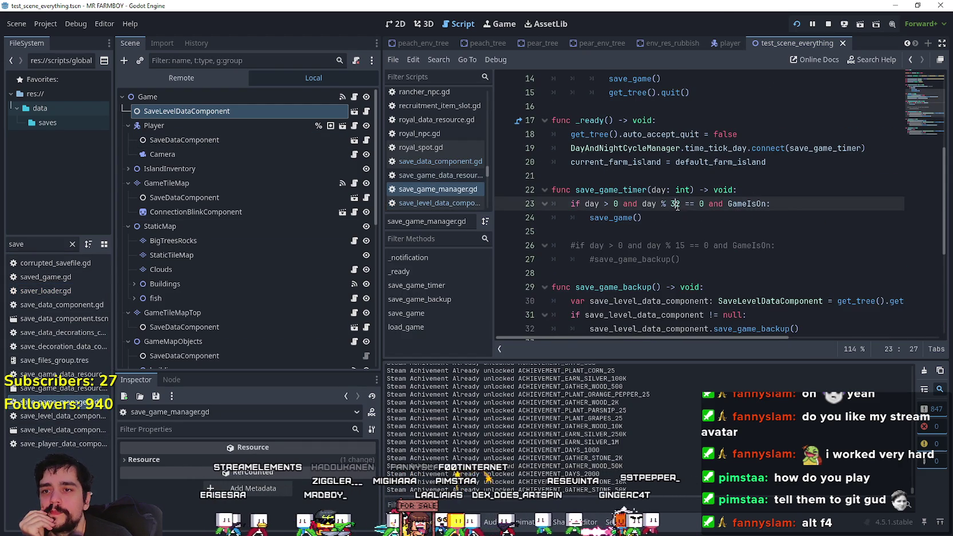
- Review the save_game_timer function code, then switch back to the Steam reply
scroll(751, 252, "up", 1)
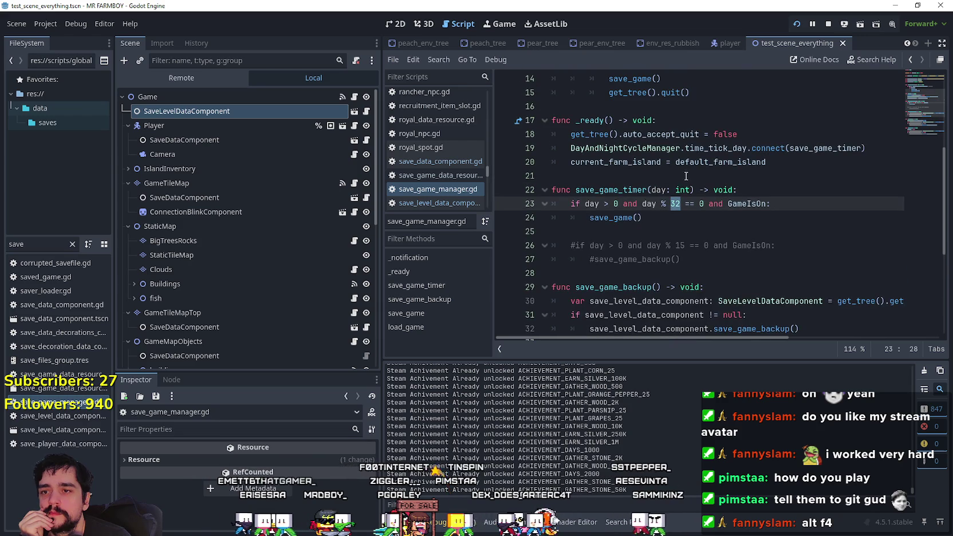
scroll(693, 180, "up", 3)
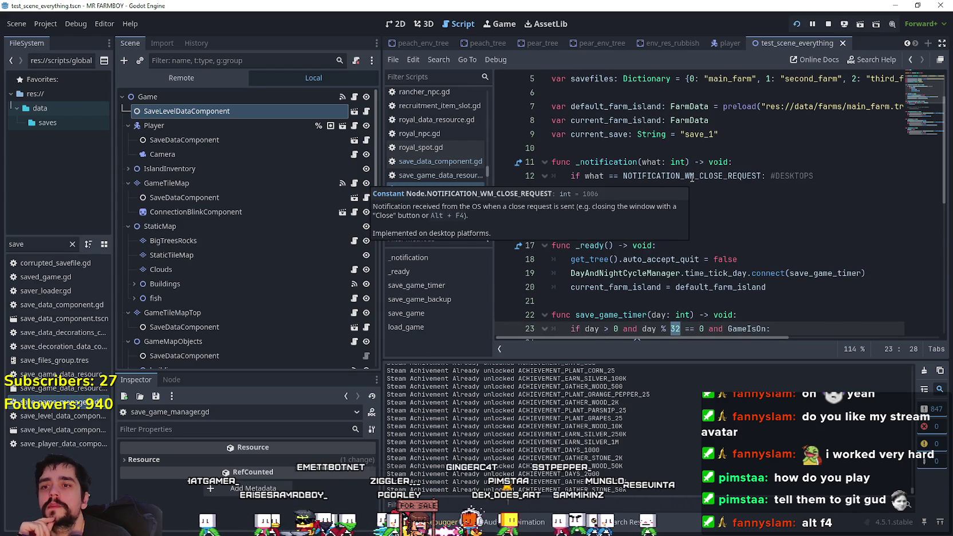
scroll(681, 105, "up", 1)
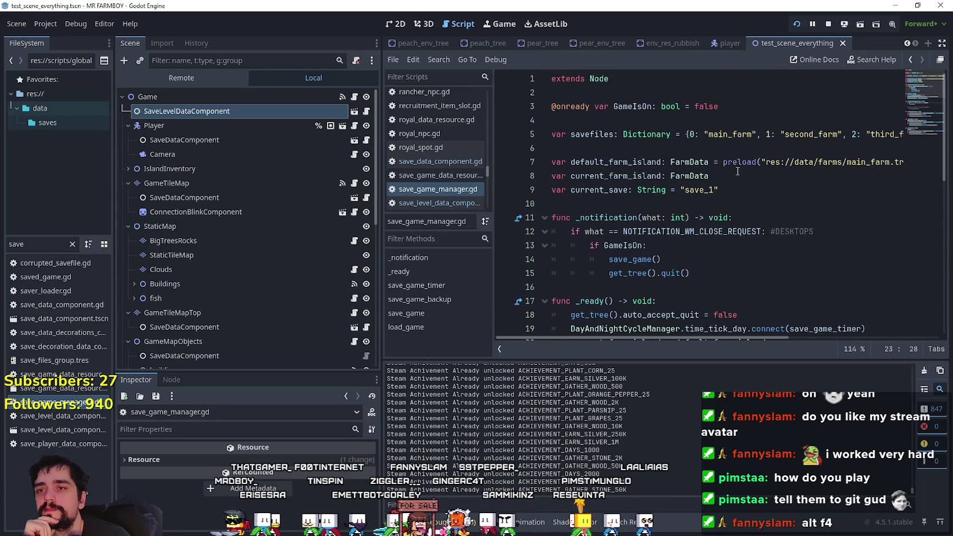
scroll(738, 171, "down", 4)
scroll(737, 165, "up", 2)
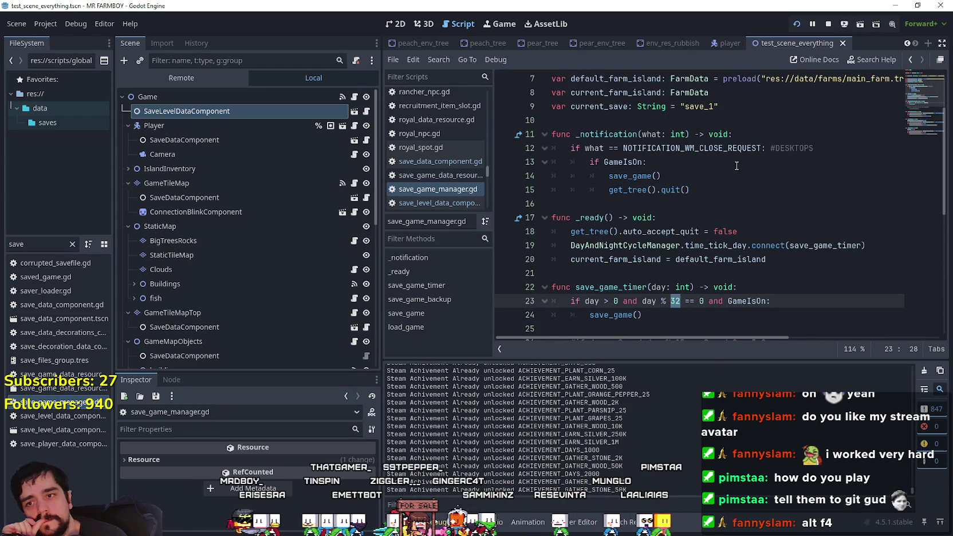
scroll(735, 159, "down", 6)
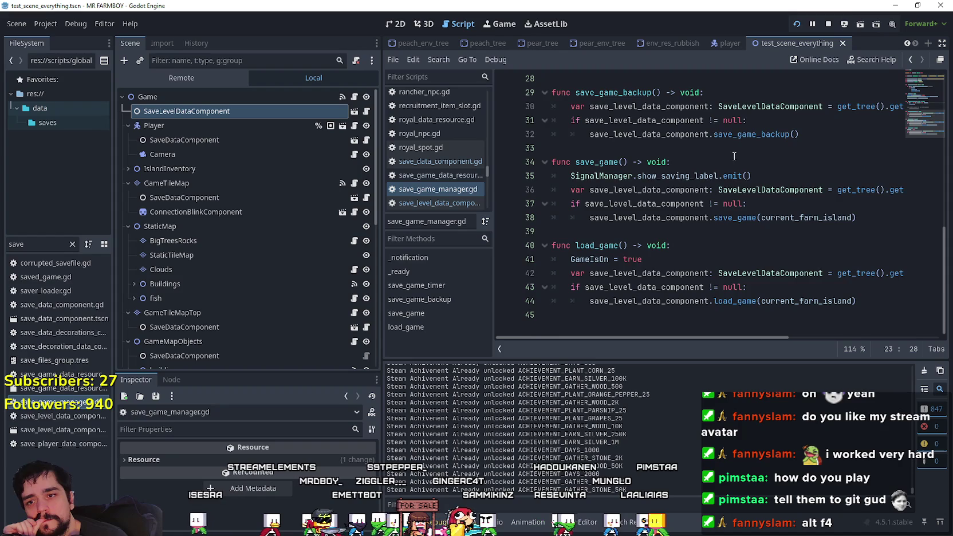
scroll(734, 156, "up", 3)
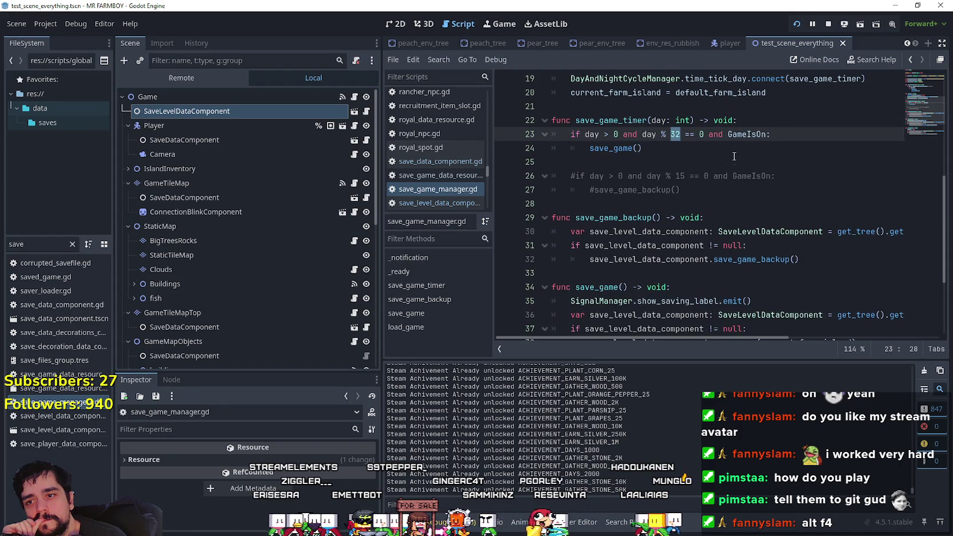
scroll(738, 226, "down", 2)
scroll(709, 232, "up", 2)
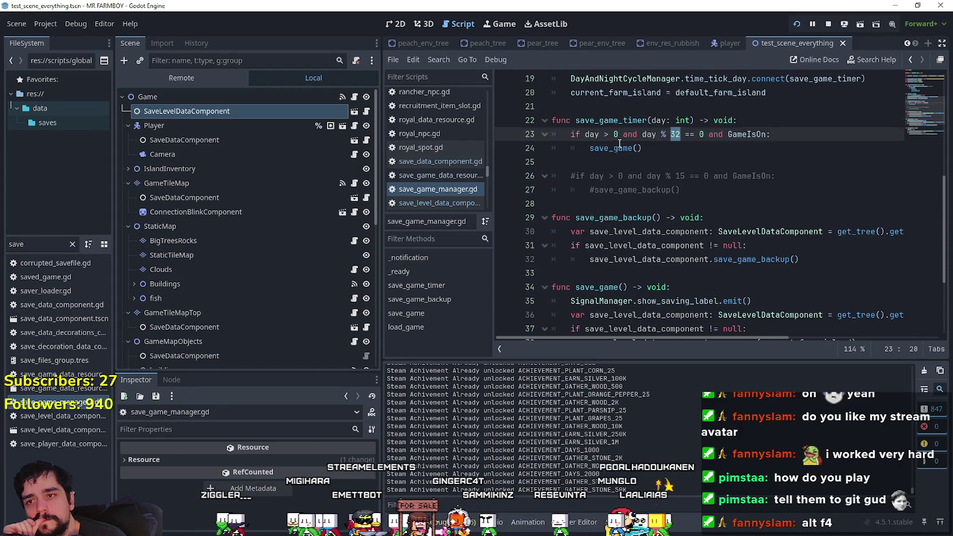
scroll(620, 172, "up", 3)
double_click(621, 222)
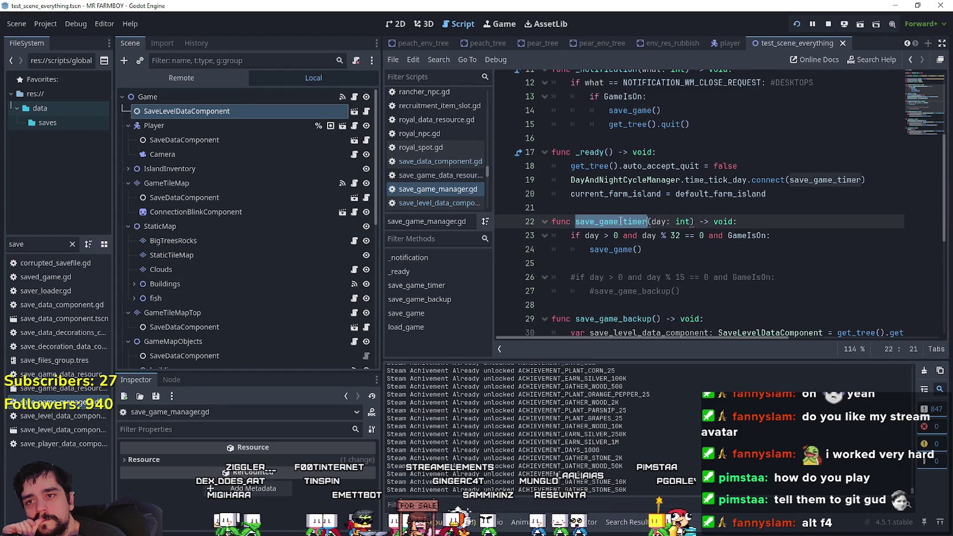
scroll(622, 222, "up", 3)
scroll(675, 224, "up", 1)
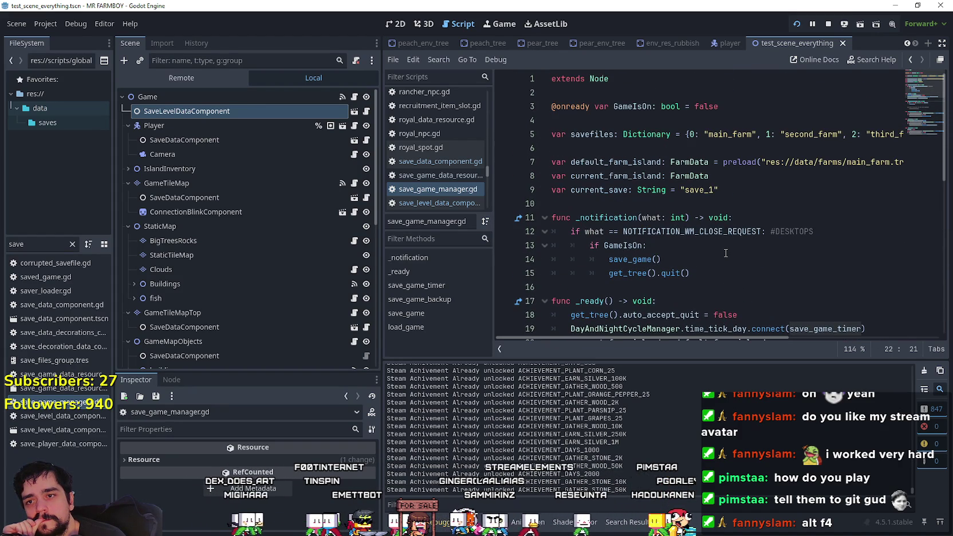
scroll(726, 252, "down", 1)
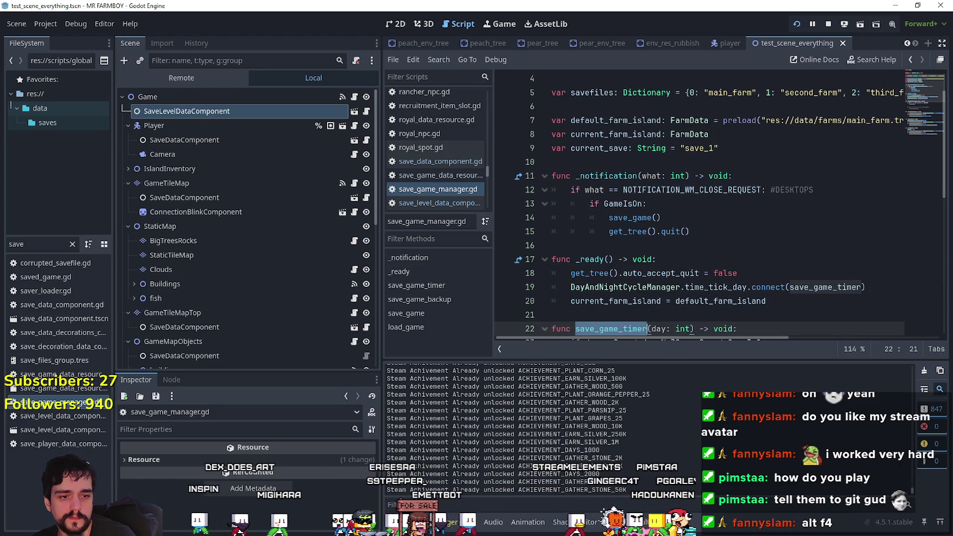
key("alt+Tab")
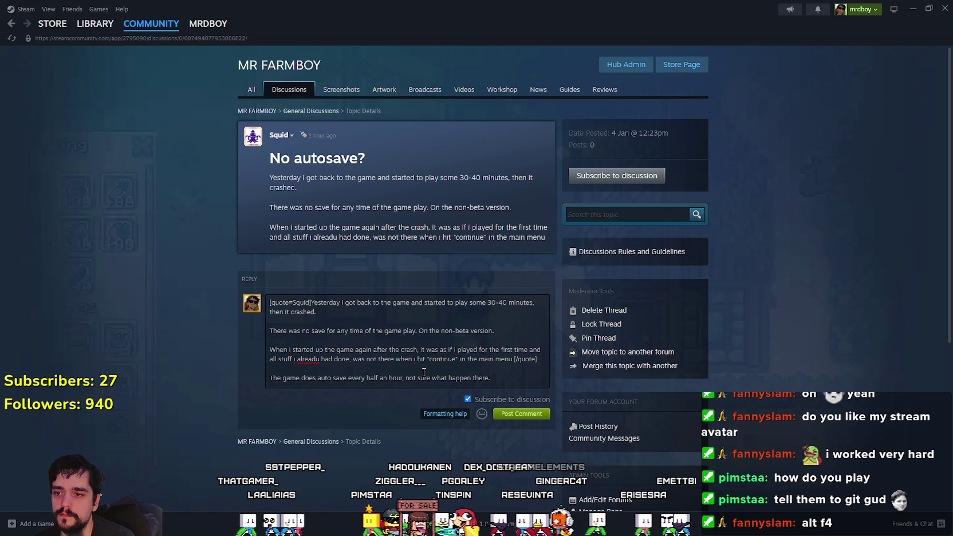
- Add a line that crashes don't trigger saving, correcting 'theres' to 'there's'
key("Return")
type("C")
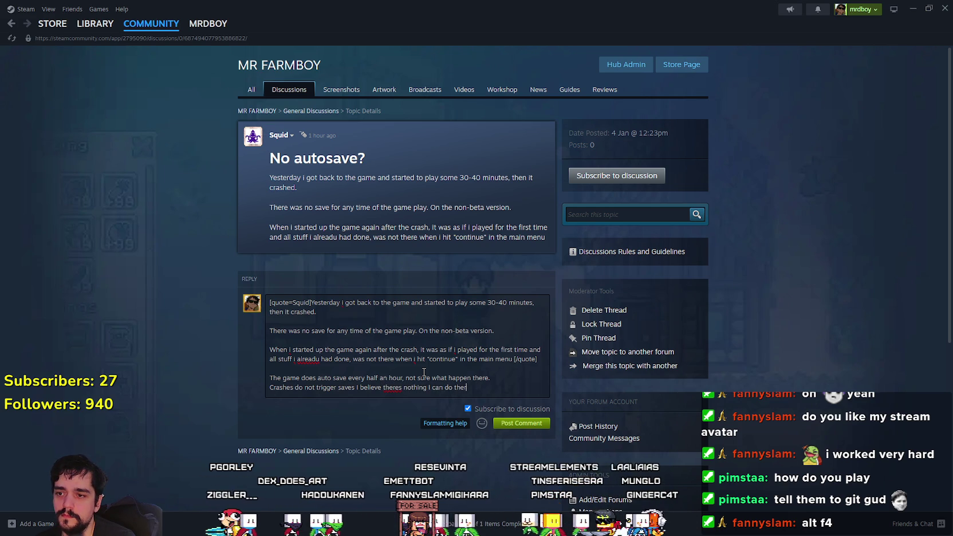
right_click(394, 392)
double_click(347, 388)
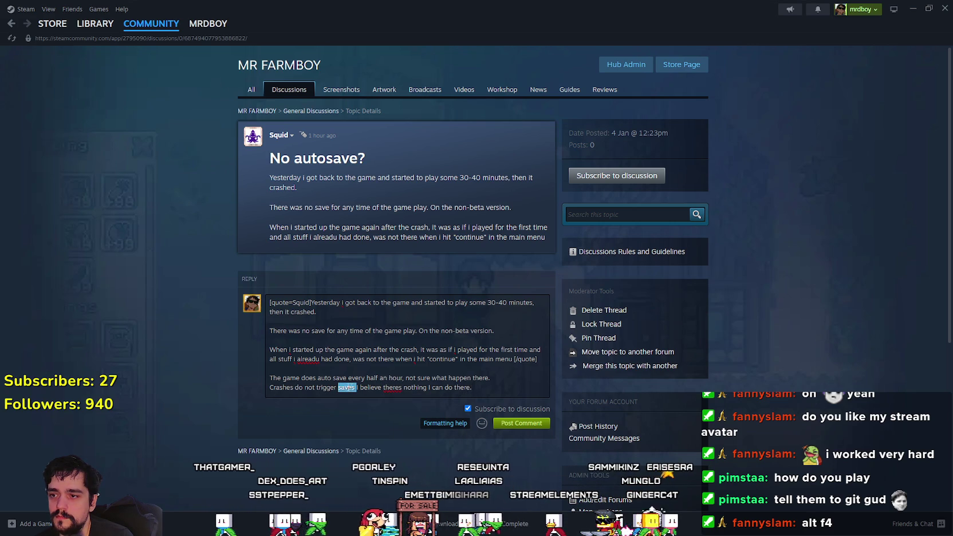
type("saving")
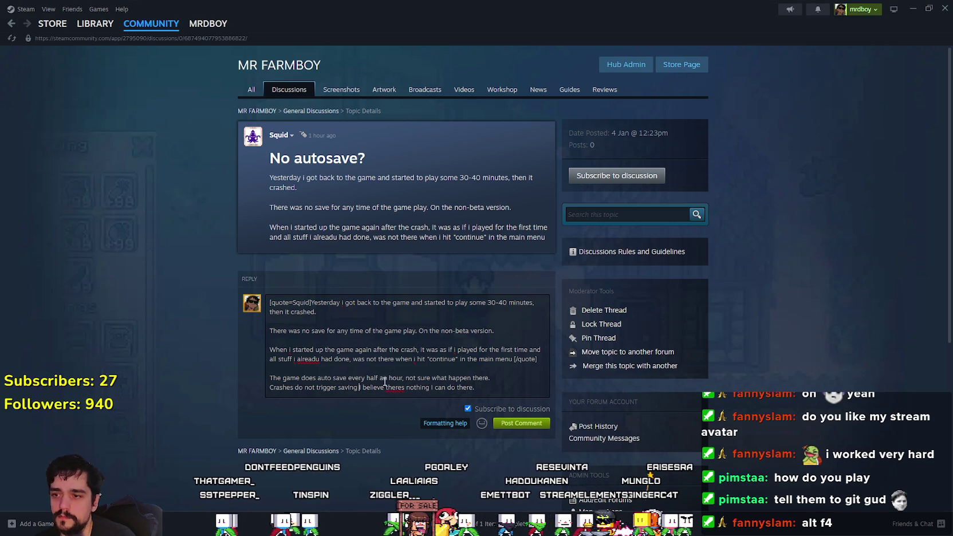
right_click(392, 388)
left_click(383, 390)
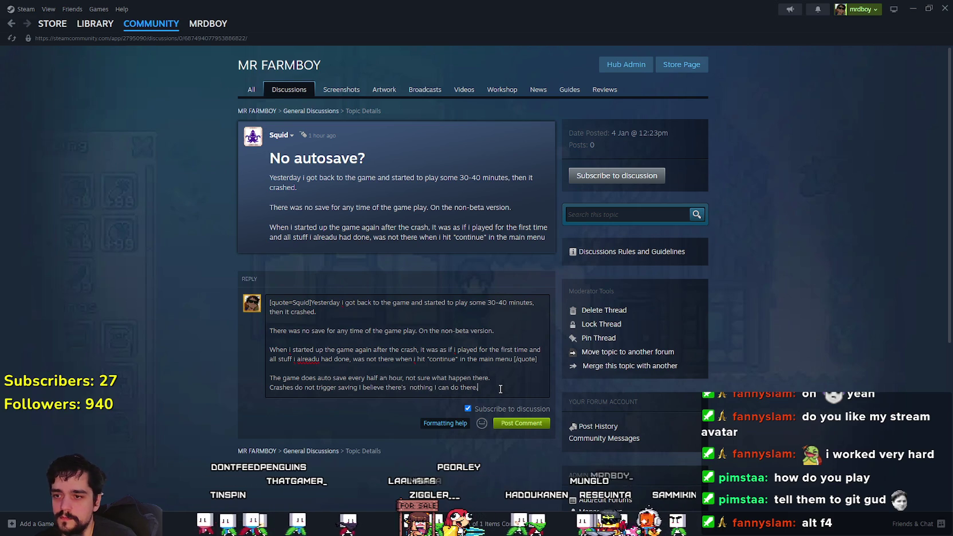
- Start a paragraph about the Pause Menu, then check the game's pause menu options
key("Return")
key("Return")
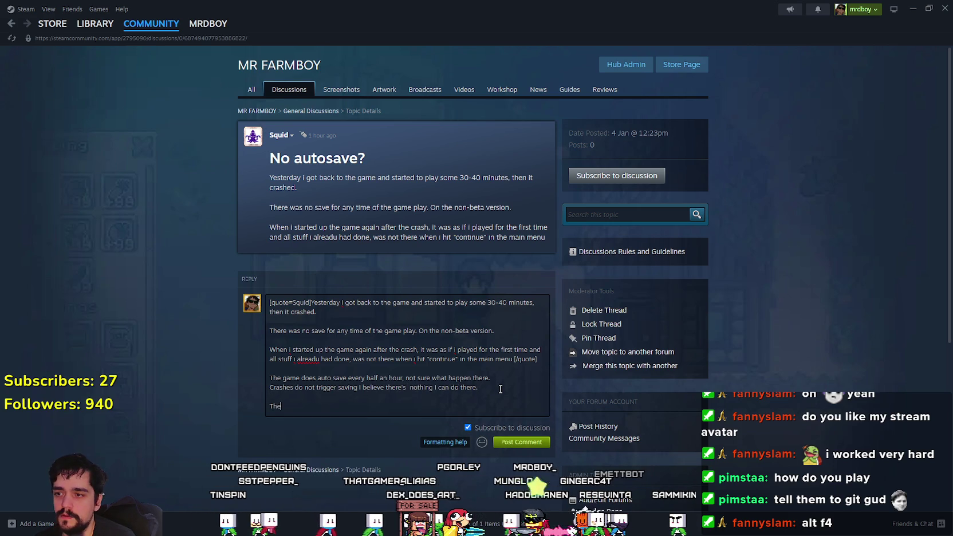
type("The Pause Menu has a Force Save")
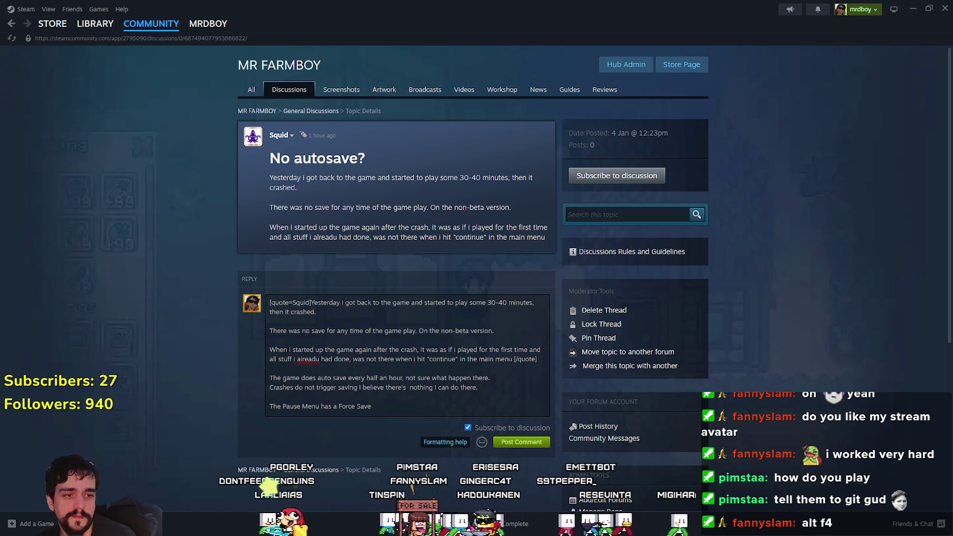
key("alt+Tab")
key("Escape")
key("Escape")
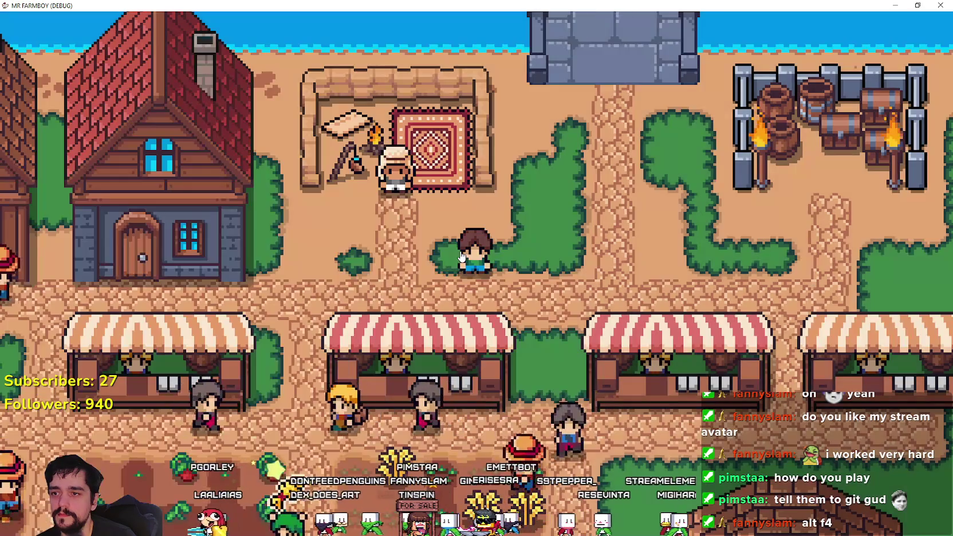
- Add the Force Save tip, a request for logs and the Discord invite, then post the reply
key("alt+Tab")
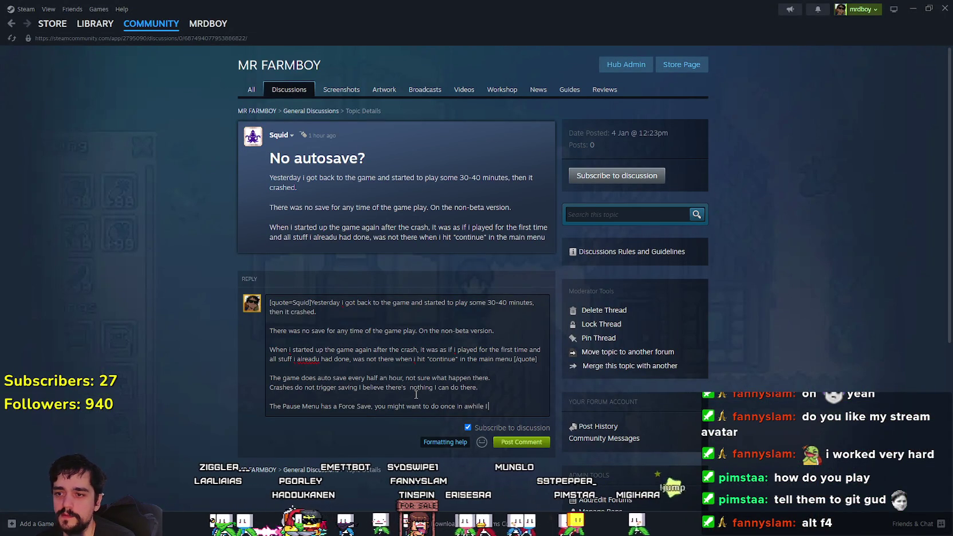
key("Return")
key("Return")
type("I'd love to take a look at your logs maybe I can s")
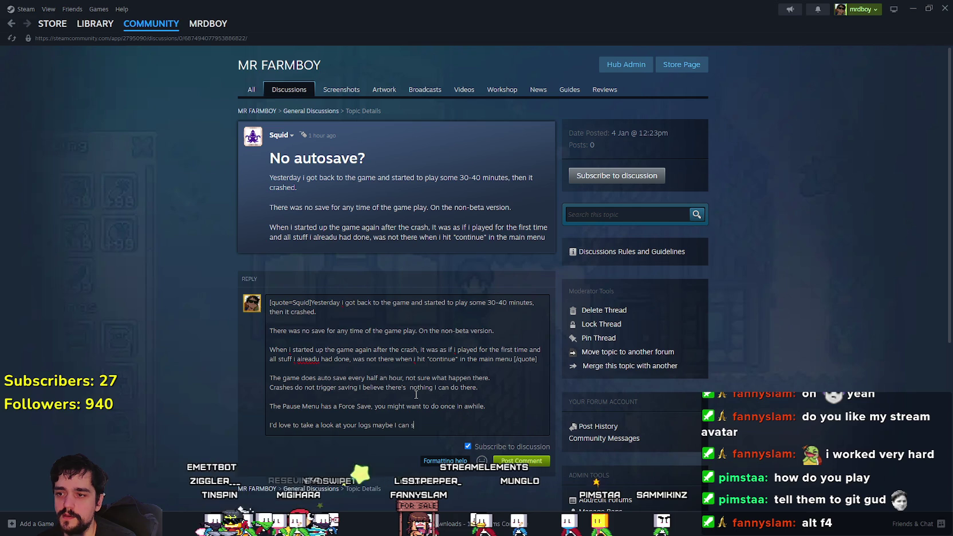
type("ee what trigger the crash.")
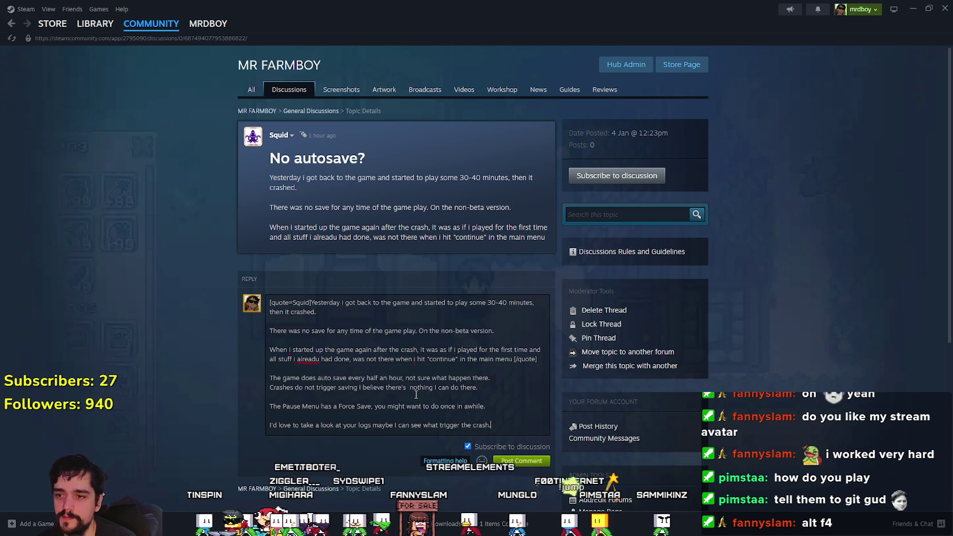
key("Return")
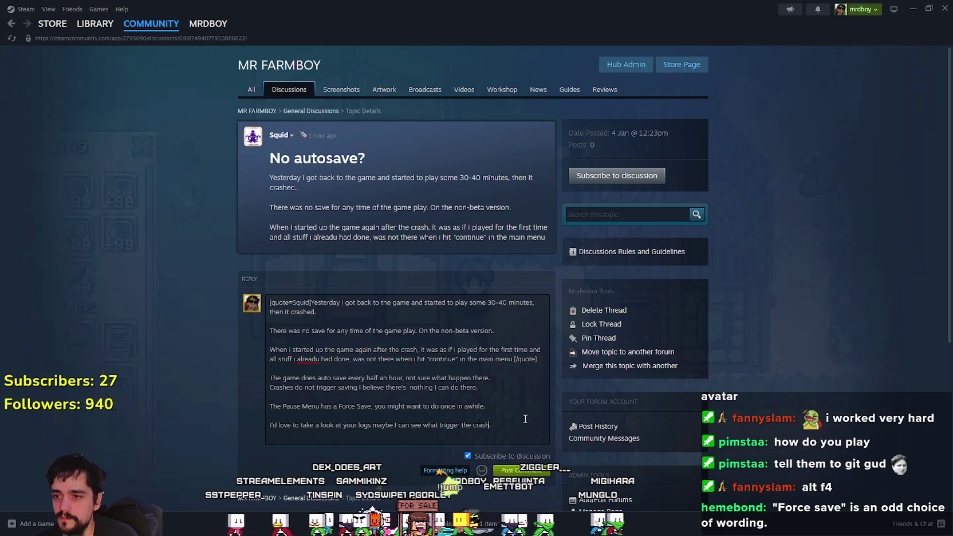
key("Return")
type("https://discord.gg/434NG4wR5q")
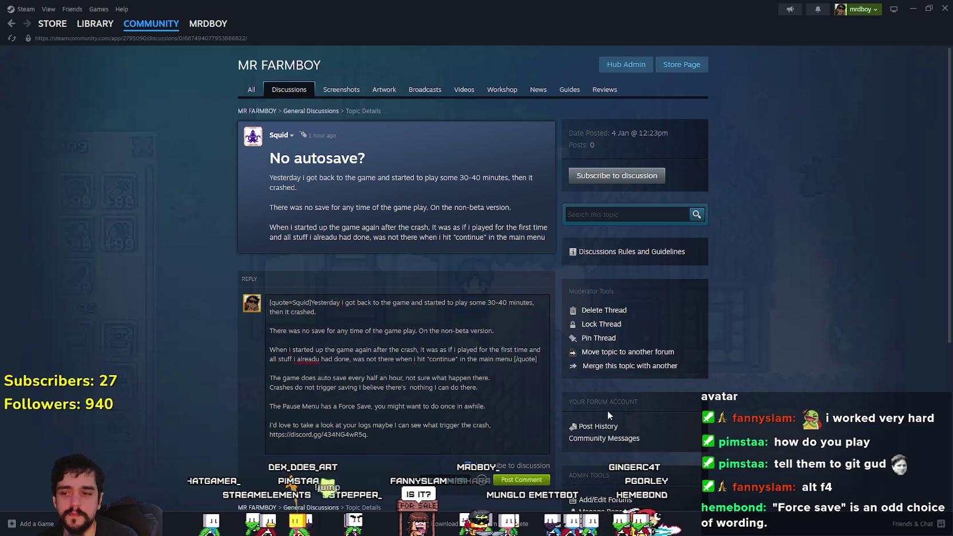
left_click(500, 481)
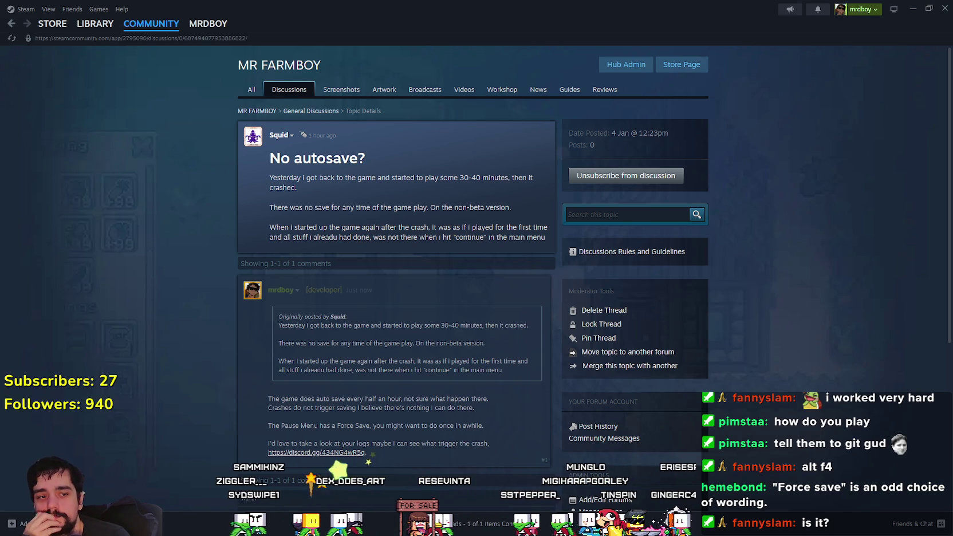
key("alt+Tab")
key("Escape")
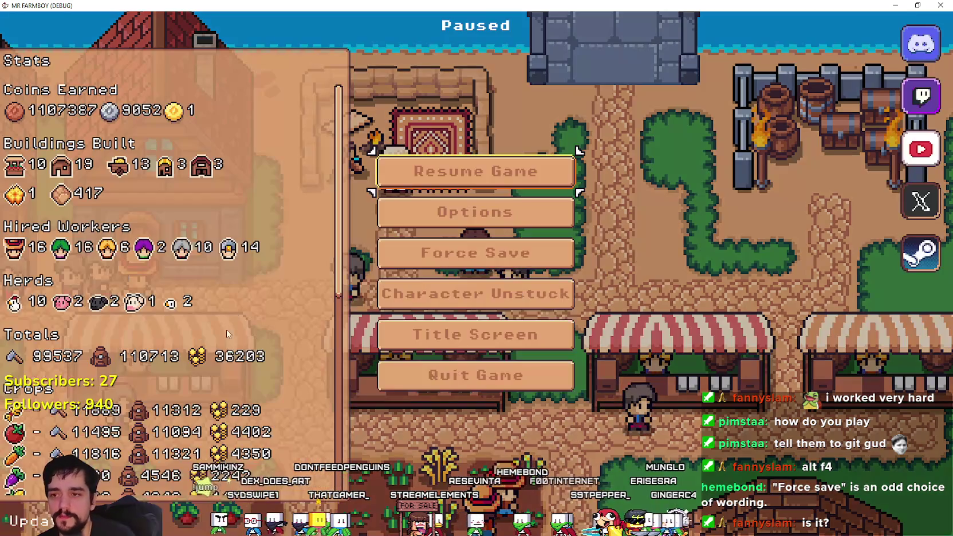
left_click(503, 166)
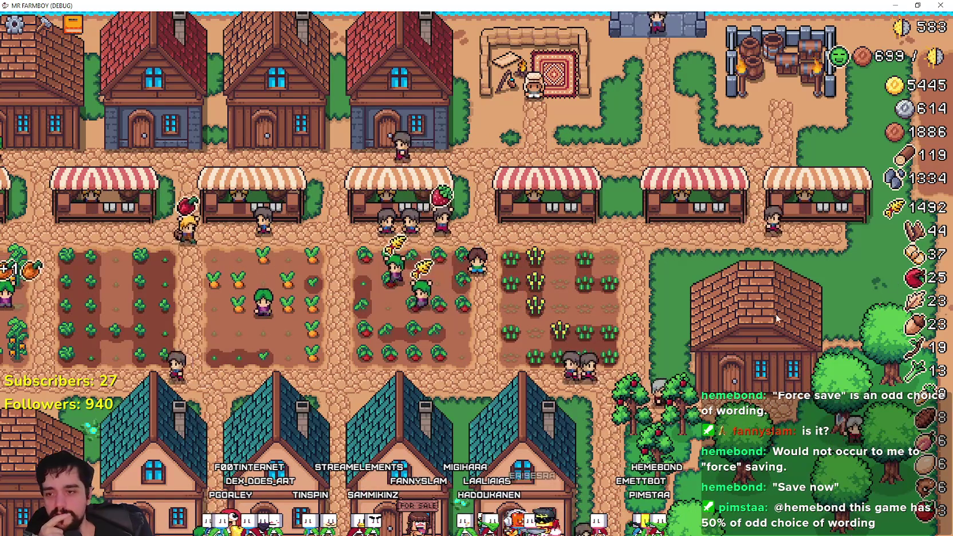
scroll(502, 289, "up", 3)
scroll(500, 286, "down", 2)
scroll(499, 283, "up", 2)
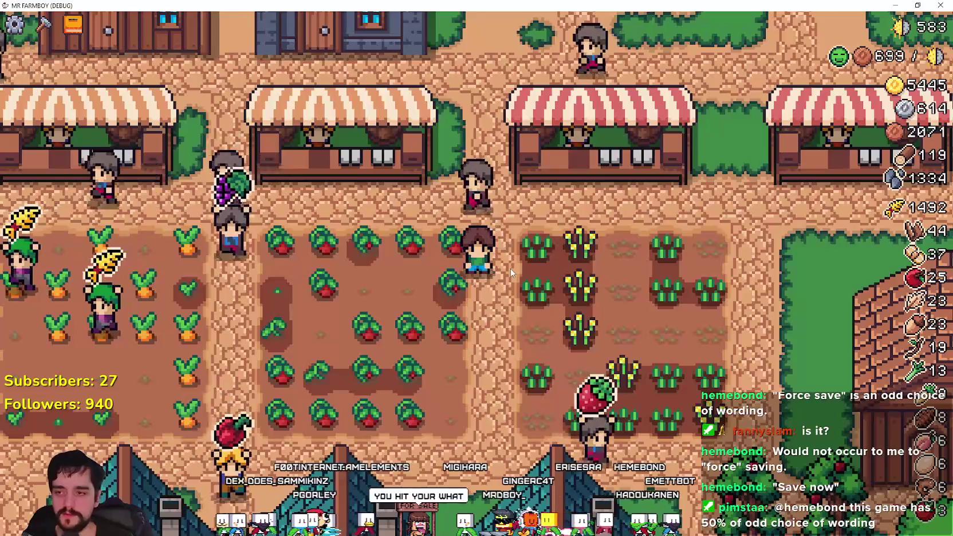
scroll(538, 254, "down", 2)
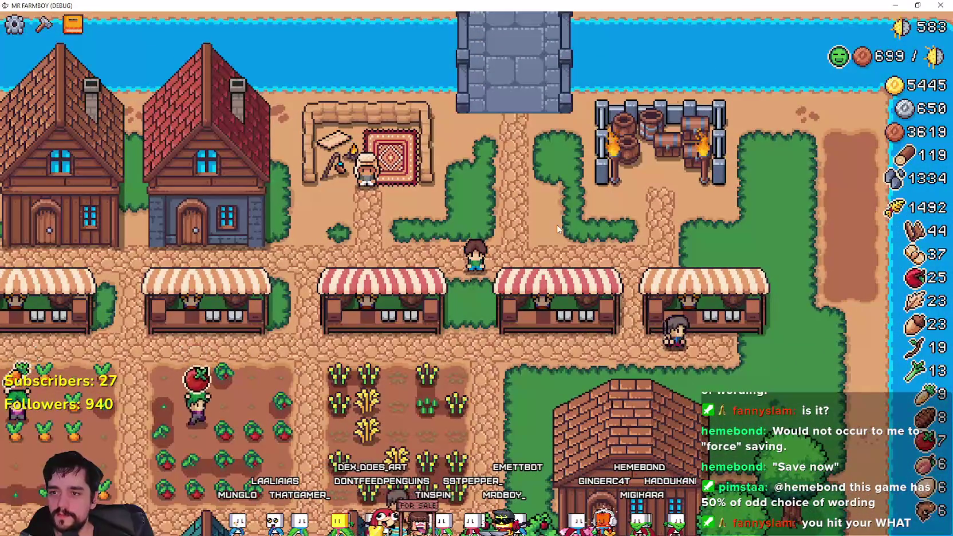
key("Escape")
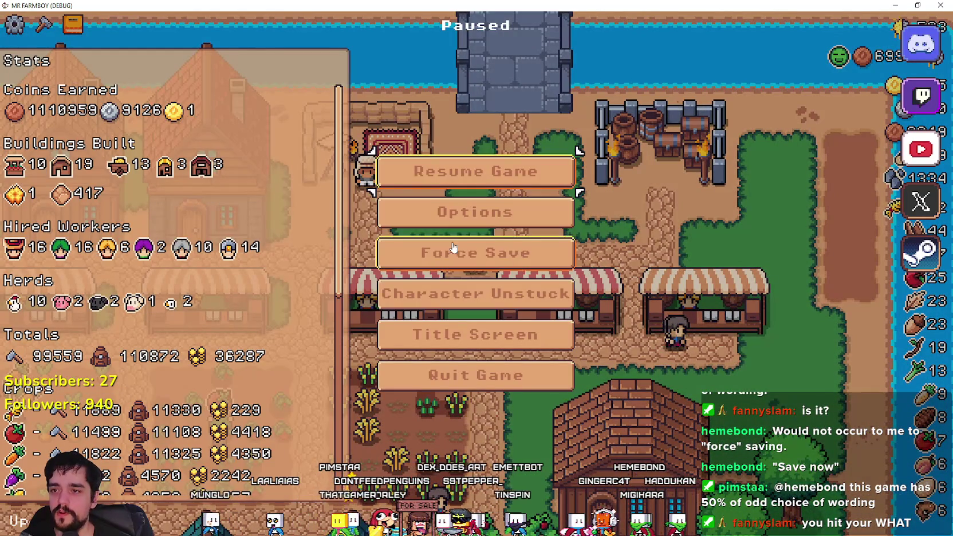
key("Escape")
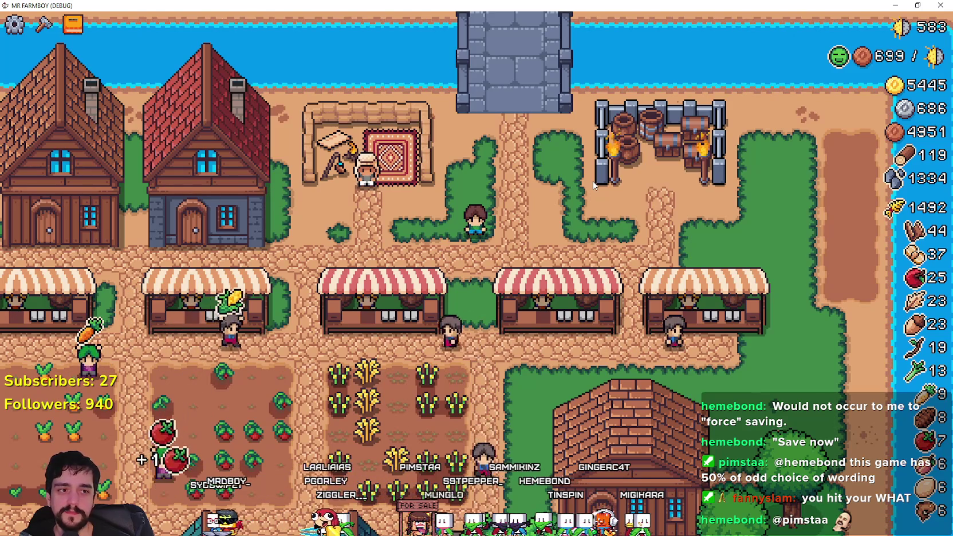
key("a")
key("a")
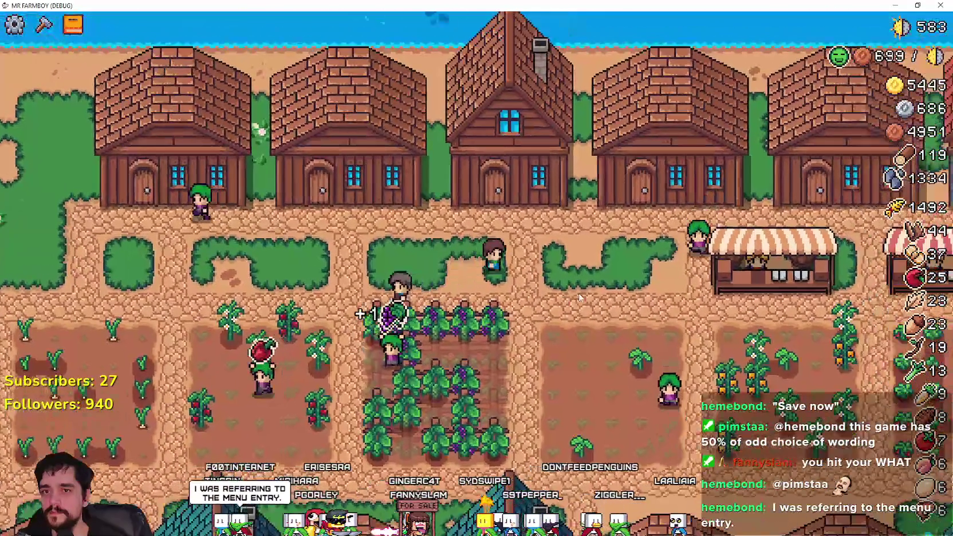
key("alt+Tab")
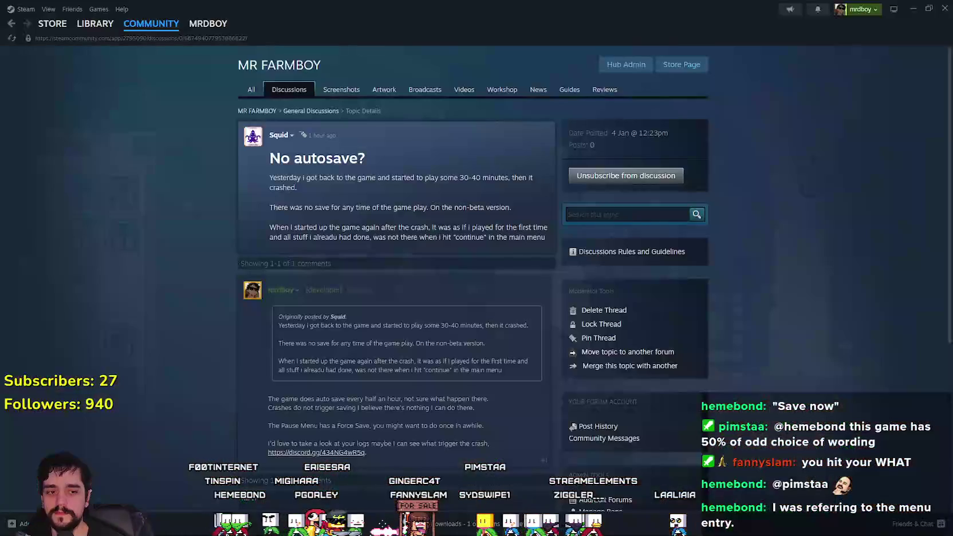
- Open the 'Update 4.3 - Fishing is here!' topic and start a reply there
scroll(355, 327, "down", 2)
scroll(334, 286, "up", 2)
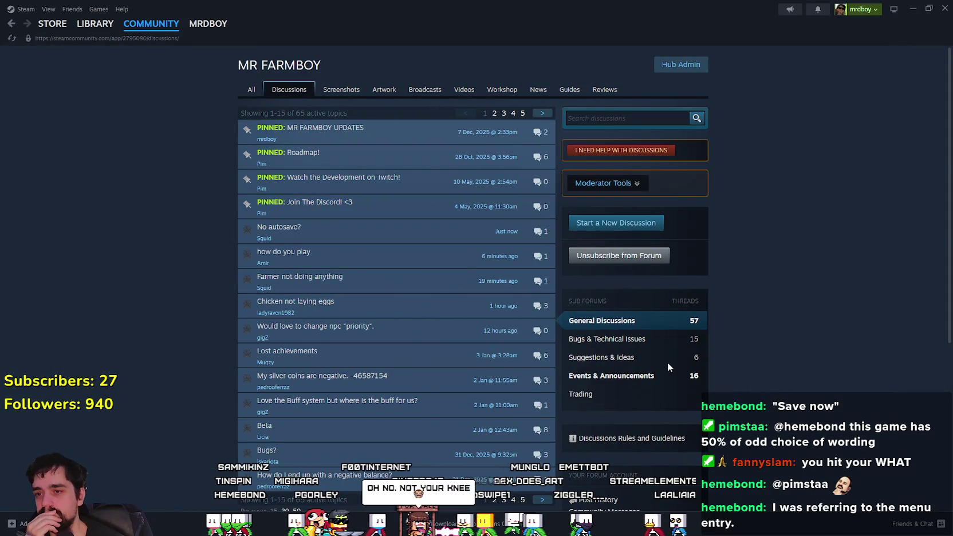
left_click(372, 183)
scroll(455, 367, "down", 2)
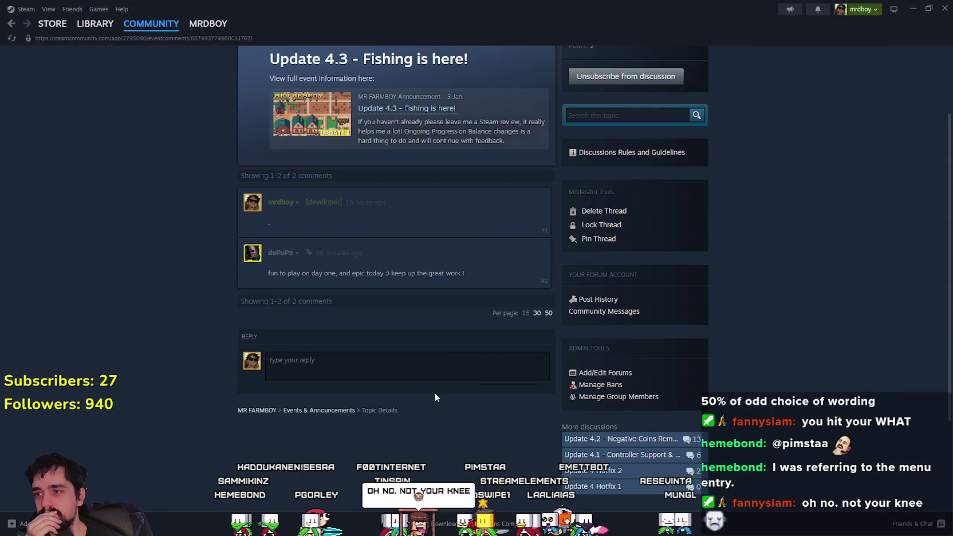
left_click(436, 365)
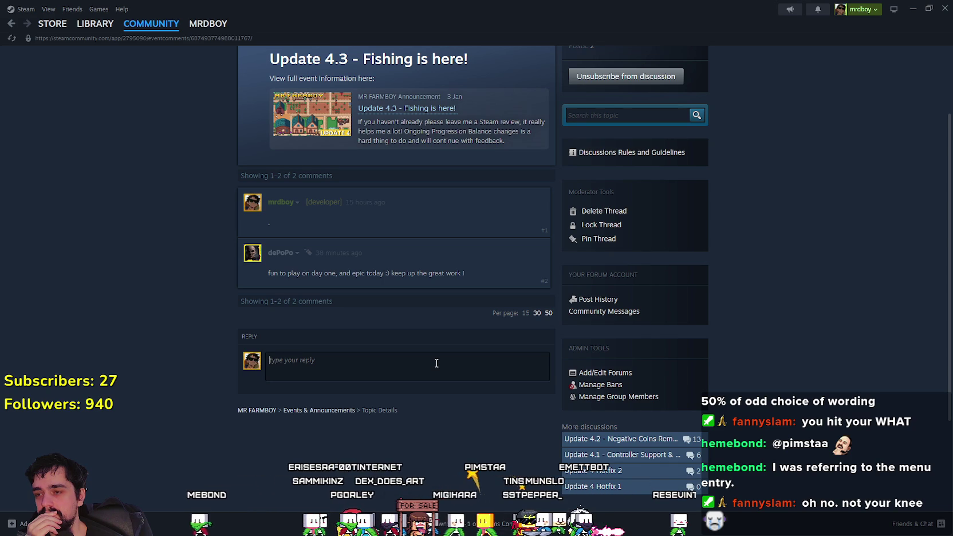
- Read the 'Farmer not doing anything' topic, then return to the MR FARMBOY discussions
mouse_move(279, 262)
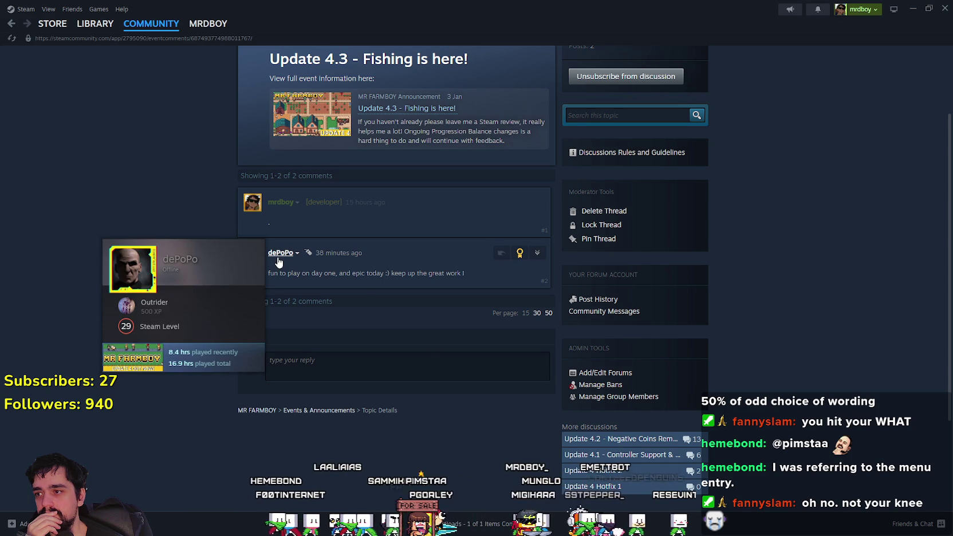
scroll(152, 199, "up", 2)
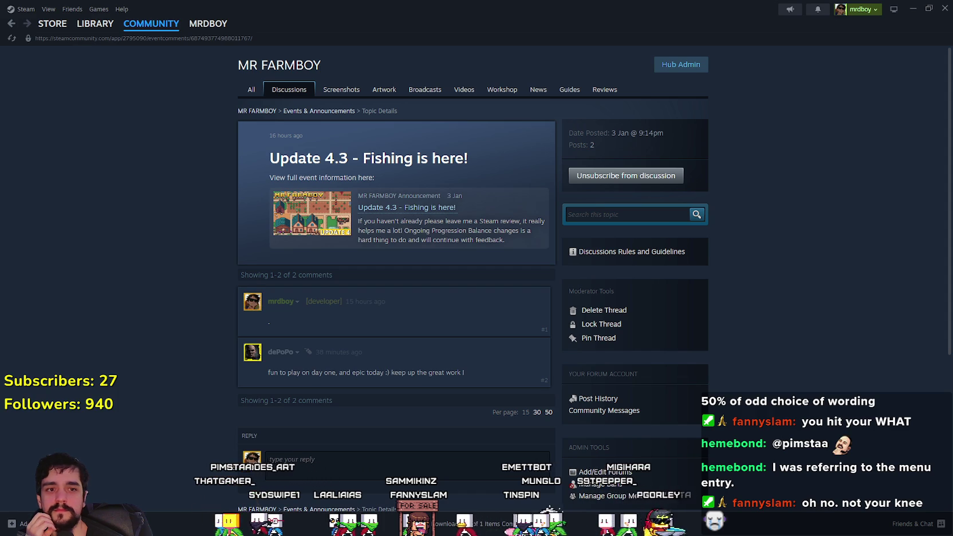
scroll(443, 247, "down", 1)
scroll(379, 389, "up", 1)
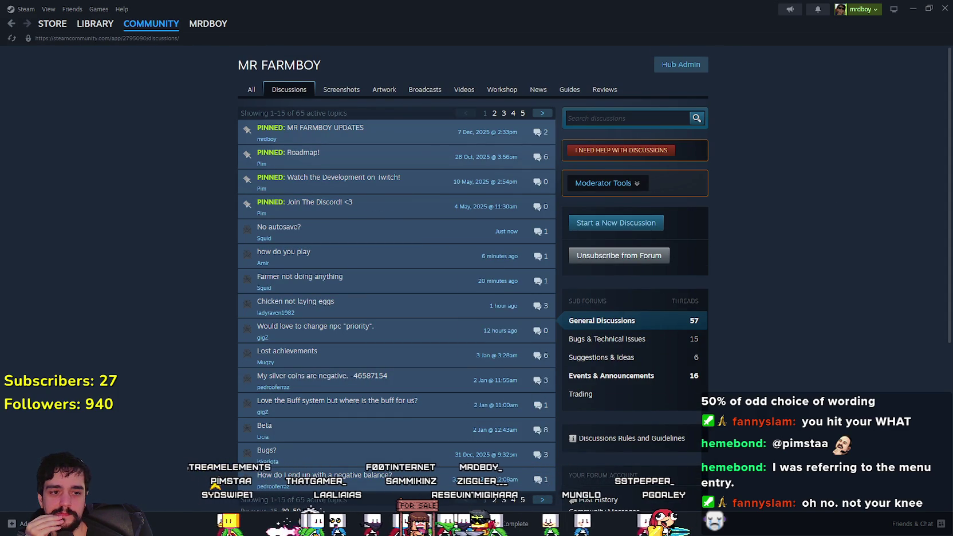
mouse_move(299, 145)
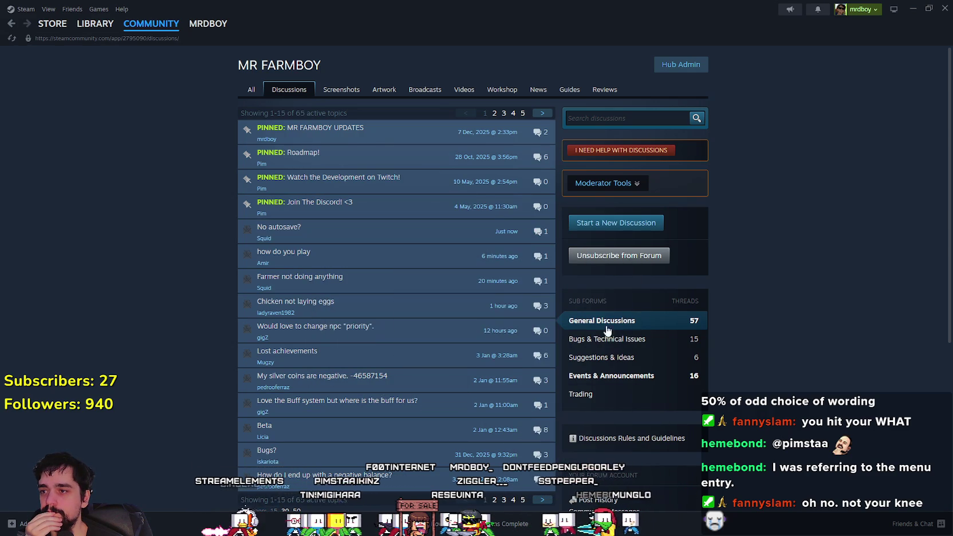
mouse_move(389, 283)
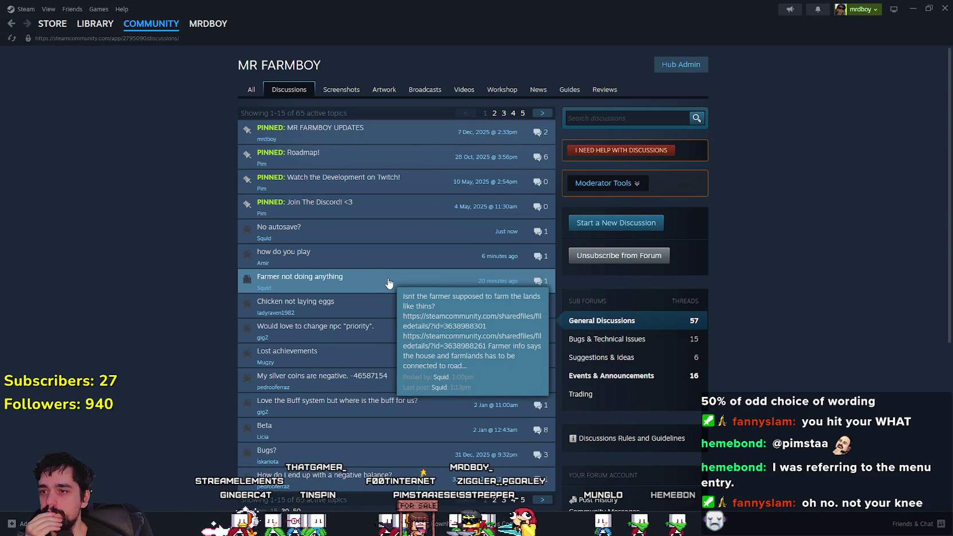
left_click(389, 283)
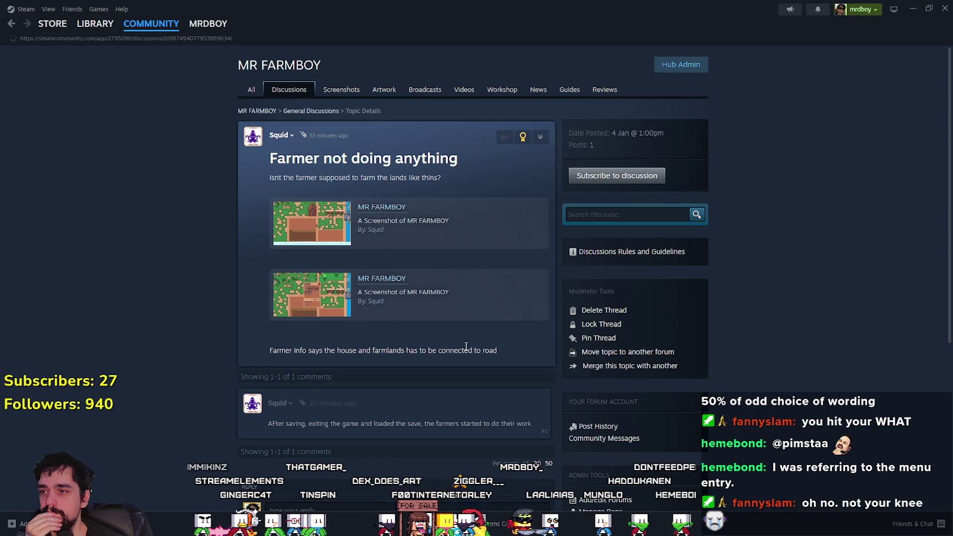
scroll(447, 329, "down", 1)
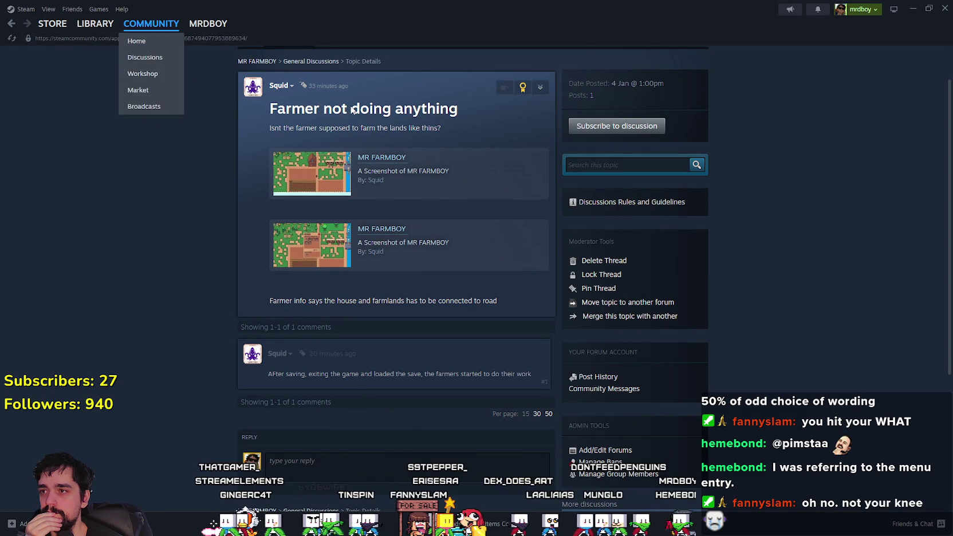
left_click(285, 61)
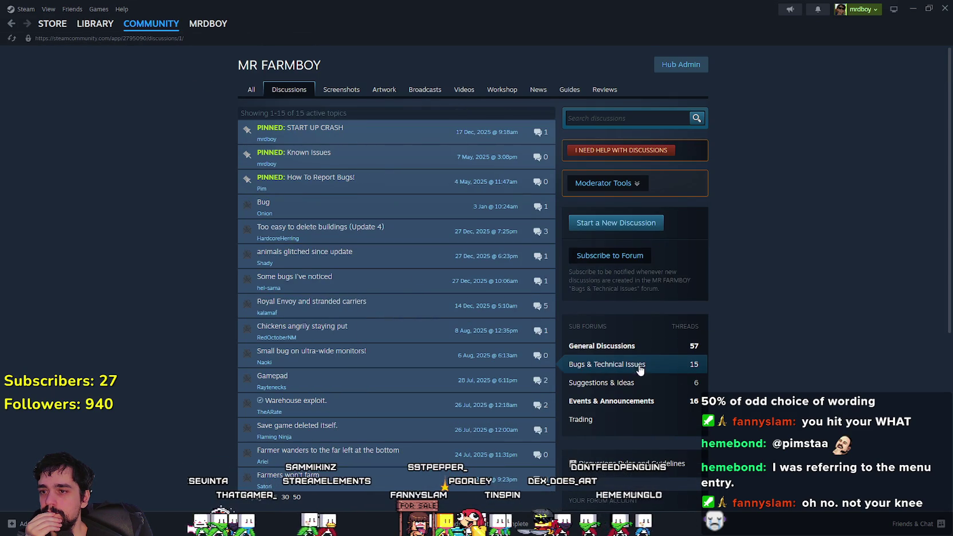
- Show the General Discussions topics, glance at the game's Advancements tree, and return to Steam
left_click(630, 346)
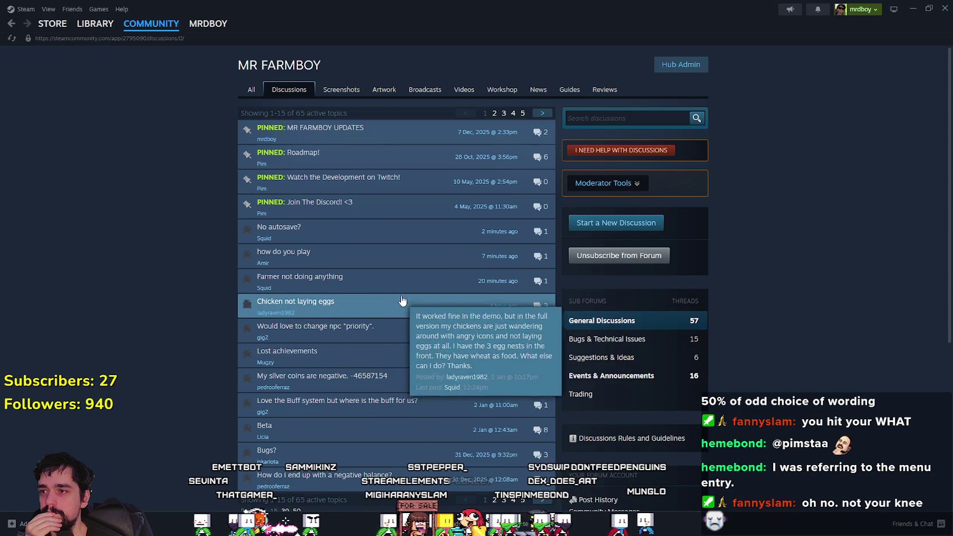
scroll(389, 447, "down", 1)
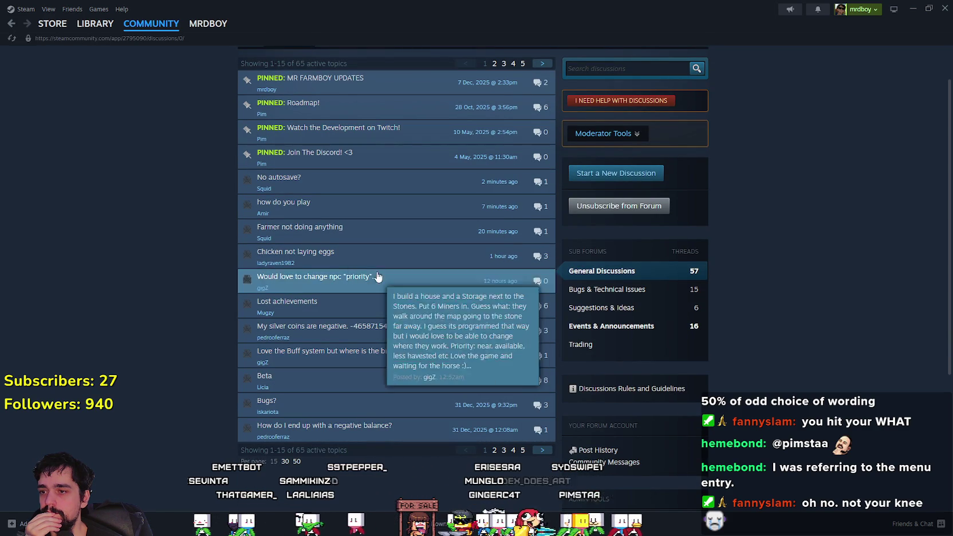
scroll(370, 344, "up", 1)
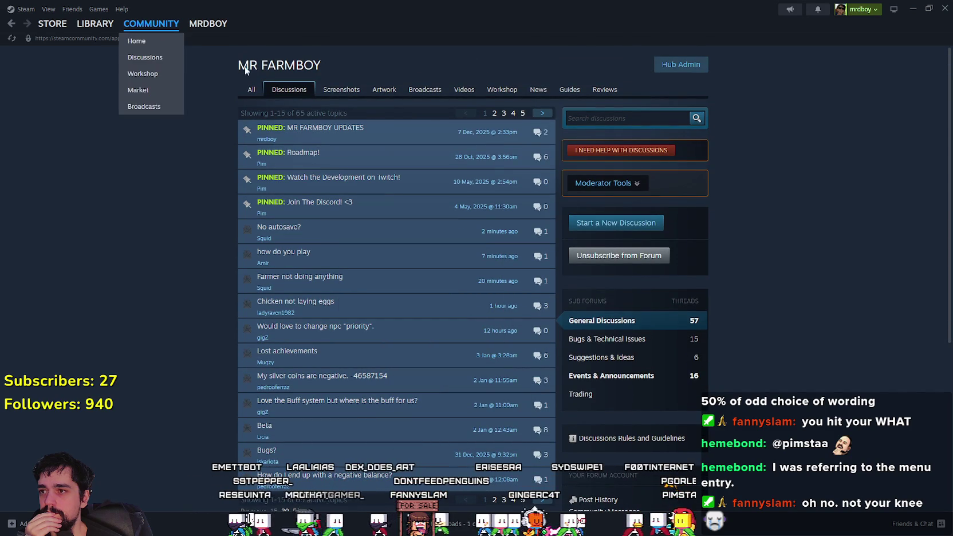
key("alt+Tab")
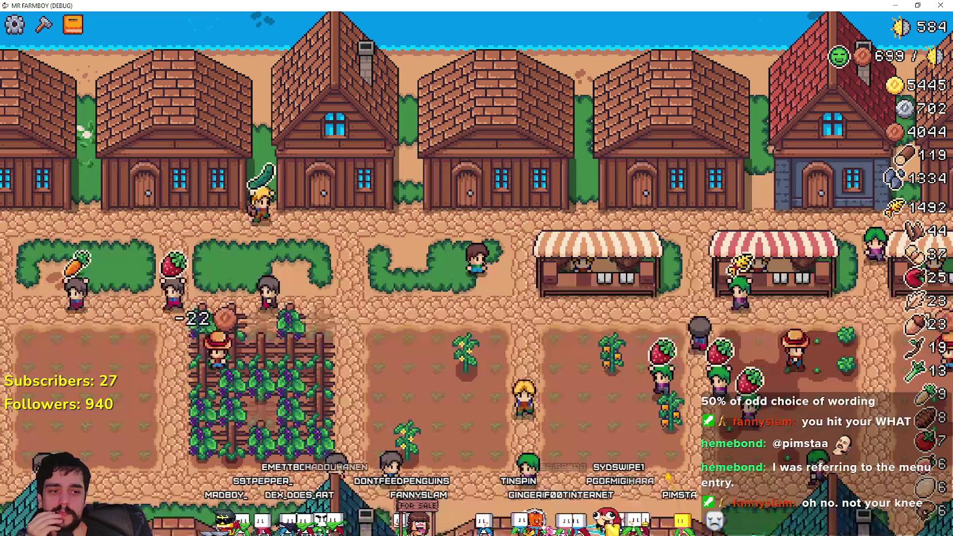
key("b")
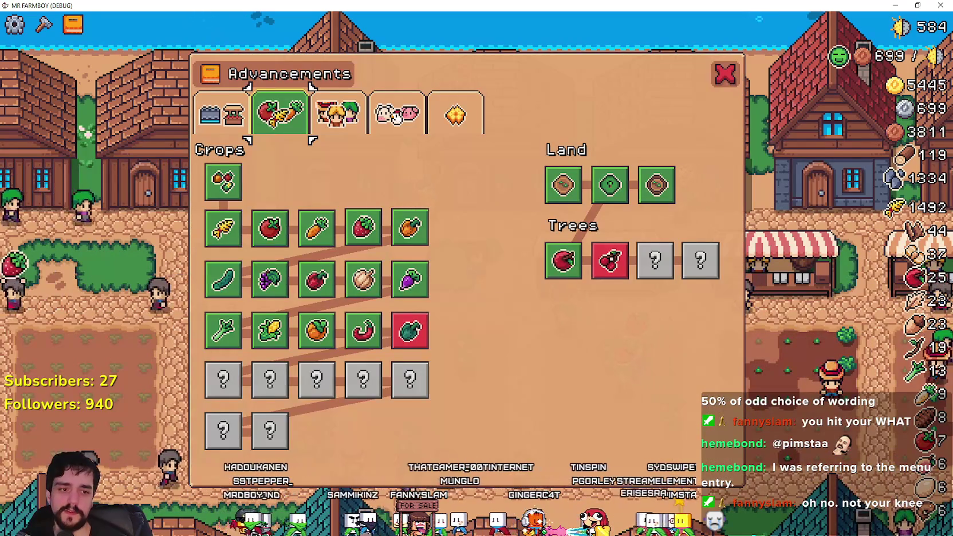
key("alt+Tab")
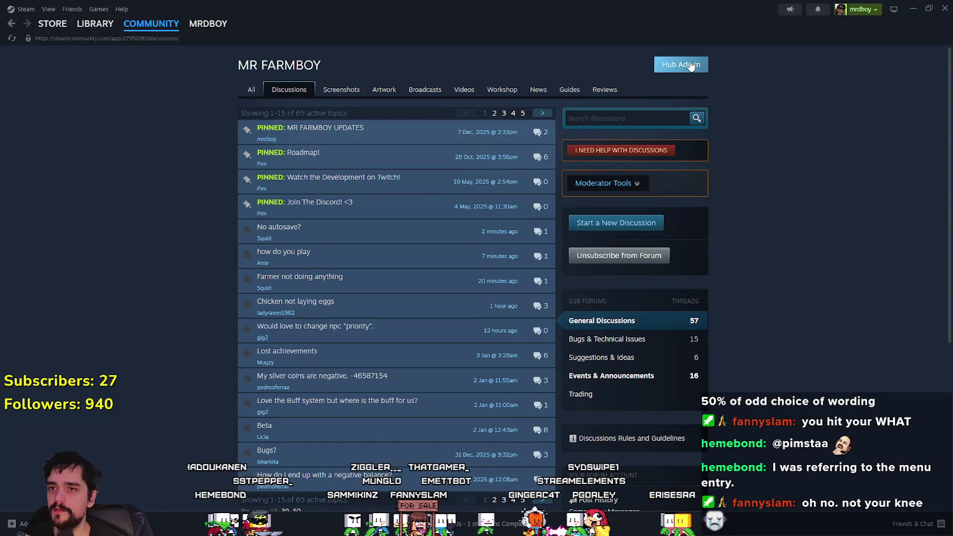
- Open the Update 4.3-Hotfix1 draft from the Hub Admin Event/Announcement Dashboard for editing
left_click(680, 65)
left_click(425, 274)
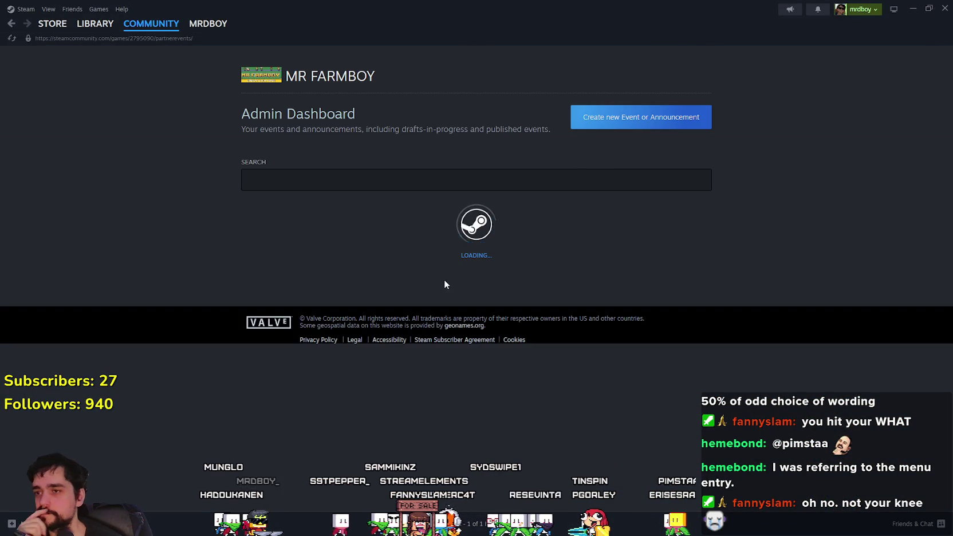
scroll(527, 307, "down", 3)
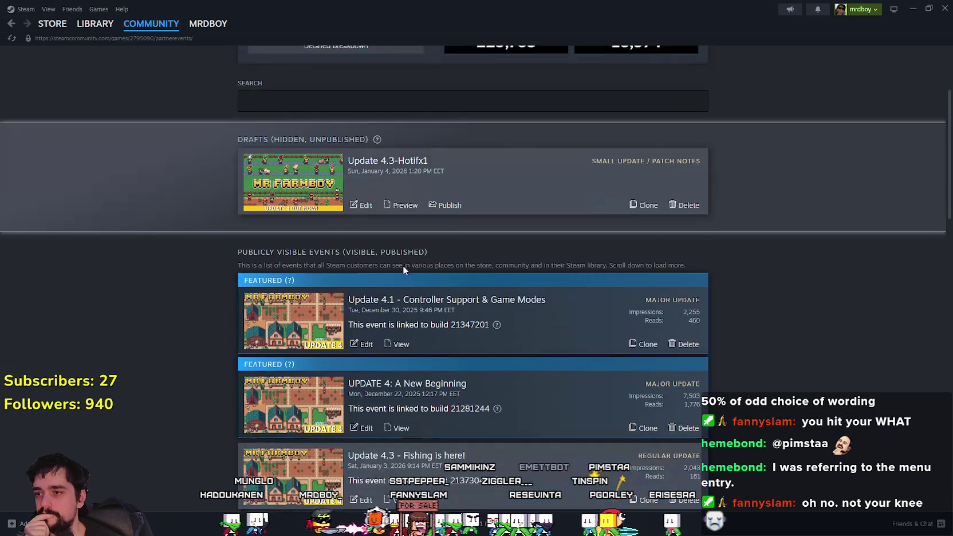
left_click(366, 206)
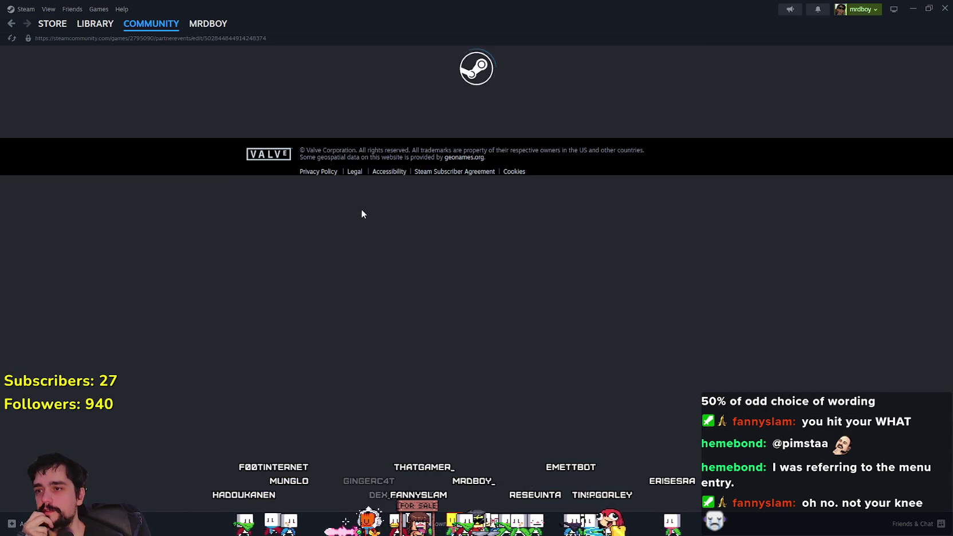
- Review the patch-note bullets, including the crafting menu and Envoy outpost fail-safe notes
scroll(468, 344, "down", 5)
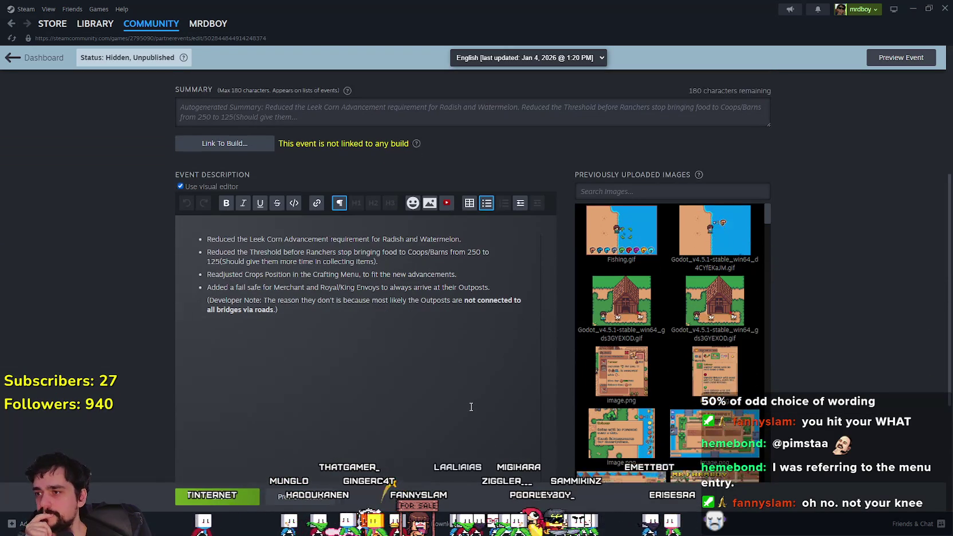
mouse_move(468, 241)
left_mouse_down()
mouse_move(219, 236)
mouse_move(206, 254)
left_mouse_up()
left_click(376, 261)
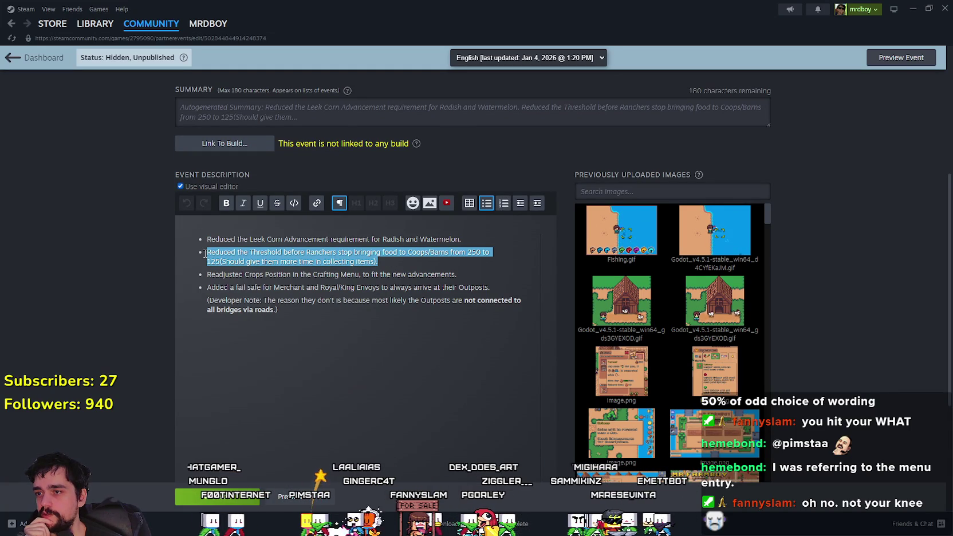
left_click(366, 307)
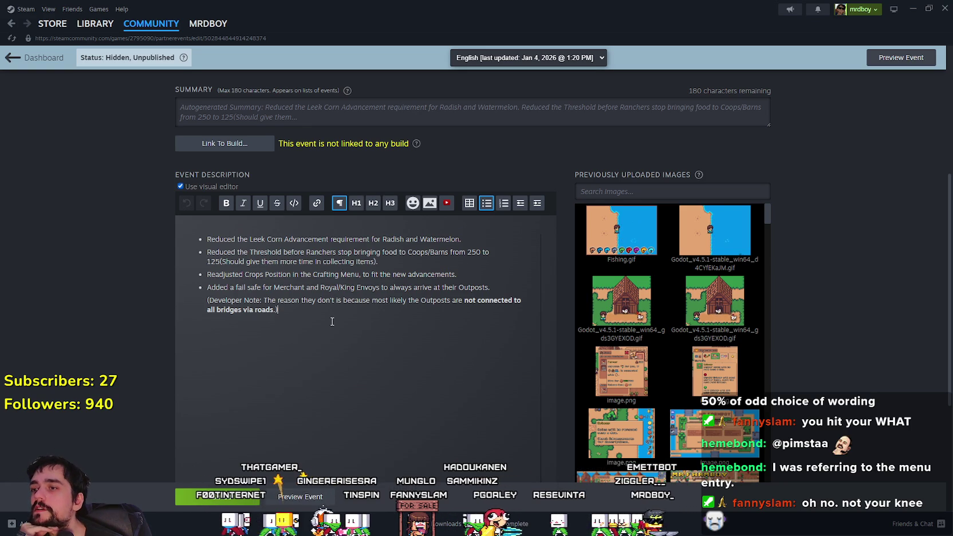
left_click_drag(205, 271, 350, 272)
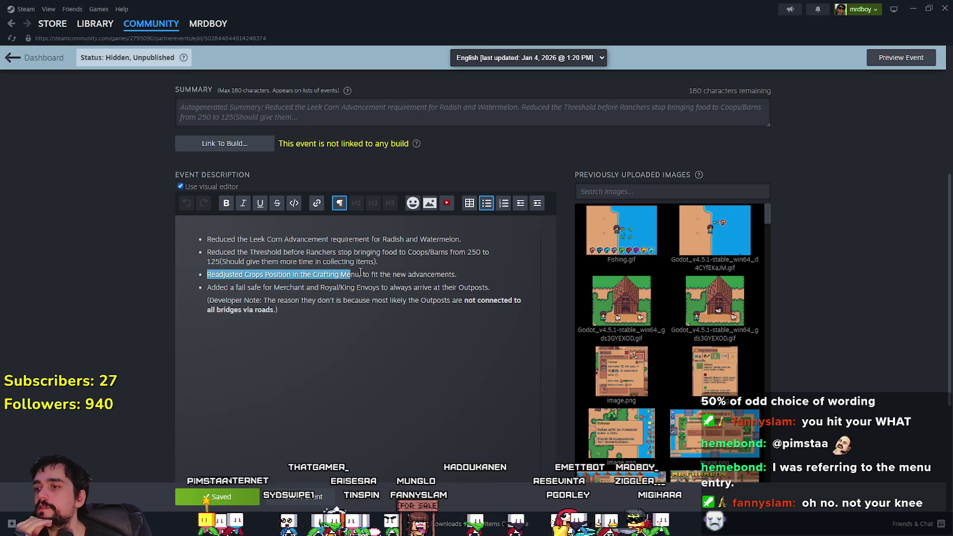
left_click(366, 310)
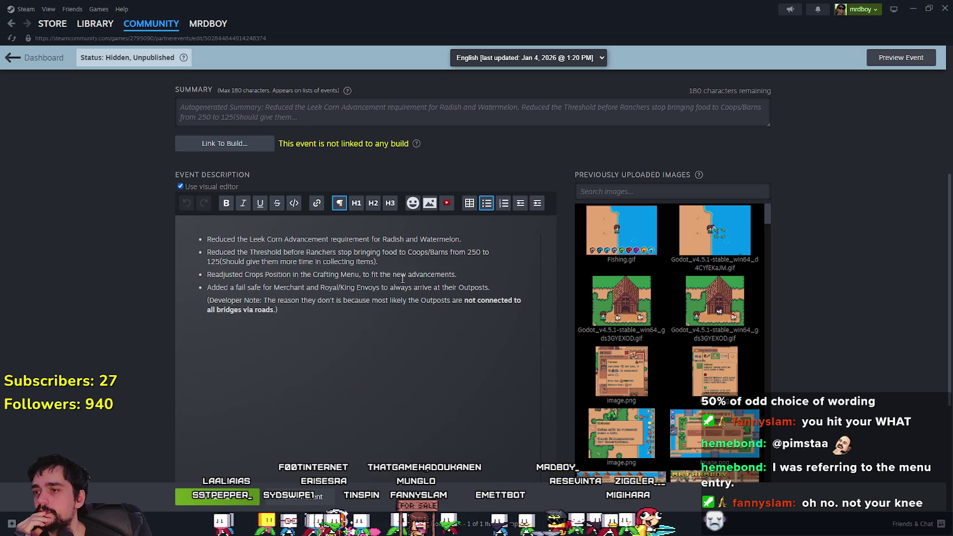
mouse_move(471, 277)
left_mouse_down()
mouse_move(321, 260)
mouse_move(452, 275)
mouse_move(193, 272)
left_mouse_up()
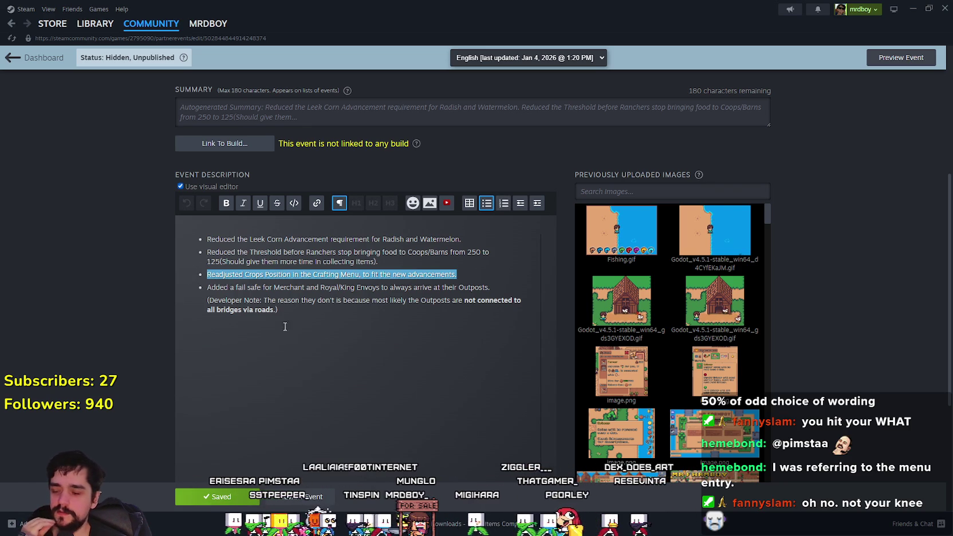
left_click(333, 321)
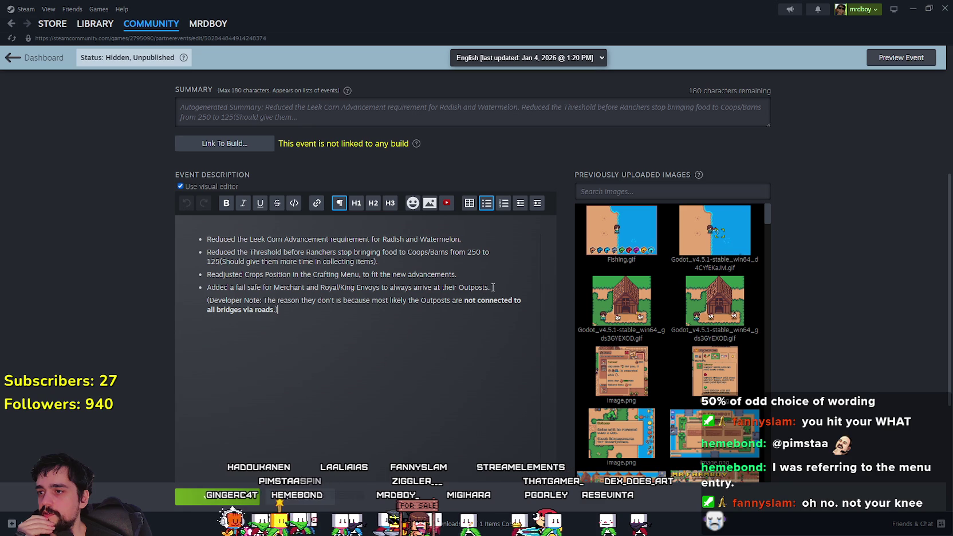
left_click_drag(505, 288, 205, 287)
left_click(308, 323)
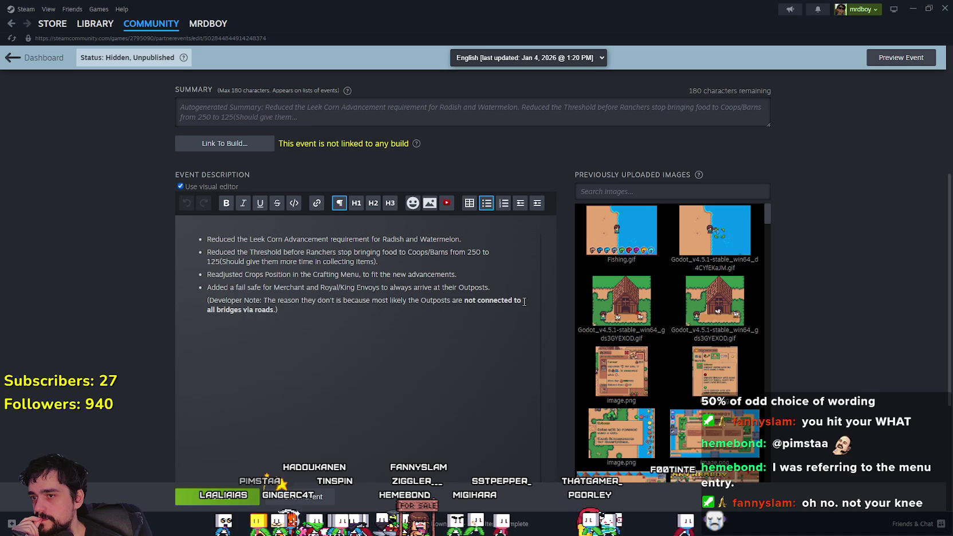
mouse_move(296, 306)
left_mouse_down()
mouse_move(206, 299)
mouse_move(178, 286)
left_mouse_up()
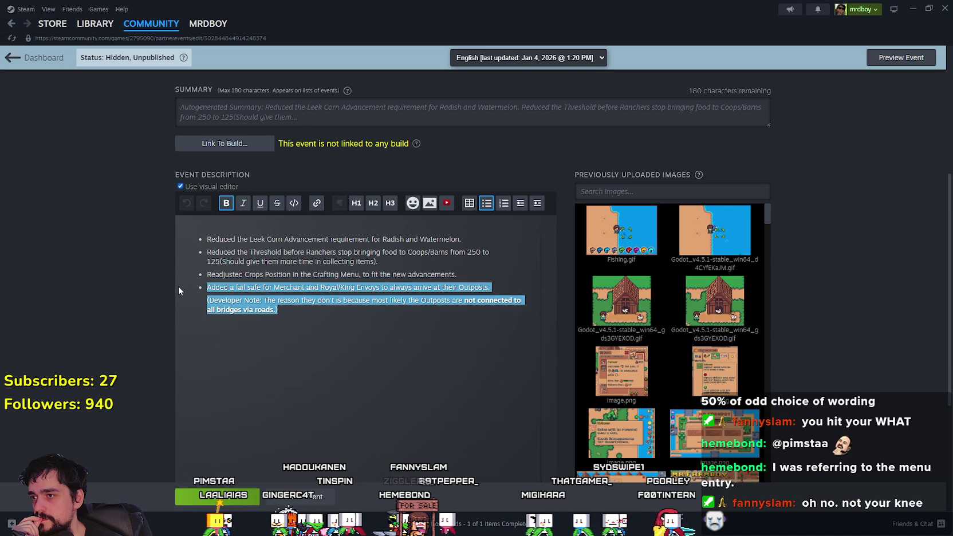
left_click(319, 308)
- Save the event's updated description
key("ctrl+s")
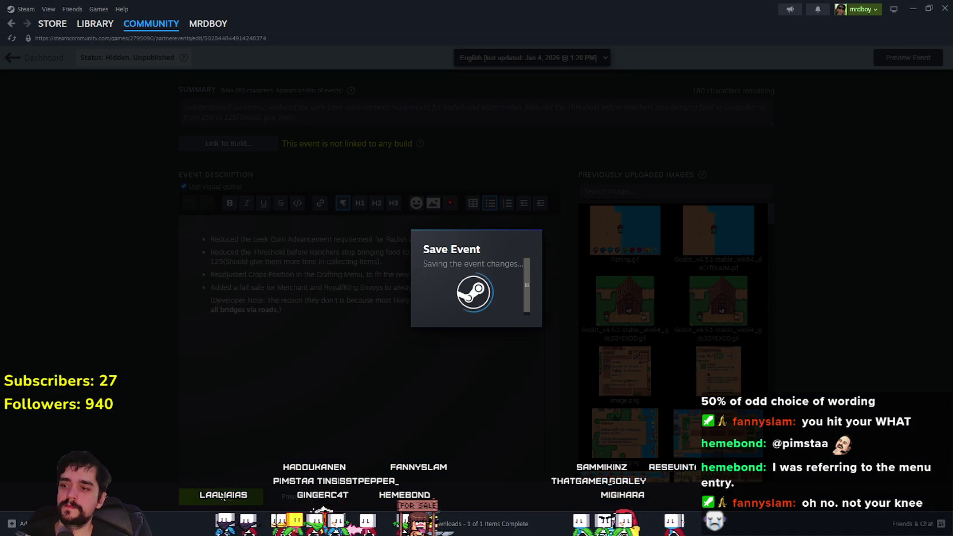
key("ctrl+b")
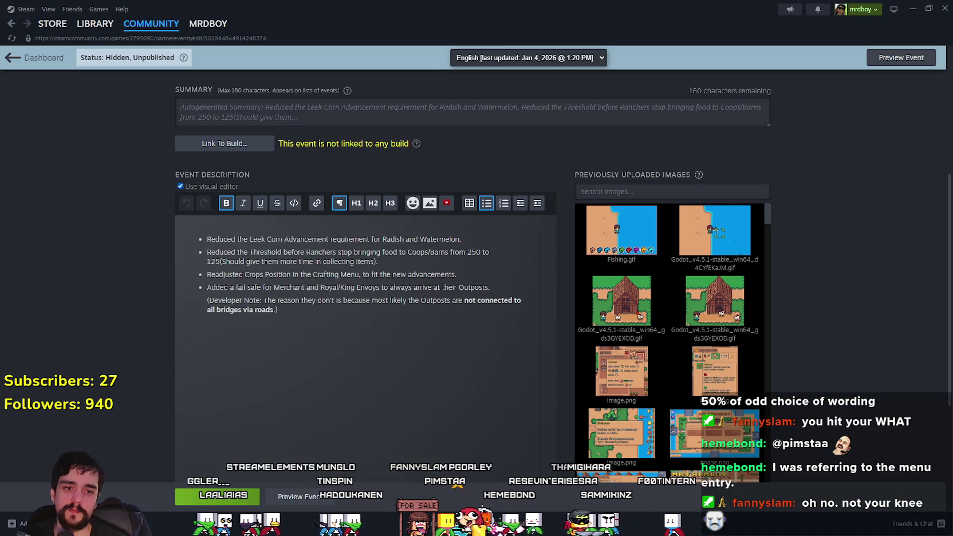
key("alt+Tab")
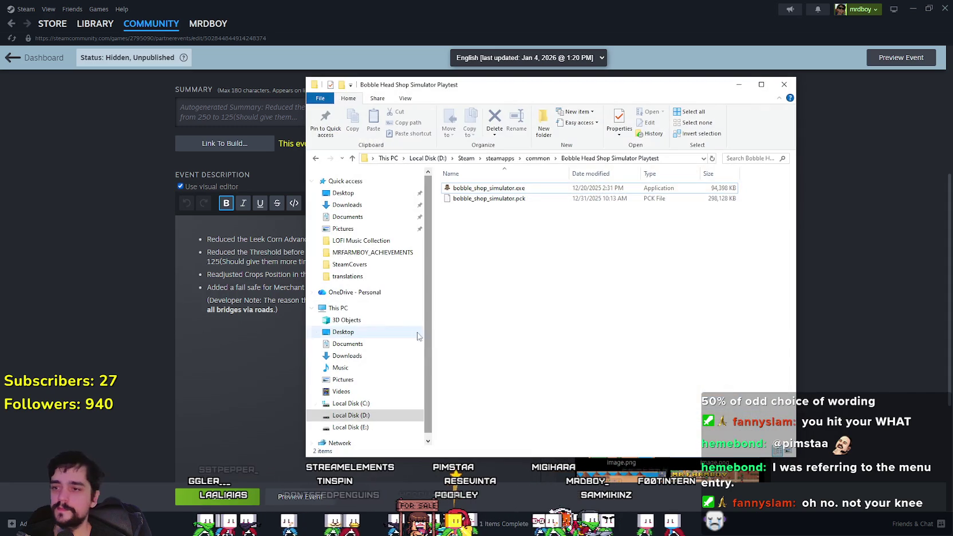
- Browse to GodotExportTemplates > Steam > NewExport in File Explorer
left_click(378, 253)
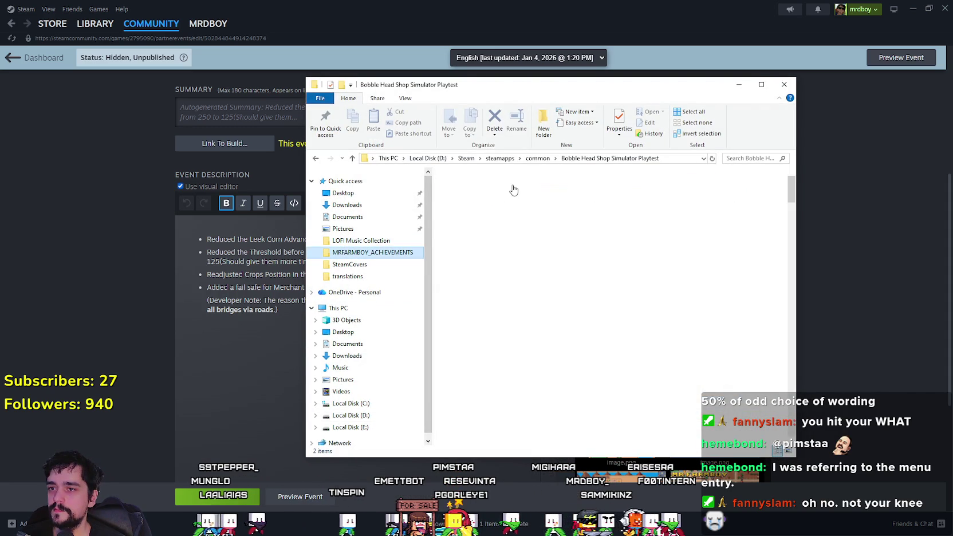
left_click(502, 159)
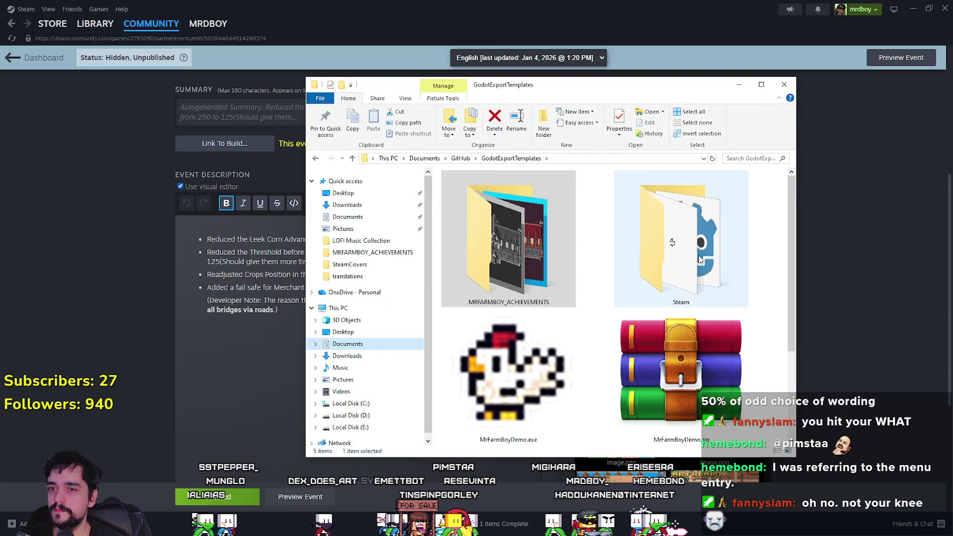
double_click(688, 265)
double_click(548, 243)
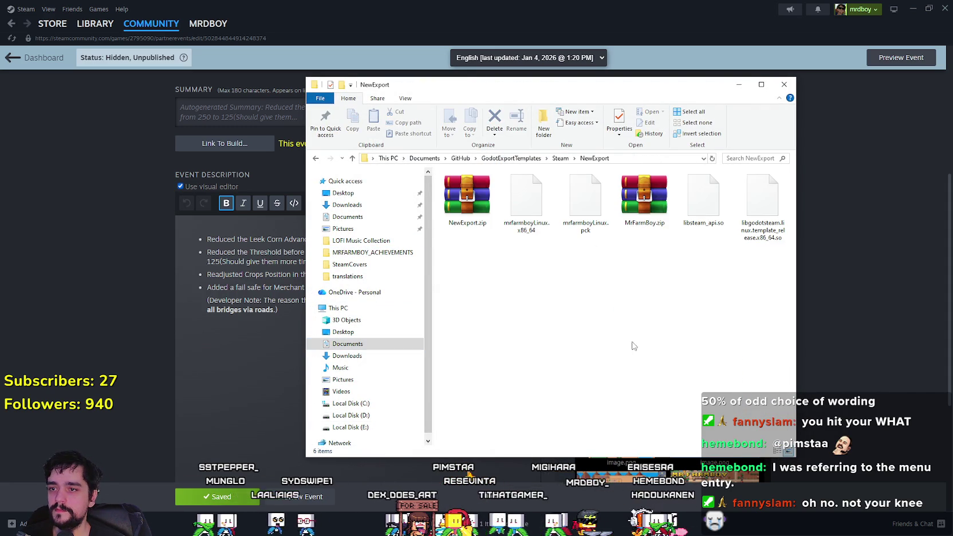
- Delete all six old export files, then minimize Explorer and return to Godot
left_click(459, 197)
right_click(454, 215)
left_click(481, 331)
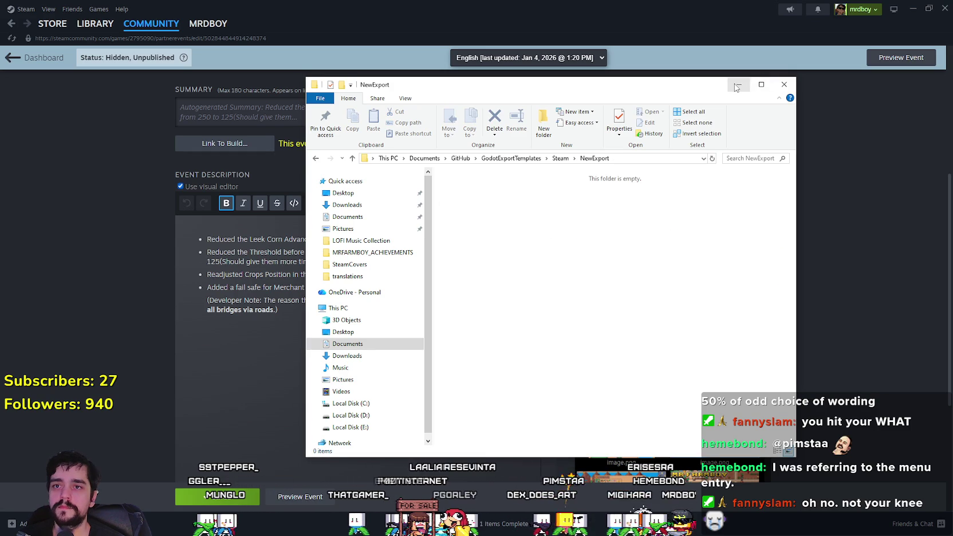
left_click_drag(685, 86, 717, 78)
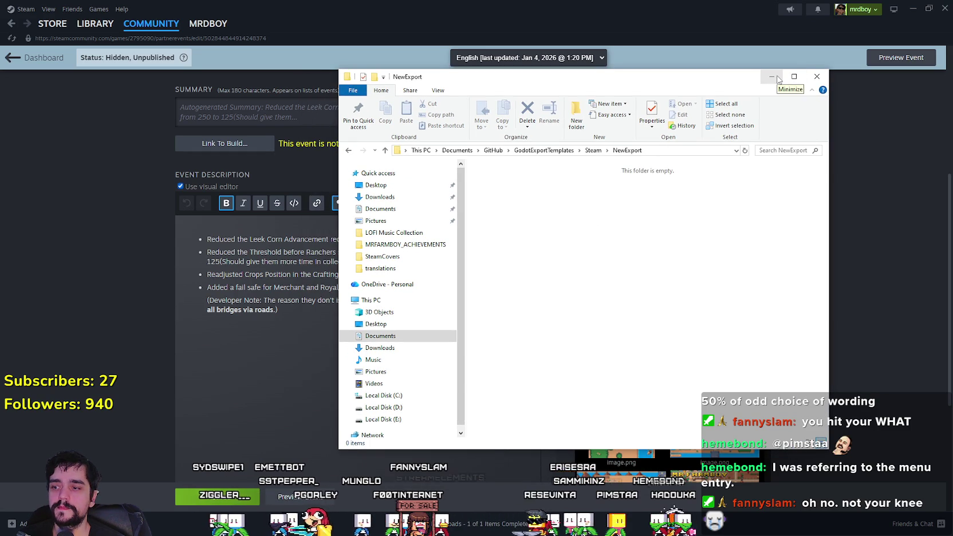
left_click(778, 79)
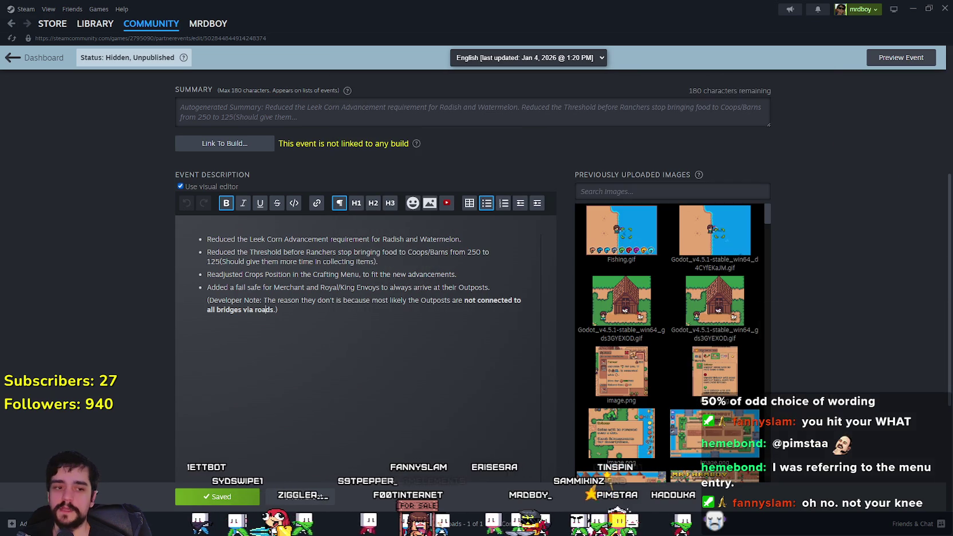
key("alt+Tab")
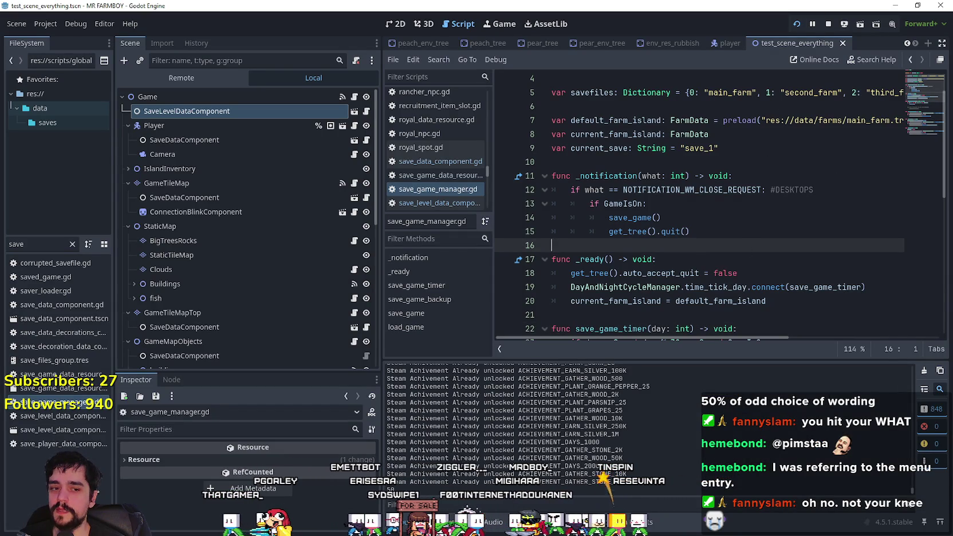
- Quit the running MR FARMBOY game back to the Godot editor
key("alt+Tab")
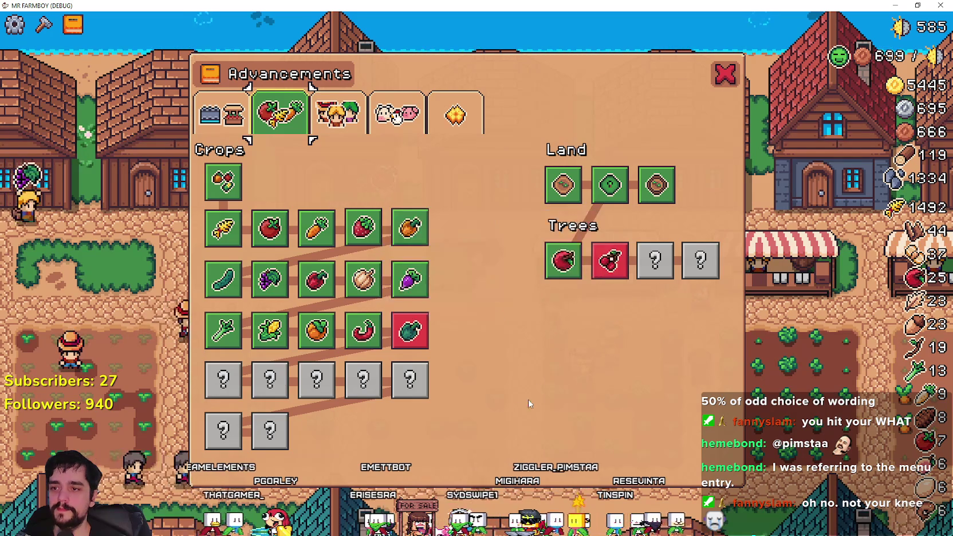
key("Escape")
key("Escape")
left_click(492, 381)
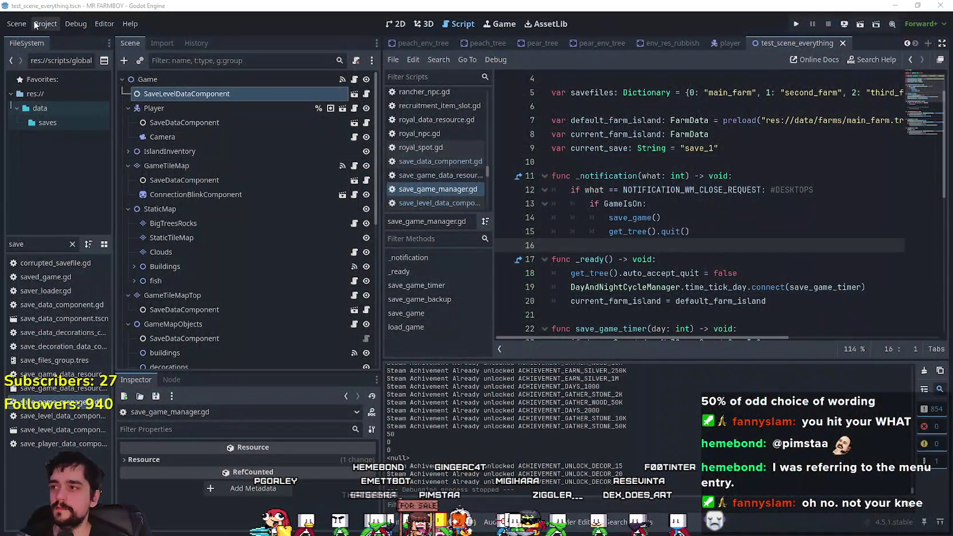
- Export the Windows Desktop and Linux presets into the NewExport folder
left_click(35, 26)
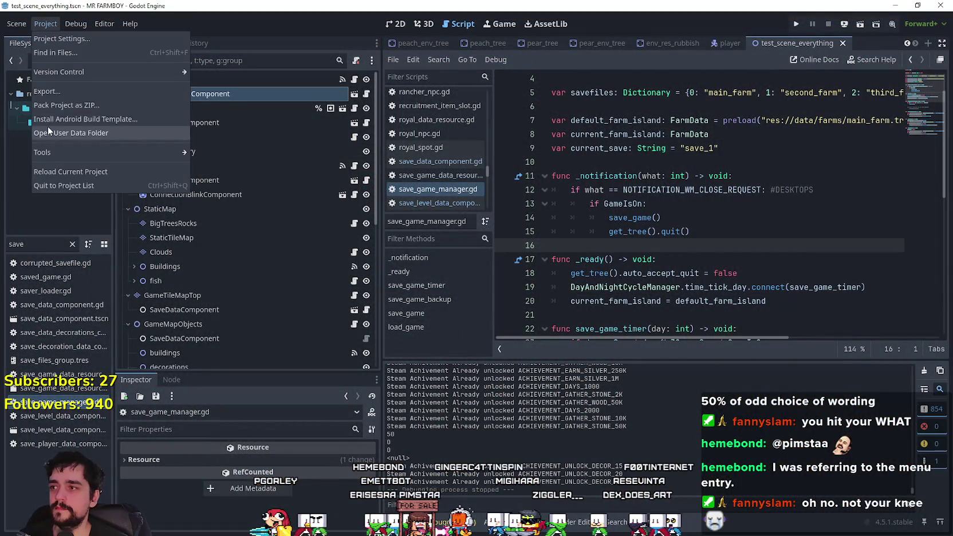
left_click(59, 95)
left_click(504, 167)
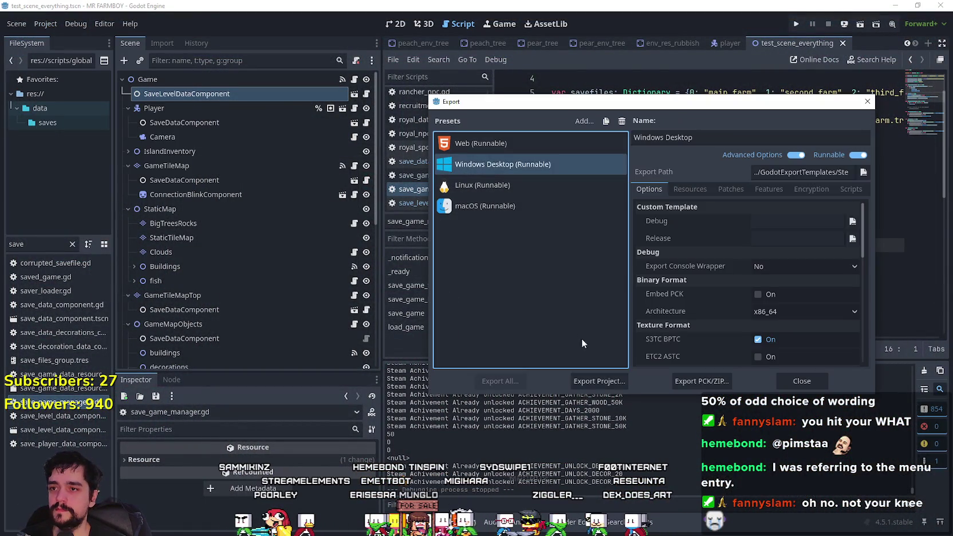
left_click(599, 381)
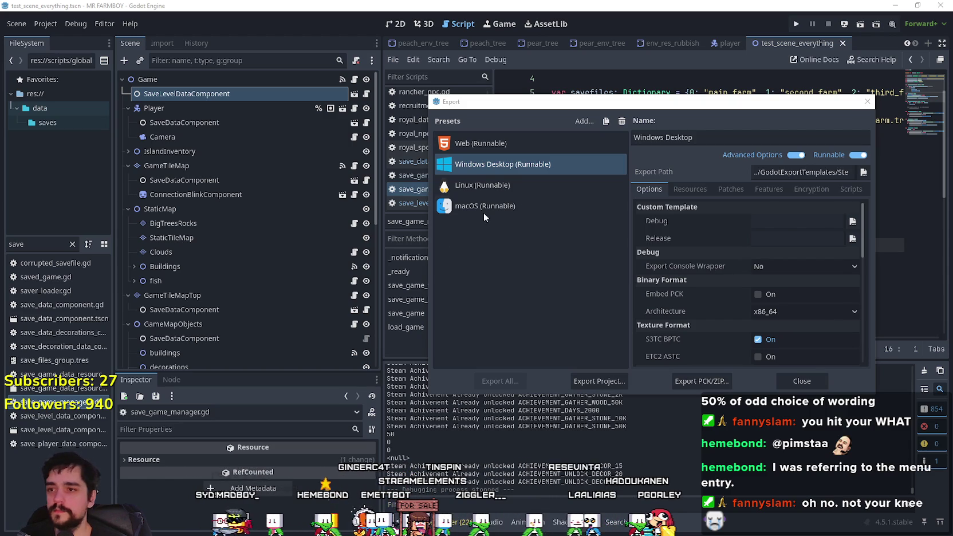
left_click(483, 186)
left_click(599, 381)
left_click(389, 427)
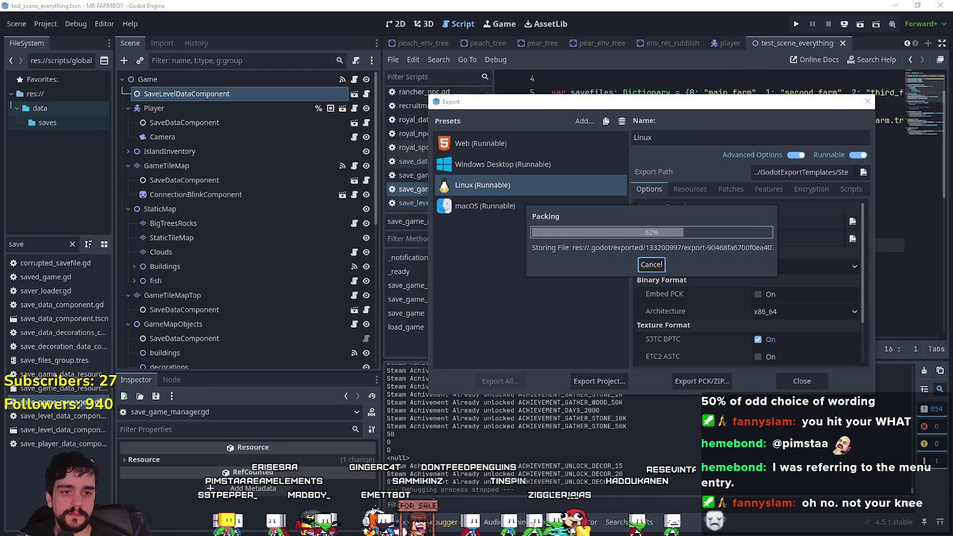
key("alt+Tab")
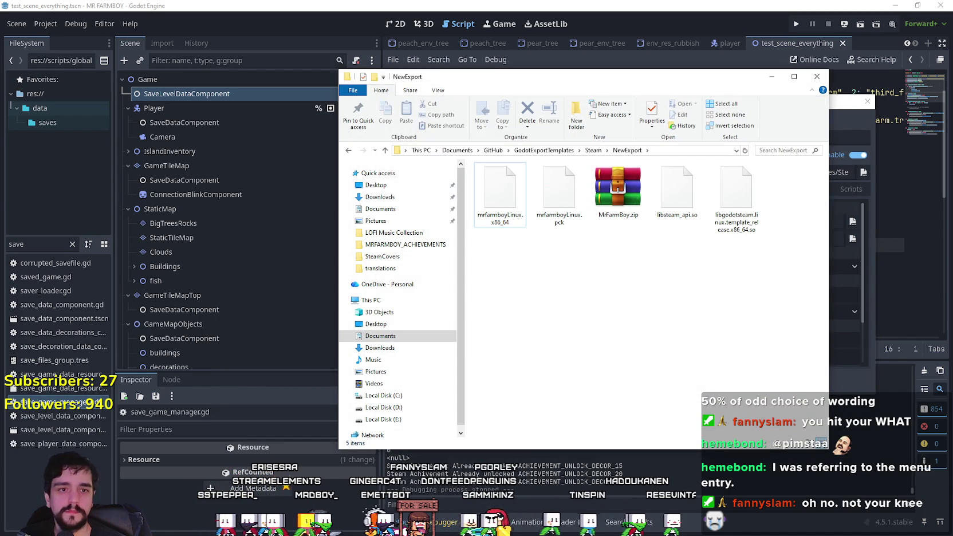
- Zip the four Linux export files into NewExport.zip with WinRAR's ZIP format
double_click(617, 186)
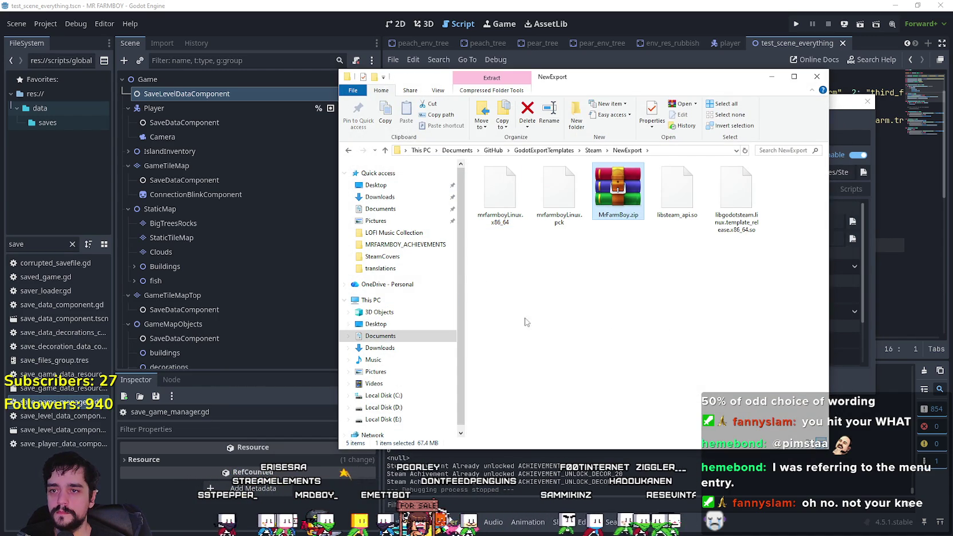
key("BackSpace")
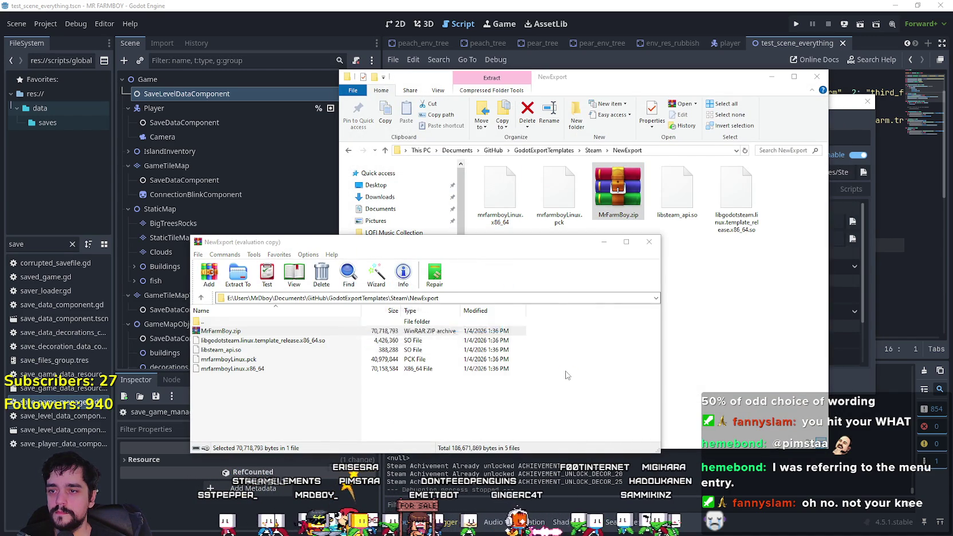
key("Escape")
left_click_drag(567, 396, 324, 344)
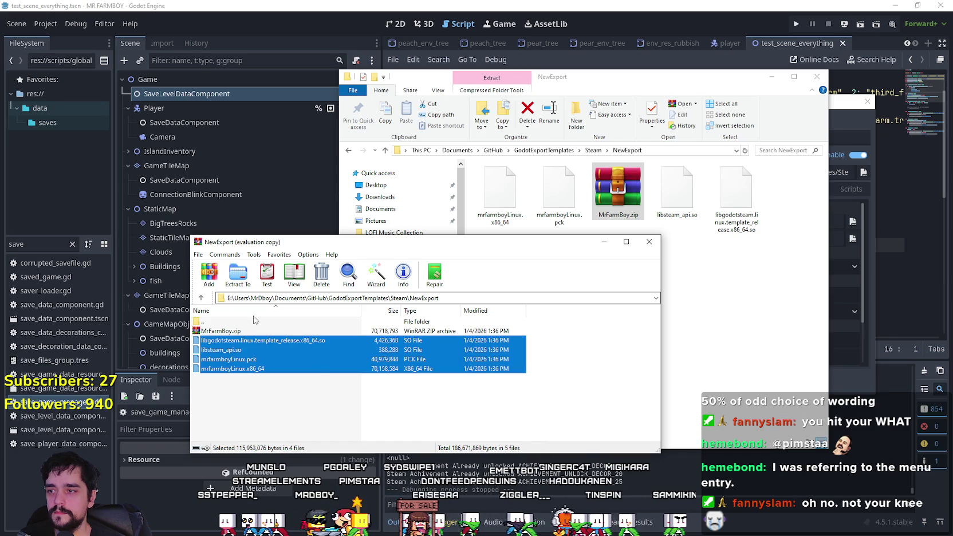
left_click(216, 280)
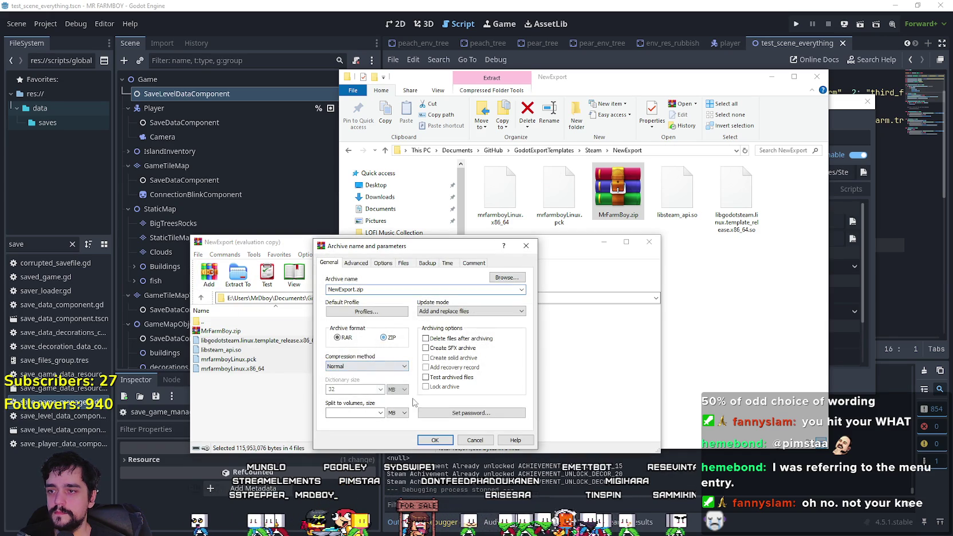
left_click(433, 440)
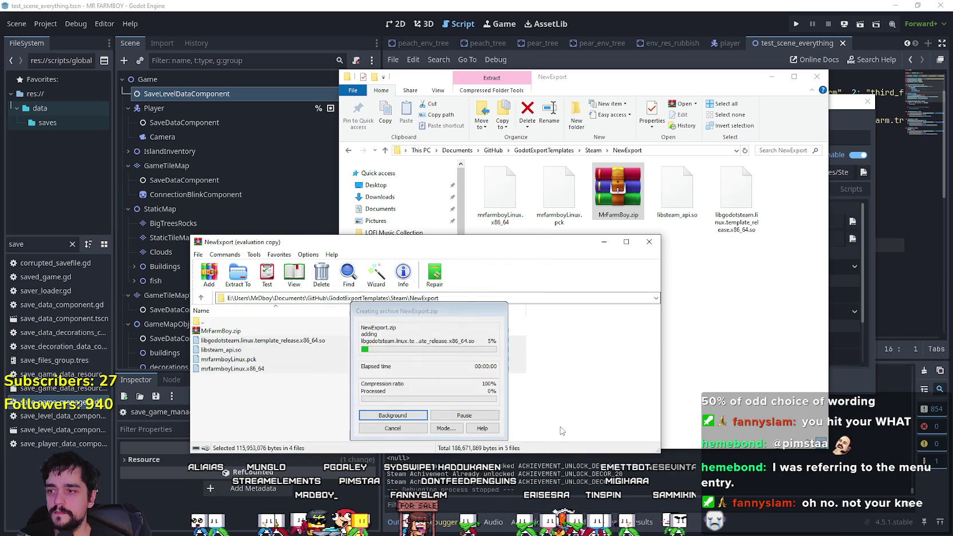
left_click(649, 242)
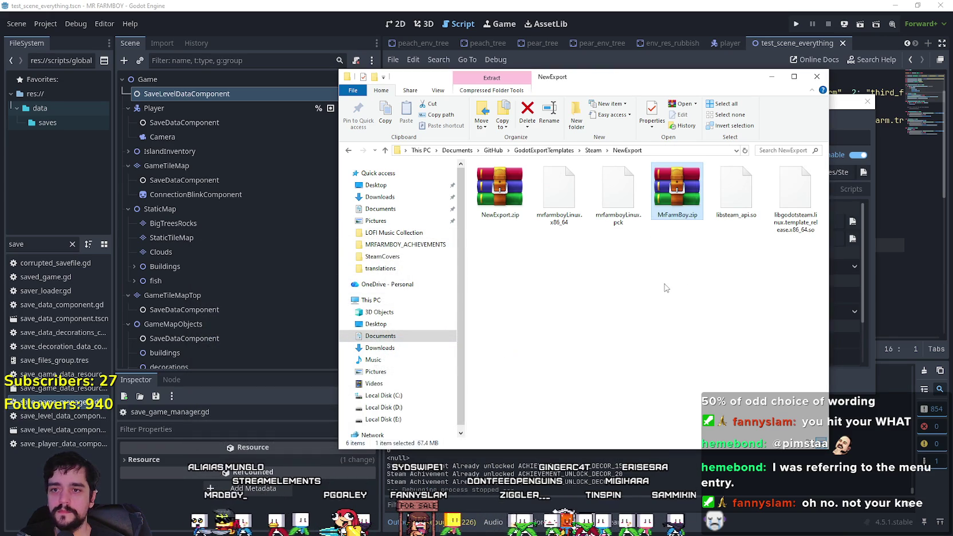
left_click(500, 189)
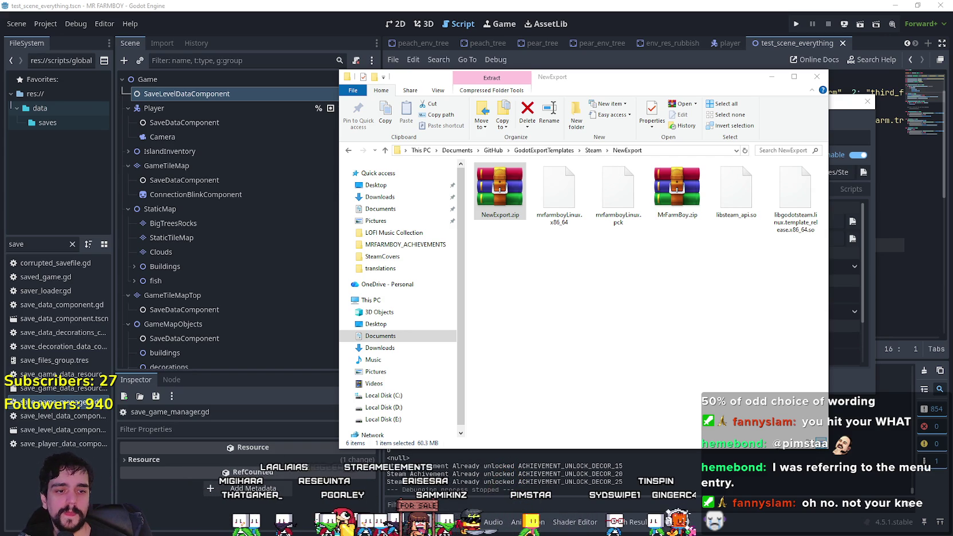
key("alt+Tab")
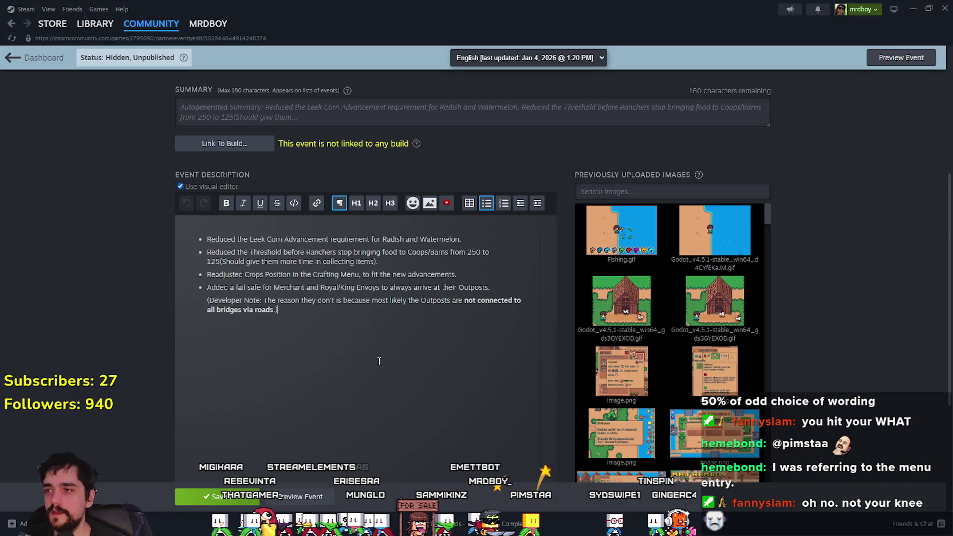
- Link the event to build 21376912 on the Default Branch
scroll(379, 361, "down", 2)
scroll(340, 270, "up", 4)
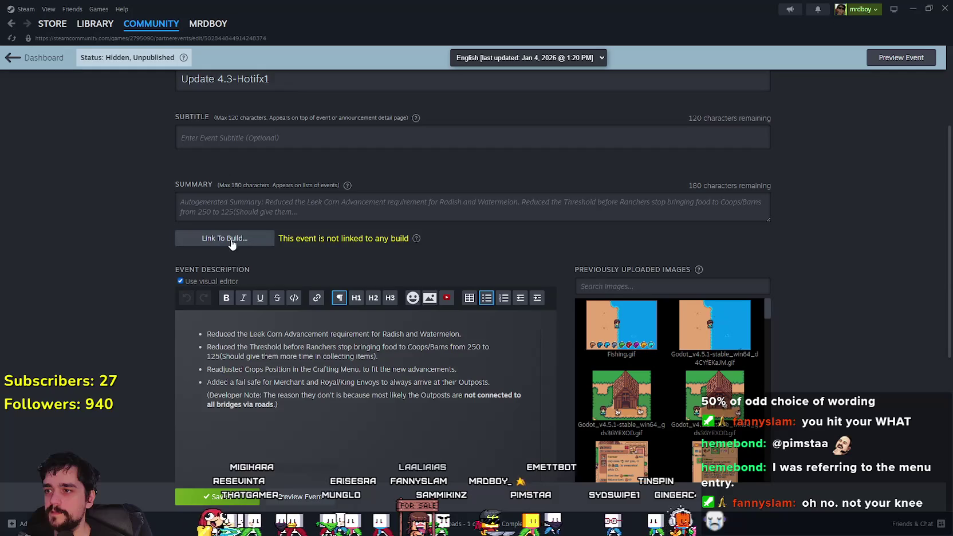
left_click(224, 239)
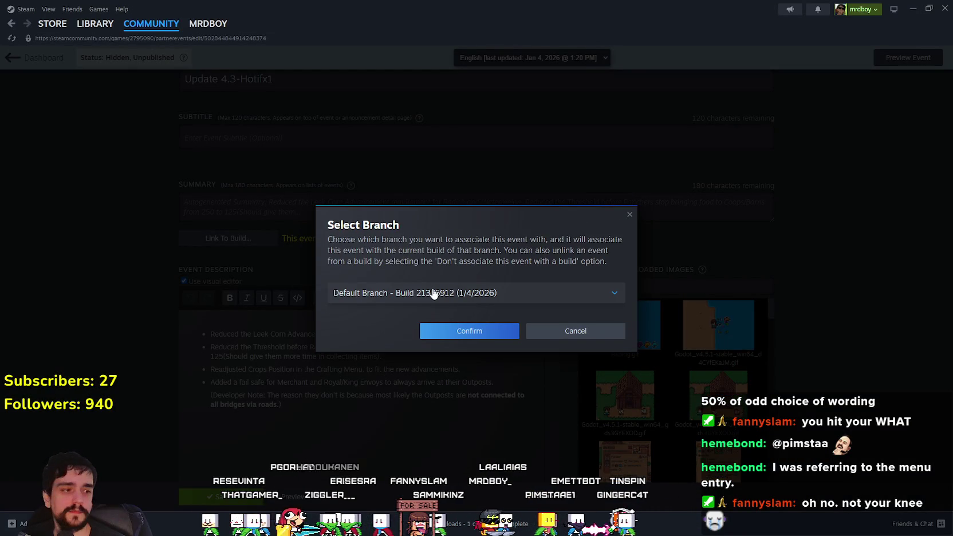
left_click(487, 336)
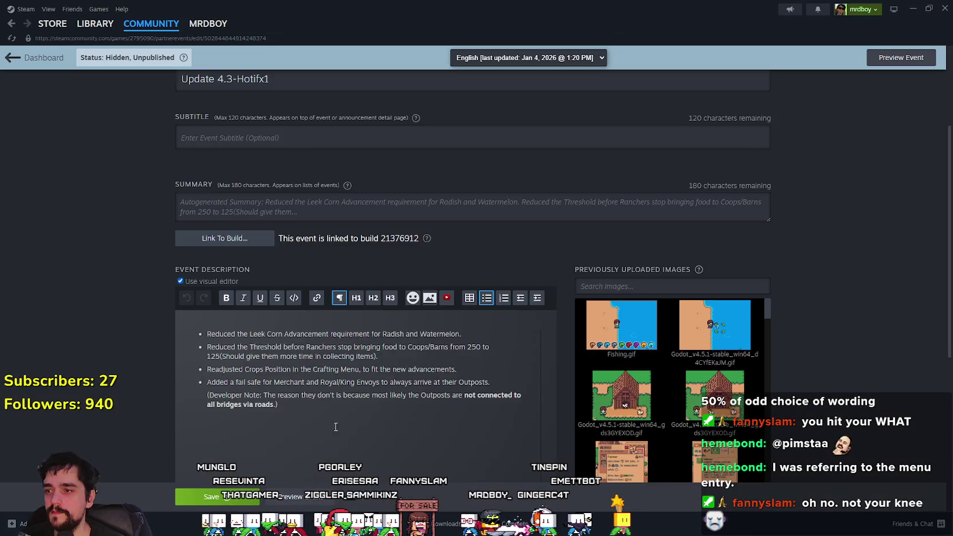
- Review the event's visibility, artwork and description sections
scroll(321, 404, "down", 5)
scroll(322, 401, "up", 8)
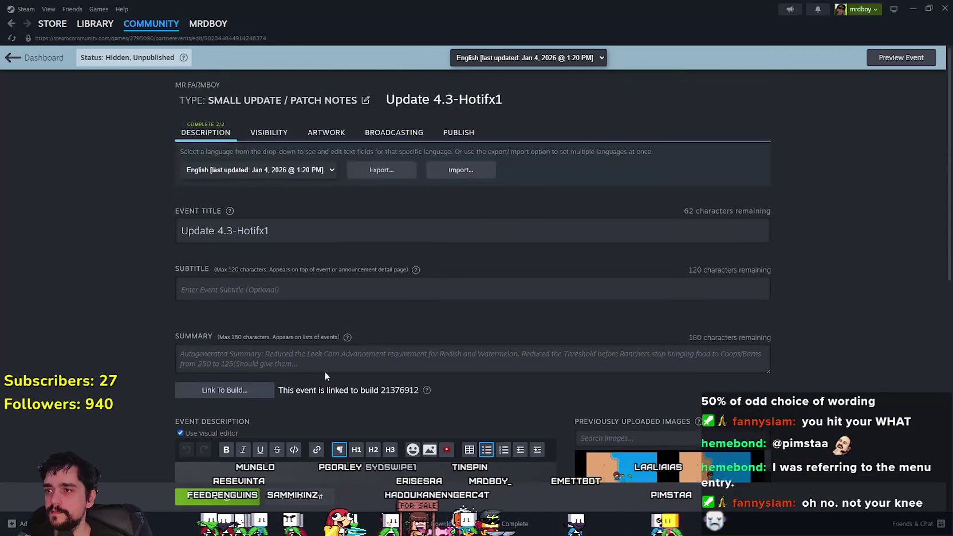
left_click(267, 132)
left_click(325, 136)
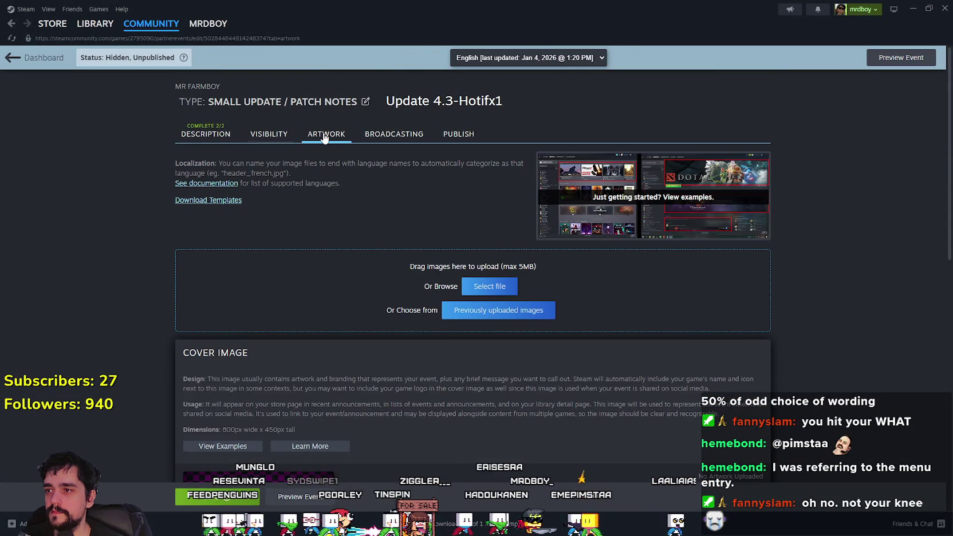
scroll(823, 336, "down", 8)
scroll(816, 326, "up", 5)
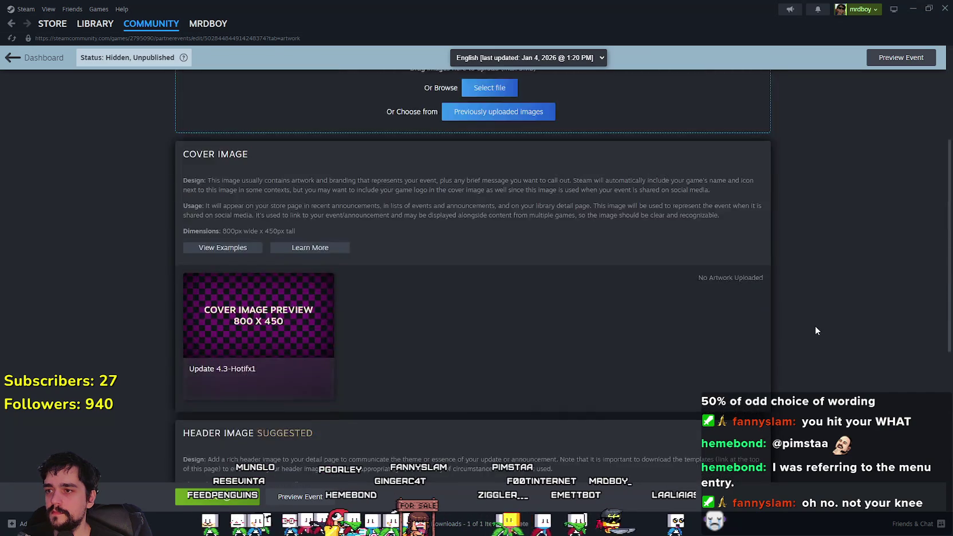
scroll(816, 325, "up", 3)
left_click(207, 129)
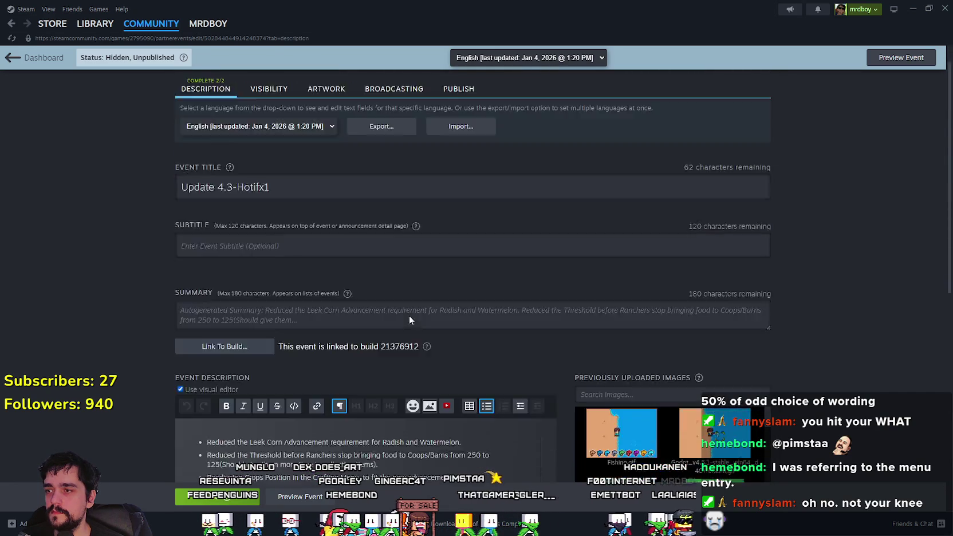
scroll(176, 338, "down", 5)
scroll(191, 335, "up", 3)
scroll(188, 332, "up", 2)
scroll(182, 331, "down", 7)
scroll(176, 331, "up", 7)
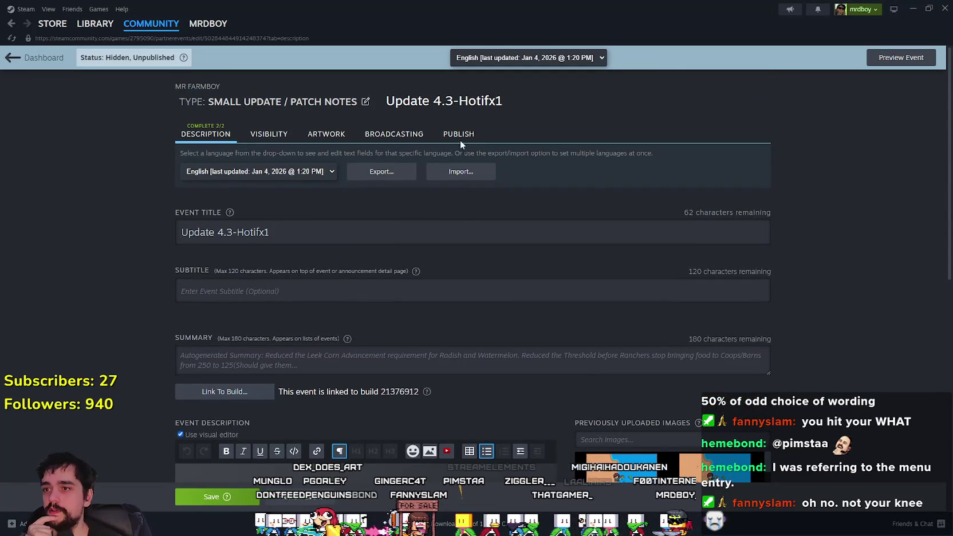
- Publish the event, confirming the warning and publish dialogs
left_click(459, 134)
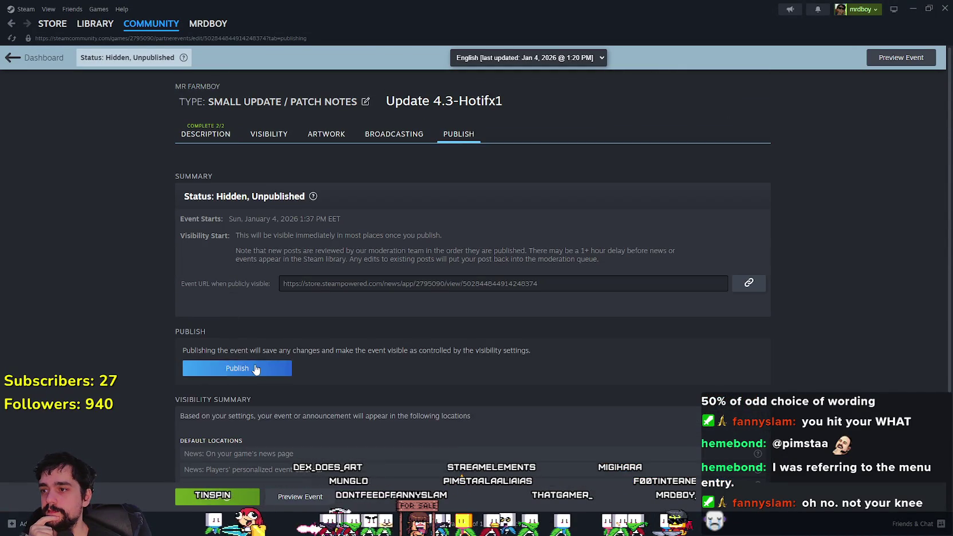
left_click(256, 369)
left_click(518, 339)
left_click(516, 341)
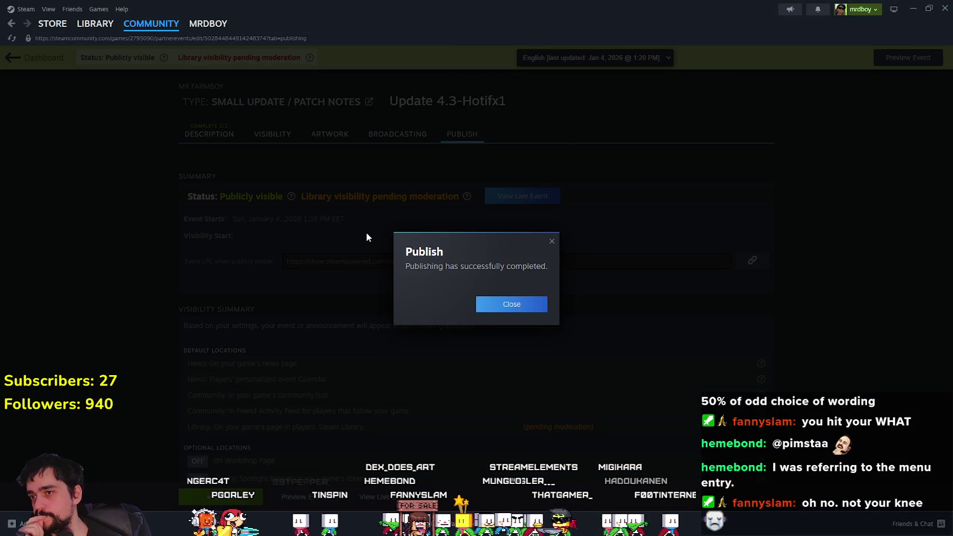
left_click(507, 304)
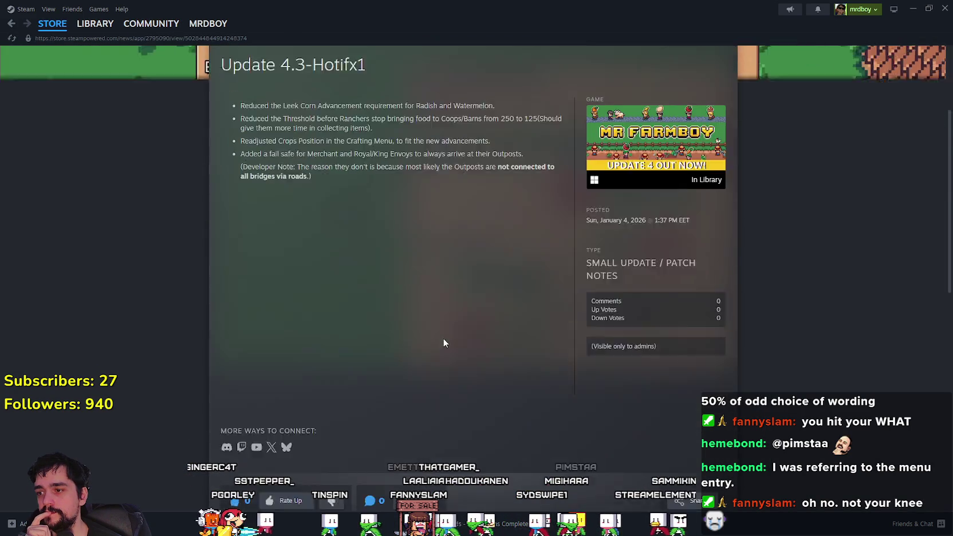
- Check the live announcement's sharing options and select its patch-note text
scroll(444, 338, "down", 2)
left_click(690, 459)
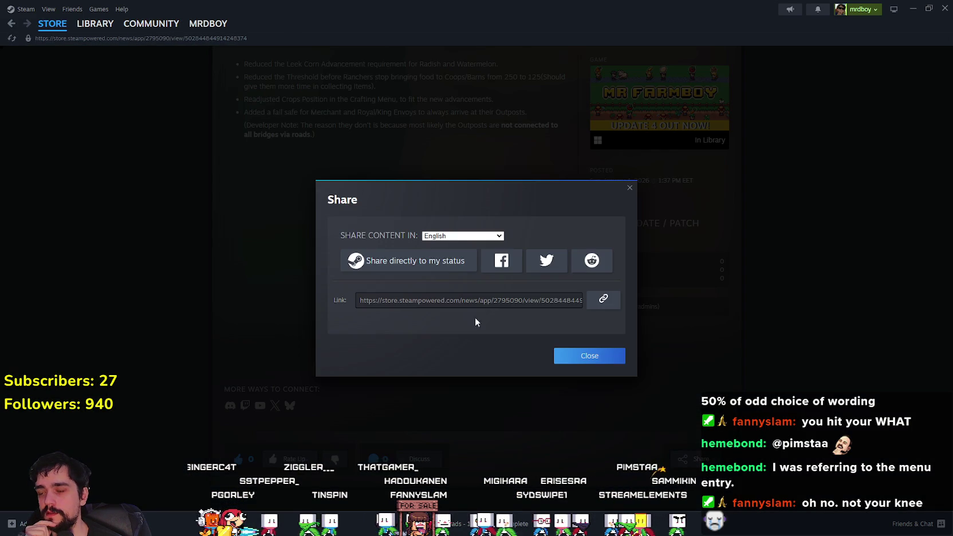
left_click(619, 357)
scroll(398, 270, "up", 2)
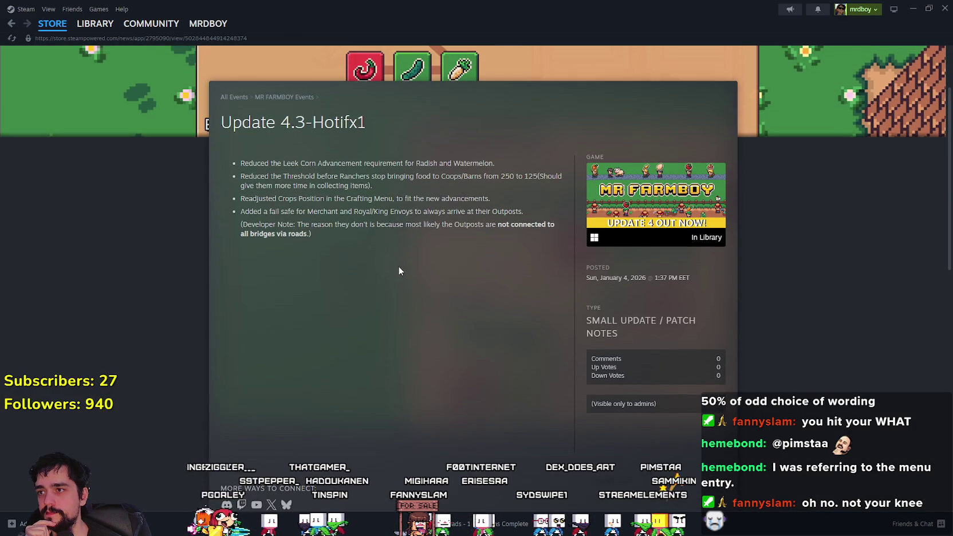
mouse_move(336, 234)
left_mouse_down()
mouse_move(258, 199)
mouse_move(264, 163)
mouse_move(318, 236)
mouse_move(227, 122)
left_mouse_up()
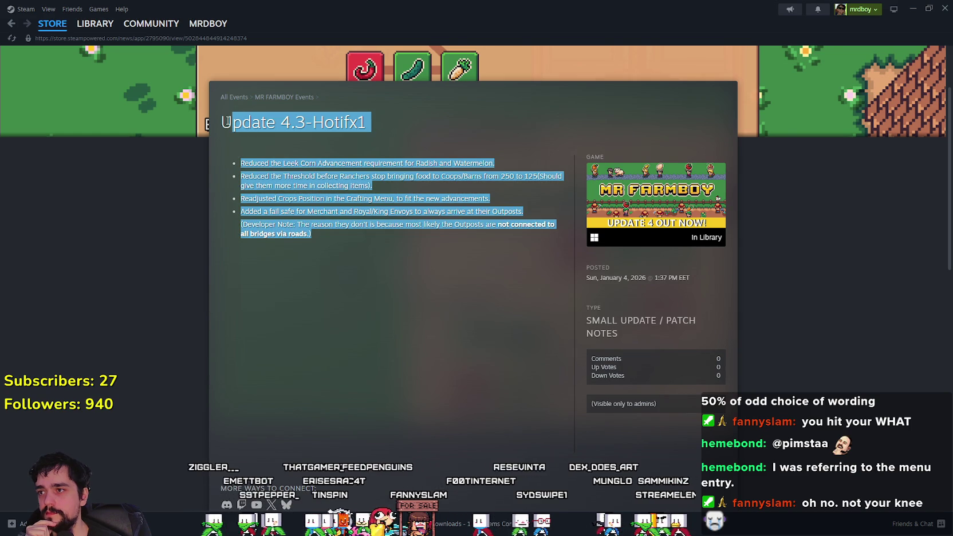
right_click(229, 123)
left_click(246, 127)
left_click(339, 253)
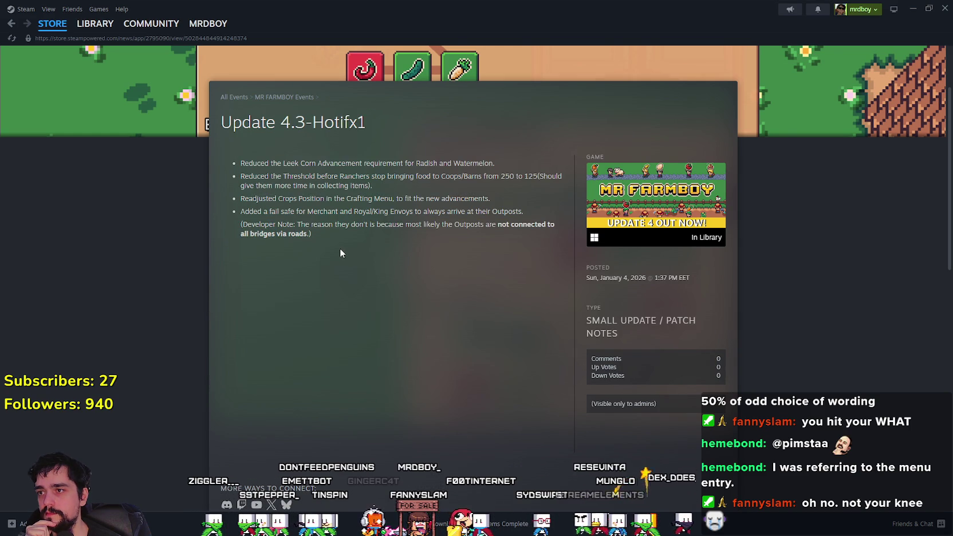
- Go via the MR FARMBOY community hub Discussions to Events & Announcements and open 'Update 4.3 - Fishing is here!'
left_click(95, 23)
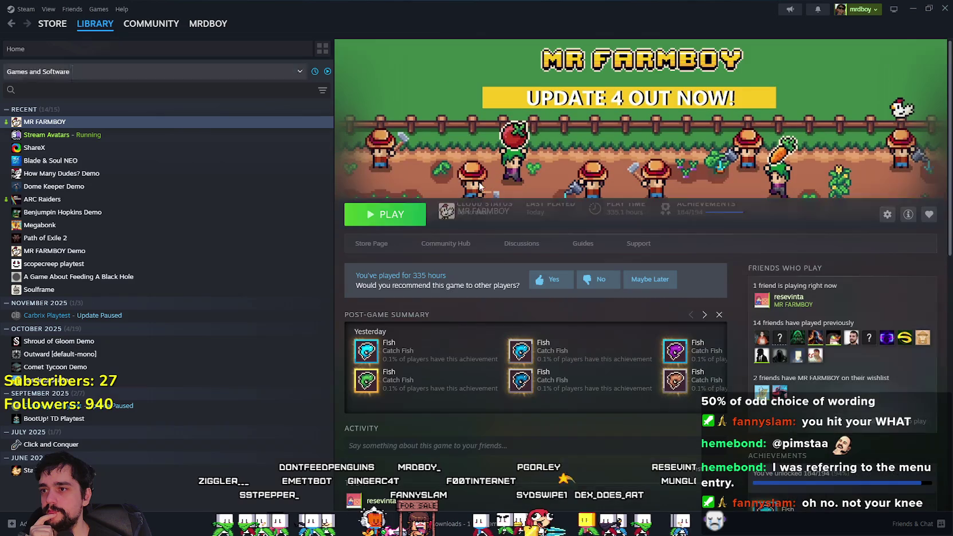
left_click(452, 249)
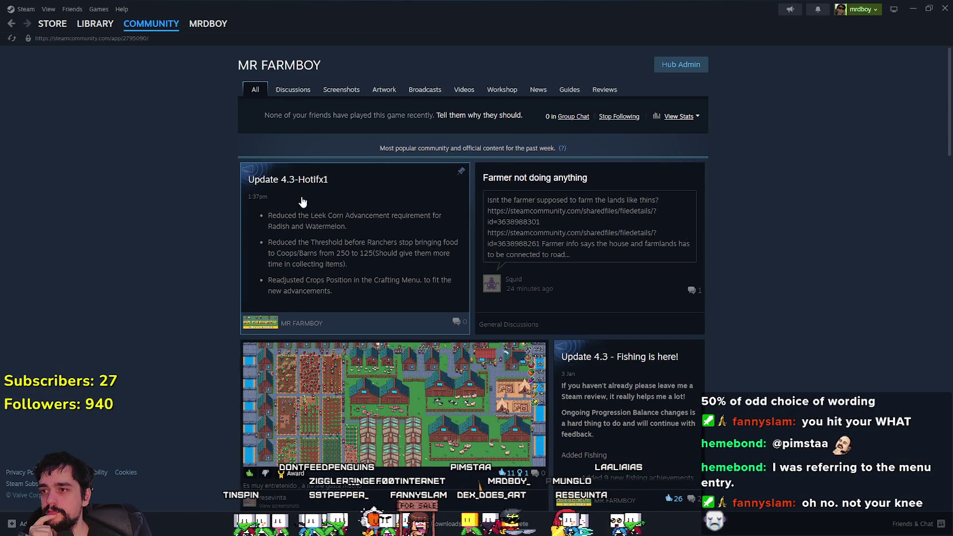
left_click(300, 203)
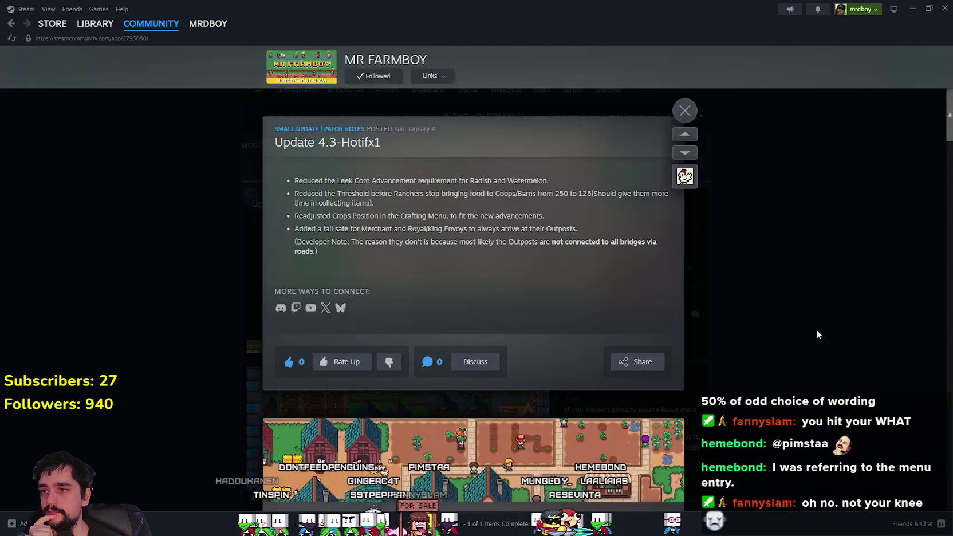
left_click(818, 335)
left_click(578, 257)
left_click(817, 289)
left_click(293, 90)
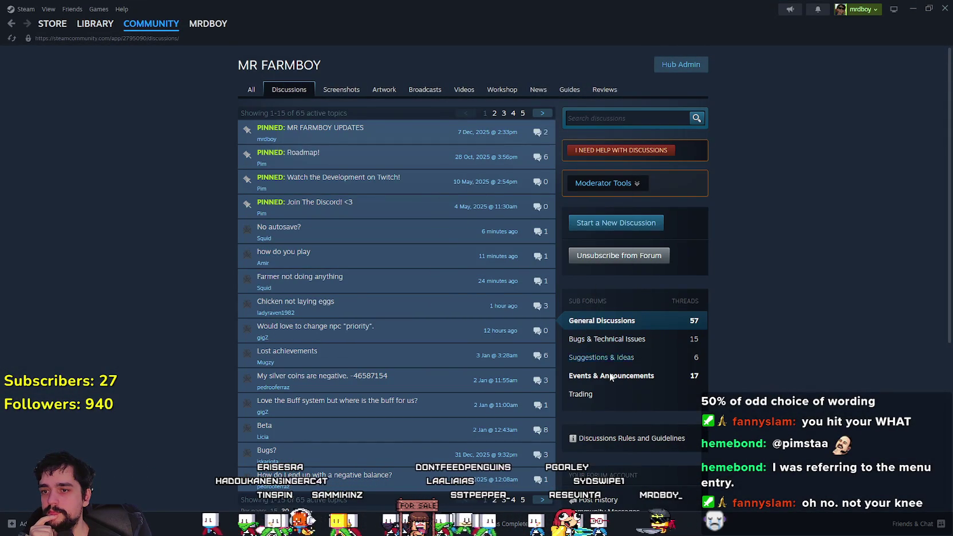
left_click(611, 376)
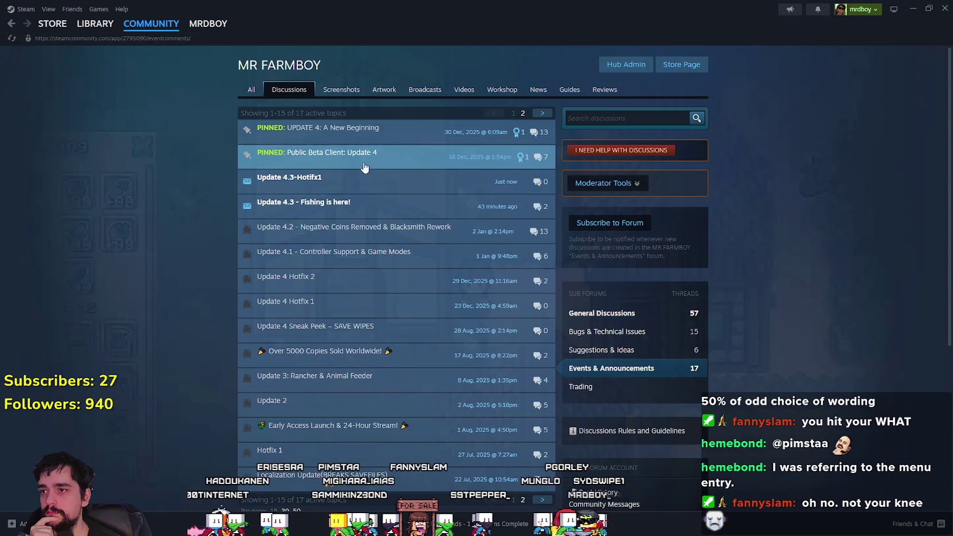
left_click(343, 203)
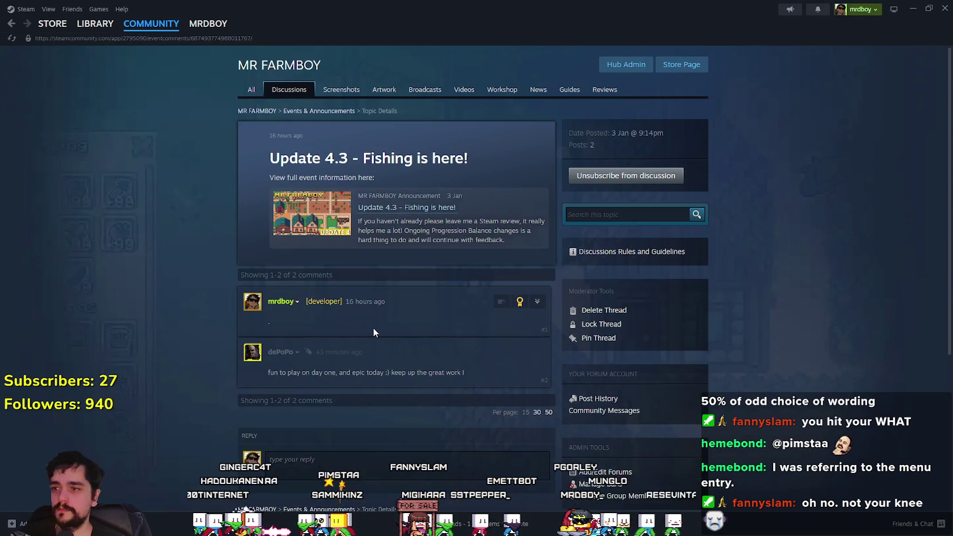
scroll(375, 333, "down", 3)
scroll(409, 264, "up", 2)
- Replace the first post's text with the pasted Hotfix1 notes, dropping the version prefix
left_click(538, 202)
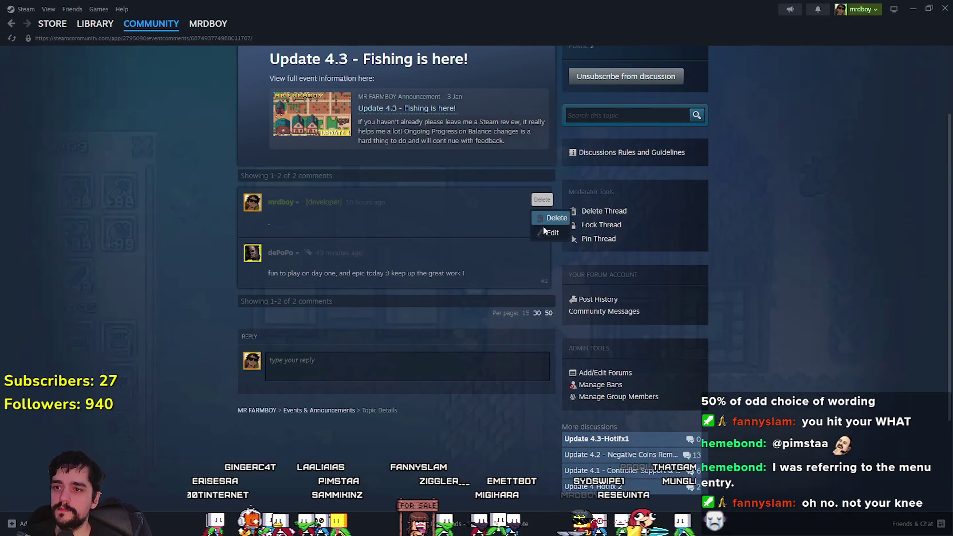
left_click(543, 230)
key("ctrl+a")
key("ctrl+v")
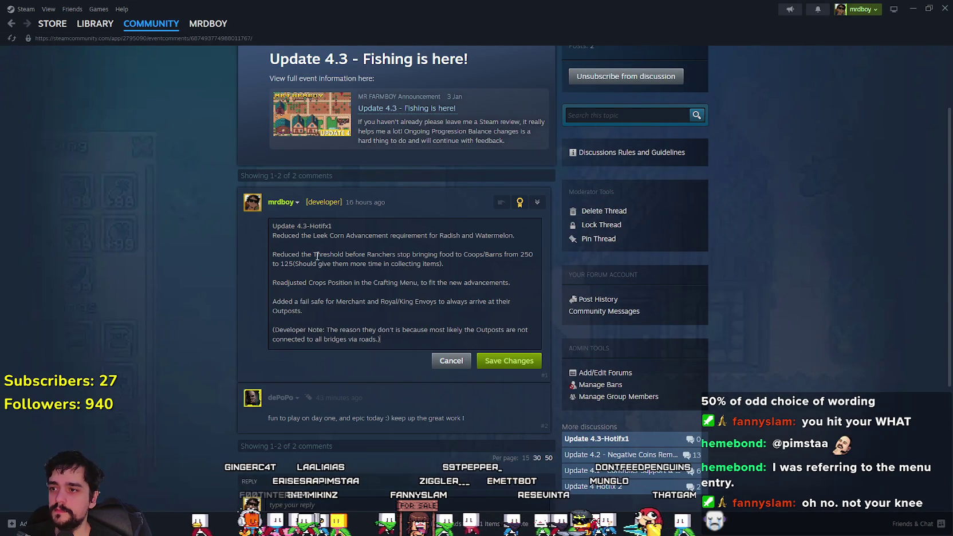
left_click_drag(310, 226, 275, 227)
key("BackSpace")
- Delete the blank lines between the patch-note lines
left_click(289, 245)
key("BackSpace")
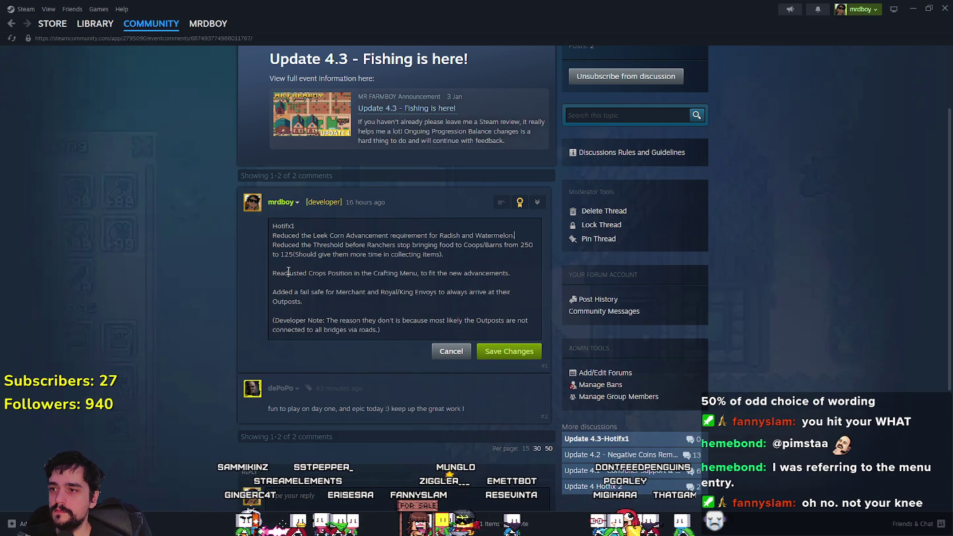
key("BackSpace")
left_click(297, 273)
key("BackSpace")
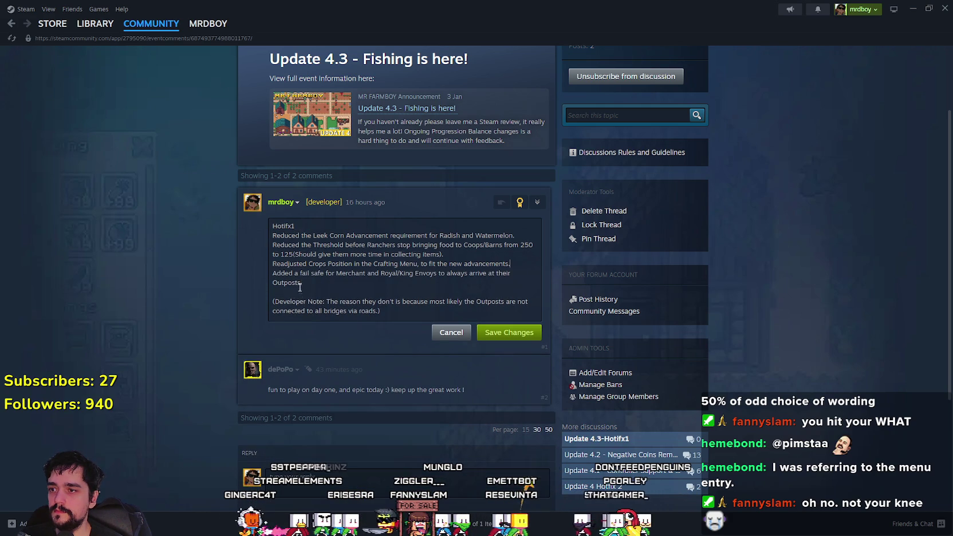
key("BackSpace")
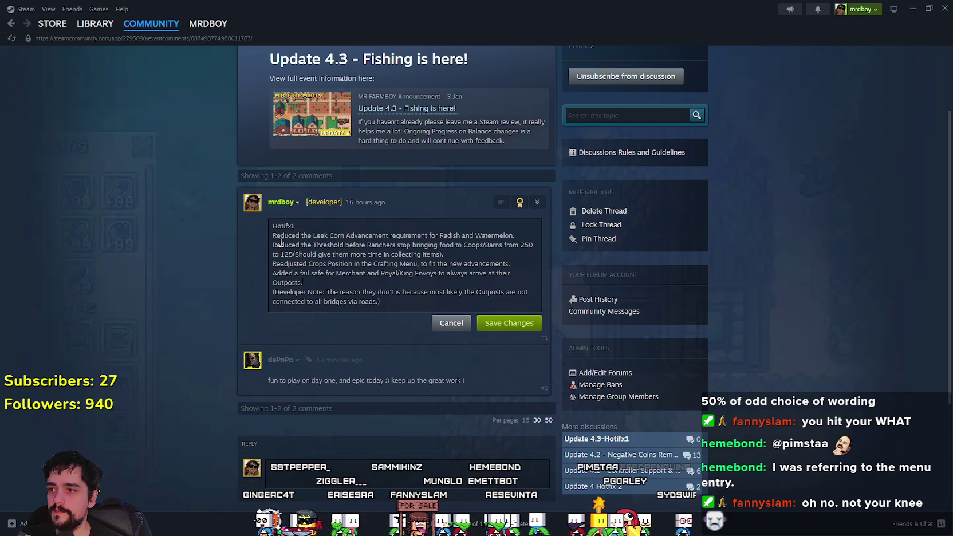
- Prefix each note line with '- ' and save the post
type("-")
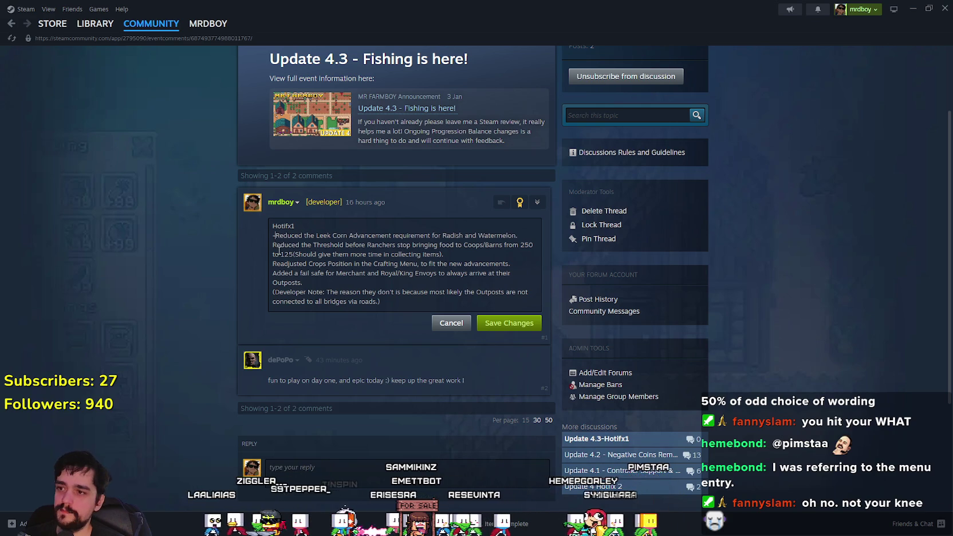
type("-")
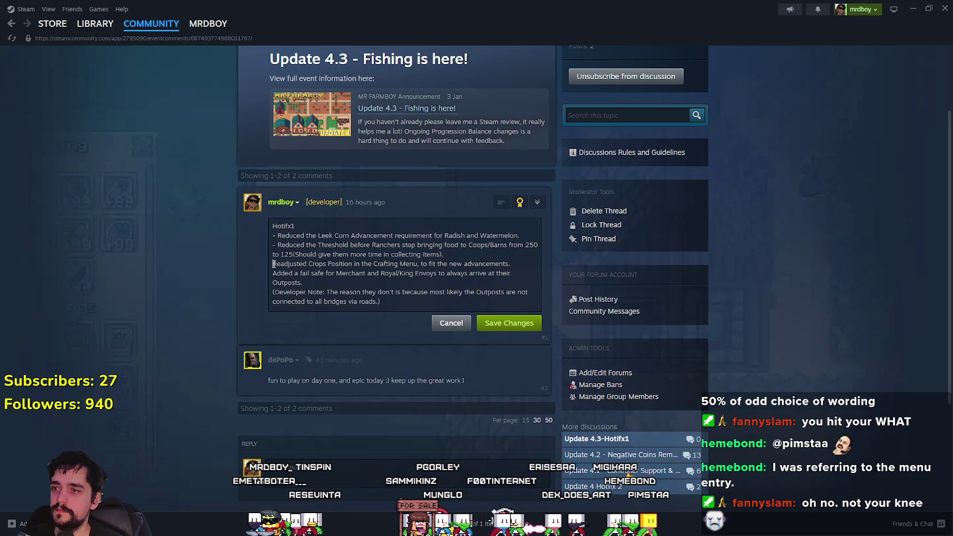
left_click(274, 264)
type("-")
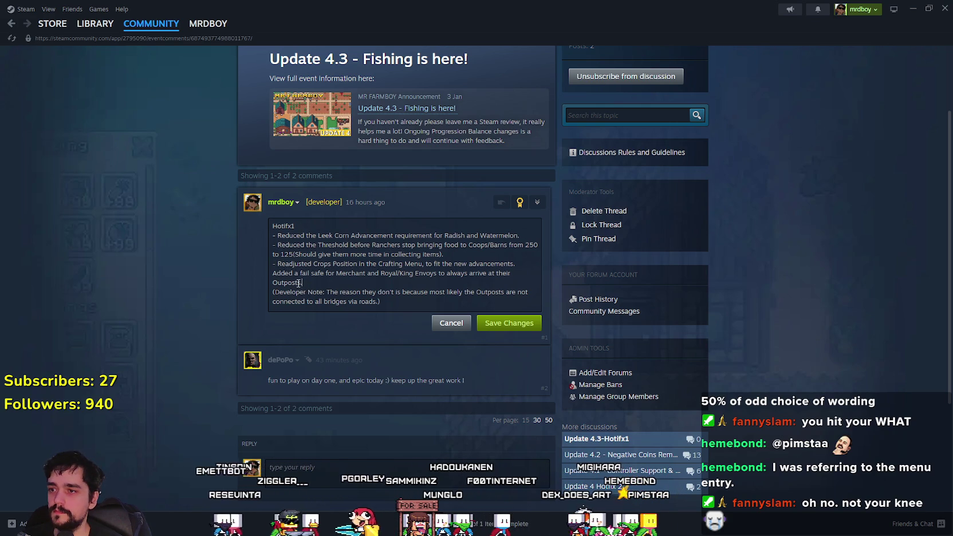
left_click(273, 273)
type("-")
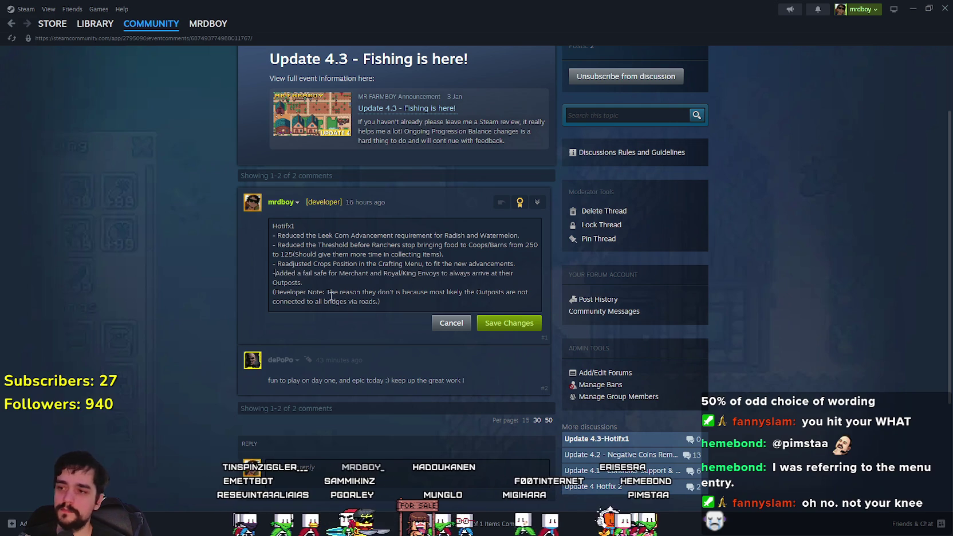
left_click(503, 324)
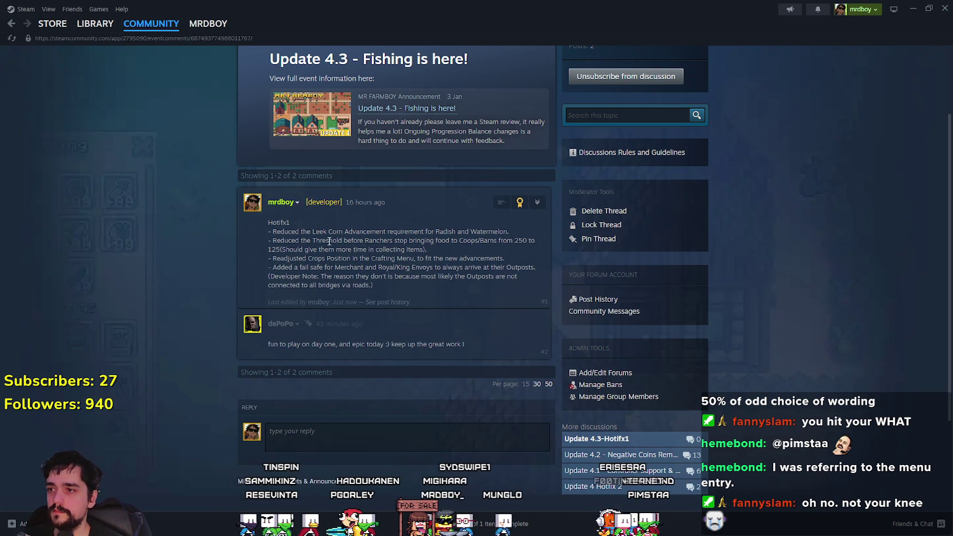
scroll(401, 249, "up", 3)
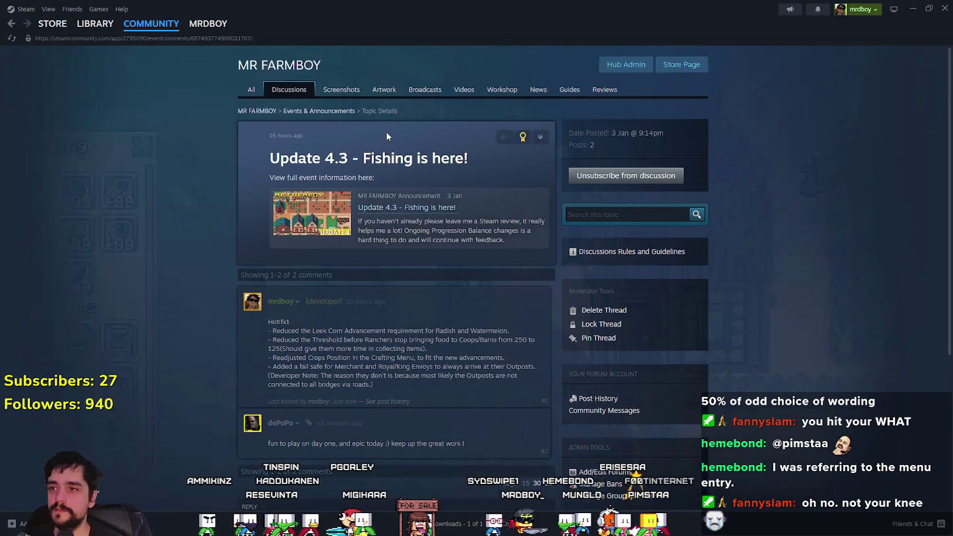
- Copy the Update 4.3-Hotifx1 announcement's share link from its Events & Announcements topic
left_click(289, 91)
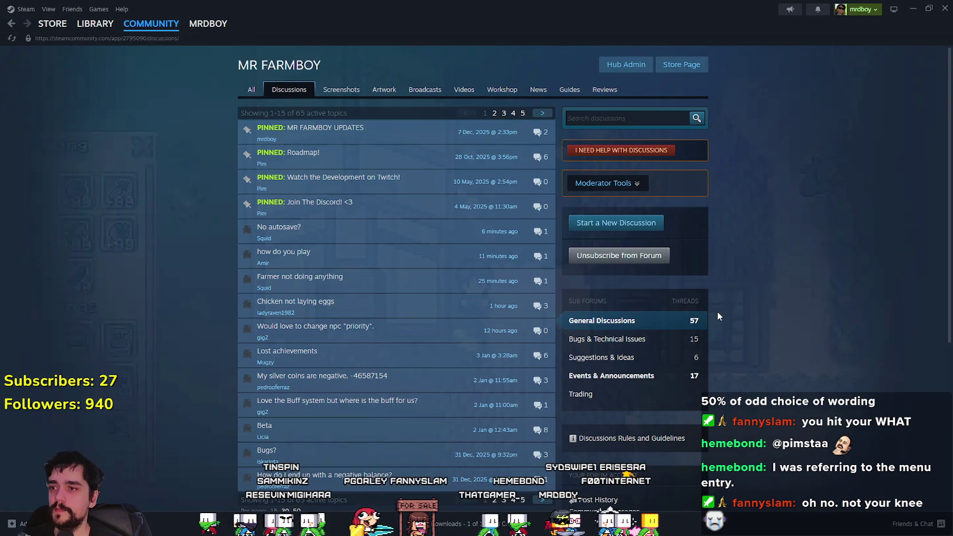
left_click(611, 378)
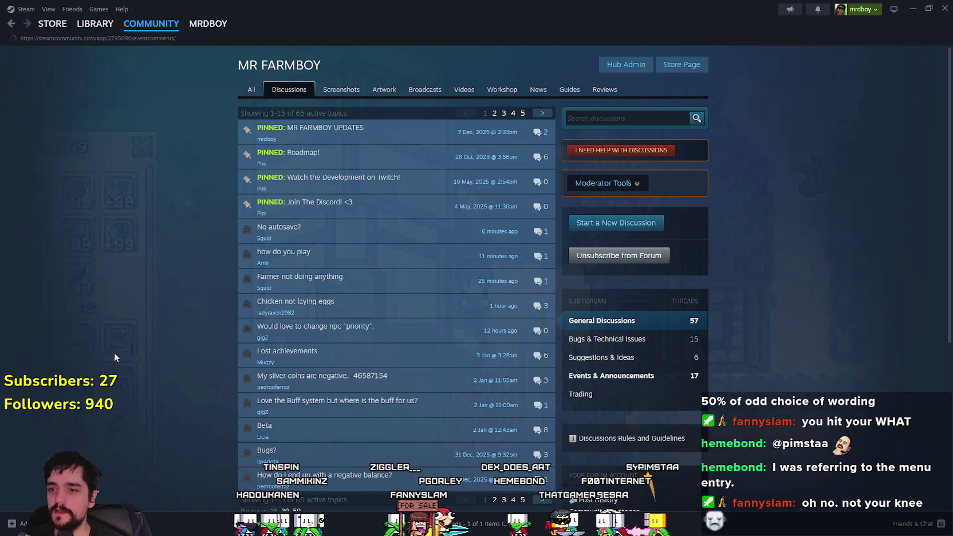
left_click(344, 181)
left_click(509, 178)
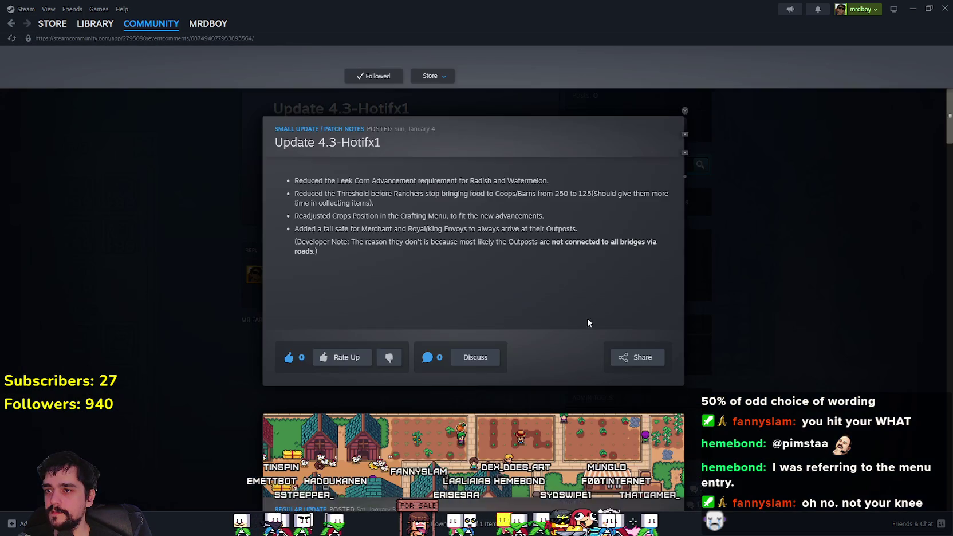
left_click(636, 370)
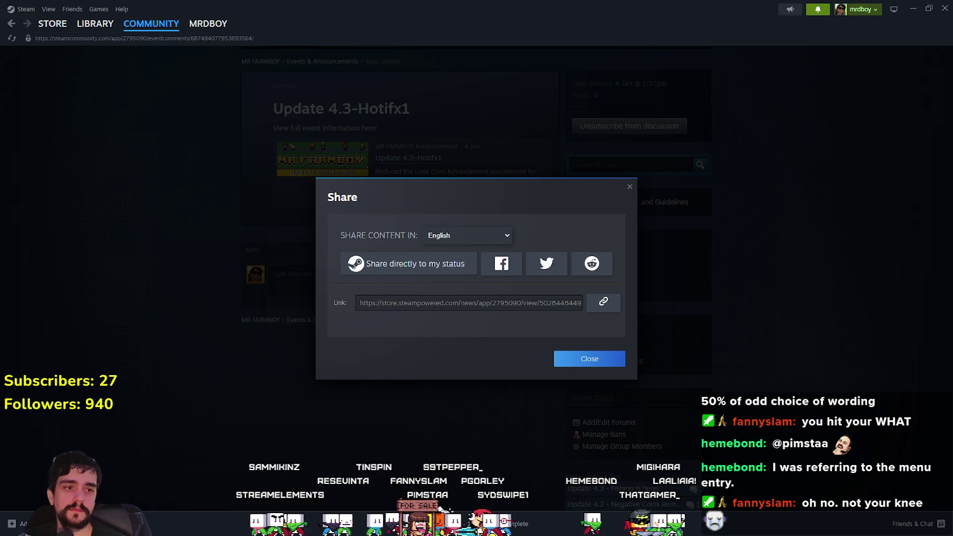
left_click(605, 304)
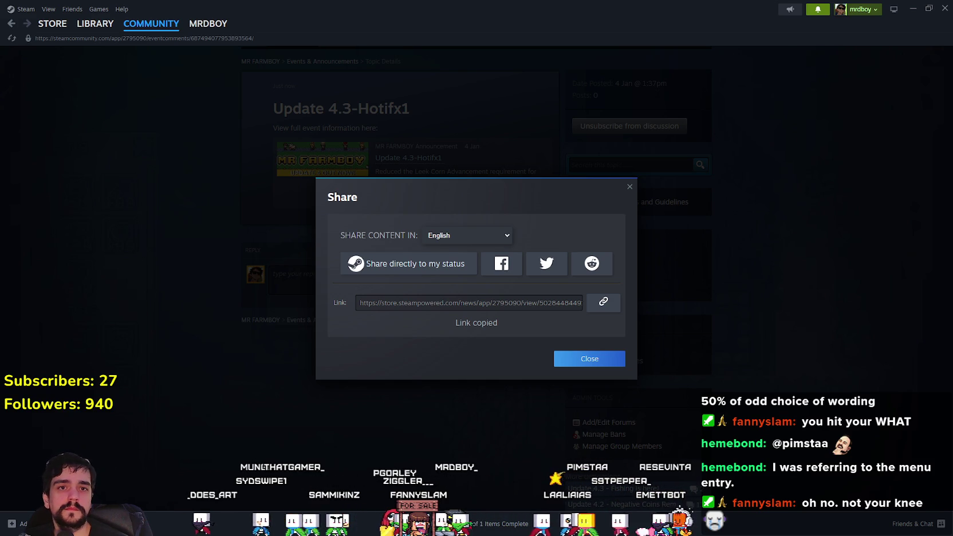
left_click(583, 361)
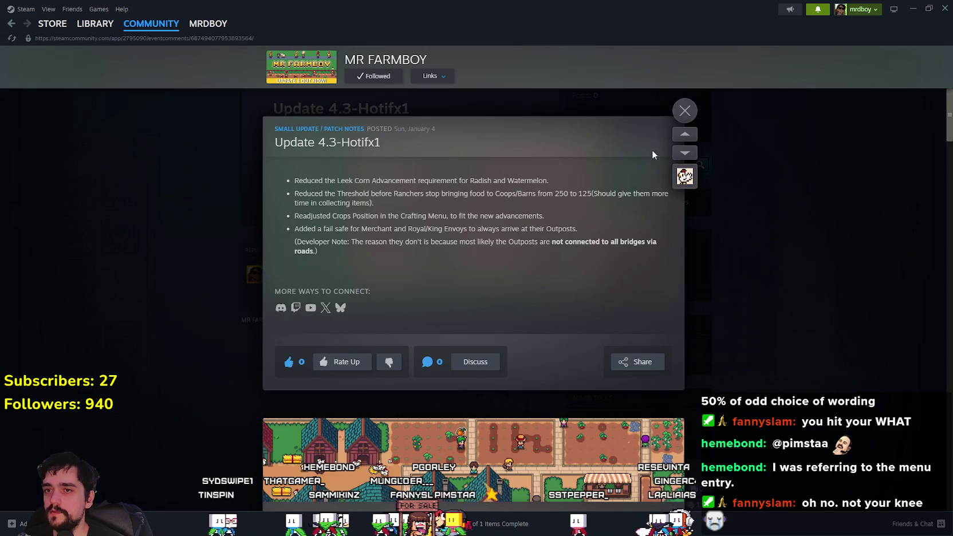
left_click(685, 111)
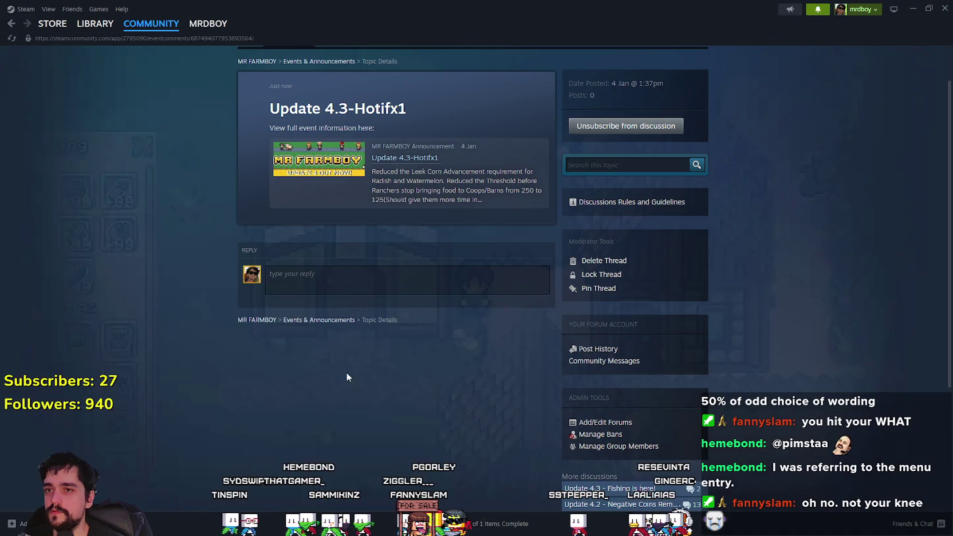
- Open the 'No autosave?' thread from the MR FARMBOY community hub notifications
left_click(102, 22)
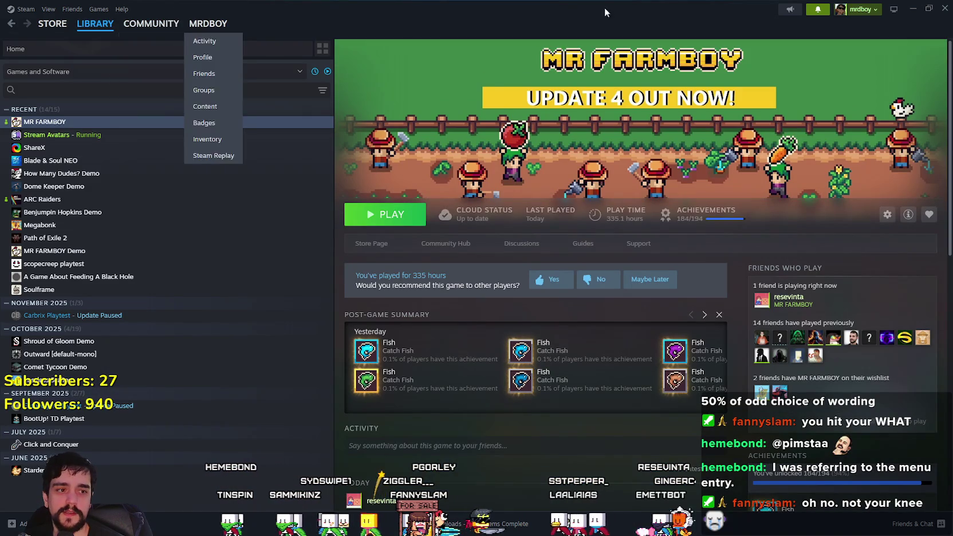
left_click(441, 248)
left_click(818, 9)
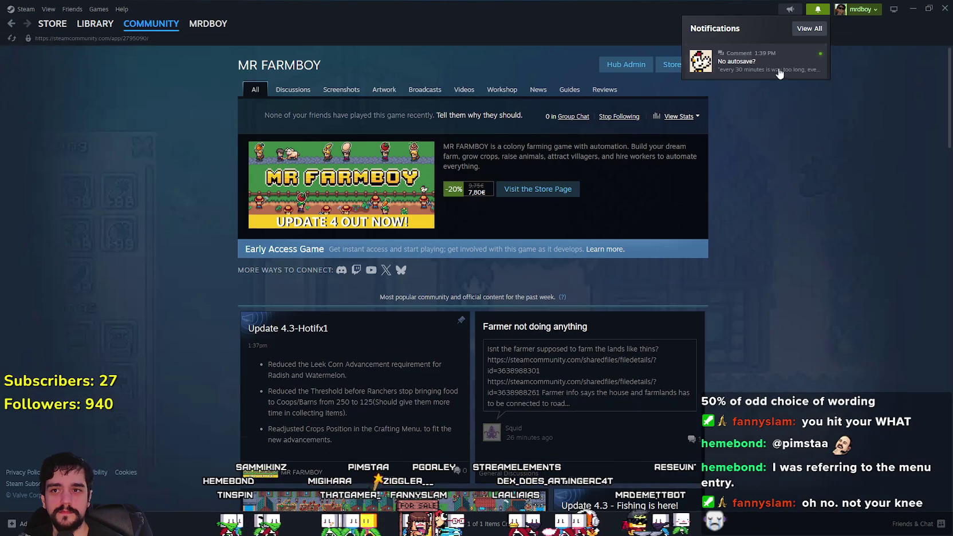
left_click(772, 136)
left_click(819, 10)
left_click(762, 61)
scroll(785, 301, "up", 3)
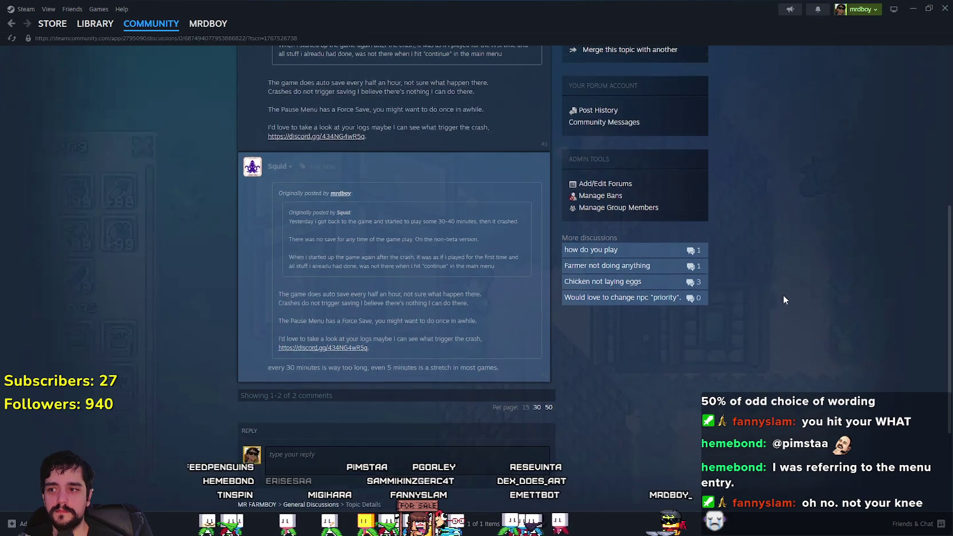